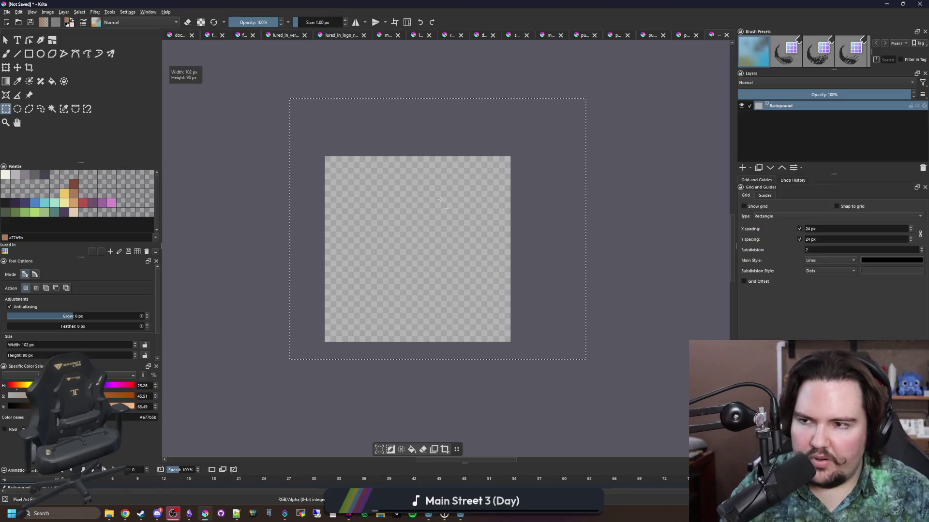
- Bring up Krita's File > Open dialog and cancel it without loading an image
click(7, 12)
click(19, 32)
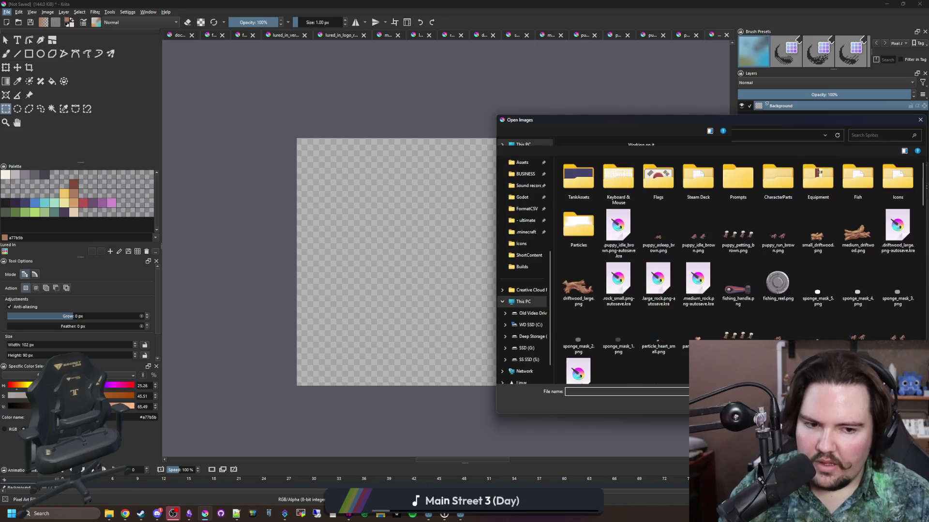
key(Escape)
- Draw a brown rectangle and a freehand brush stroke on the canvas, undoing both
click(29, 54)
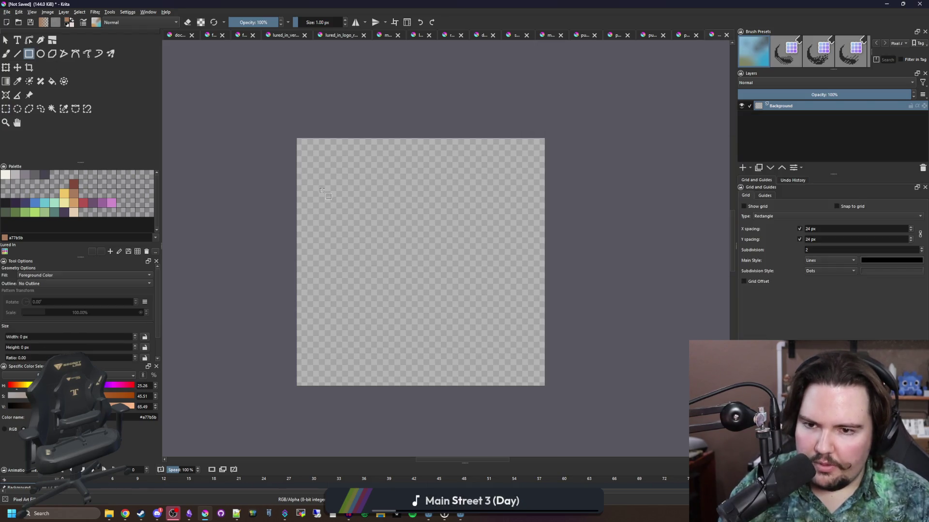
drag(324, 189, 467, 318)
key(ctrl+z)
key(b)
mouse_move(369, 212)
mouse_down()
mouse_move(436, 172)
mouse_move(499, 342)
mouse_up()
scroll(499, 342, down, 5)
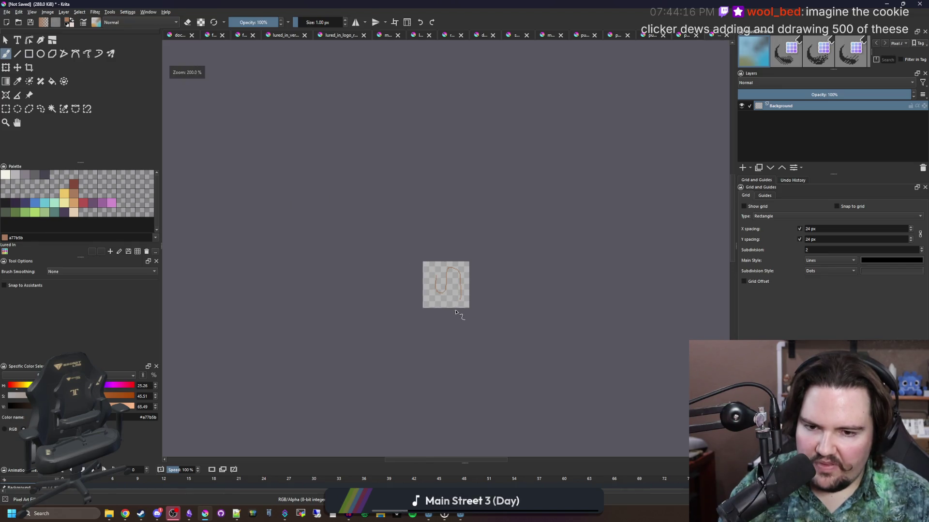
scroll(460, 310, up, 5)
key(ctrl+z)
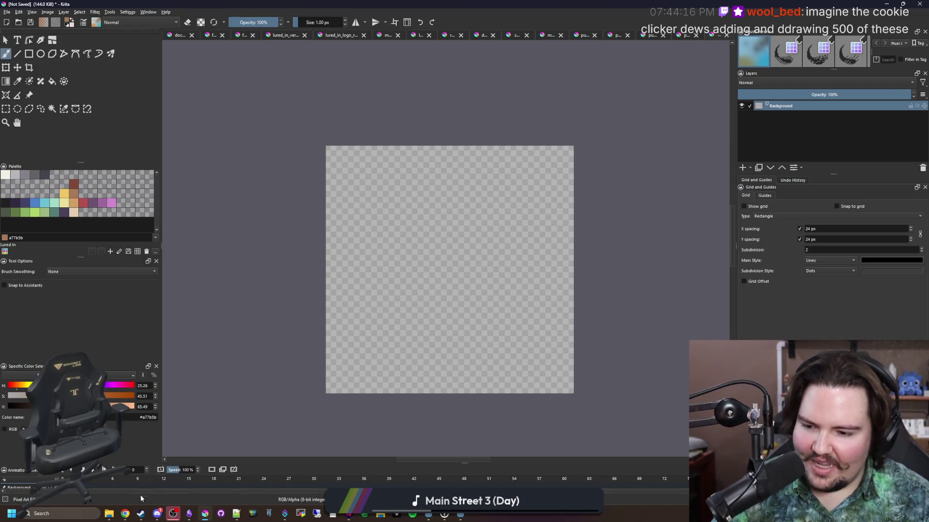
- Switch to the Steam client and show PowerWash Simulator 2 in the library
mouse_move(126, 513)
click(356, 471)
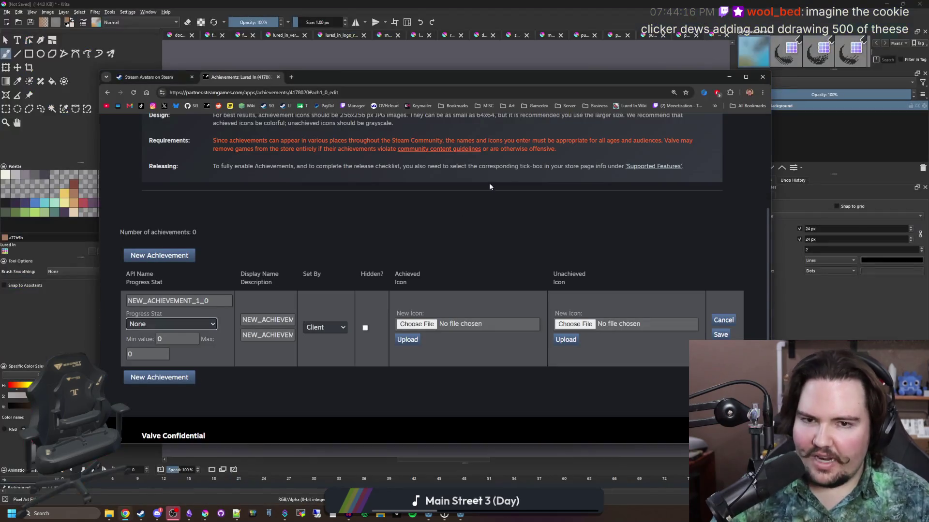
click(140, 515)
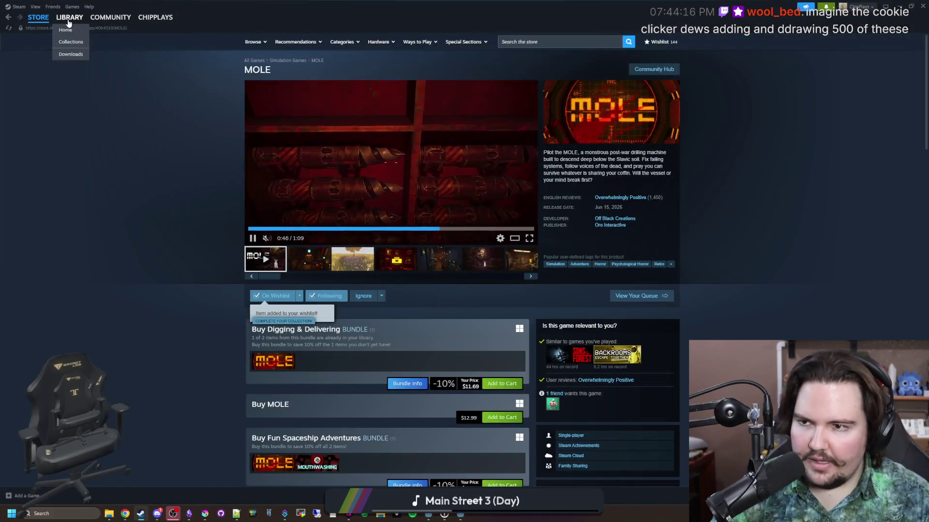
click(70, 16)
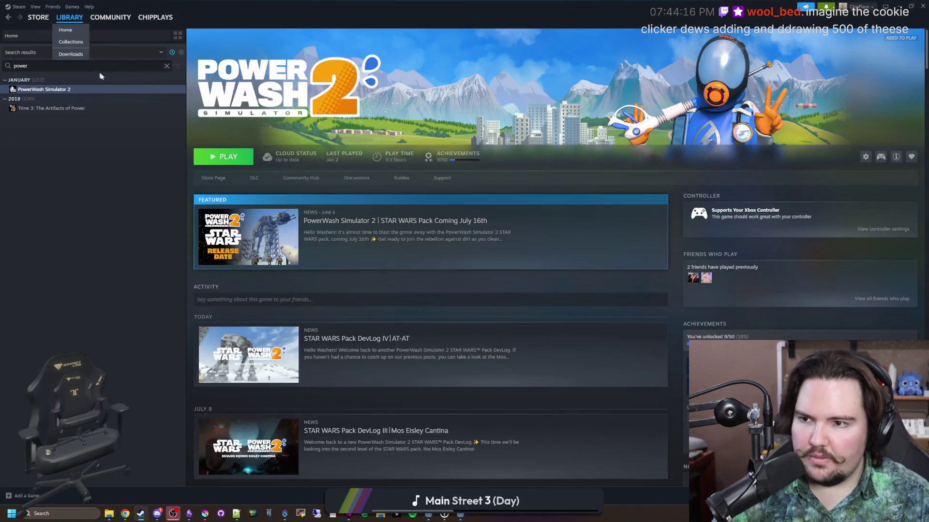
- Search the library for 'cook', open Cookie Clicker, and browse its achievements list
click(167, 66)
text(cook)
click(38, 90)
scroll(627, 293, down, 2)
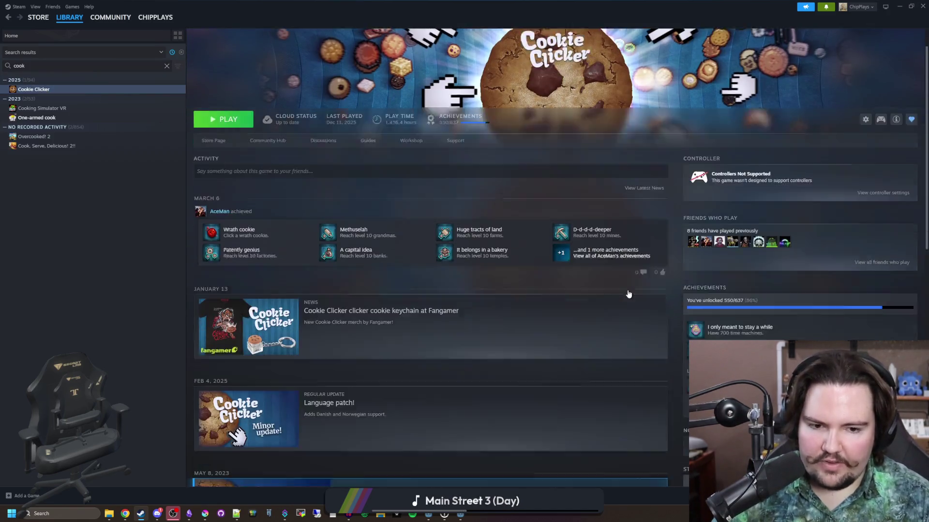
click(697, 292)
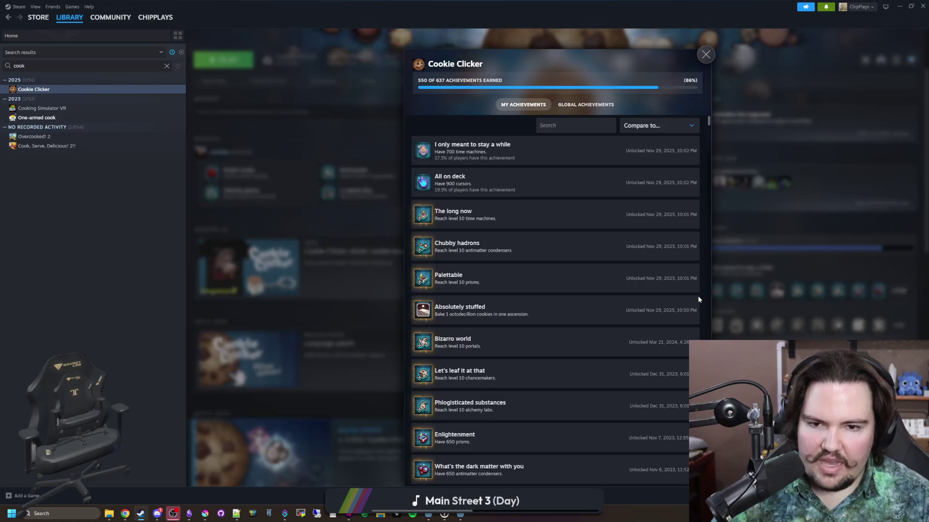
scroll(532, 245, down, 10)
scroll(547, 242, down, 2)
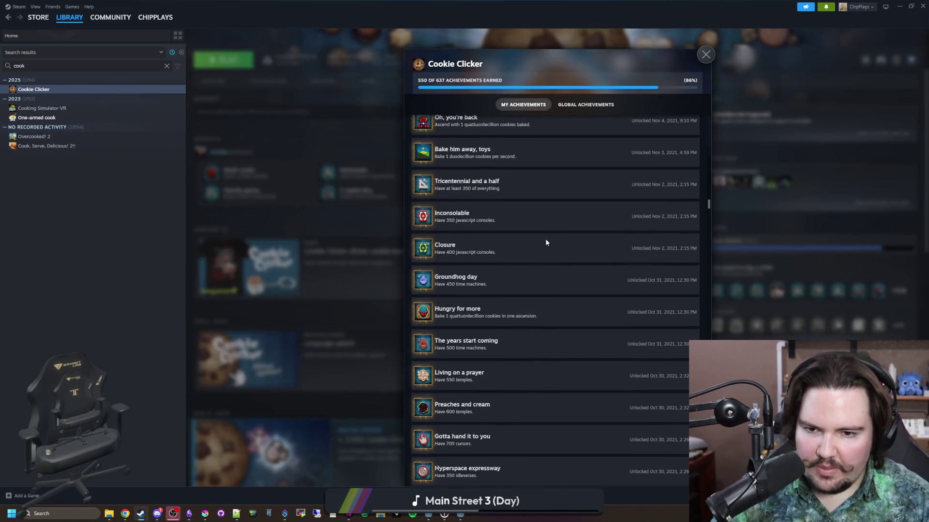
click(329, 221)
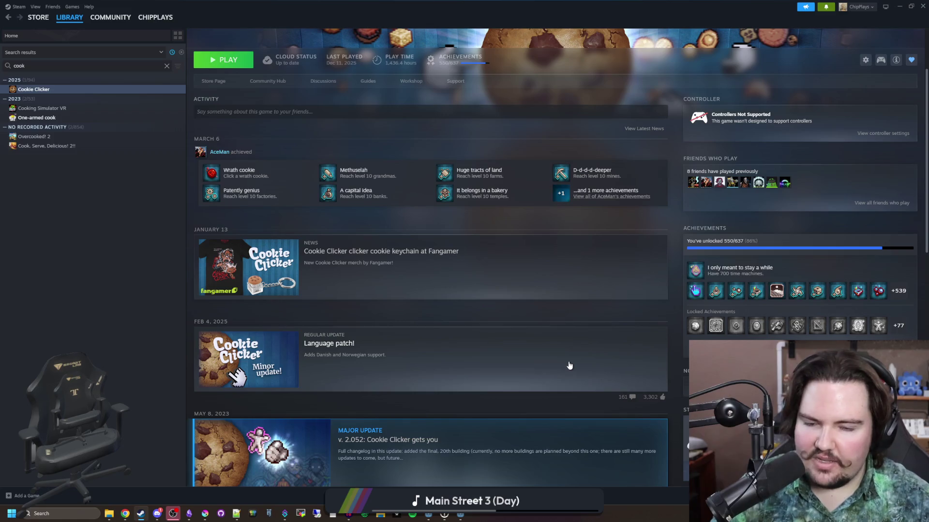
- Reopen Cookie Clicker's full achievements list, scroll through it, and close it
mouse_move(709, 295)
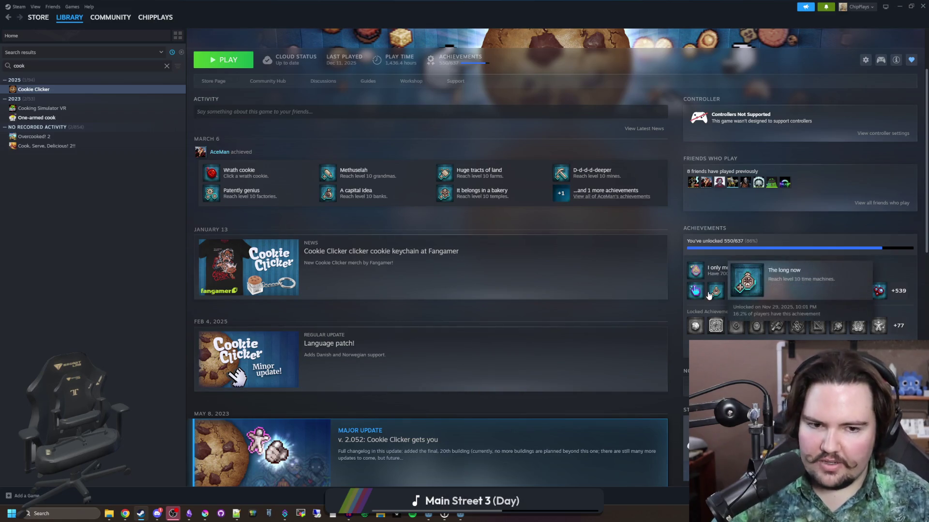
mouse_move(736, 290)
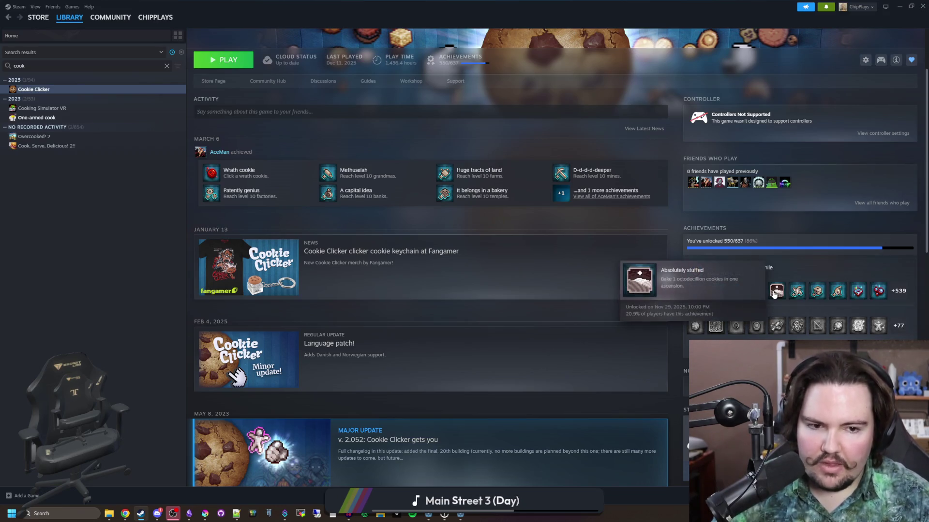
mouse_move(839, 292)
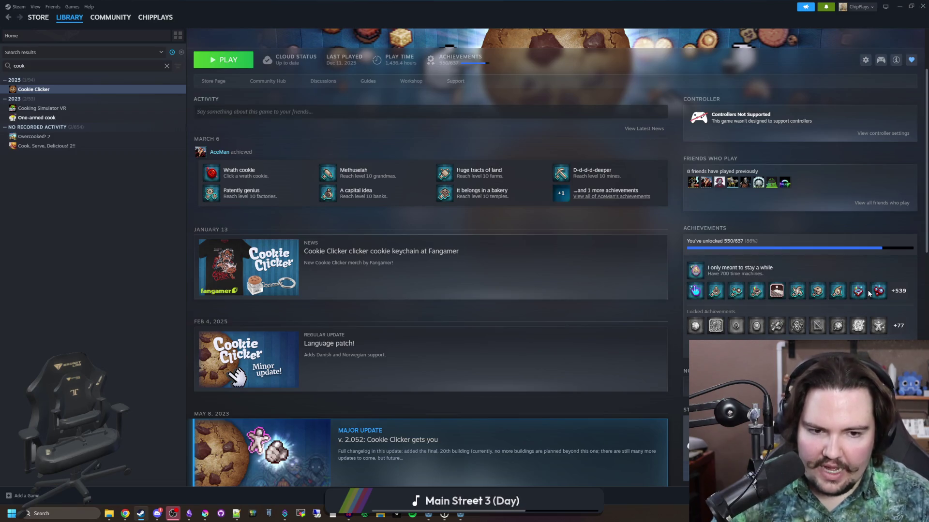
mouse_move(876, 294)
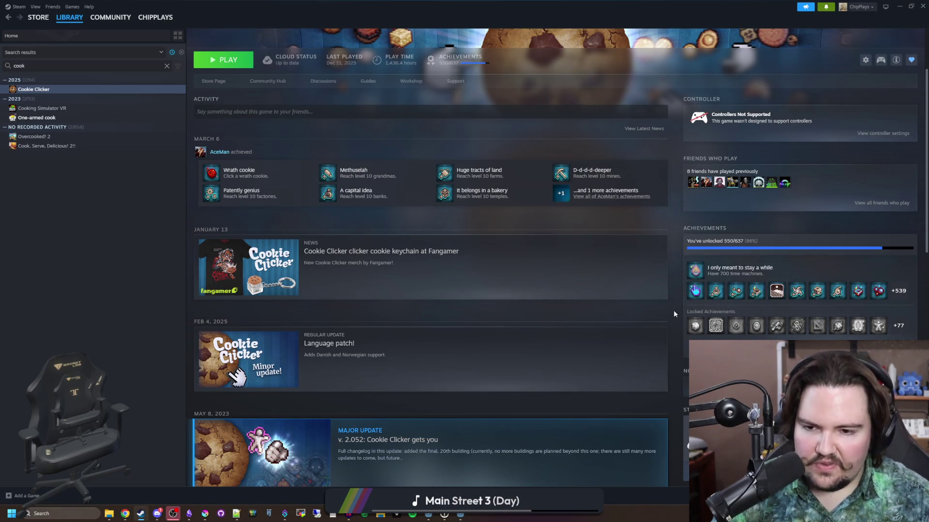
click(898, 290)
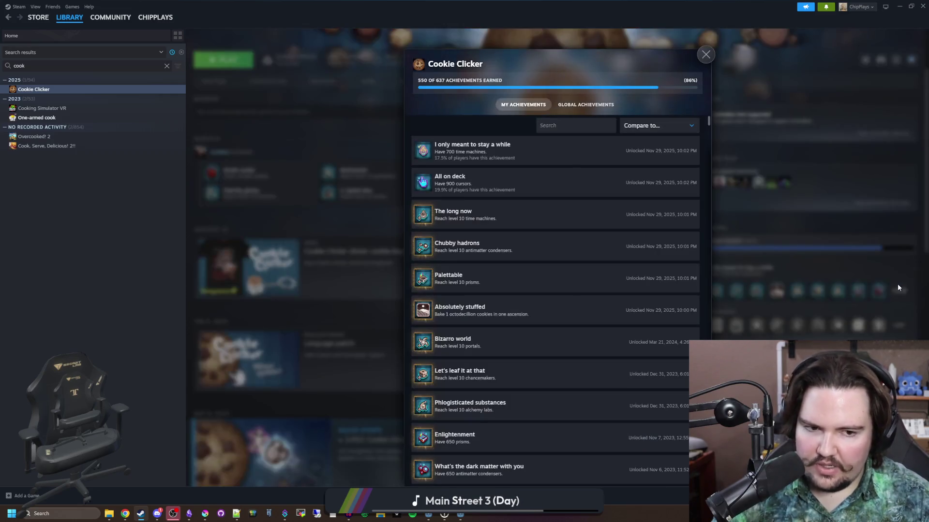
scroll(561, 249, down, 20)
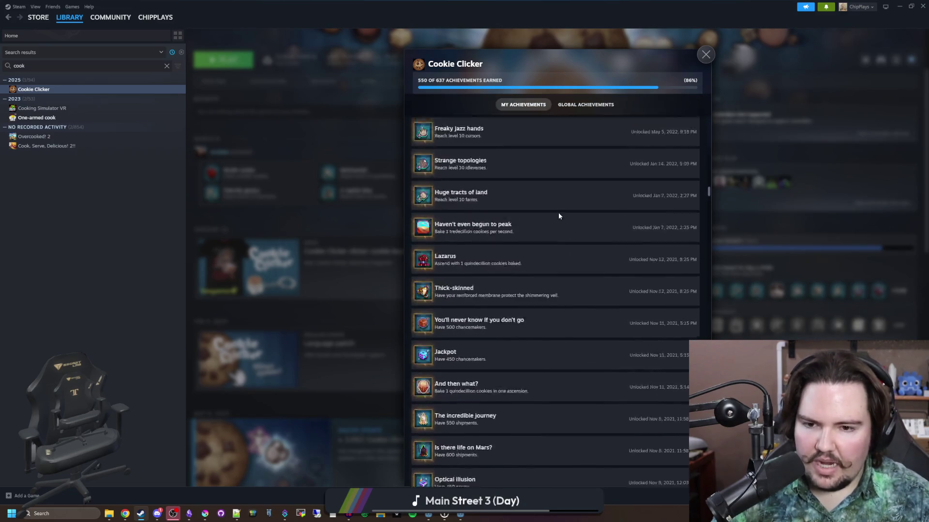
scroll(556, 214, down, 20)
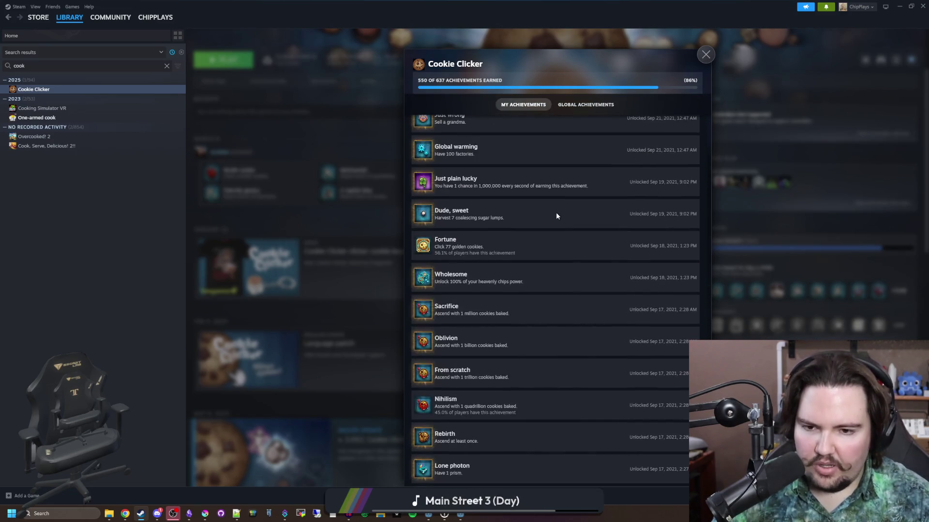
scroll(556, 215, down, 20)
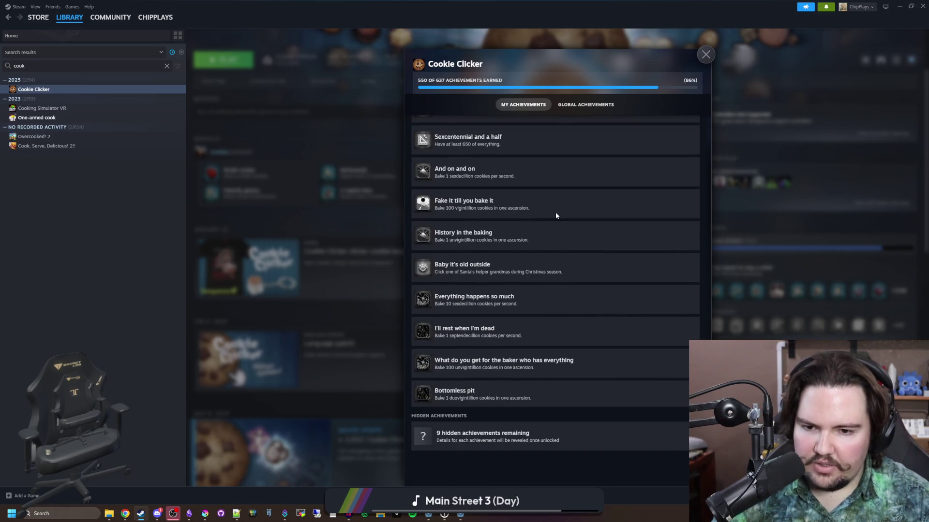
click(785, 246)
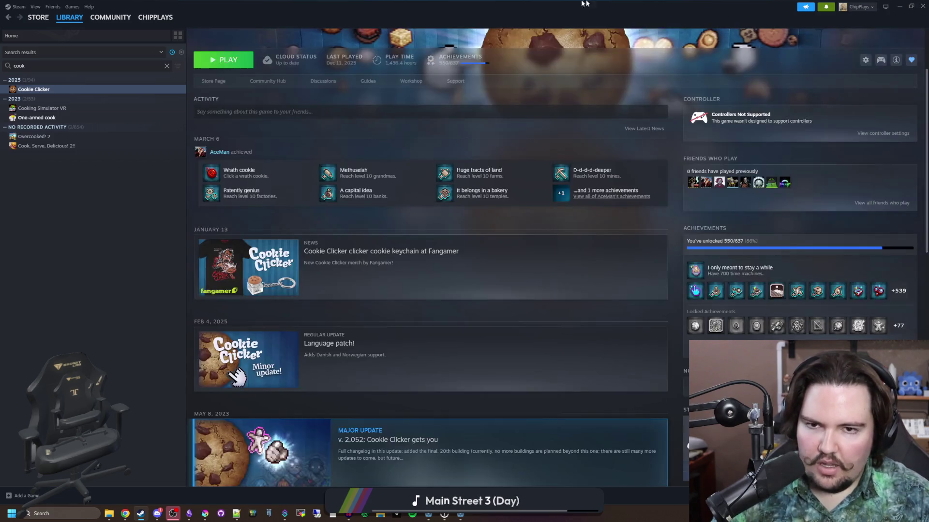
- Launch a new Godot Engine instance from the Godot taskbar icon's menu
scroll(378, 250, up, 5)
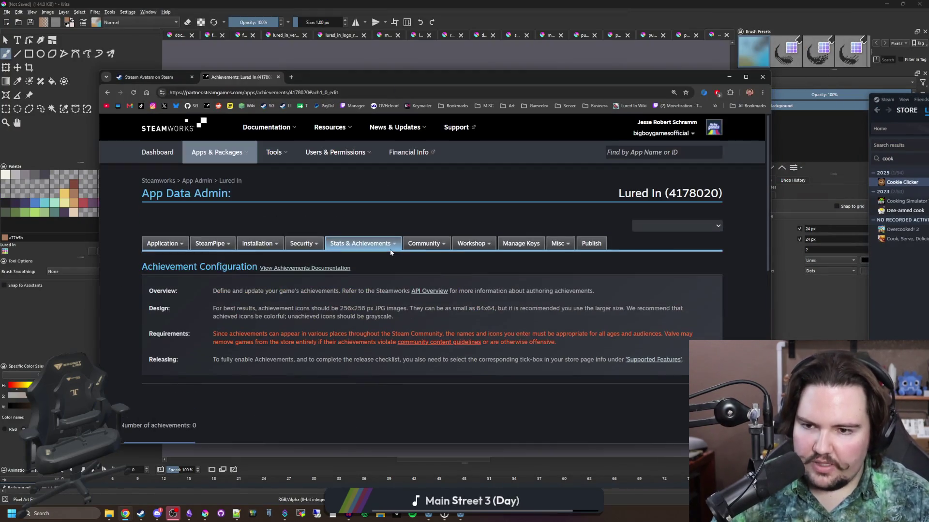
scroll(129, 306, down, 2)
scroll(128, 305, down, 2)
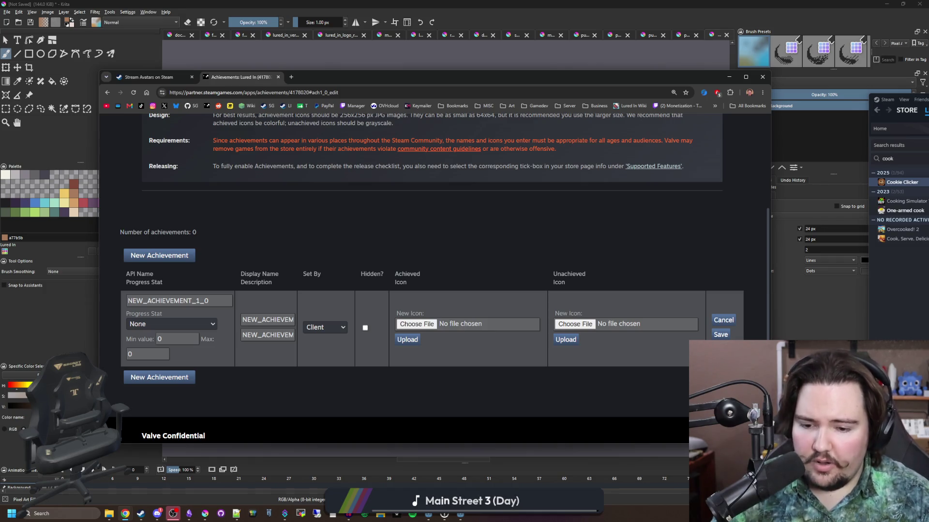
right_click(428, 514)
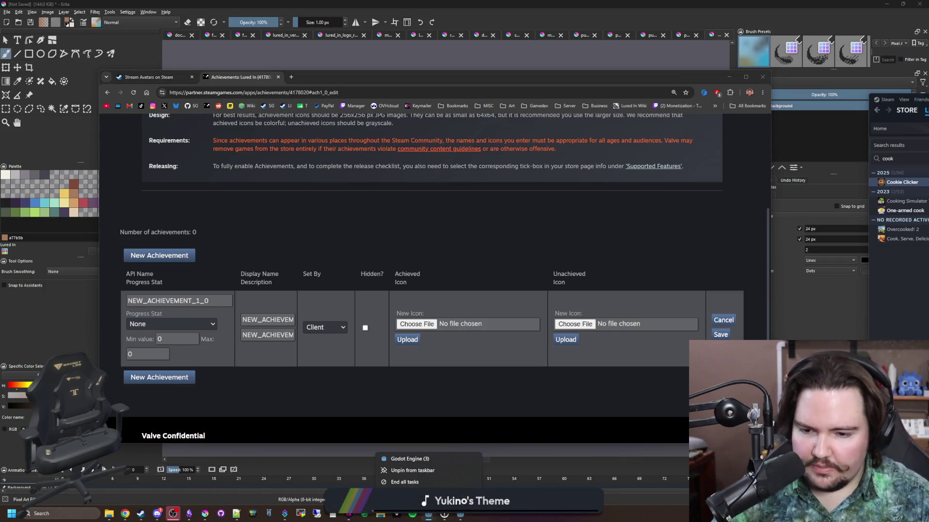
click(431, 460)
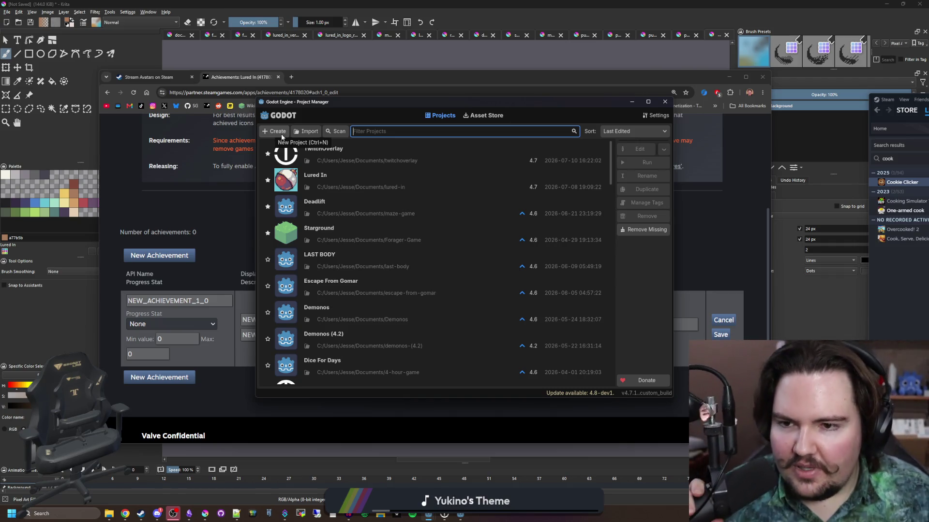
- Create a Forward+ project named 'Achievement Maker' and open it in the editor
click(273, 134)
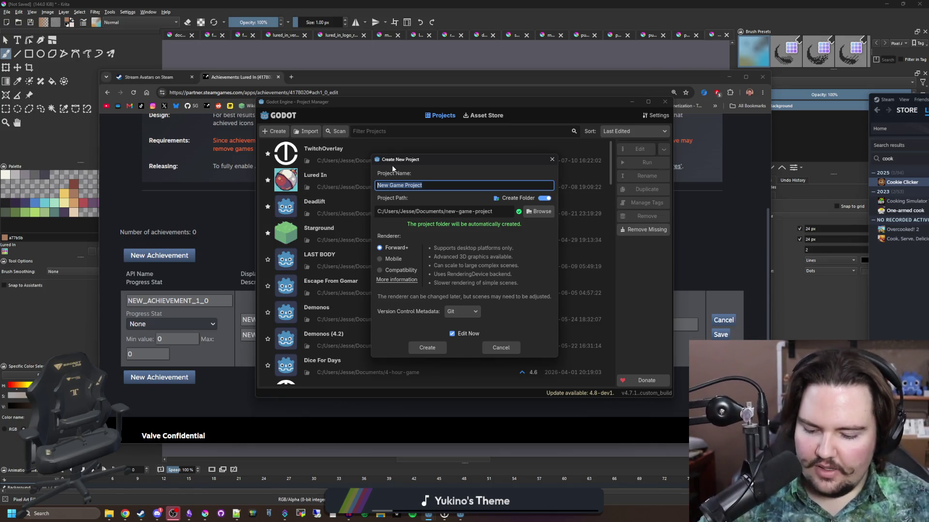
text(achievemen)
key(BackSpace)
key(BackSpace)
key(BackSpace)
text(C)
key(BackSpace)
key(BackSpace)
key(BackSpace)
text(Achievement M)
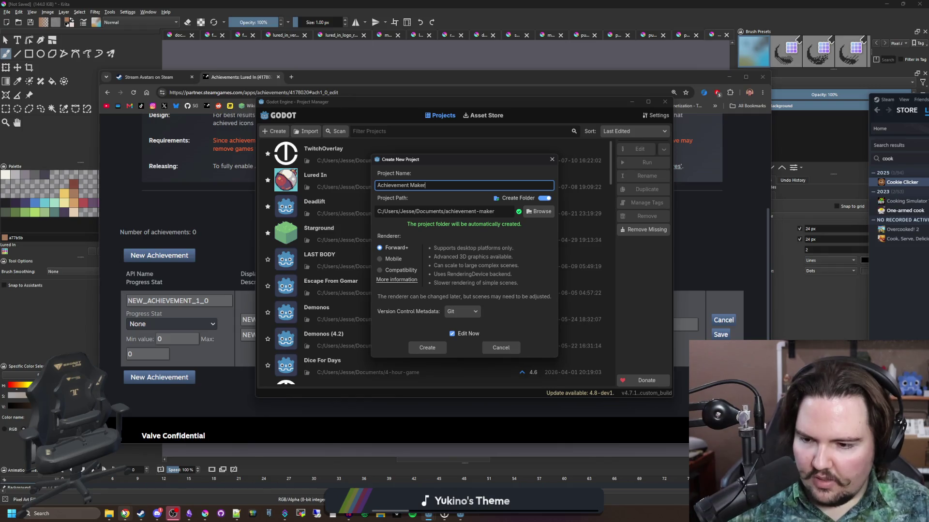
mouse_move(125, 514)
mouse_move(363, 482)
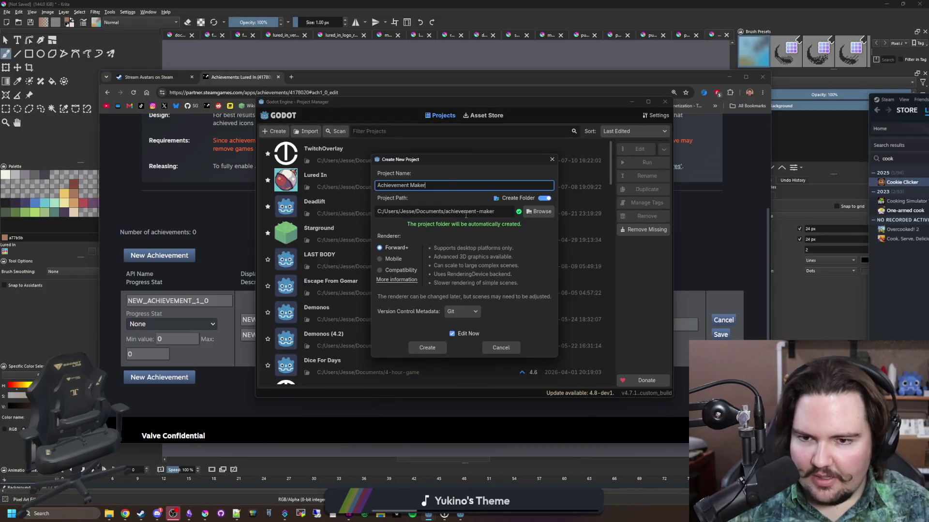
click(436, 350)
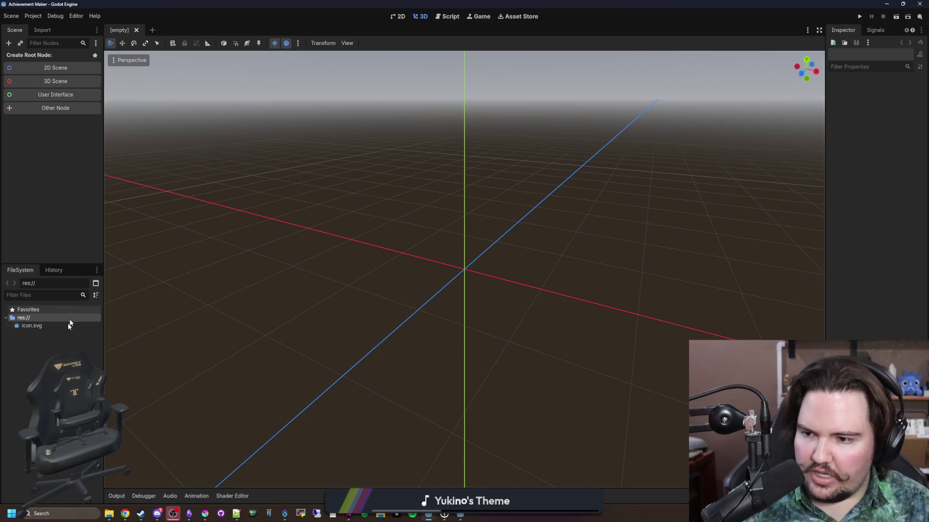
- Create a scene named main in res:// whose root node is Main
right_click(52, 318)
mouse_move(92, 326)
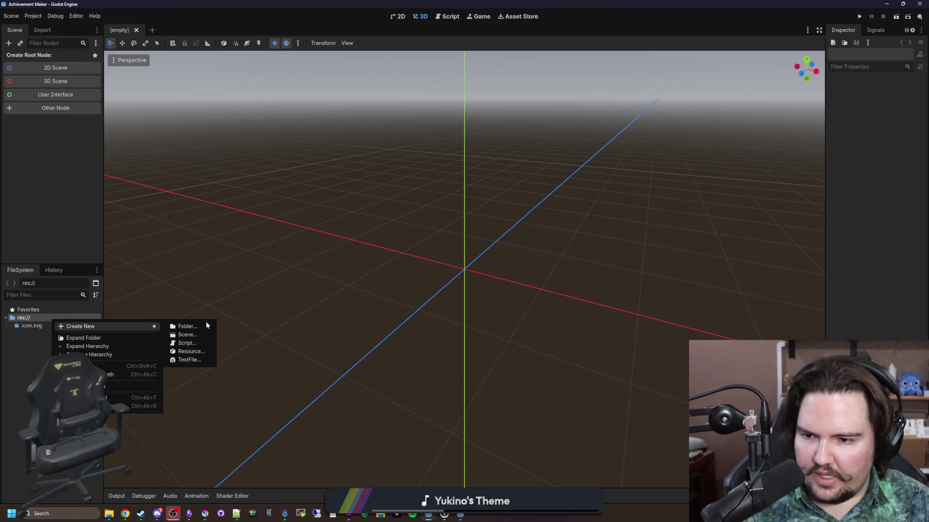
click(193, 338)
click(468, 255)
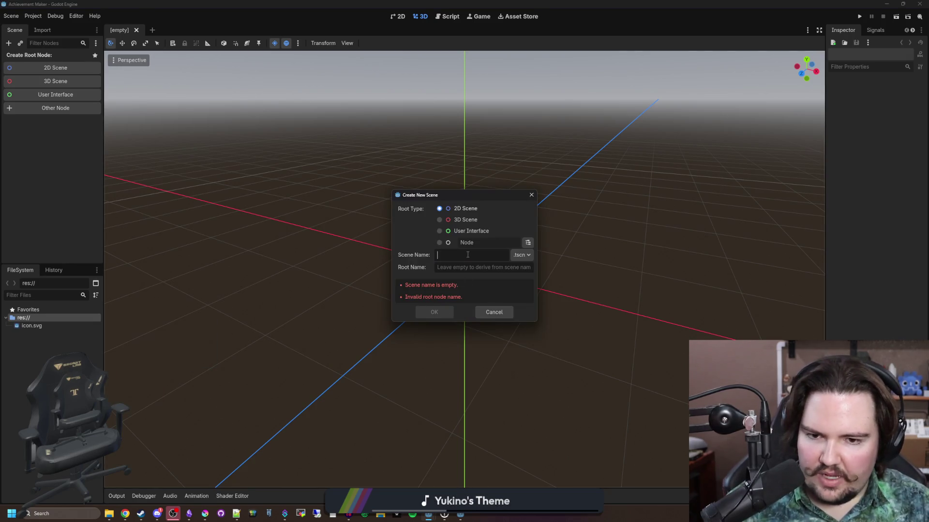
text(main)
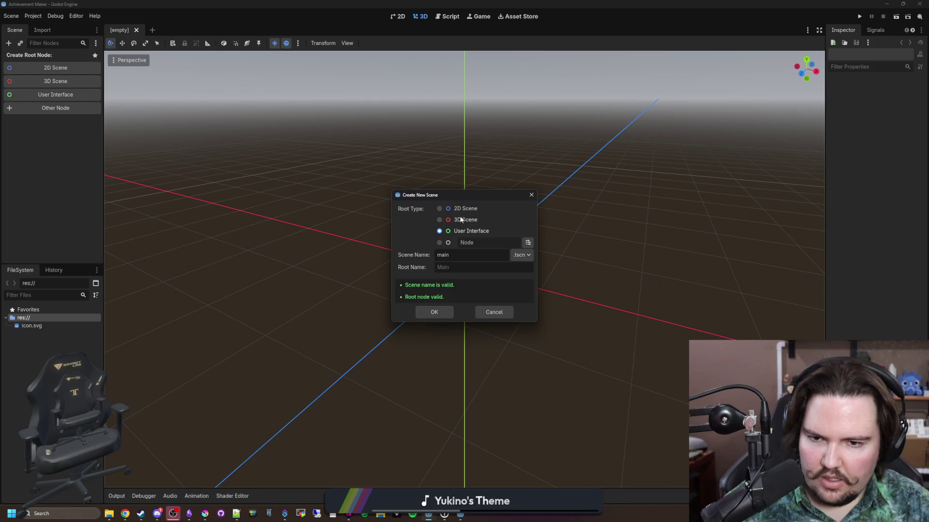
click(435, 313)
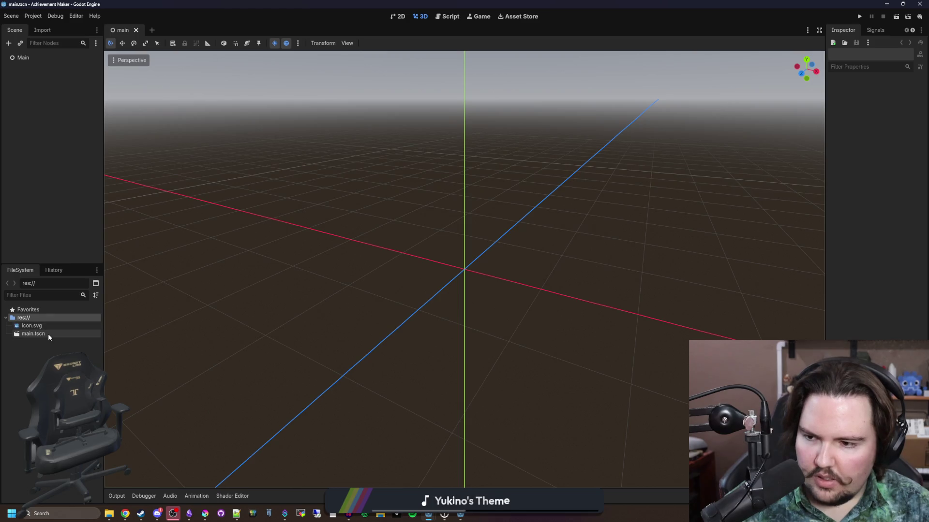
- Add a CanvasGroup child under Main and change its type to CanvasLayer
right_click(33, 59)
click(61, 68)
text(canvas)
key(Return)
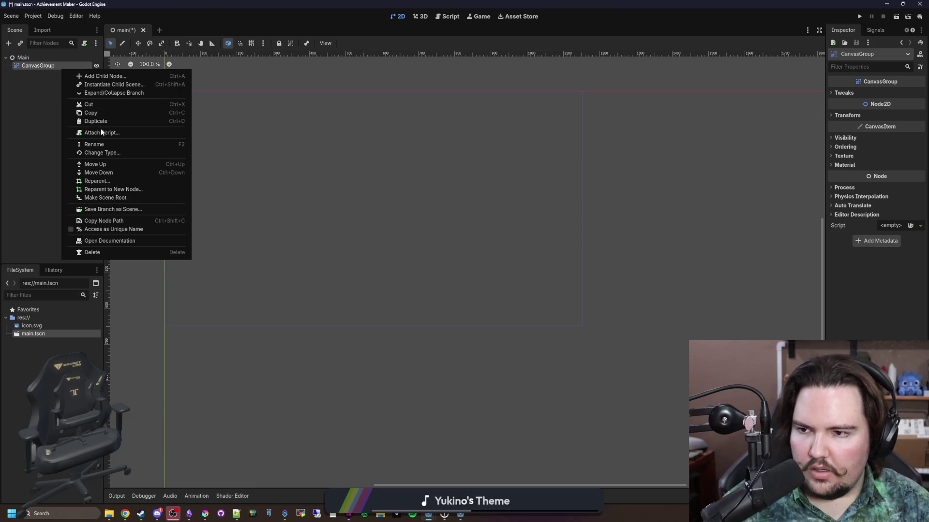
click(106, 153)
key(BackSpace)
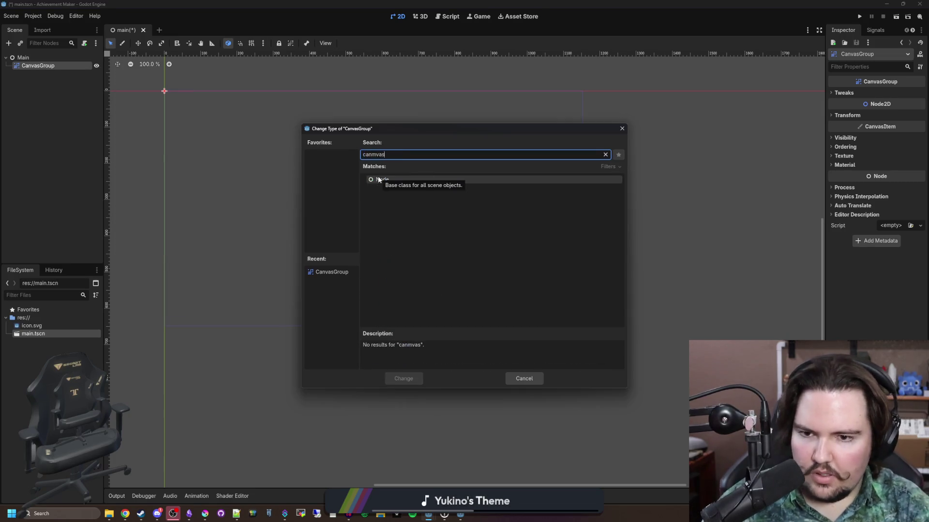
text(canv)
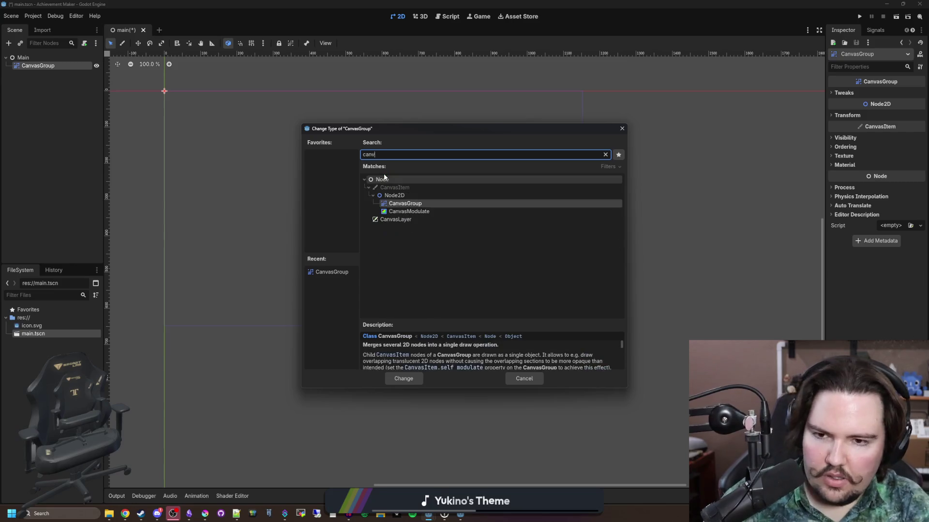
double_click(413, 220)
- Add a Camera2D under CanvasGroup, then delete it again
right_click(59, 64)
click(69, 68)
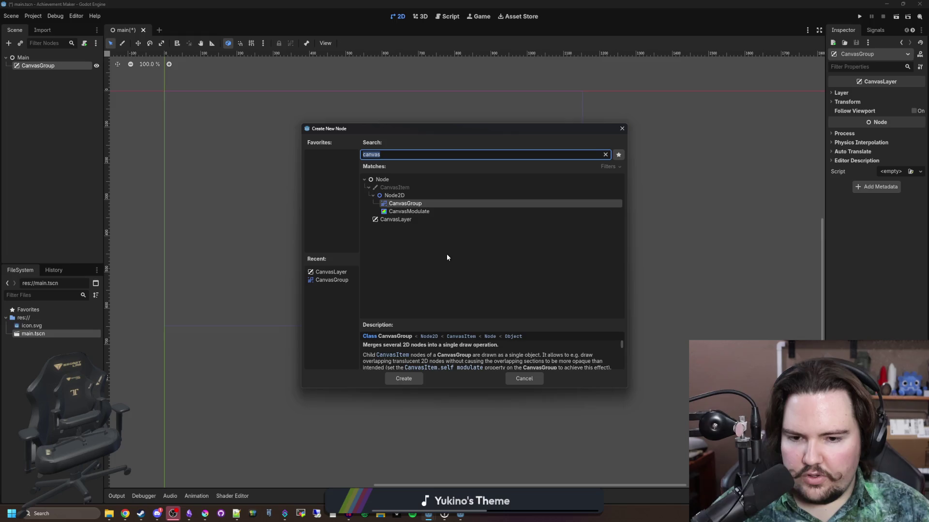
text(camera)
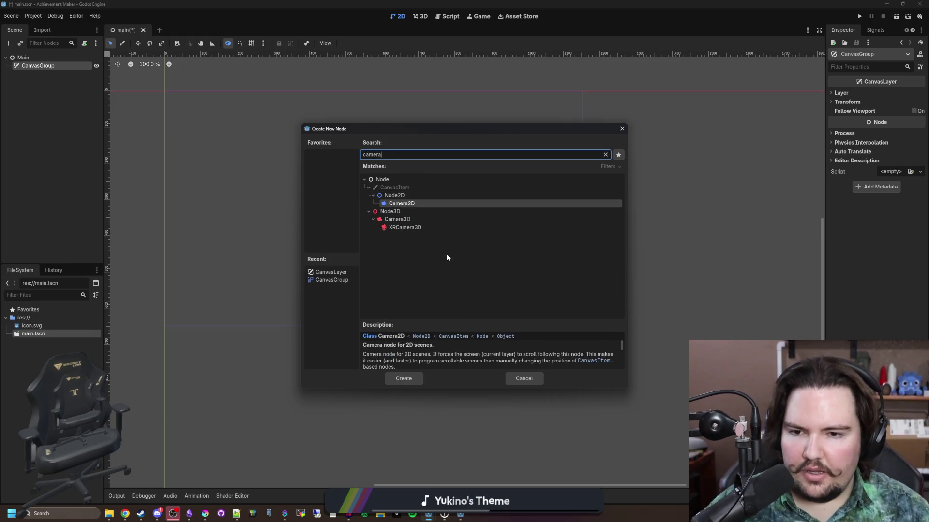
double_click(416, 205)
scroll(154, 69, up, 3)
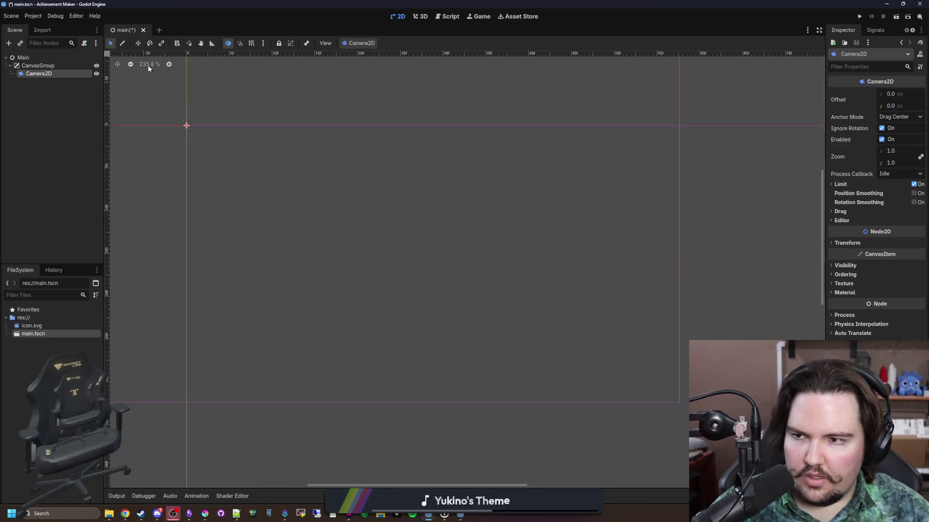
key(ctrl+0)
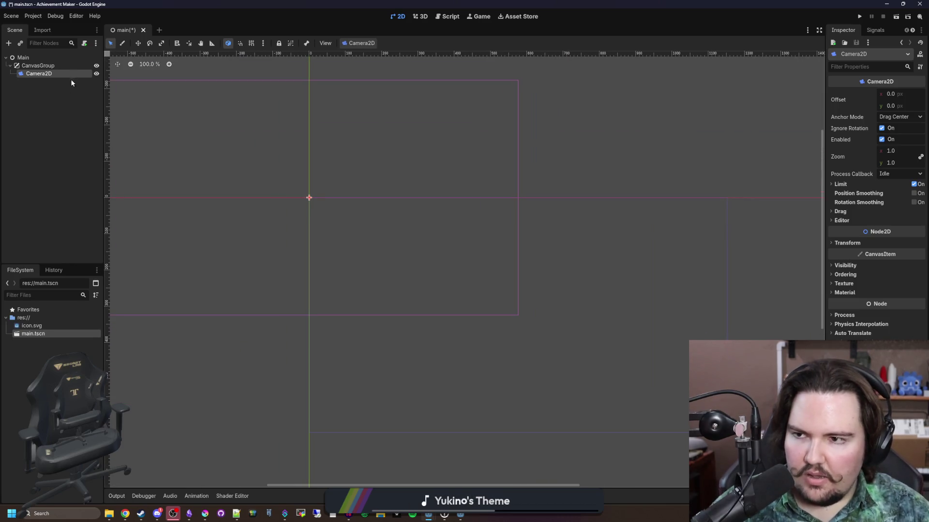
key(Delete)
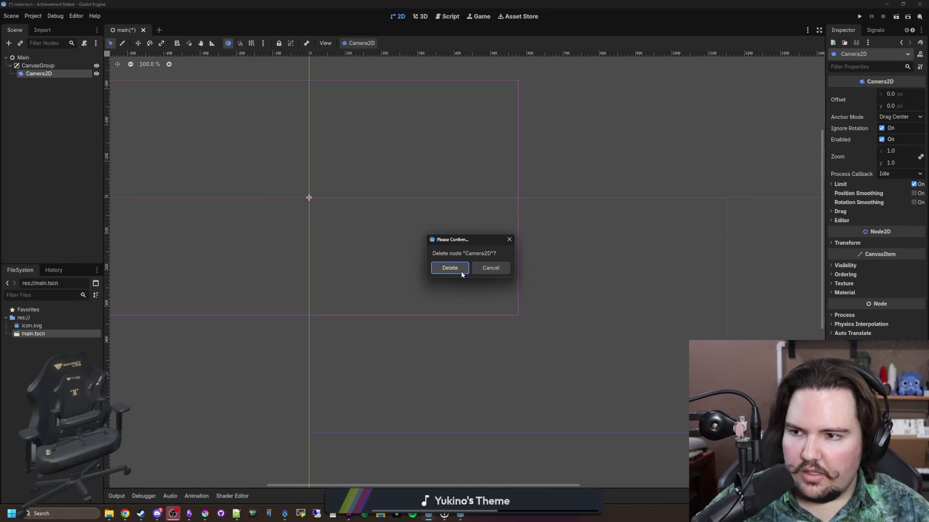
click(461, 272)
- Bring up the Project Settings from the Project menu
right_click(58, 65)
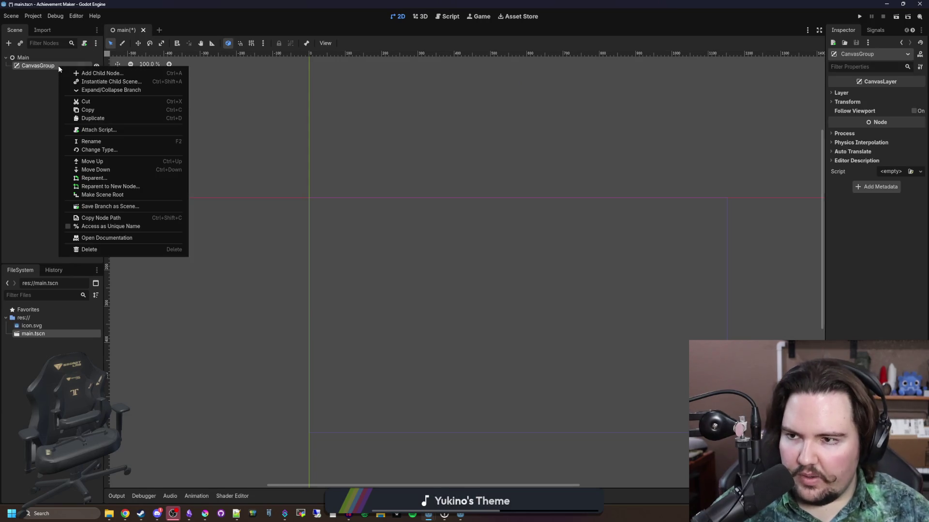
click(27, 15)
click(33, 16)
click(56, 28)
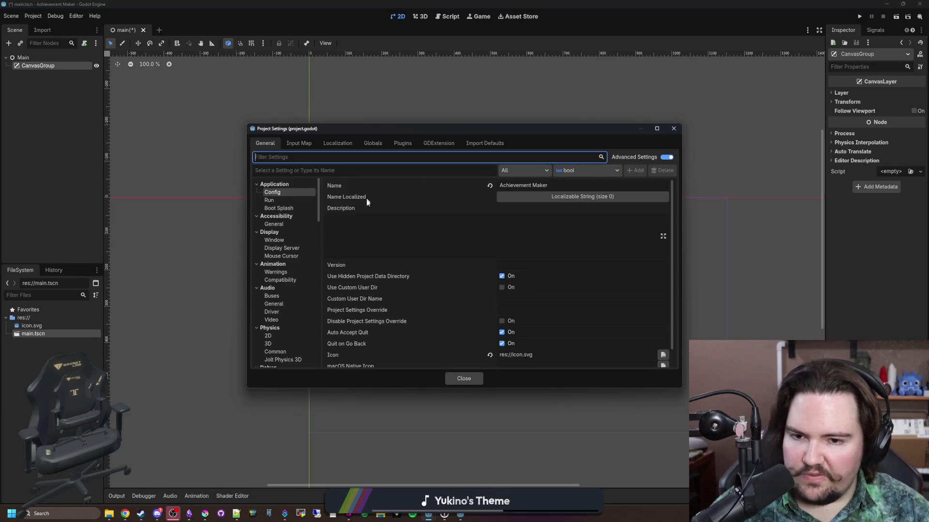
- Set the window viewport width and height to 256
click(286, 243)
click(520, 194)
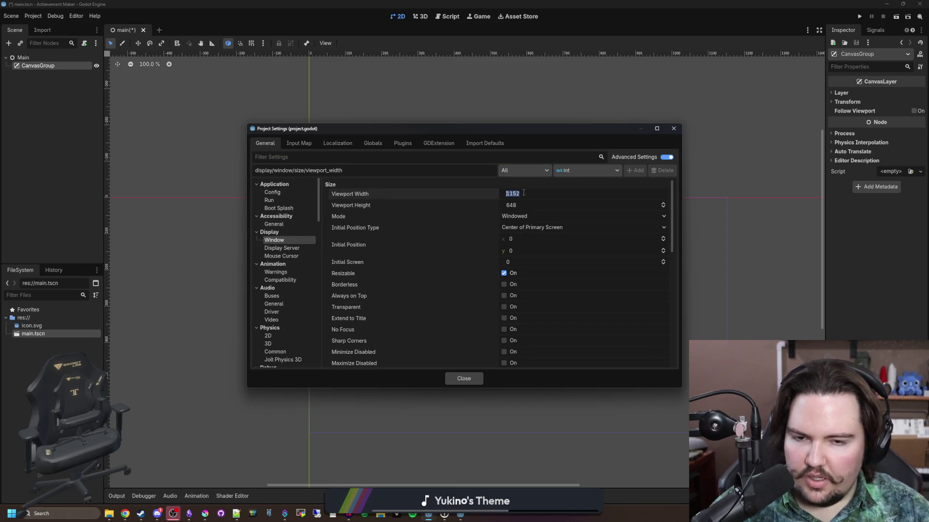
text(256)
click(525, 203)
text(256)
key(Return)
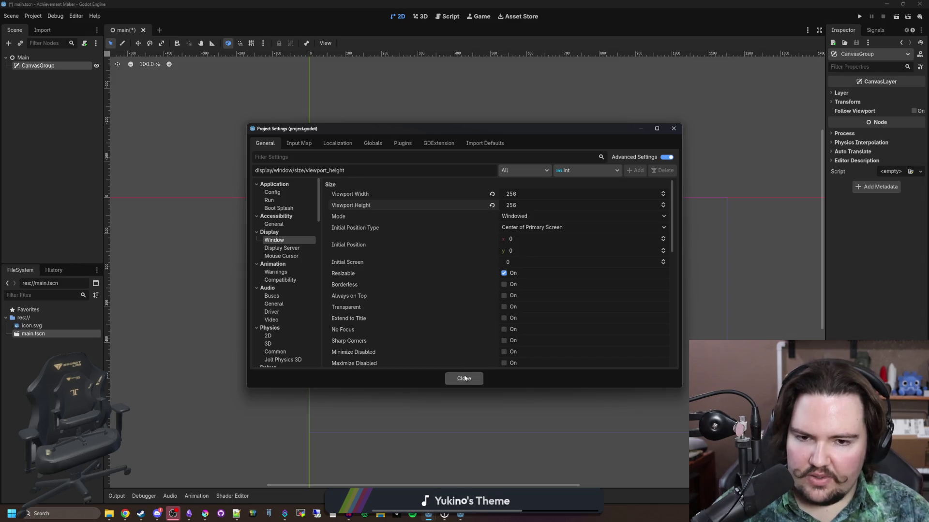
- Set stretch mode to disabled and aspect to keep, leaving scale mode fractional
scroll(431, 268, down, 5)
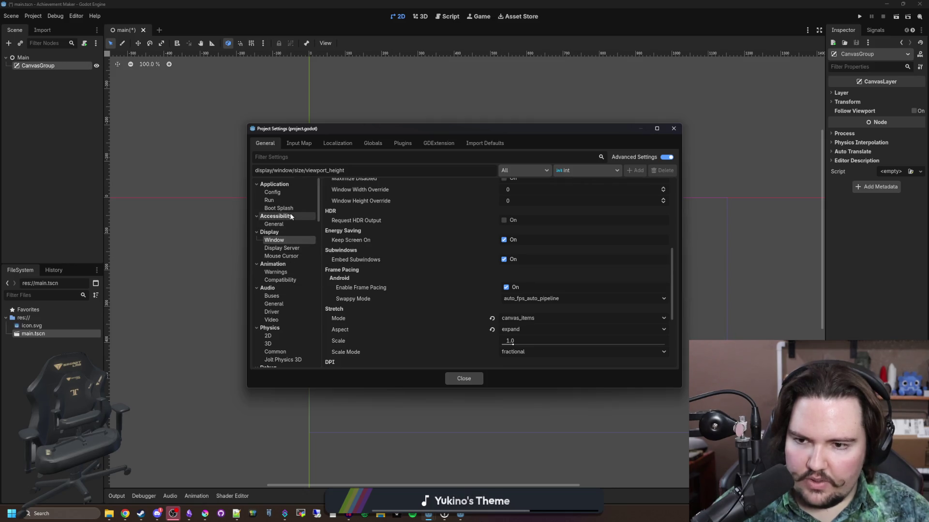
scroll(448, 290, down, 1)
click(510, 296)
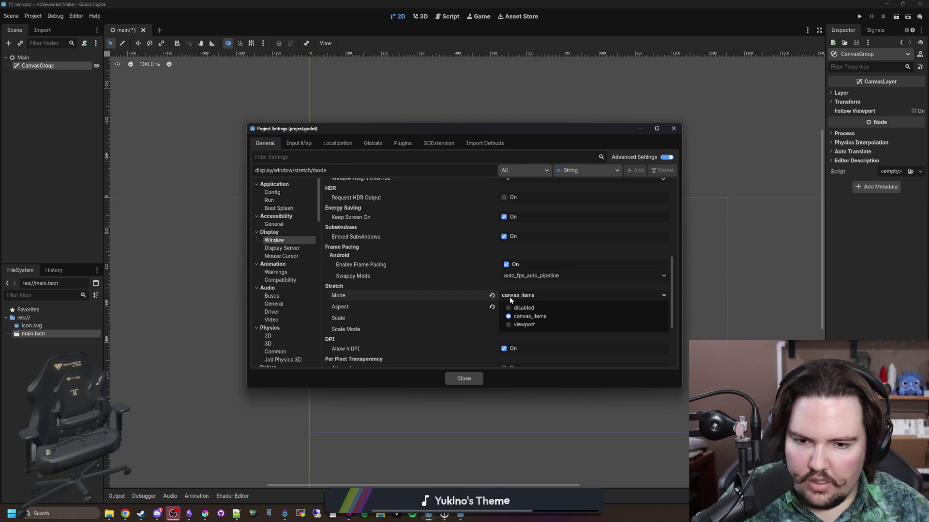
click(525, 308)
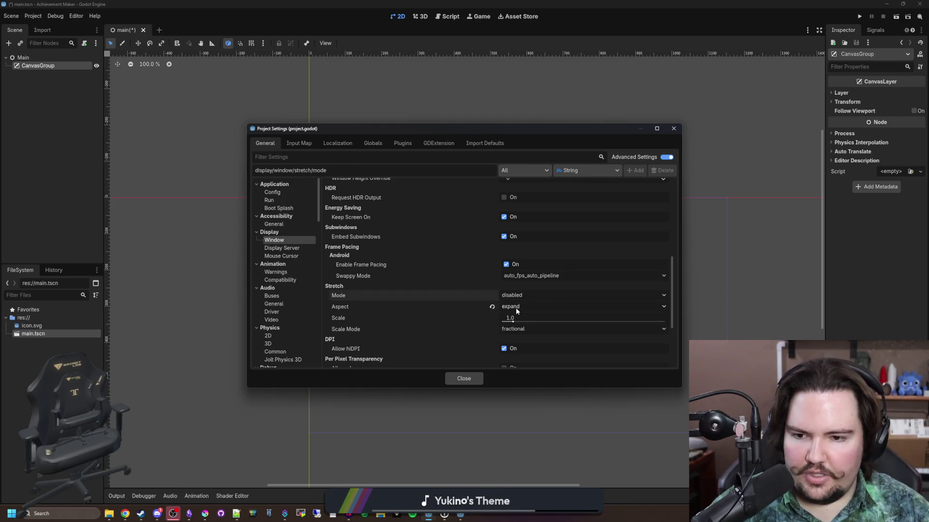
click(516, 307)
click(524, 327)
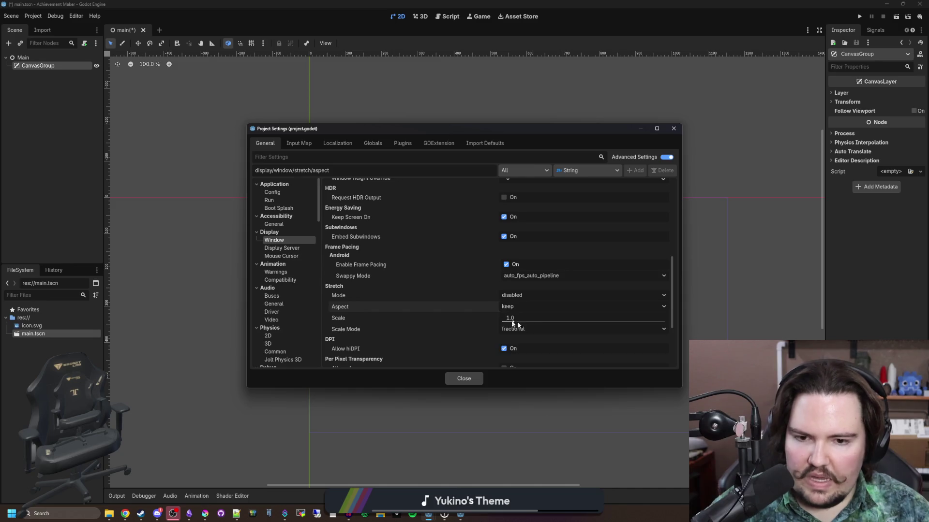
scroll(471, 297, down, 1)
click(528, 306)
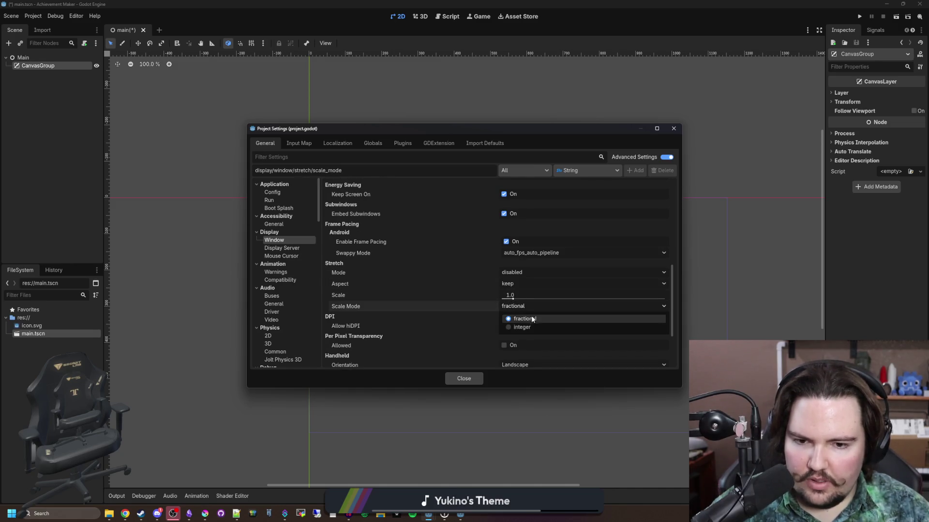
click(522, 327)
click(517, 306)
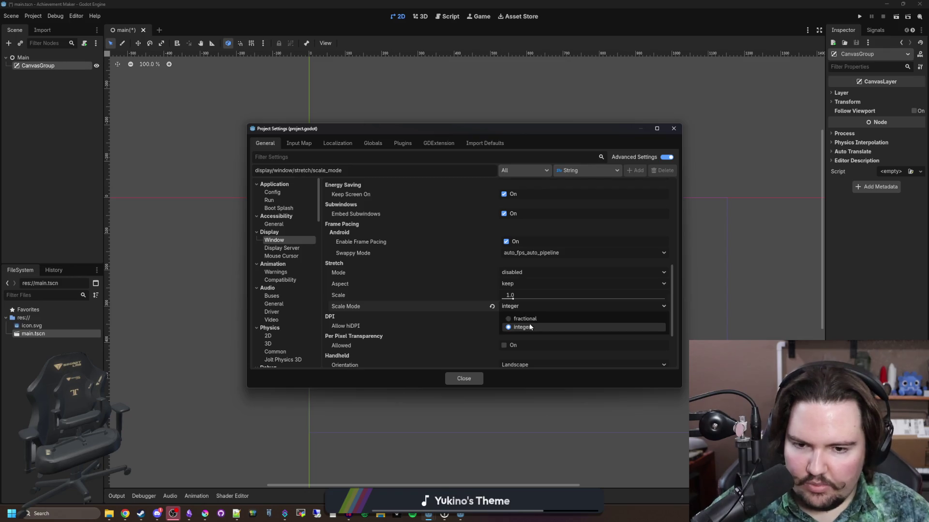
click(523, 319)
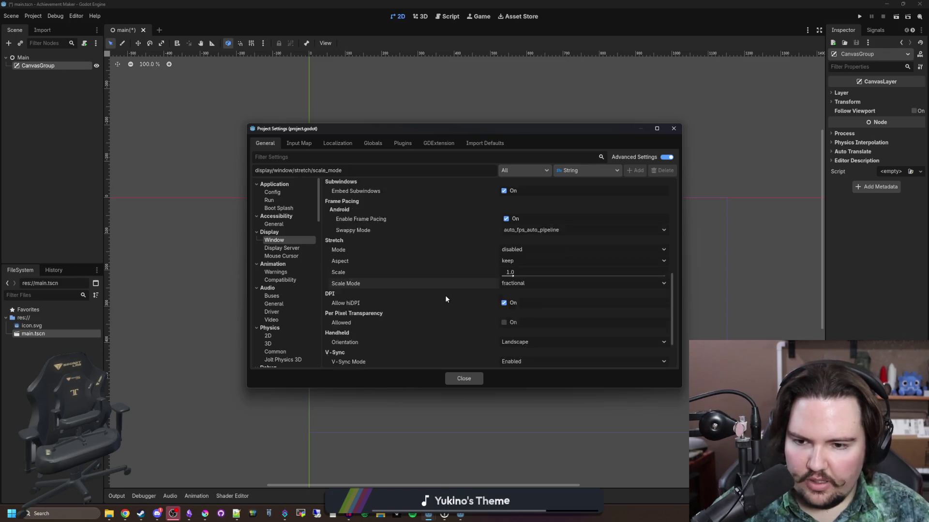
scroll(445, 296, down, 2)
scroll(445, 296, up, 2)
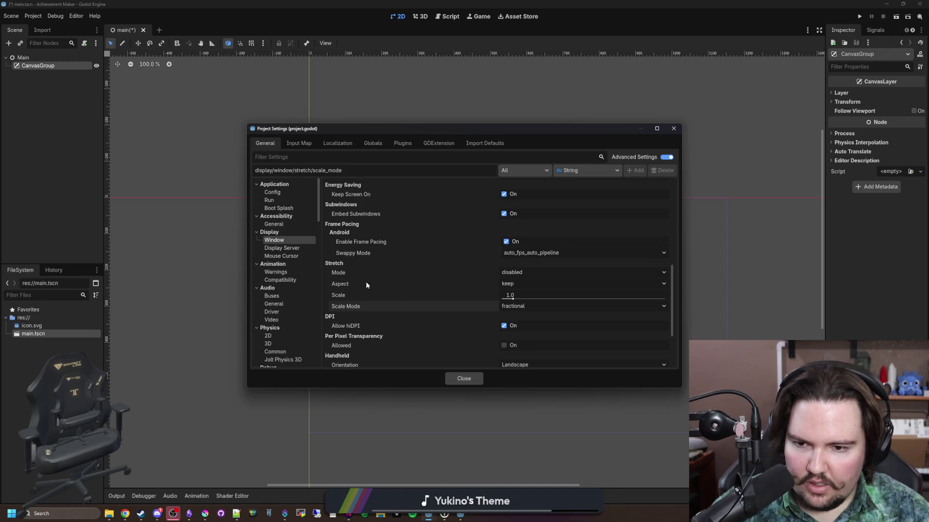
scroll(395, 277, down, 2)
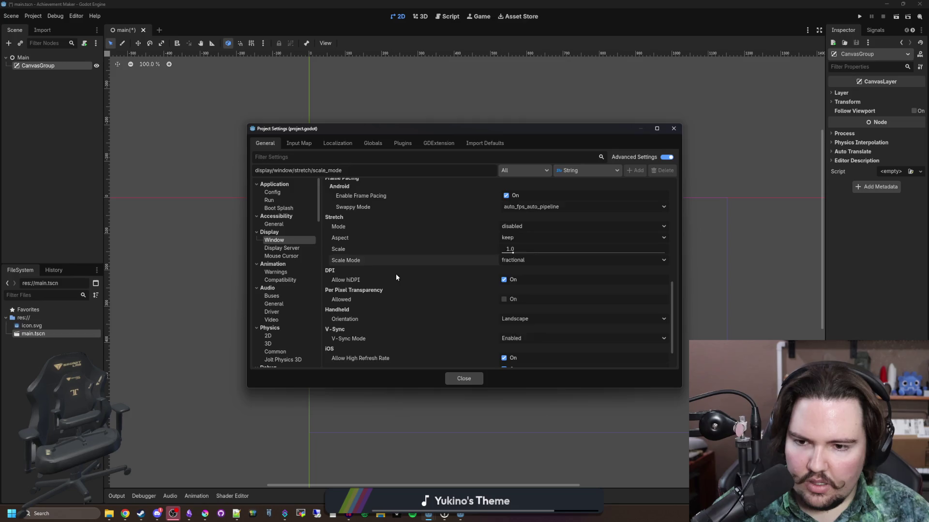
scroll(395, 277, down, 1)
scroll(396, 277, up, 5)
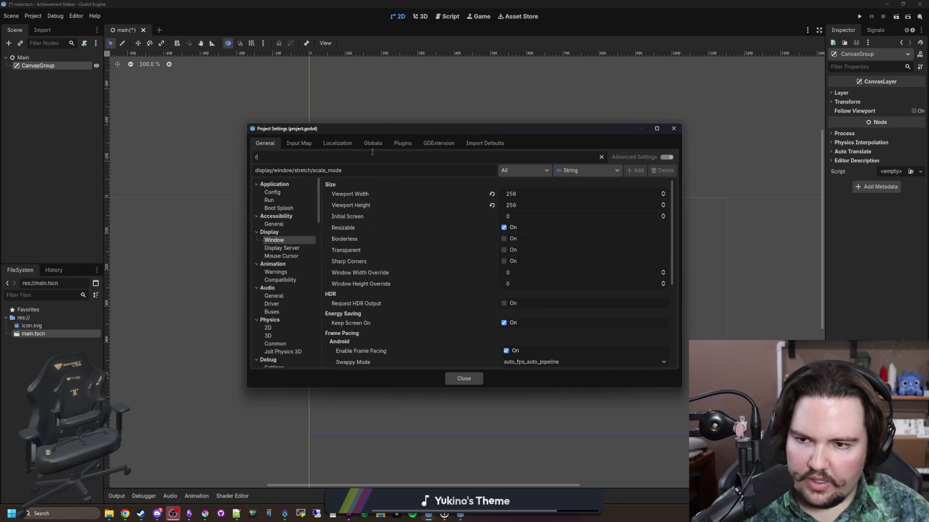
- Turn off the Resizable window setting and close Project Settings
click(372, 156)
text(rez)
click(507, 193)
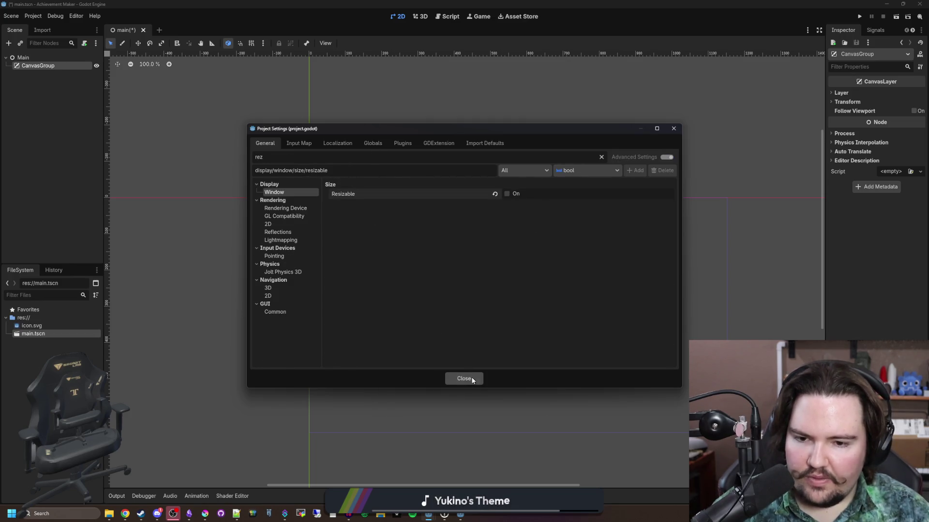
click(463, 379)
scroll(348, 242, up, 2)
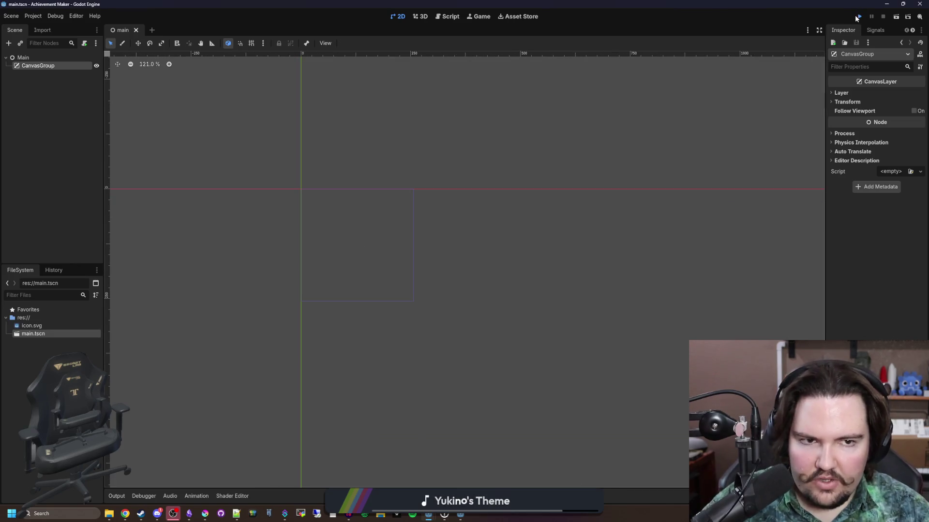
- Run the project, making the current scene the main scene, then close the game window
click(858, 17)
click(519, 273)
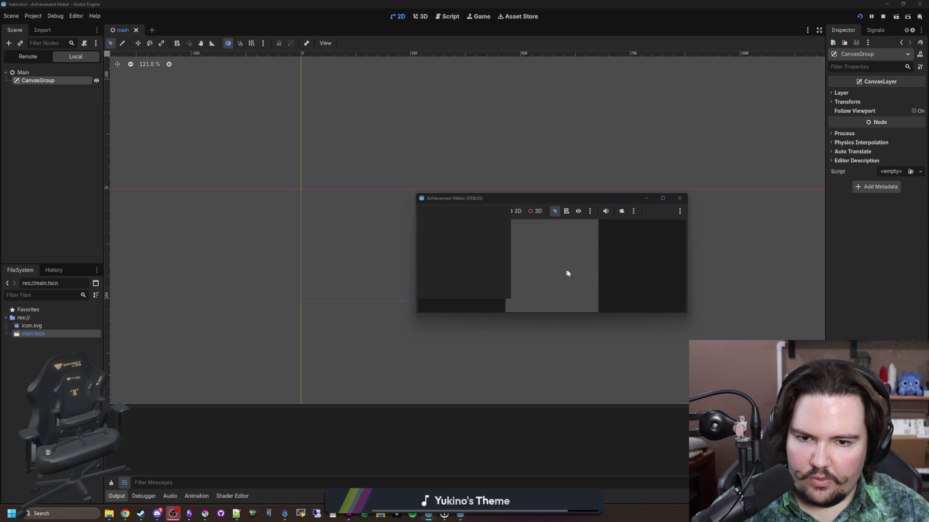
click(678, 199)
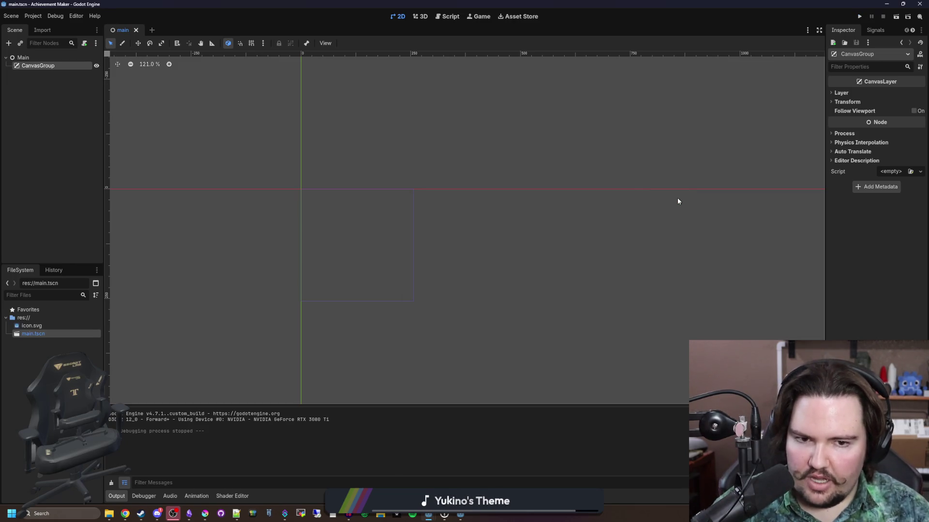
- Attach a new main.gd script to the Main node instead of CanvasGroup
click(85, 43)
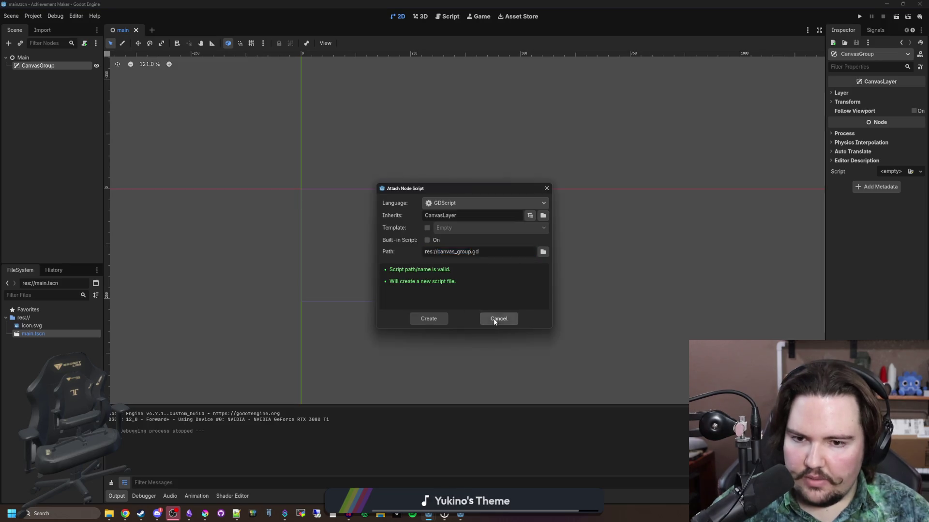
click(498, 319)
click(53, 57)
click(86, 44)
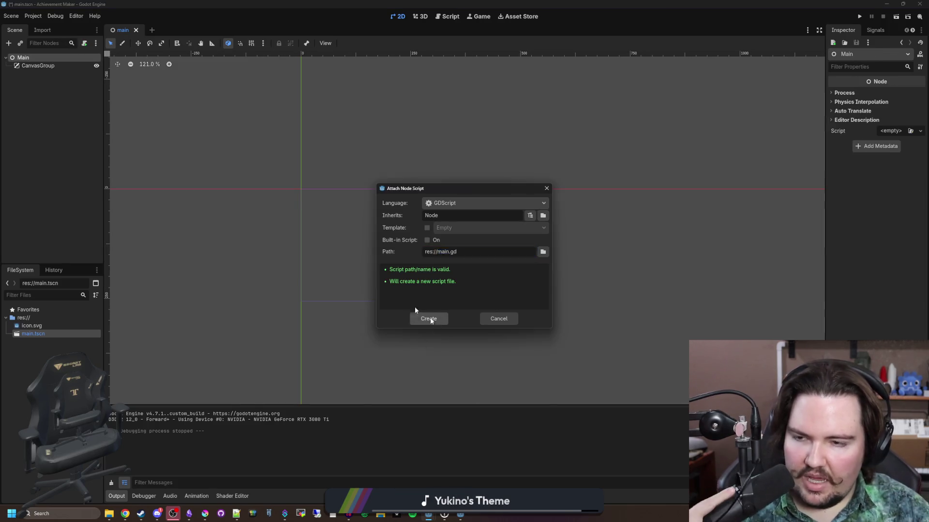
click(427, 317)
right_click(61, 68)
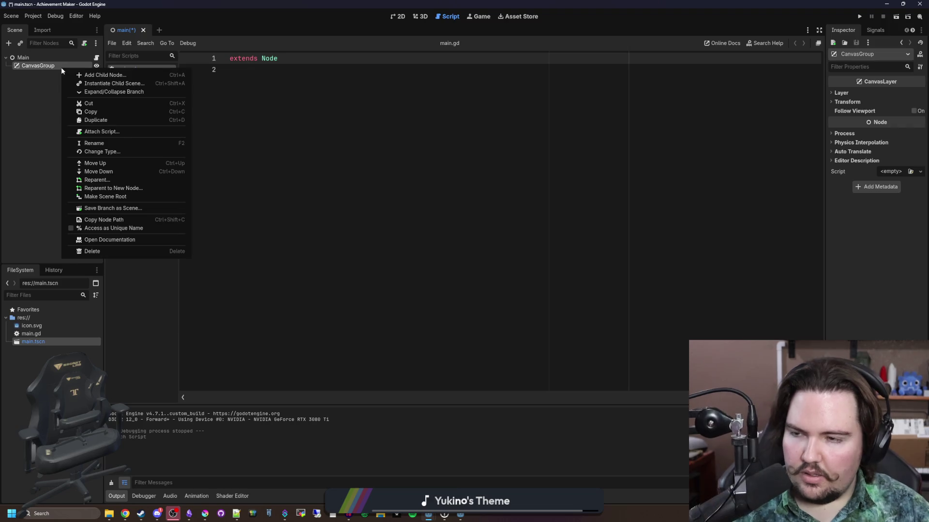
- Rename the CanvasGroup node to CanvasLayer after backing out of Change Type
click(102, 151)
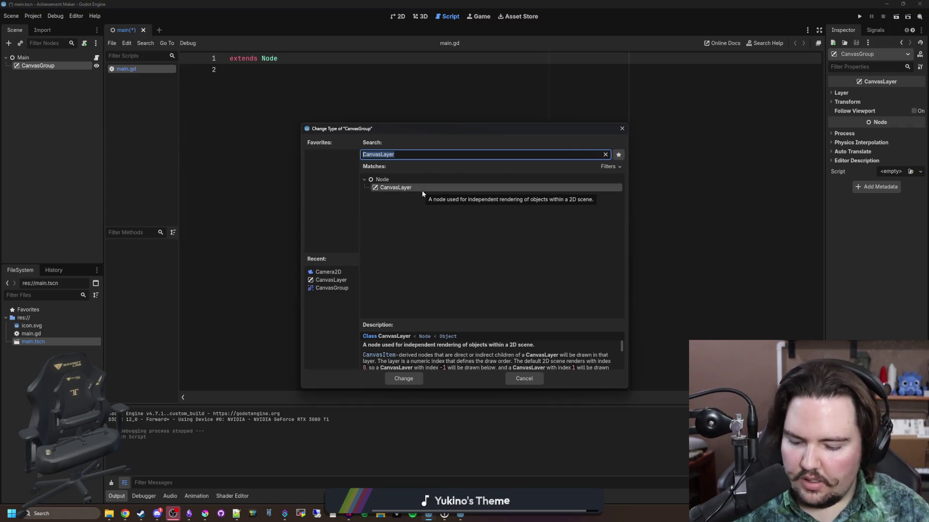
text(Ca)
click(528, 384)
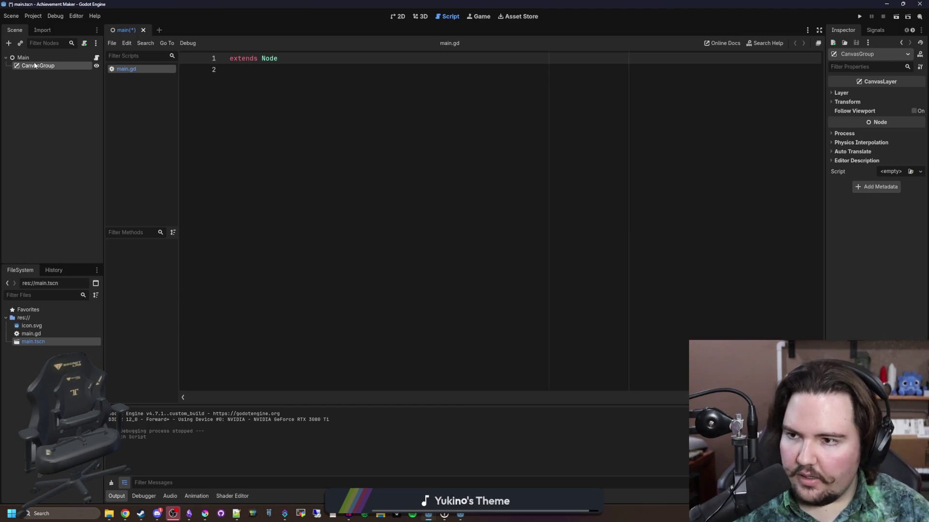
double_click(55, 66)
text(Layer)
key(Return)
- Add a func _ready() -> void: to main.gd and begin an Image.save call
click(305, 98)
key(Return)
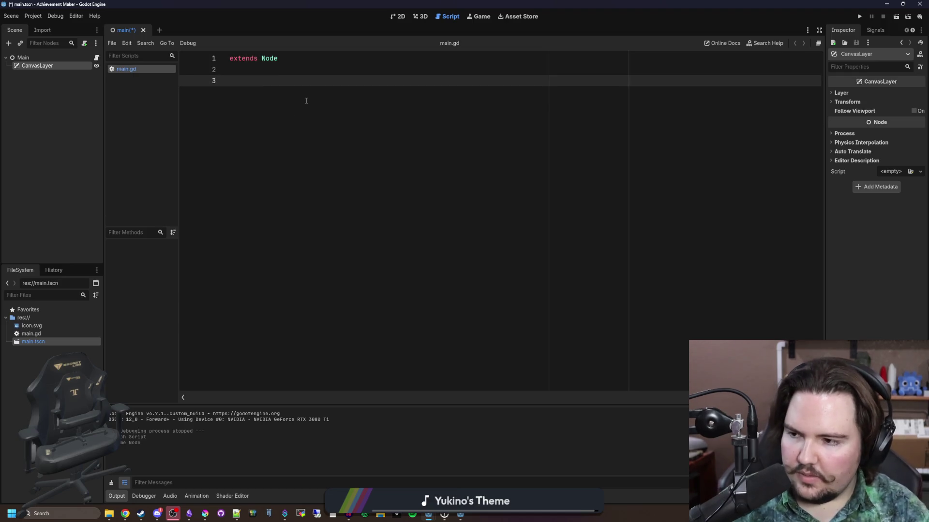
text(func _r)
key(Return)
key(Return)
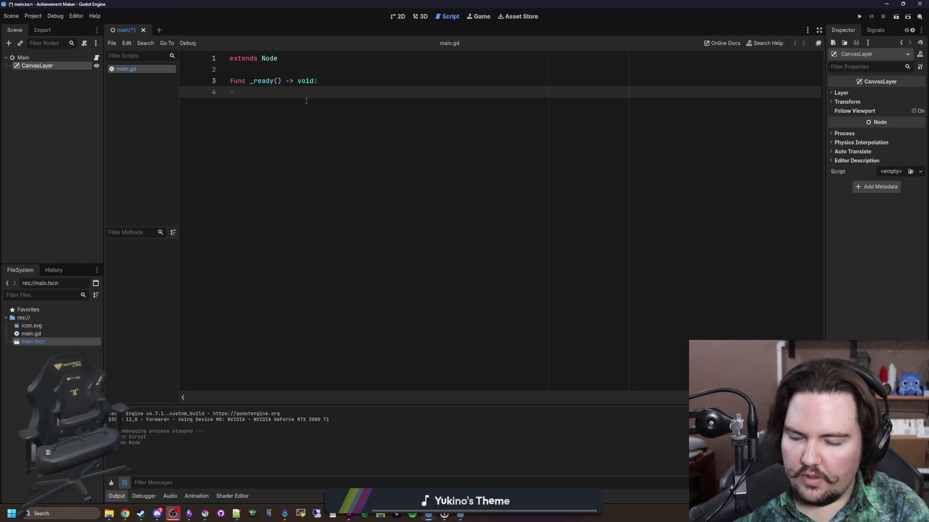
text(save_p)
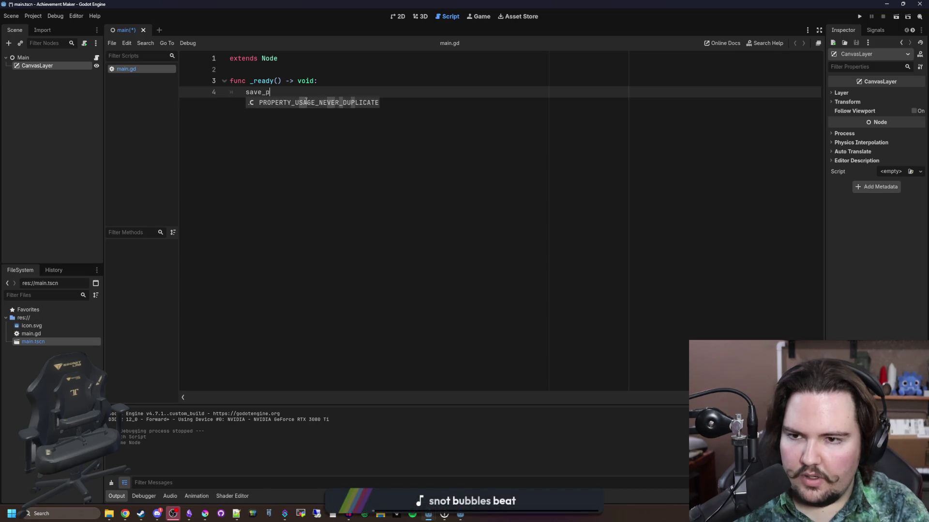
key(BackSpace)
key(BackSpace)
key(BackSpace)
text(R)
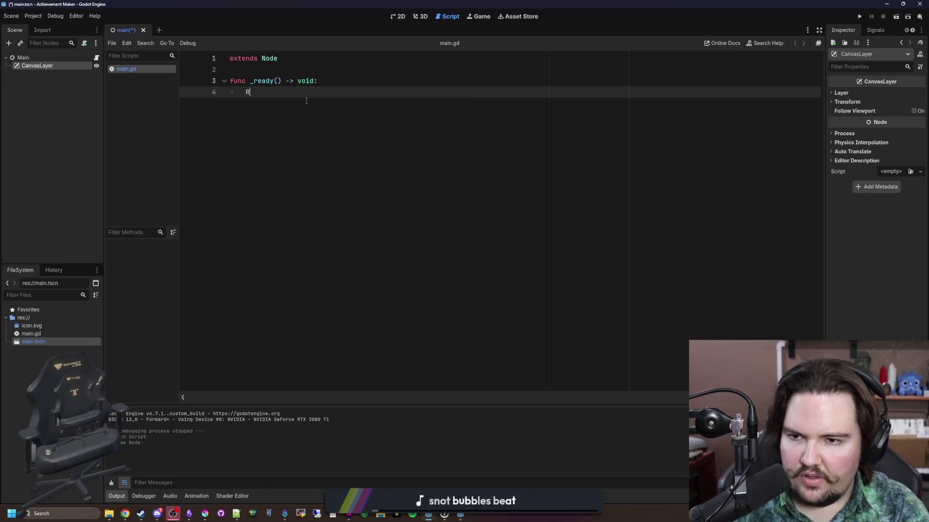
key(BackSpace)
text(Image.save)
key(BackSpace)
key(BackSpace)
key(BackSpace)
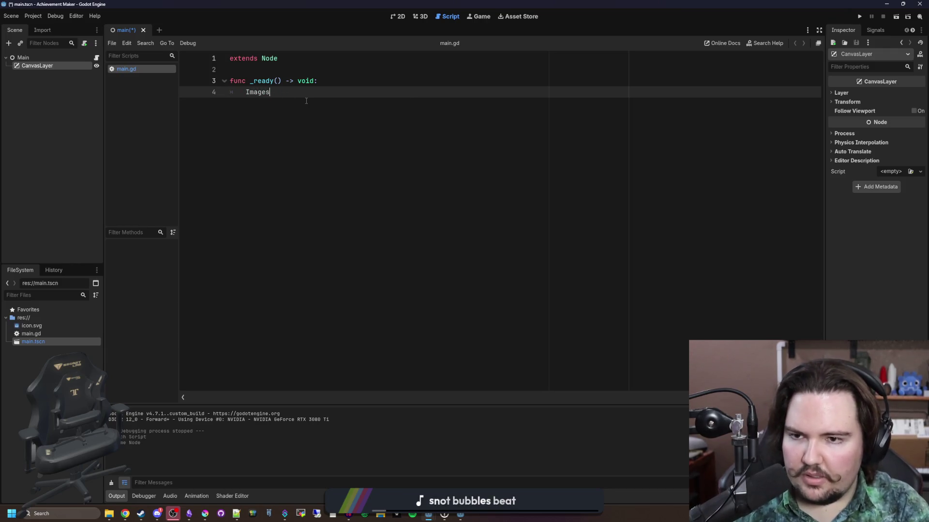
text(.save)
key(Escape)
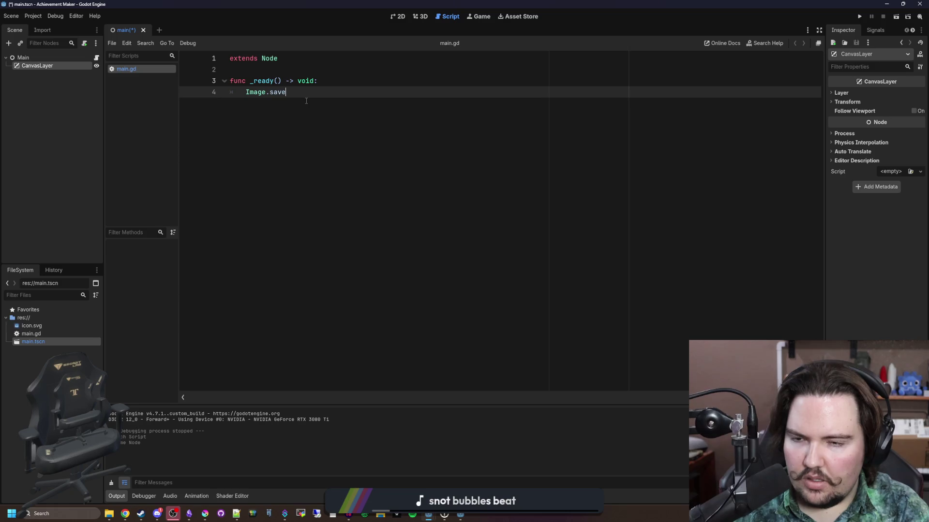
- Read through the Image class documentation, then return to main.gd
ctrl+click(256, 92)
scroll(397, 228, down, 5)
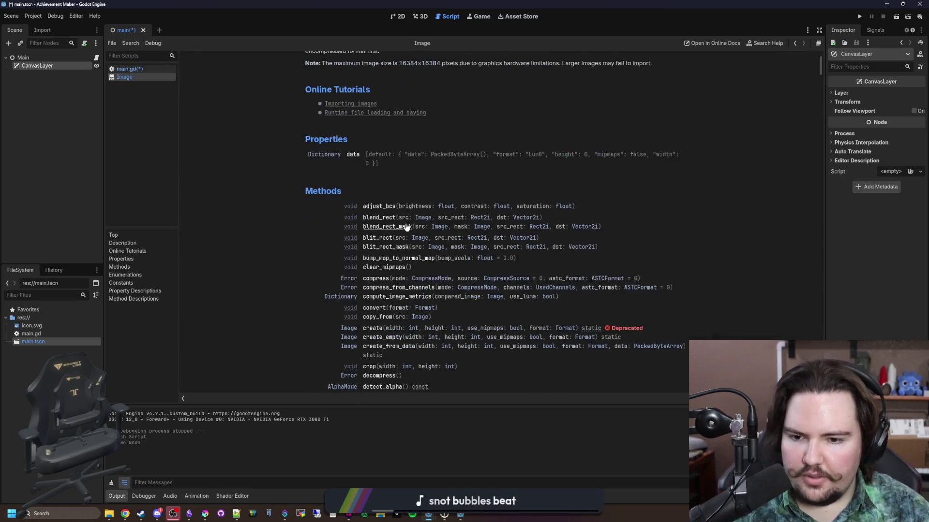
scroll(398, 228, down, 3)
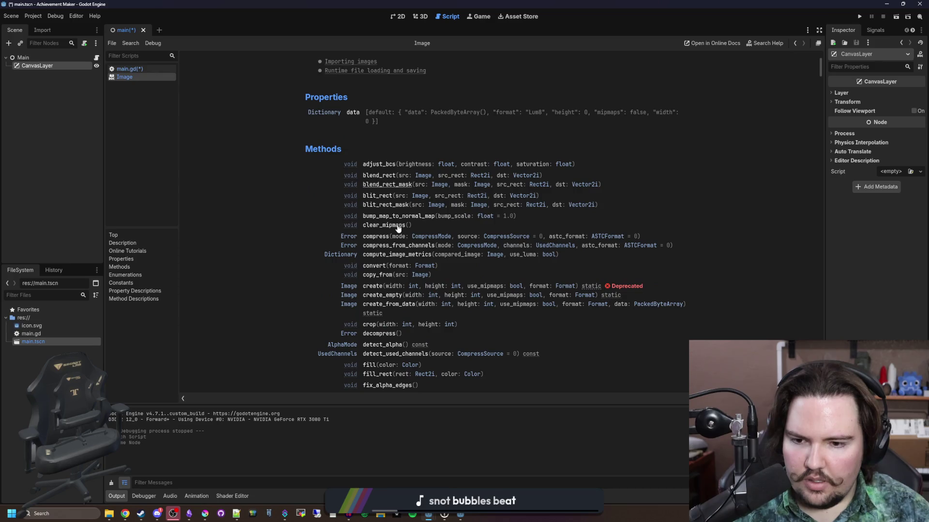
scroll(414, 275, down, 5)
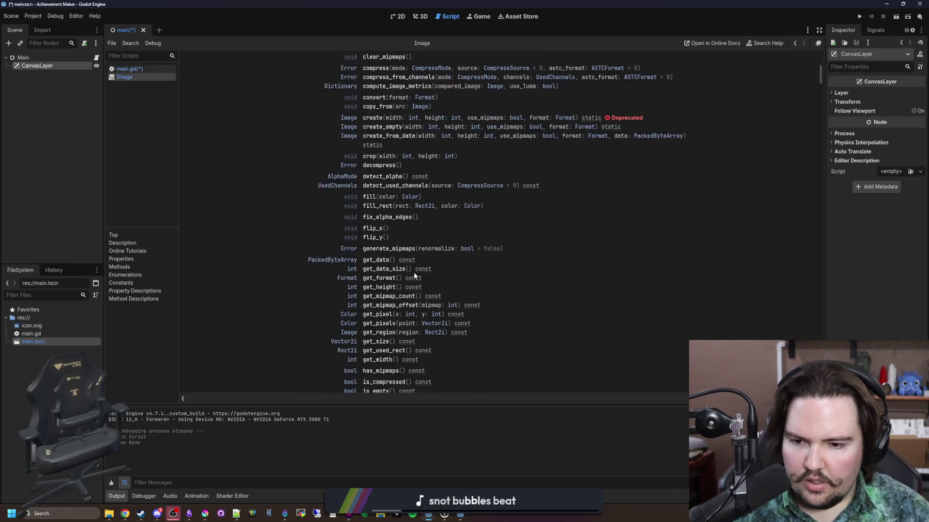
scroll(414, 274, down, 2)
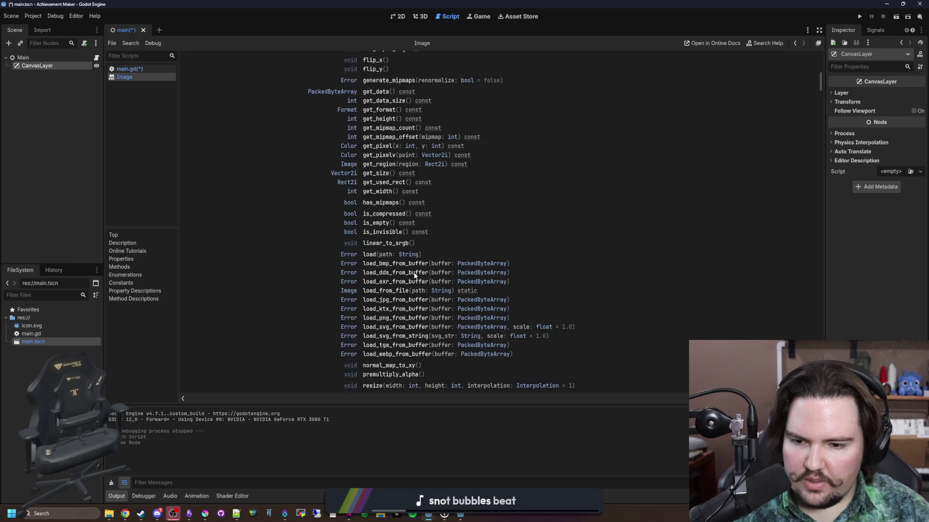
scroll(414, 274, down, 2)
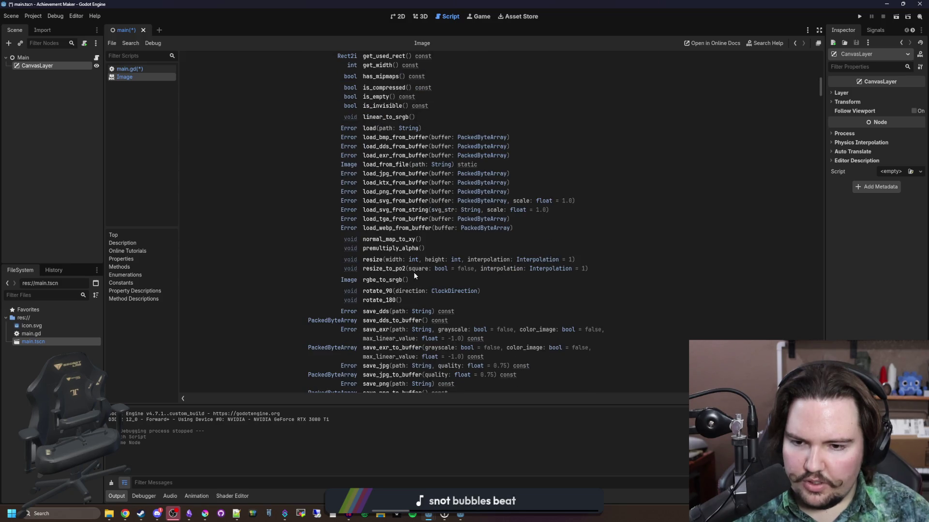
scroll(357, 332, down, 1)
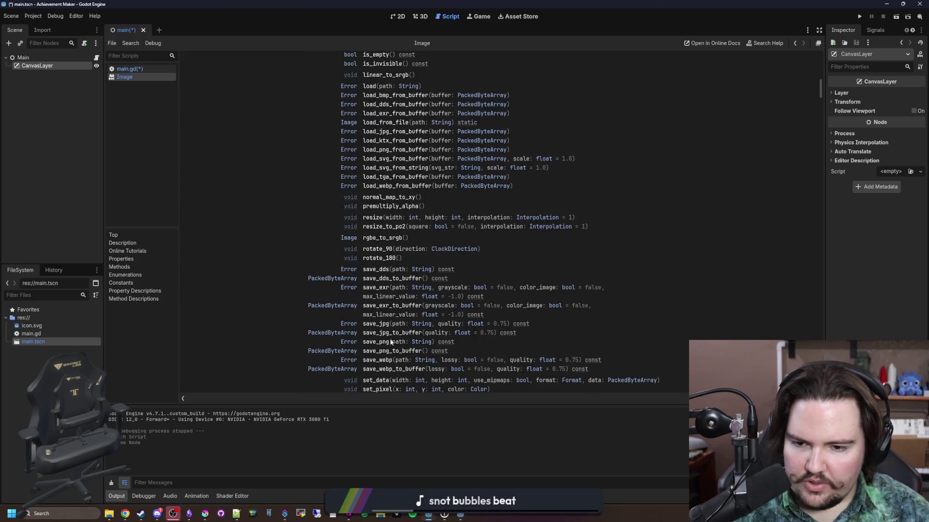
key(alt+Left)
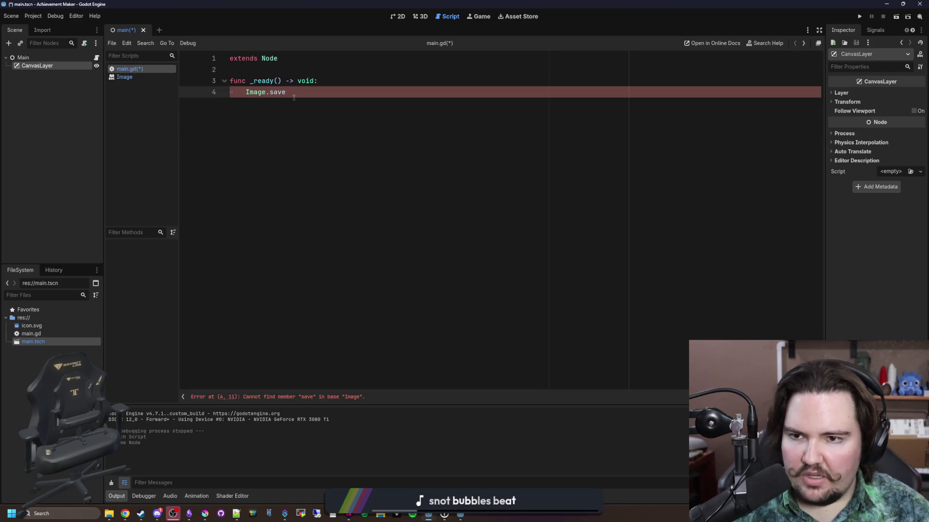
- Change the save call to save_png() and declare var texture : Image below the extends line
text(_png())
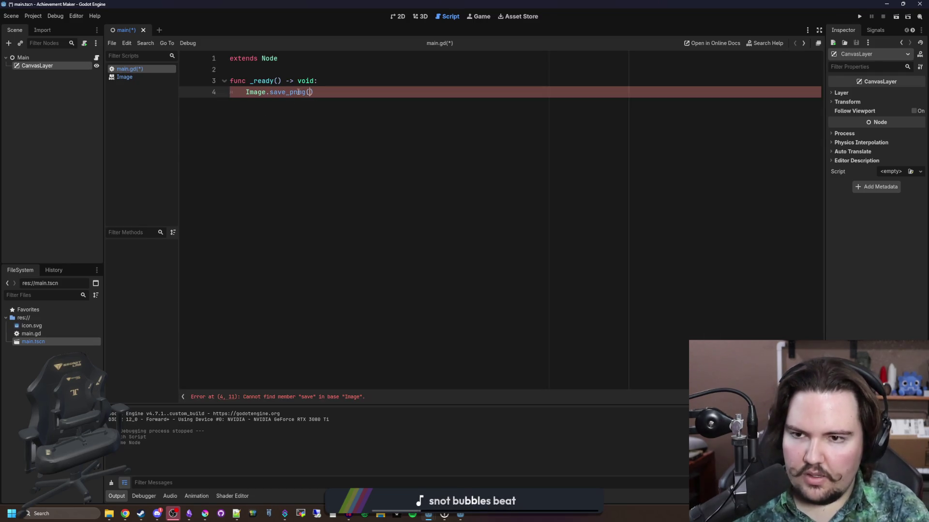
click(262, 69)
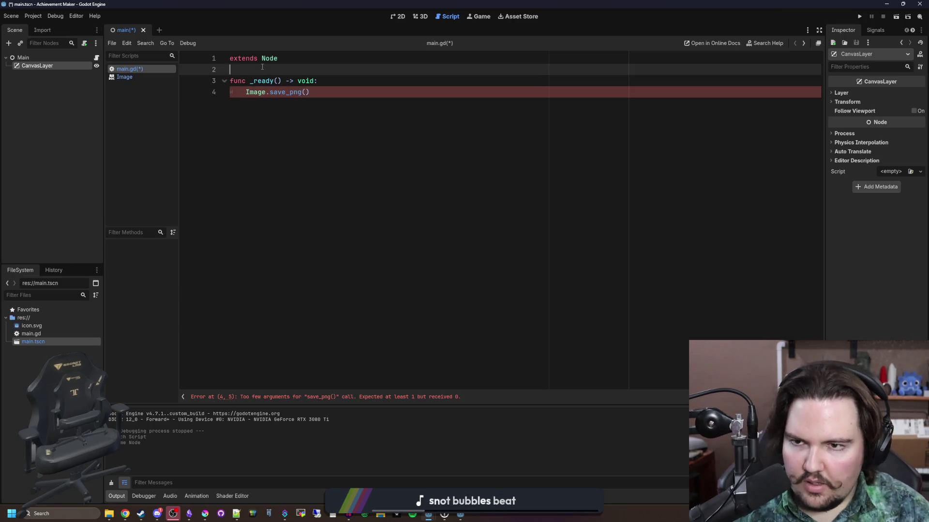
key(Return)
key(Return)
key(Up)
text(var text)
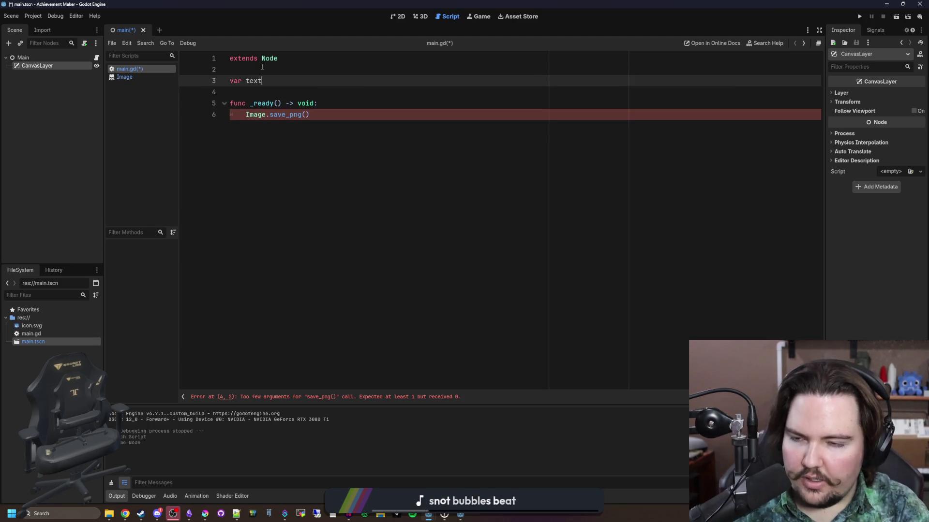
text(ure : Image)
key(Down)
key(Down)
key(Down)
- Check the save_png docs, switch the call to texture.save_png(), and add blank lines around _ready
ctrl+click(278, 115)
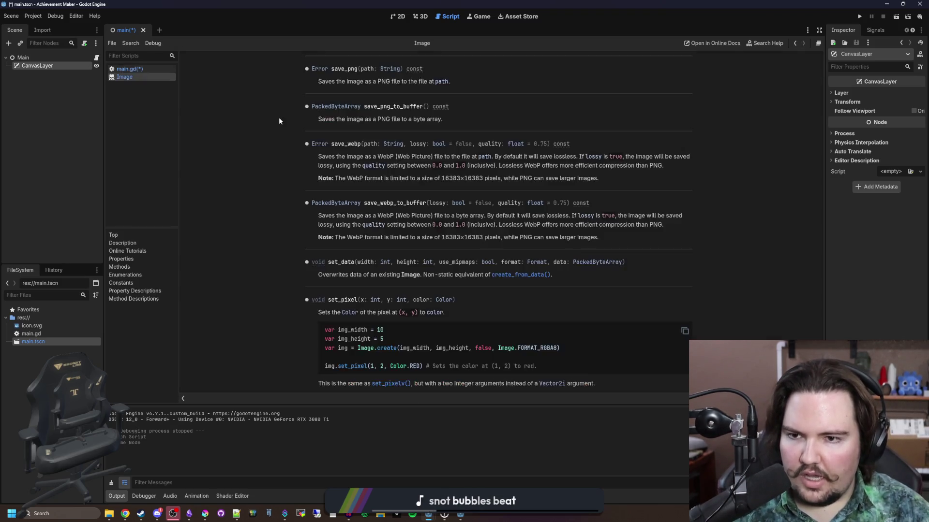
key(alt+Left)
double_click(255, 115)
text(texture)
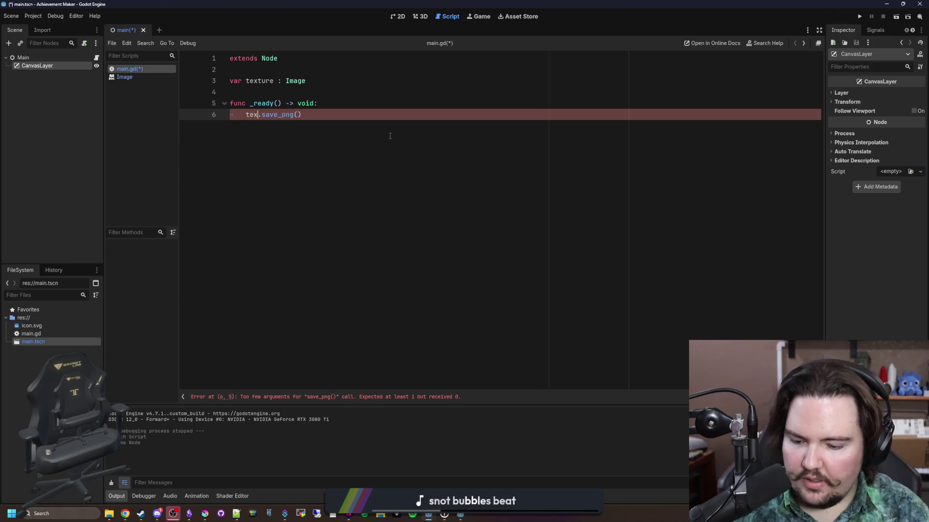
click(328, 98)
key(Return)
key(Return)
key(Return)
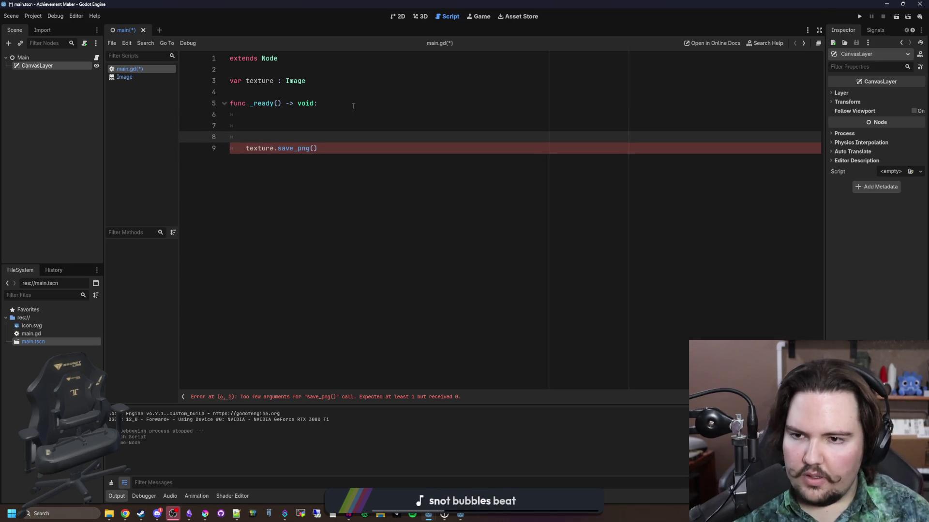
key(Up)
key(Up)
key(Up)
key(Up)
key(Return)
key(Return)
key(Up)
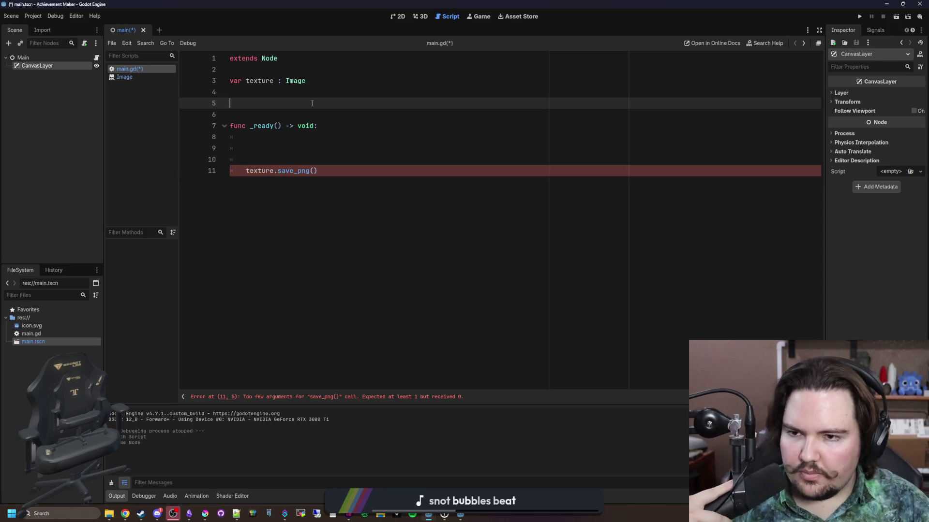
right_click(24, 318)
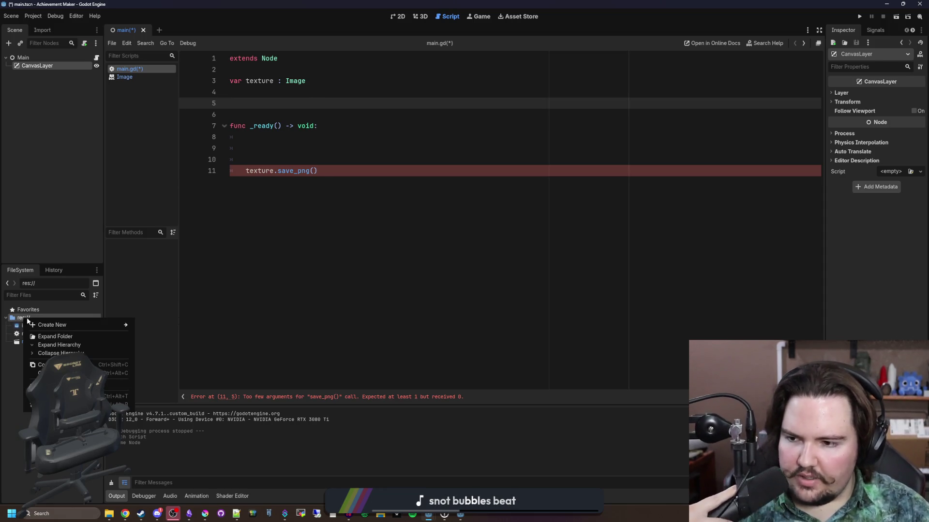
- Start creating a new folder in res://, then cancel it
mouse_move(60, 329)
click(158, 325)
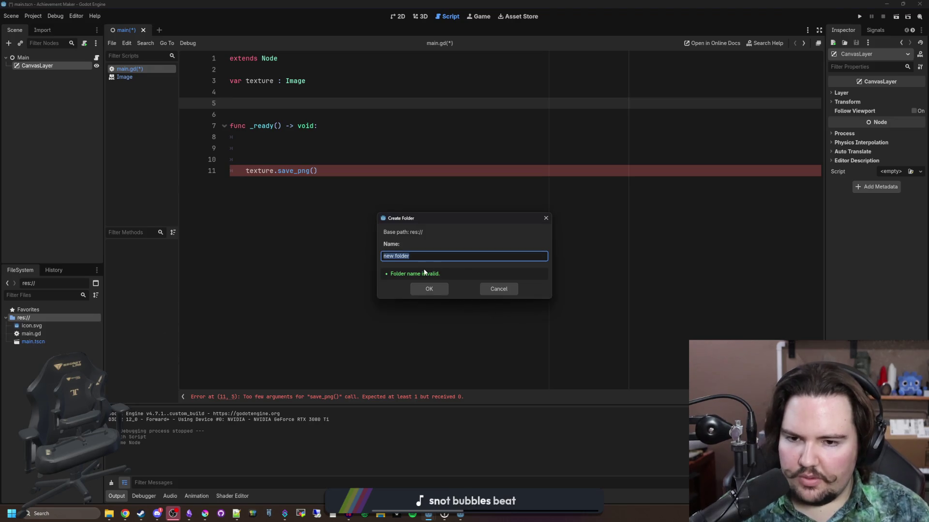
key(BackSpace)
text(I)
key(BackSpace)
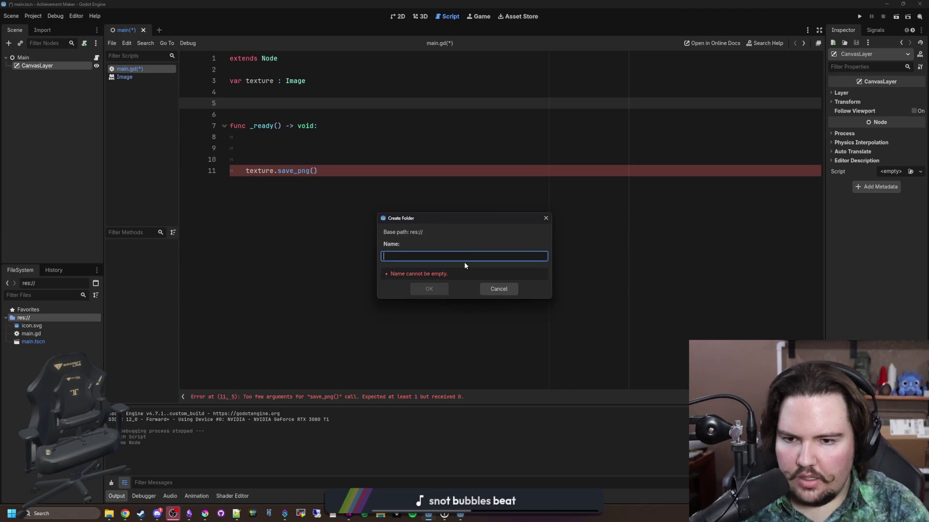
click(490, 287)
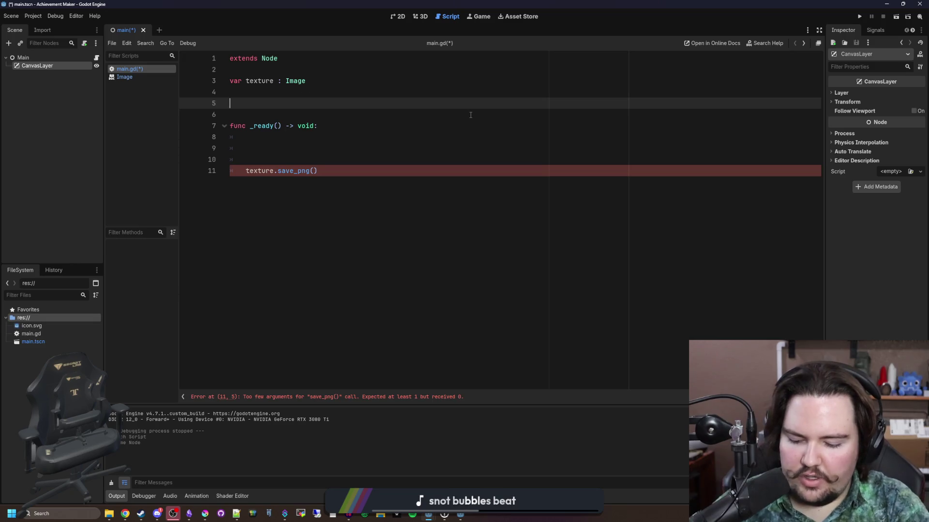
- Begin var achievements = { with an "Einsten": { entry, checking the achievement notes
text(var achieve)
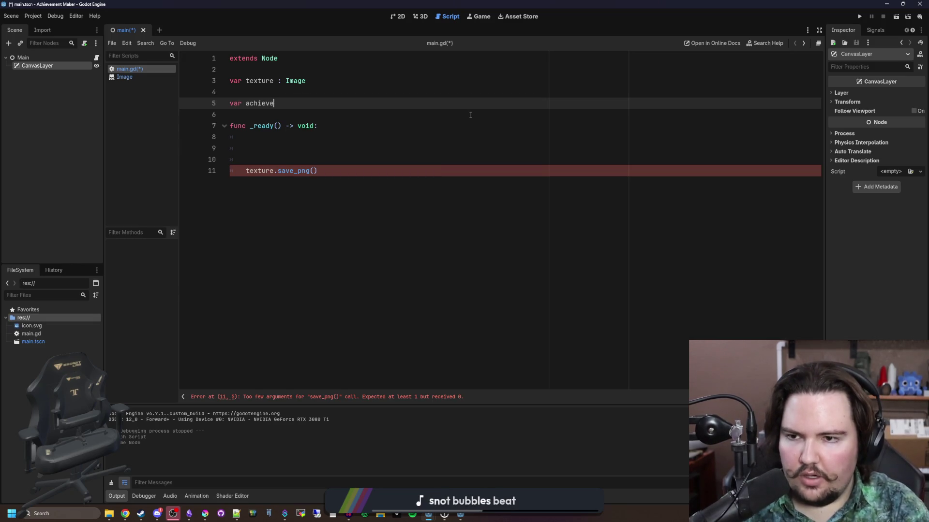
text(ments = {)
key(Return)
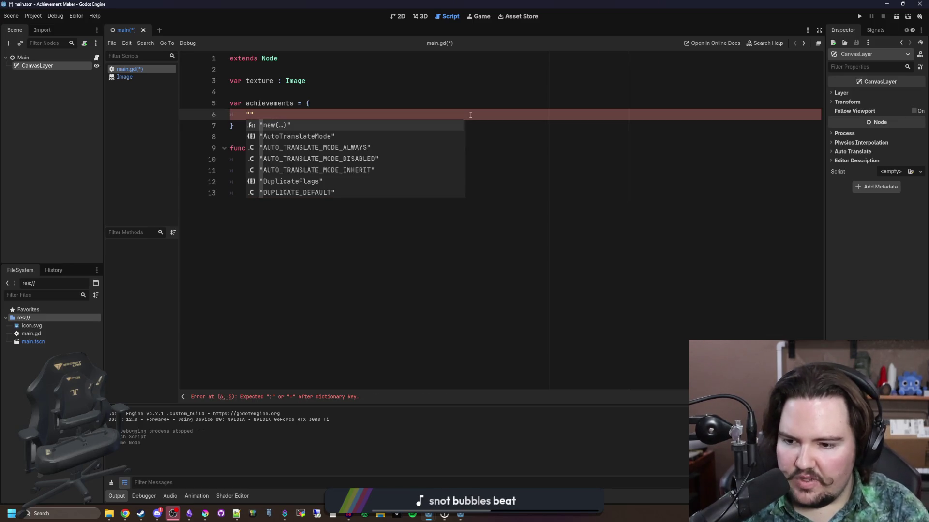
click(189, 514)
key(alt+Tab)
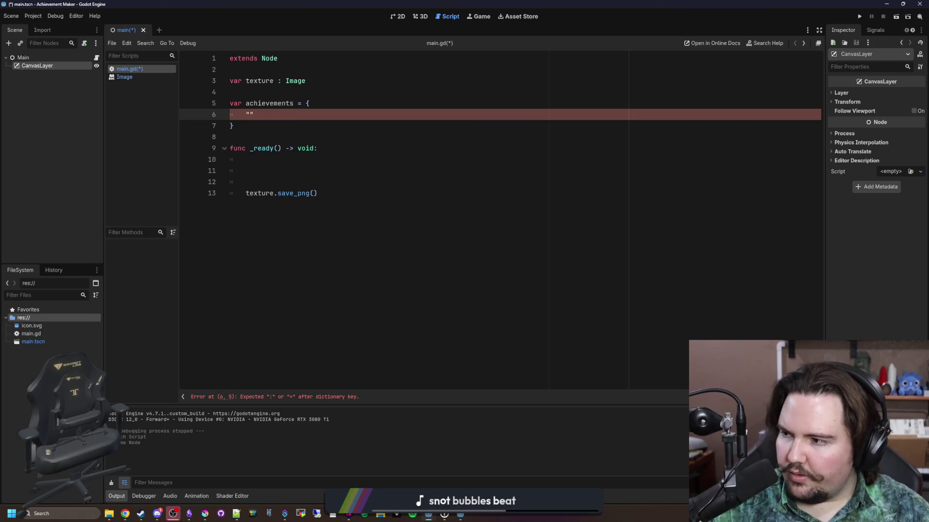
text(Traitor)
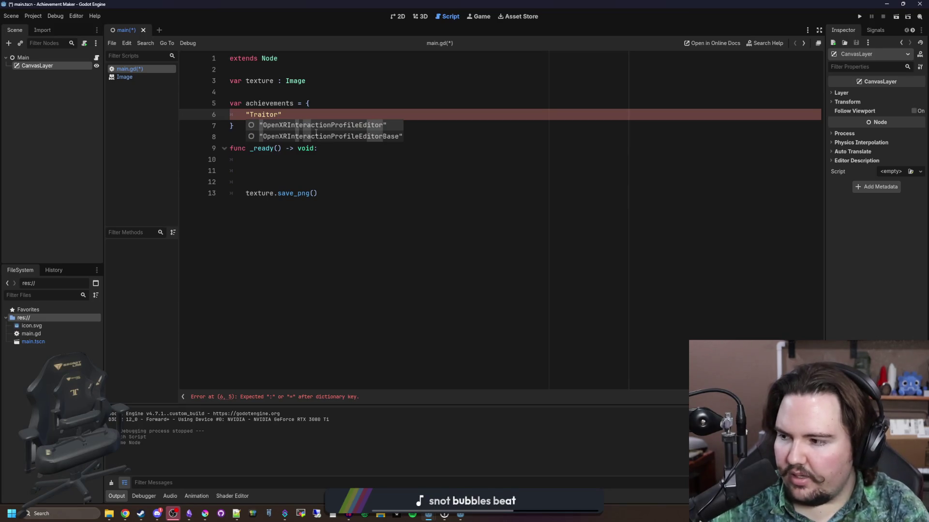
key(BackSpace)
key(BackSpace)
key(BackSpace)
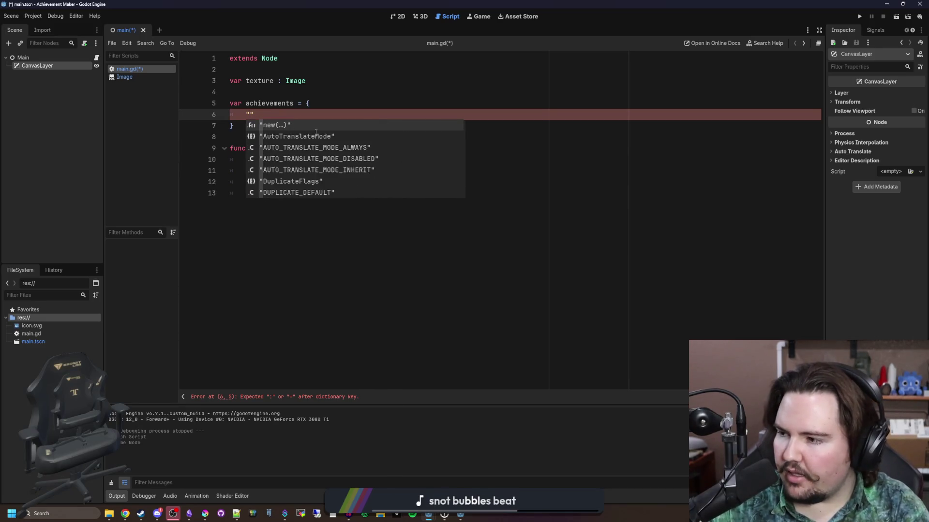
text(Einsten": {)
key(Return)
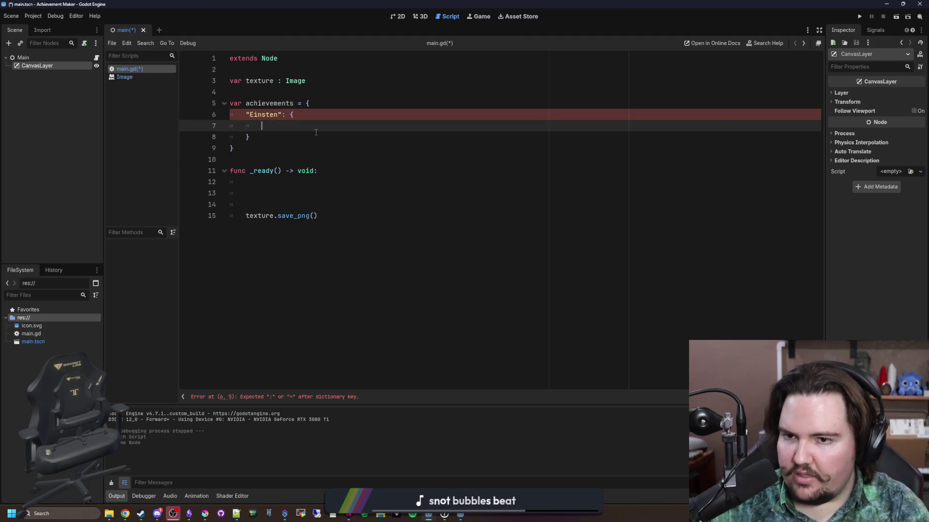
text("")
- Add an empty preload() value followed by a comma inside the Einsten entry
key(BackSpace)
text(preload())
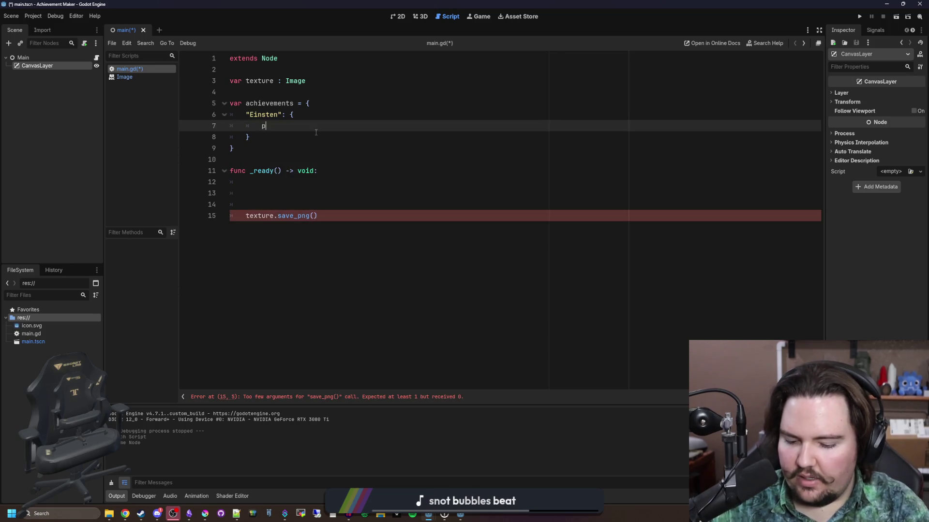
key(Left)
key(End)
text(,)
key(Return)
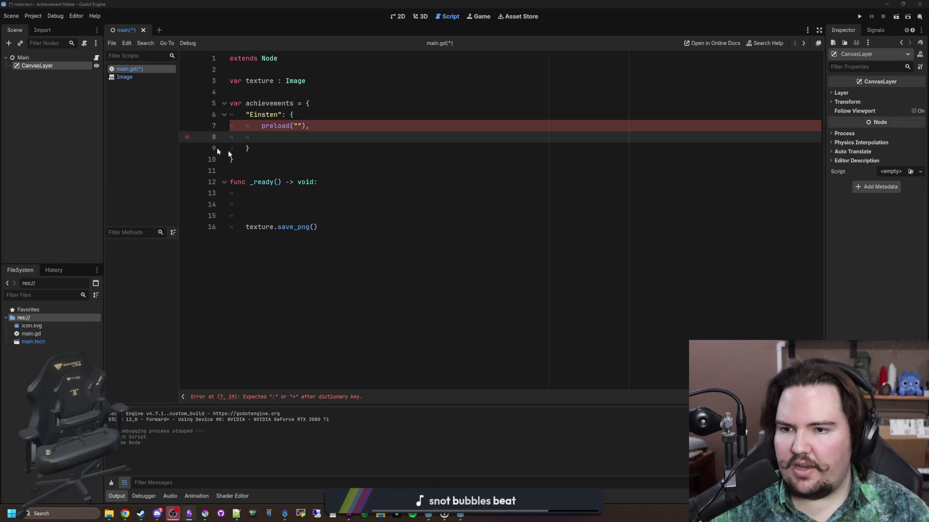
- Widen the Inspector dock beside the script editor
click(305, 138)
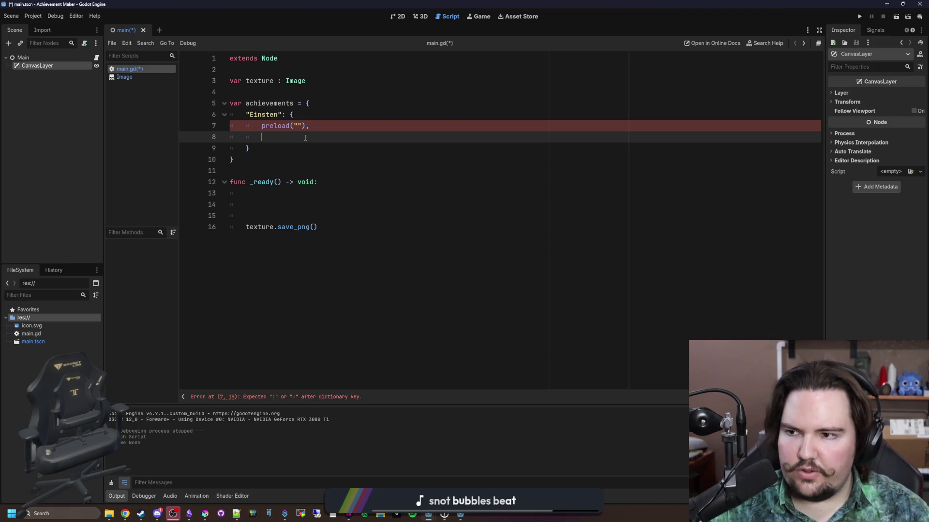
right_click(70, 67)
key(Escape)
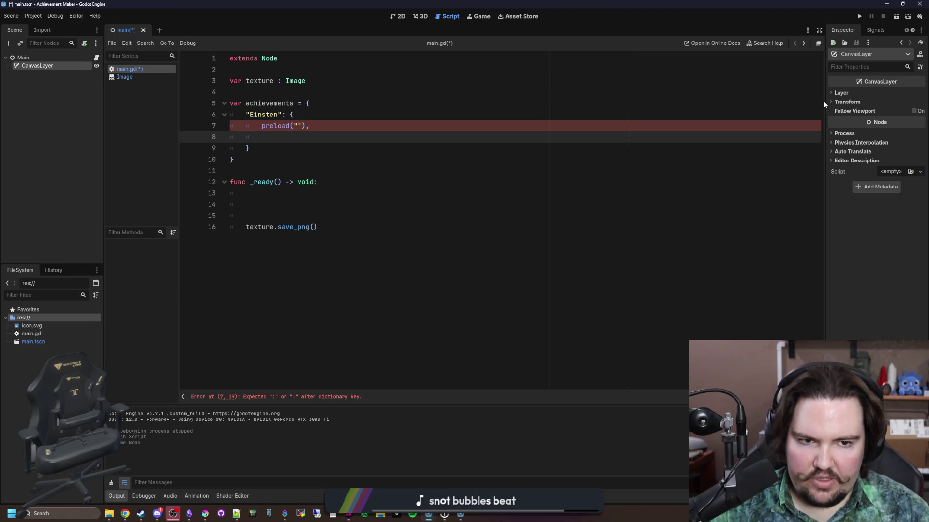
drag(824, 104, 620, 96)
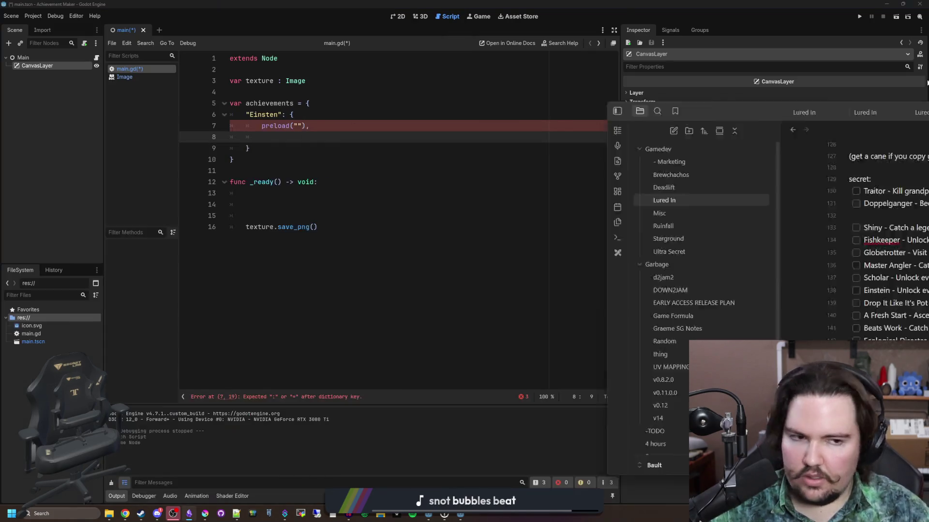
key(Down)
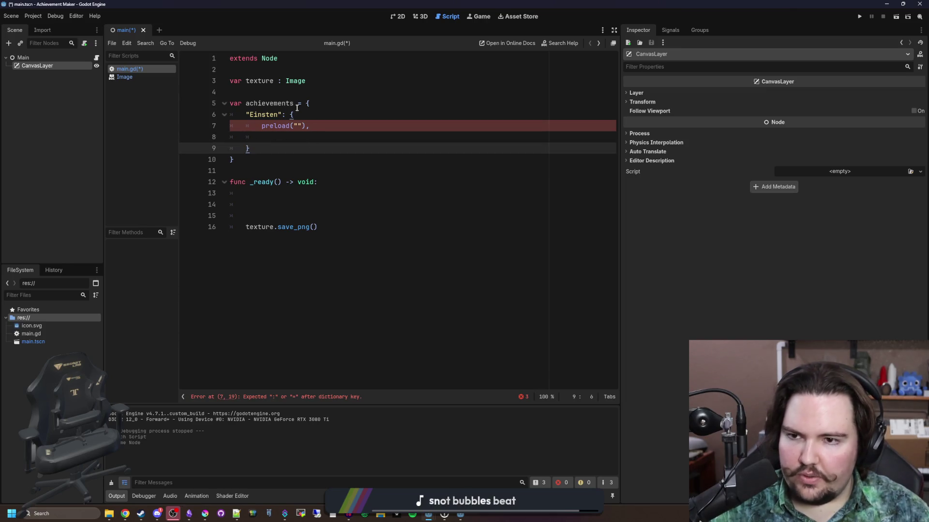
click(284, 93)
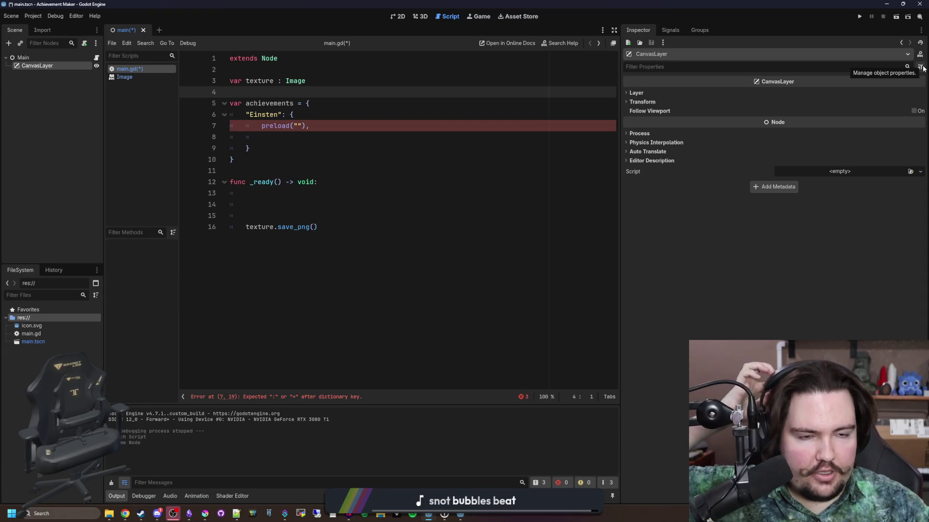
- Browse the CanvasLayer class reference, then go back to main.gd
click(920, 55)
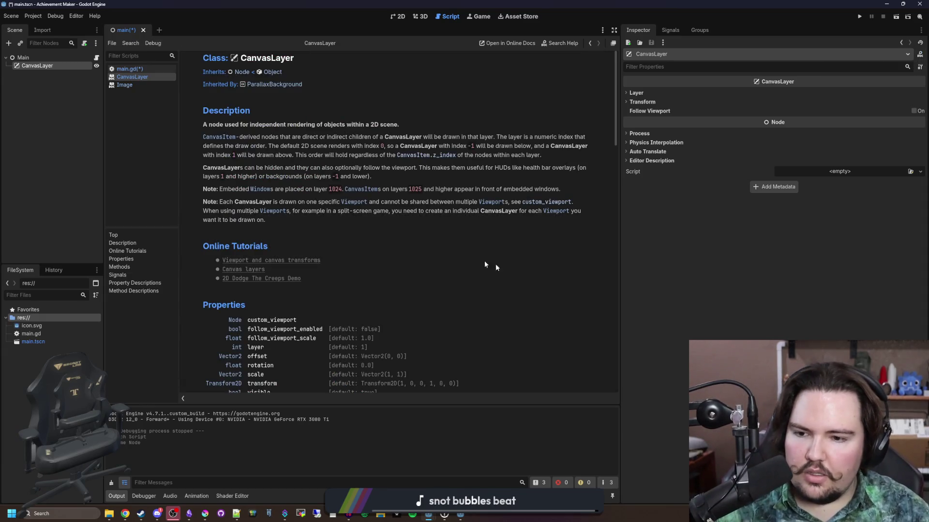
scroll(507, 268, down, 5)
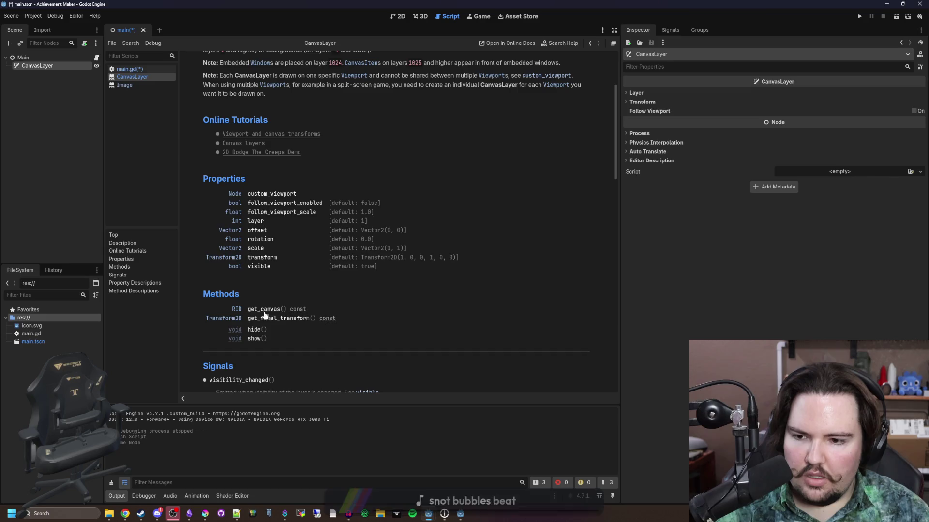
scroll(269, 312, down, 10)
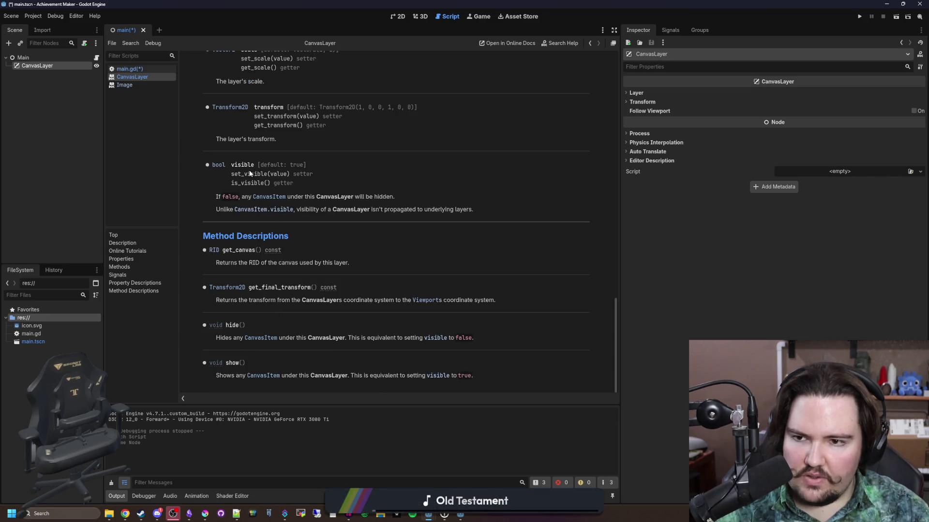
scroll(298, 258, up, 10)
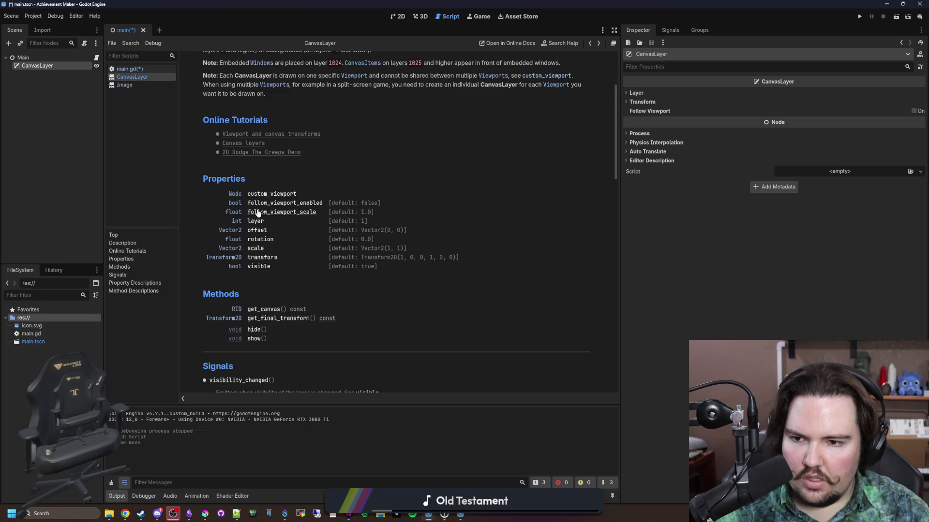
key(alt+Left)
- Type Viewport on line 8 and read its class reference
click(308, 136)
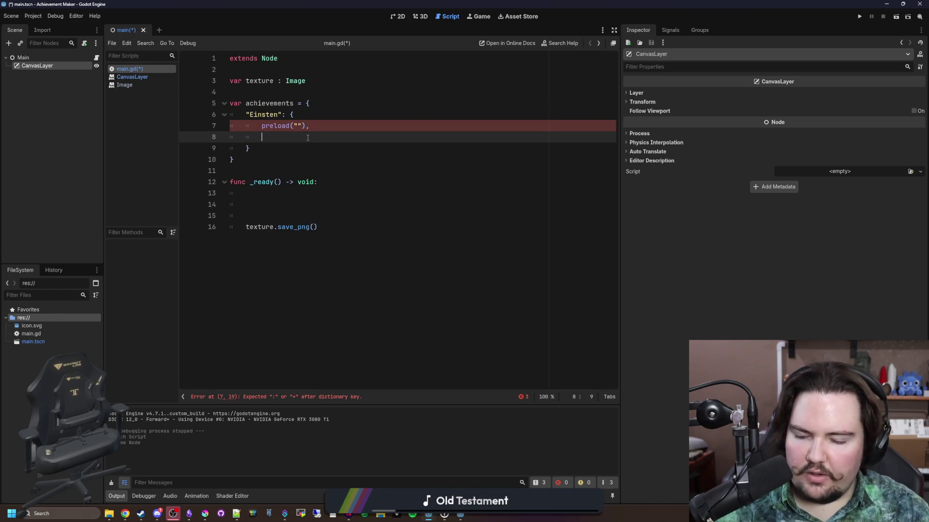
text(V)
key(Escape)
text(iewport)
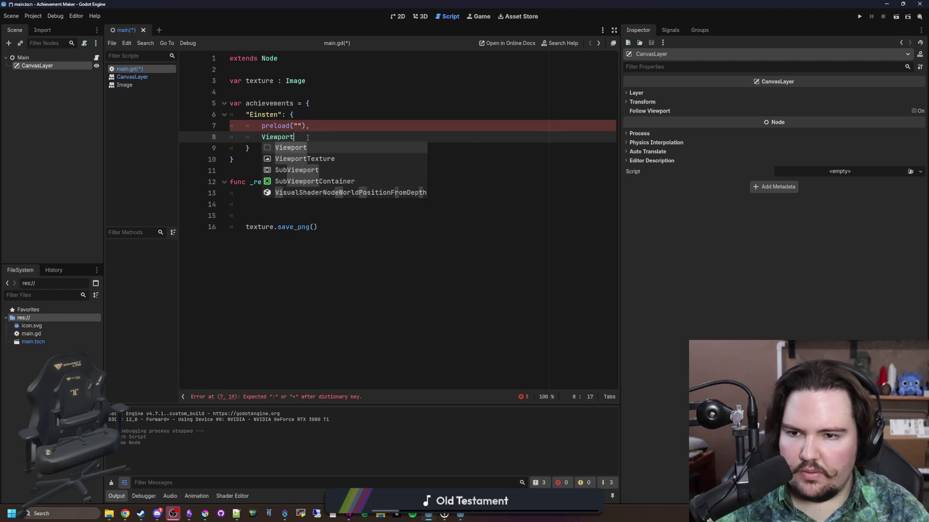
click(279, 138)
ctrl+click(279, 138)
scroll(387, 211, down, 20)
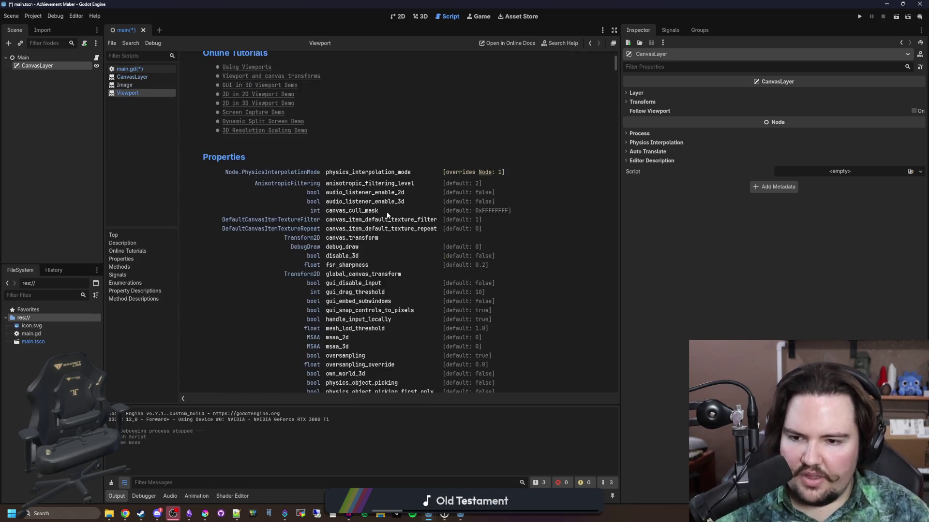
scroll(387, 211, up, 20)
scroll(385, 212, down, 4)
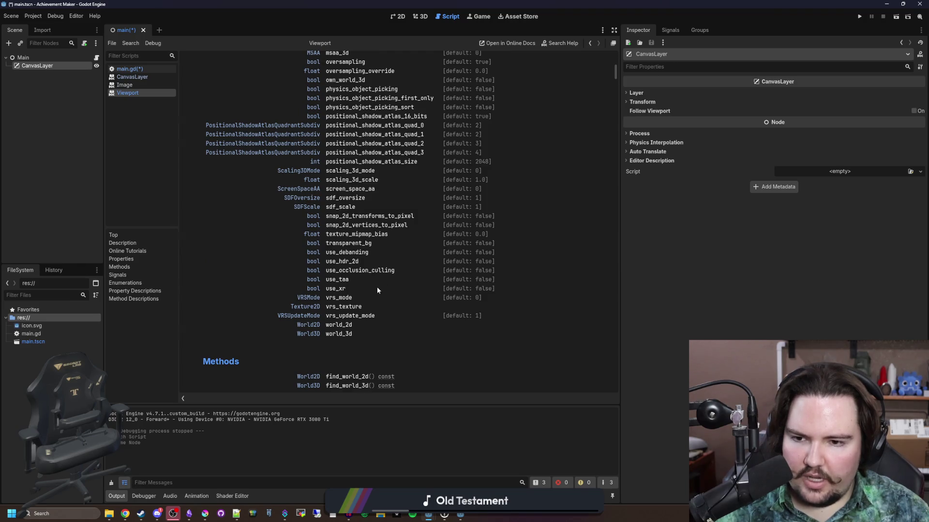
scroll(371, 226, down, 8)
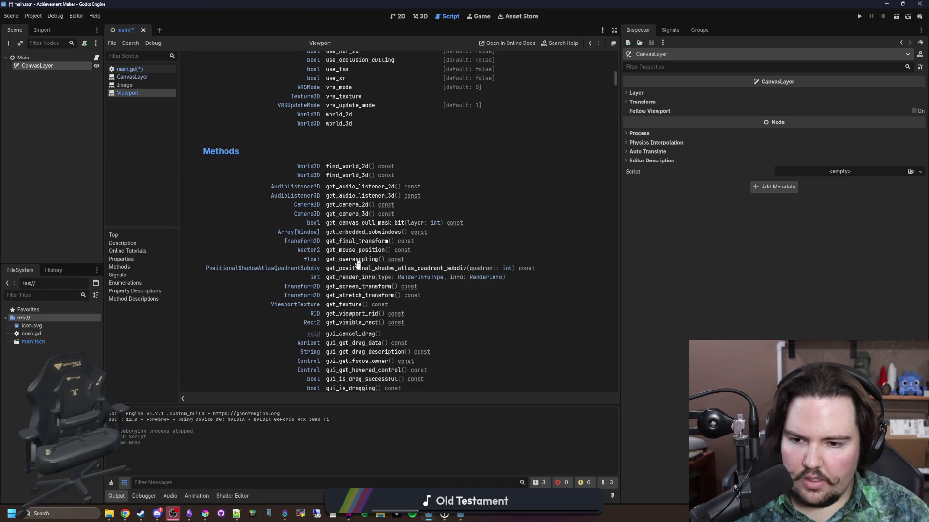
scroll(359, 277, down, 2)
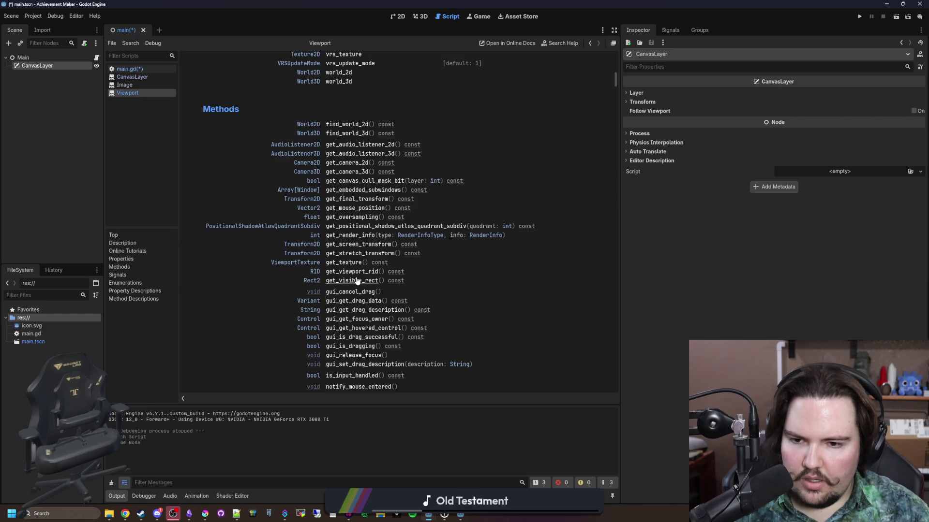
- Back in main.gd, delete the temporary Viewport line
key(alt+Left)
key(shift+End)
key(BackSpace)
key(BackSpace)
click(293, 179)
- Add a for achievementName in achievements: loop inside _ready
key(Return)
key(Return)
key(Up)
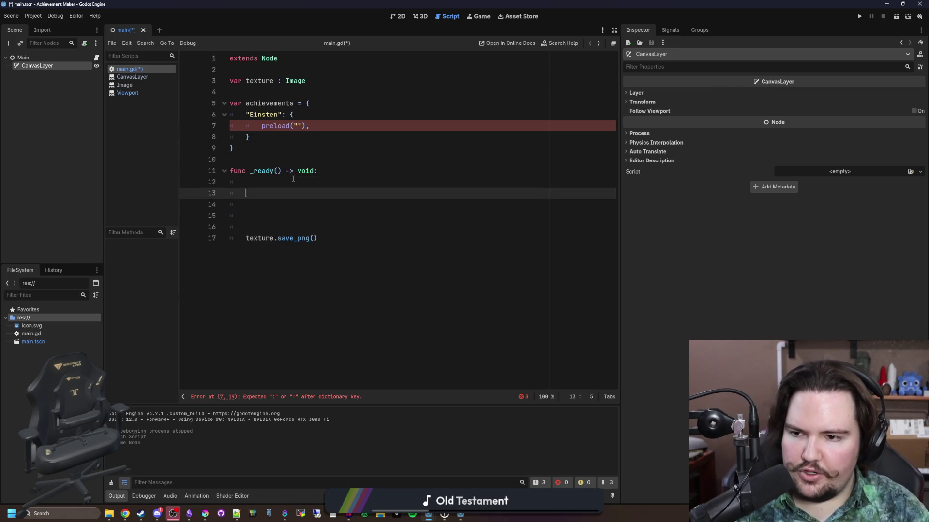
text(for i in)
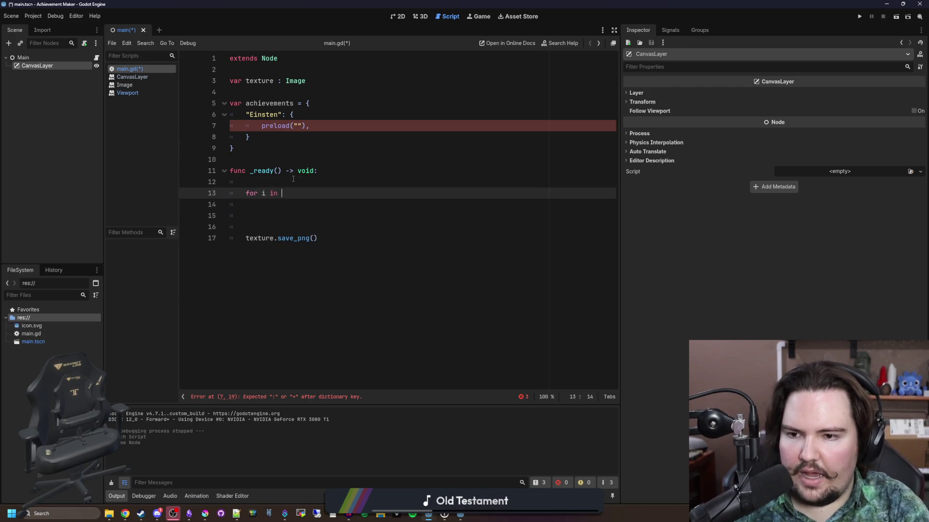
key(BackSpace)
key(BackSpace)
key(BackSpace)
text(name)
key(BackSpace)
key(BackSpace)
key(BackSpace)
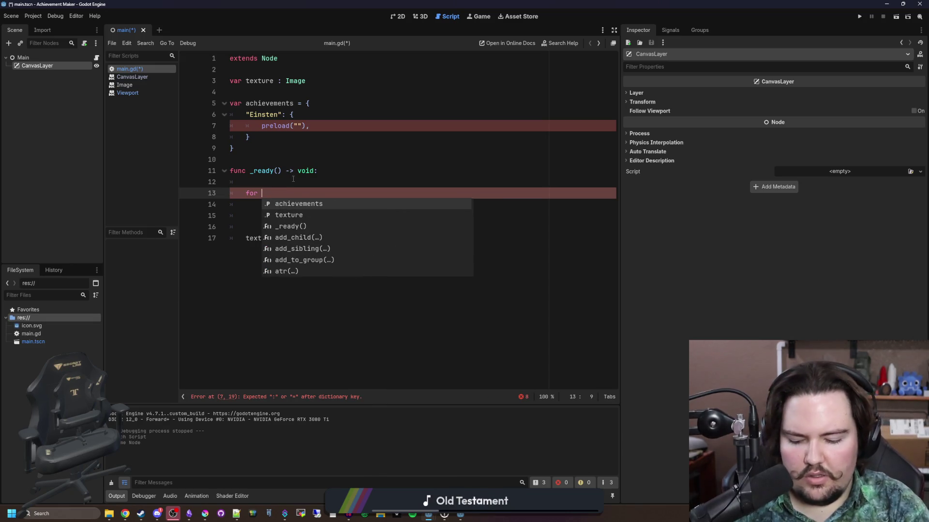
text(achievementN)
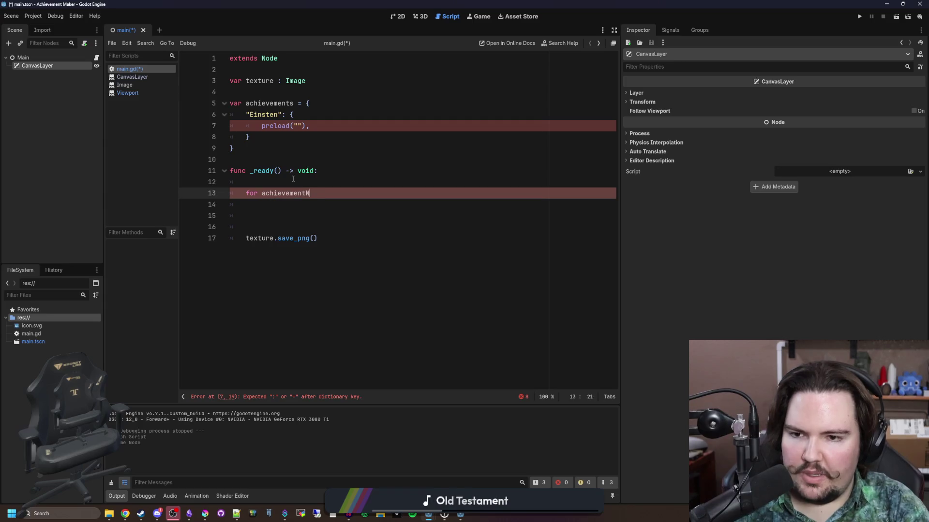
text(ame in achievements:L)
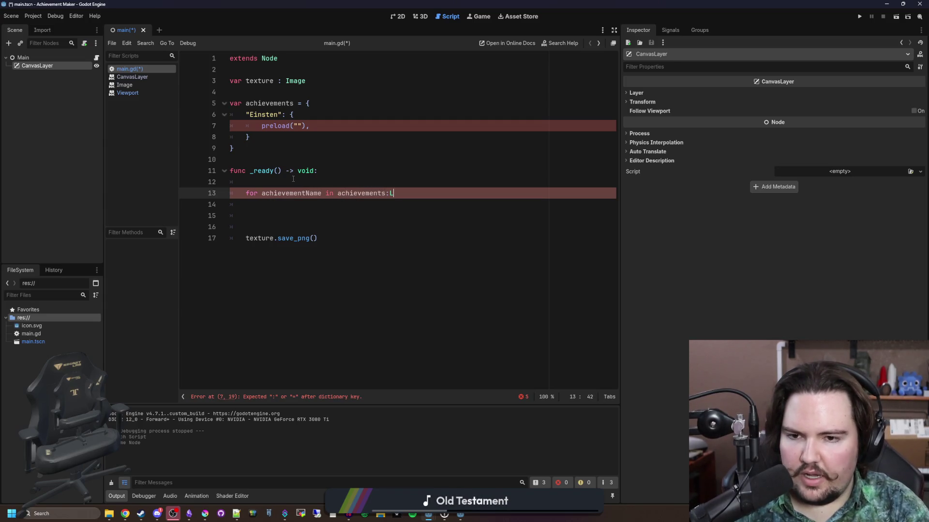
key(Return)
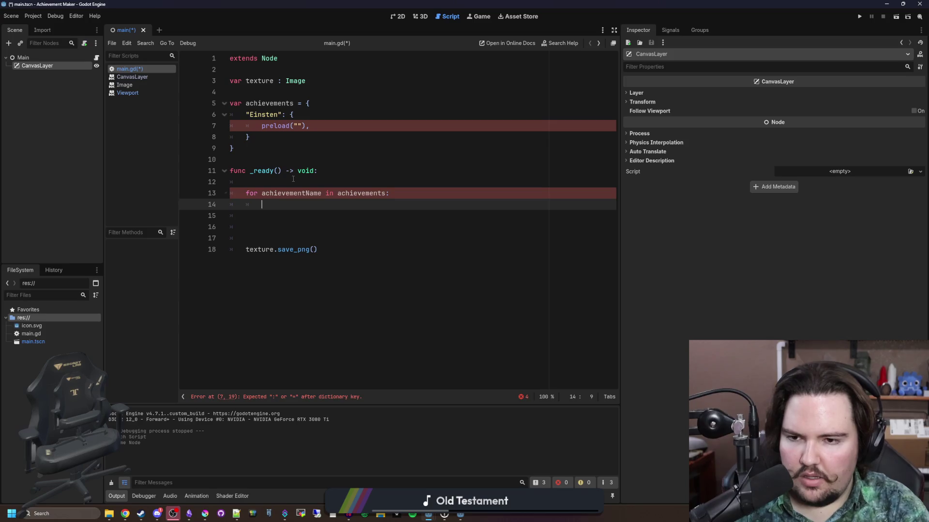
- Write the loop body lookup achievements[achievementName] using autocomplete
text(data =achievements[])
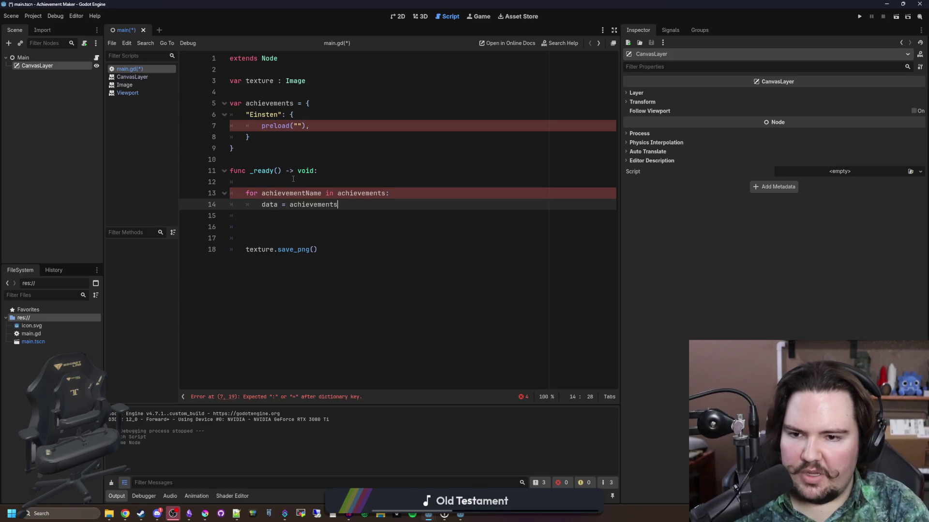
key(Left)
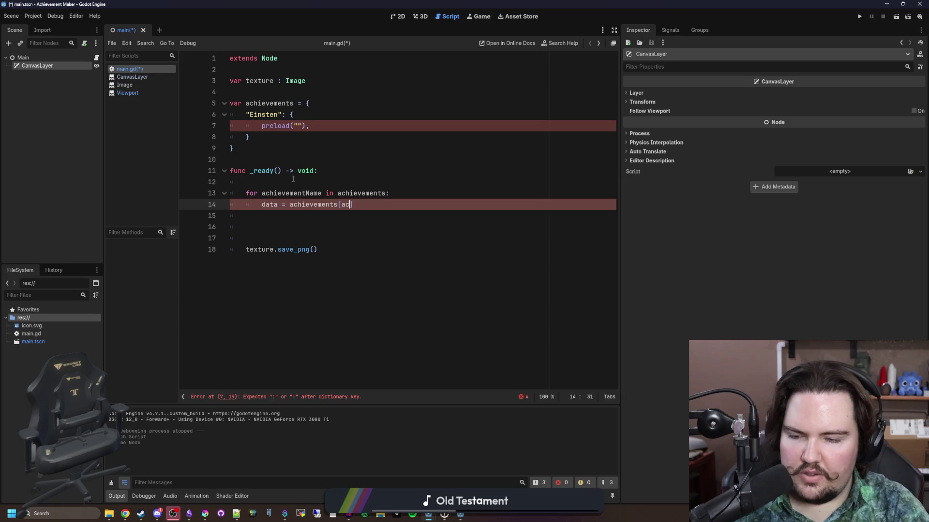
text(hiev)
key(Return)
key(End)
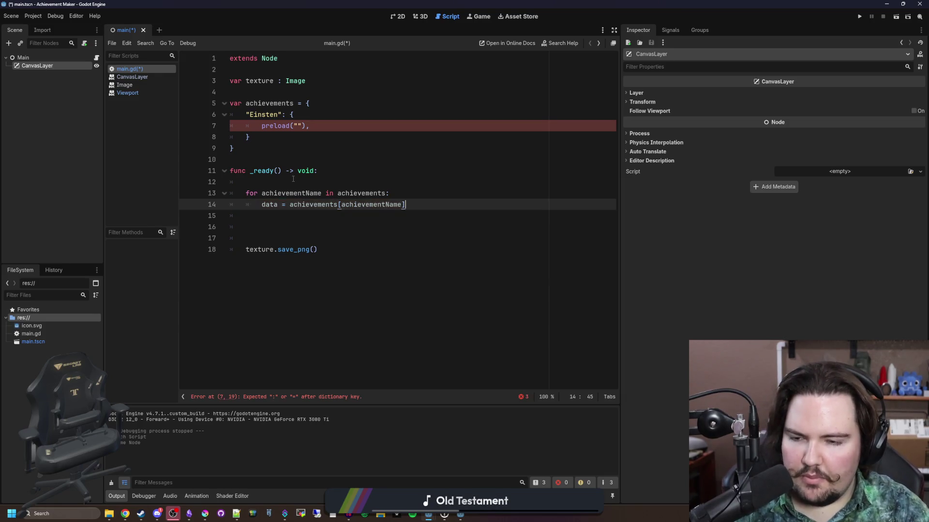
key(Return)
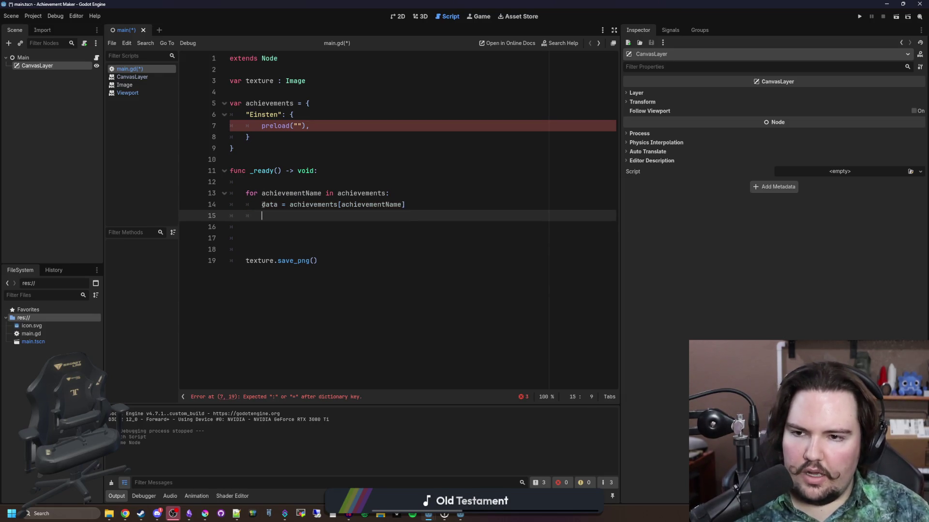
- Prefix the lookup with var data =, then switch to the 2D scene view
click(262, 204)
text(var)
click(328, 173)
click(452, 201)
click(301, 214)
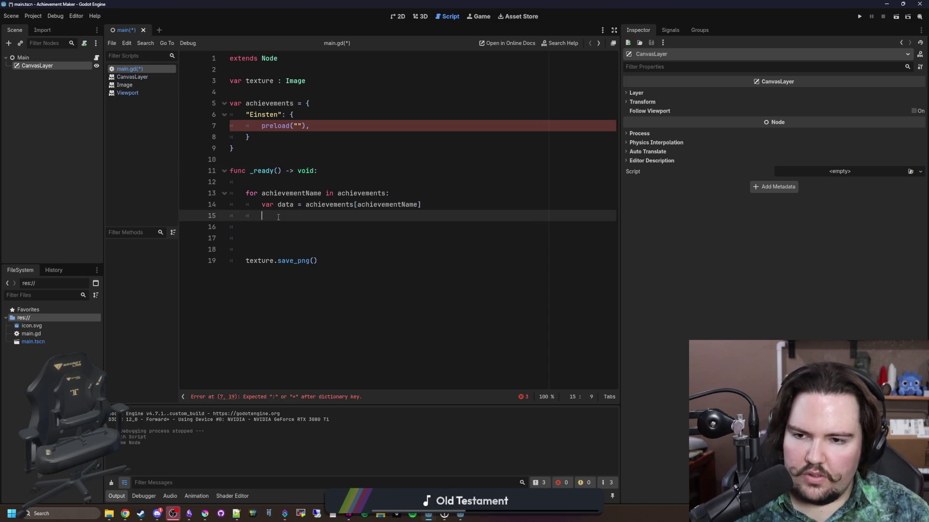
click(299, 125)
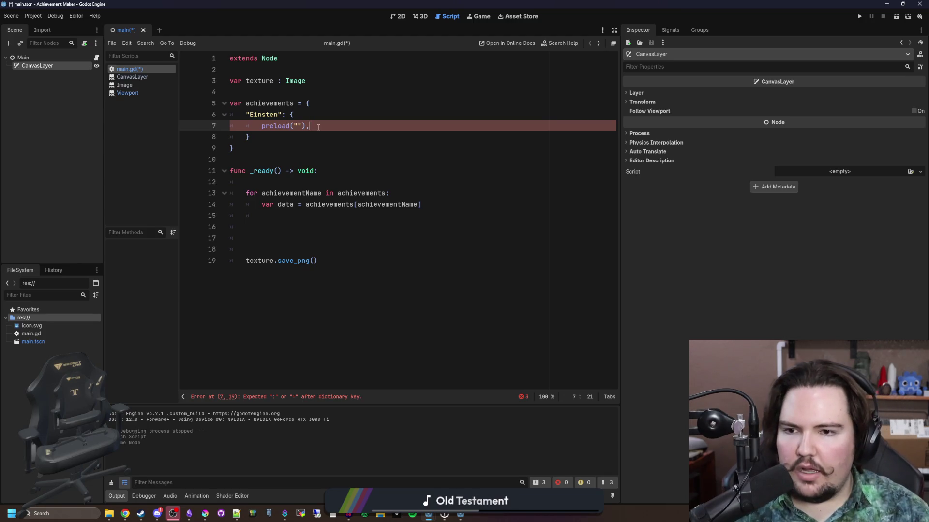
click(287, 91)
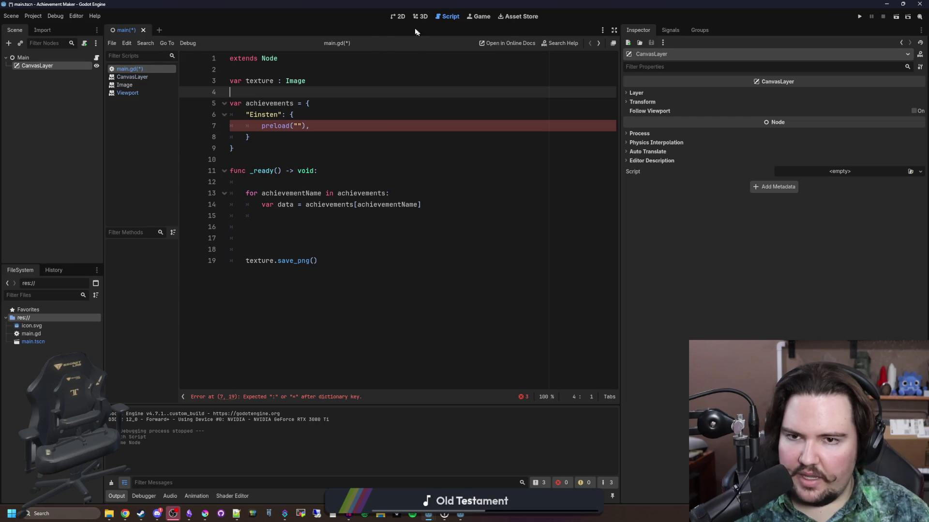
click(401, 16)
right_click(57, 63)
- Add a TextureRect child under CanvasLayer with Full Rect anchors
click(84, 66)
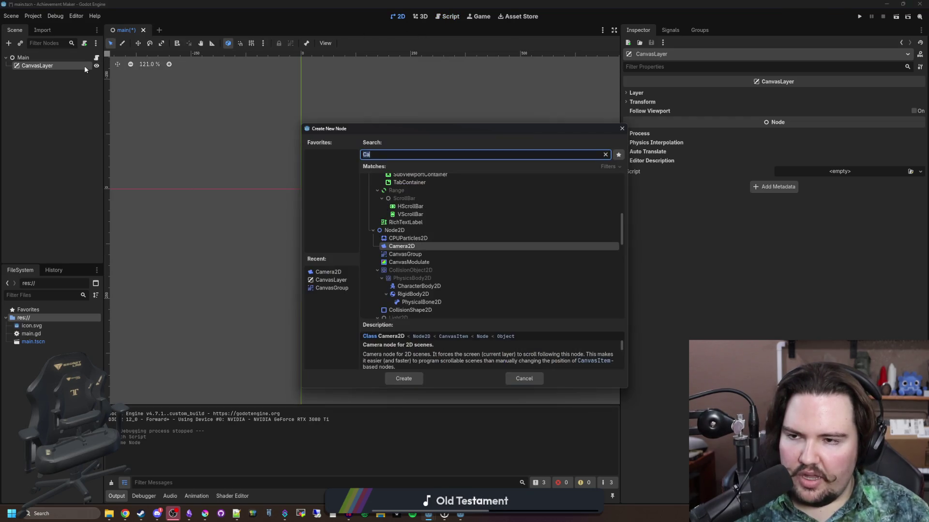
text(texture)
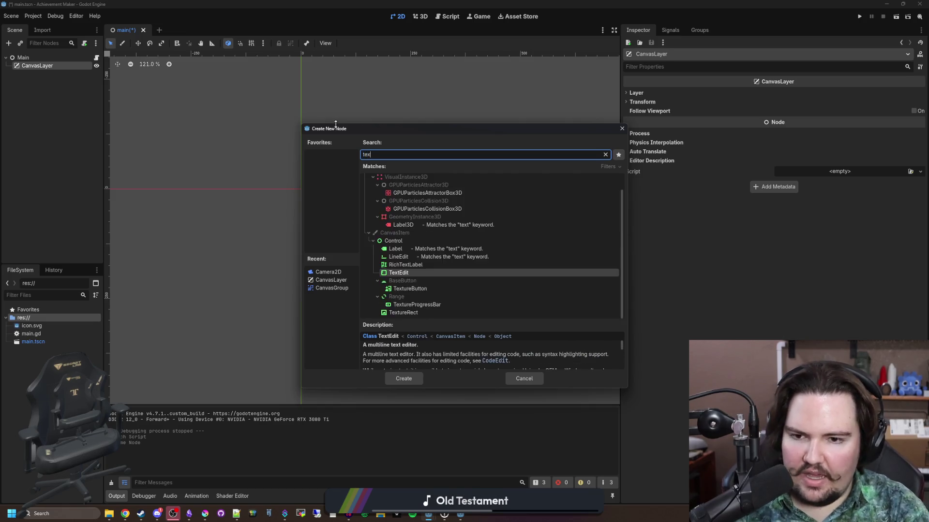
key(Return)
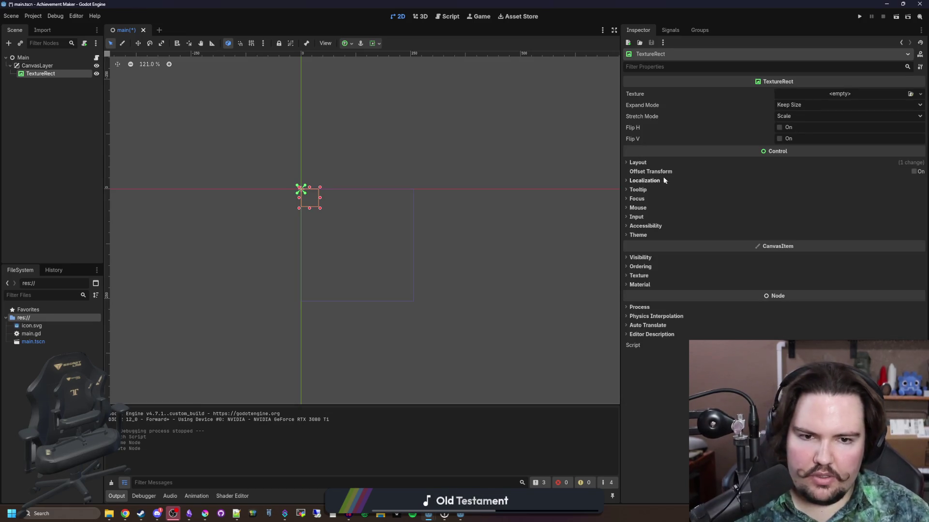
click(649, 163)
click(797, 267)
click(814, 292)
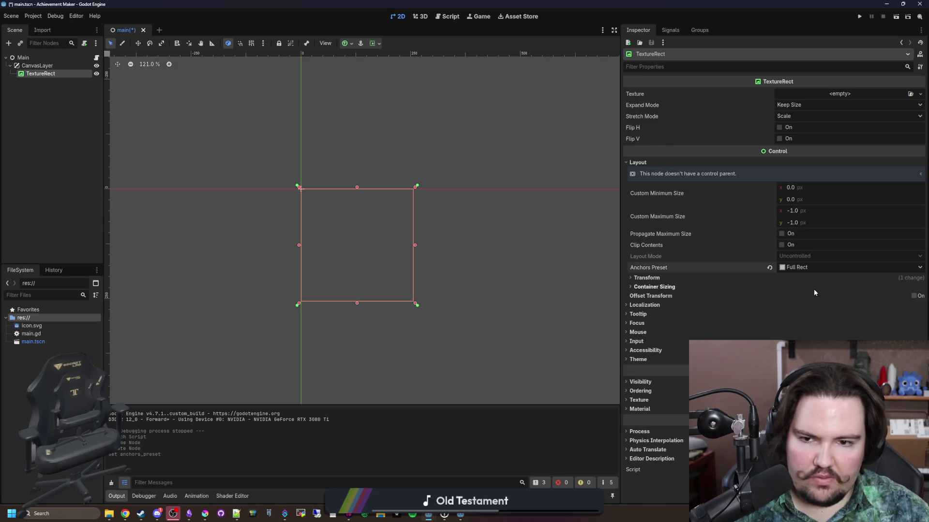
scroll(379, 246, up, 3)
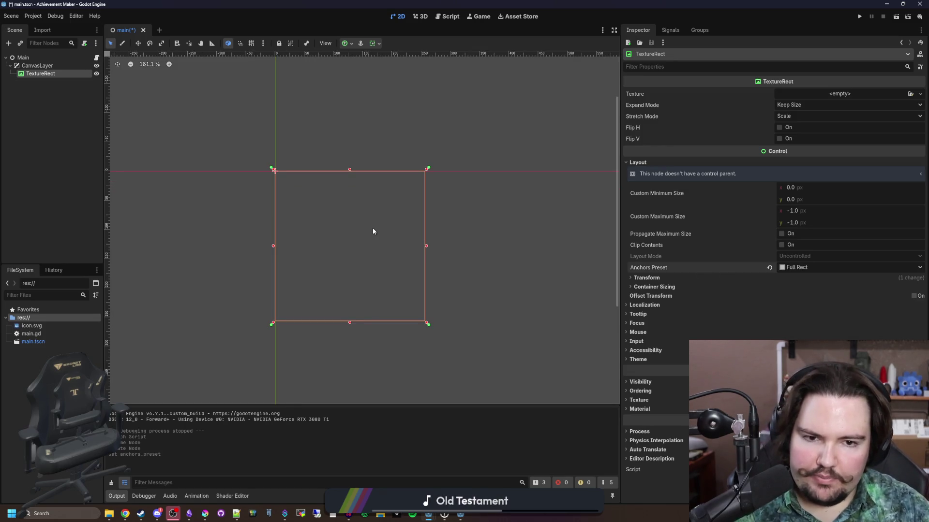
- Rename the TextureRect to Background and duplicate it as Border
double_click(45, 75)
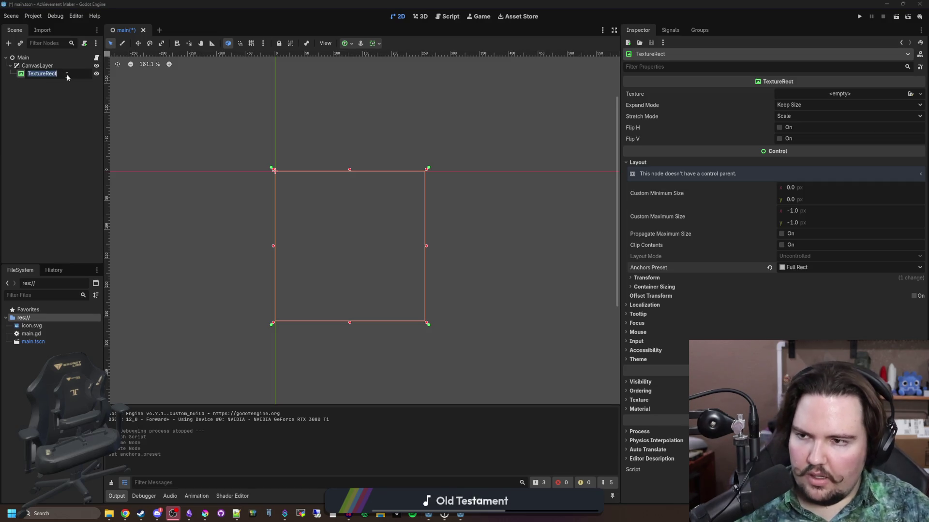
text(B)
text(nd)
key(Return)
right_click(48, 72)
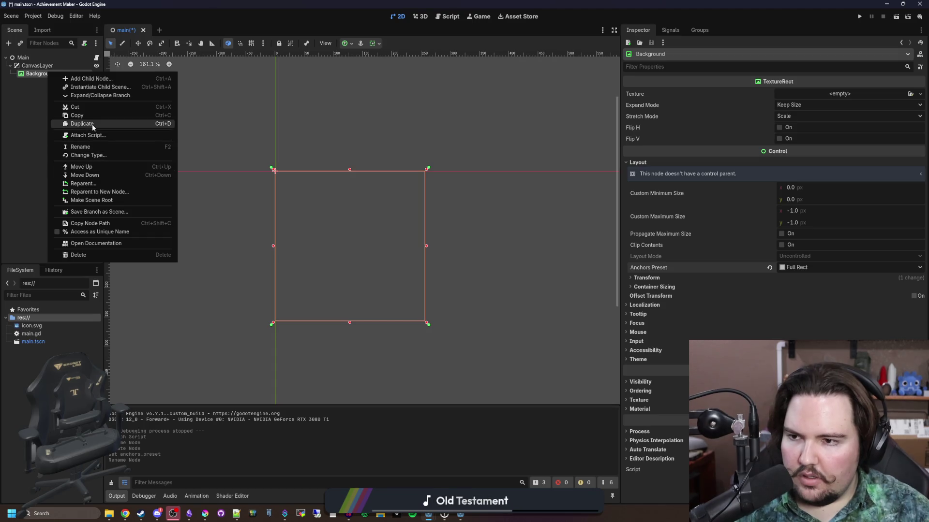
click(82, 123)
key(F2)
text(Bor)
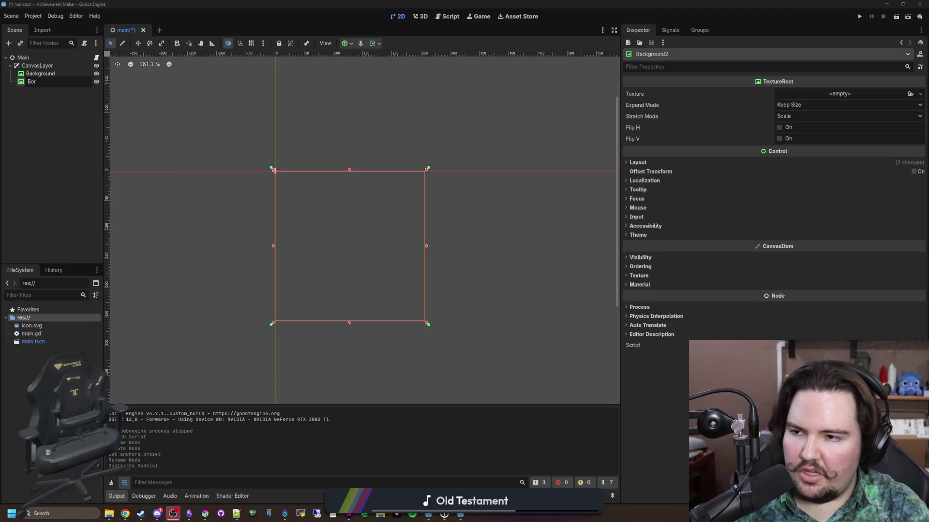
text(der)
key(Return)
- Duplicate Border into a Shadow node placed above it, then reselect Border
right_click(53, 83)
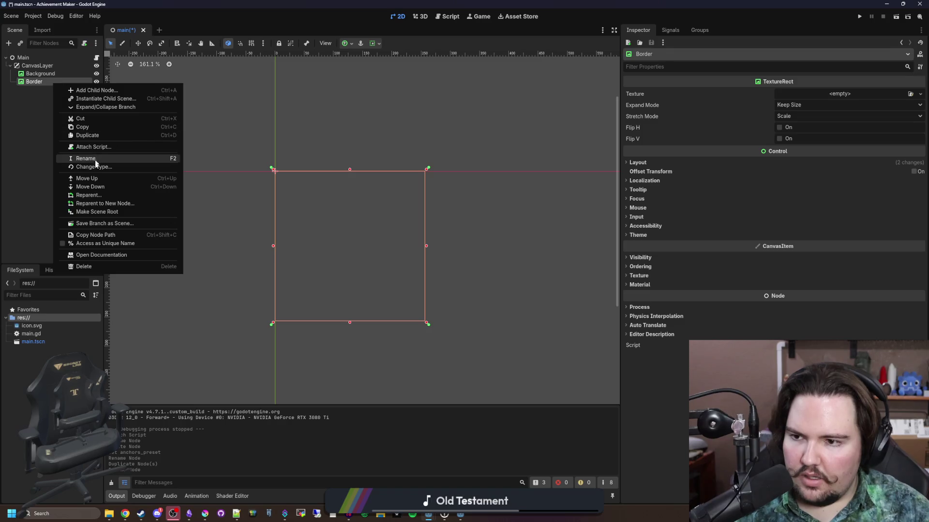
click(94, 138)
mouse_move(39, 89)
mouse_down()
mouse_move(63, 83)
mouse_move(38, 78)
mouse_up()
key(F2)
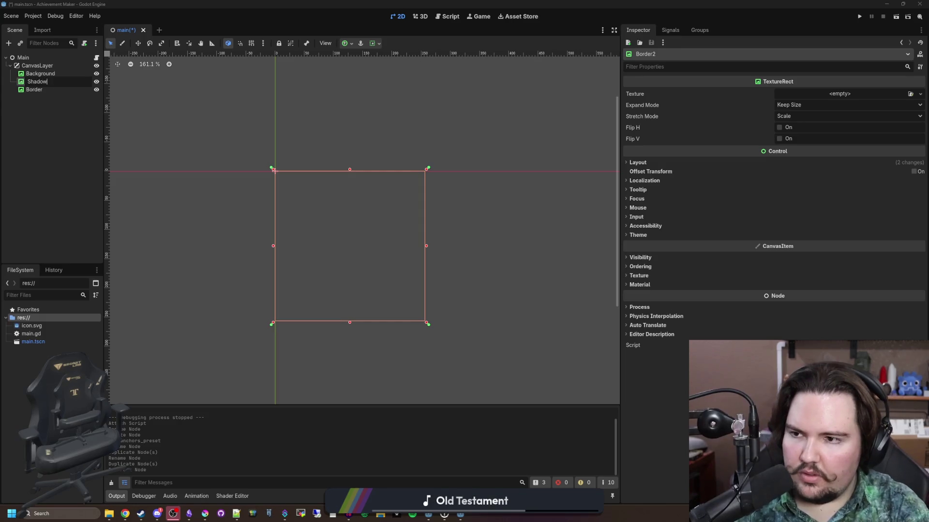
key(Return)
click(79, 137)
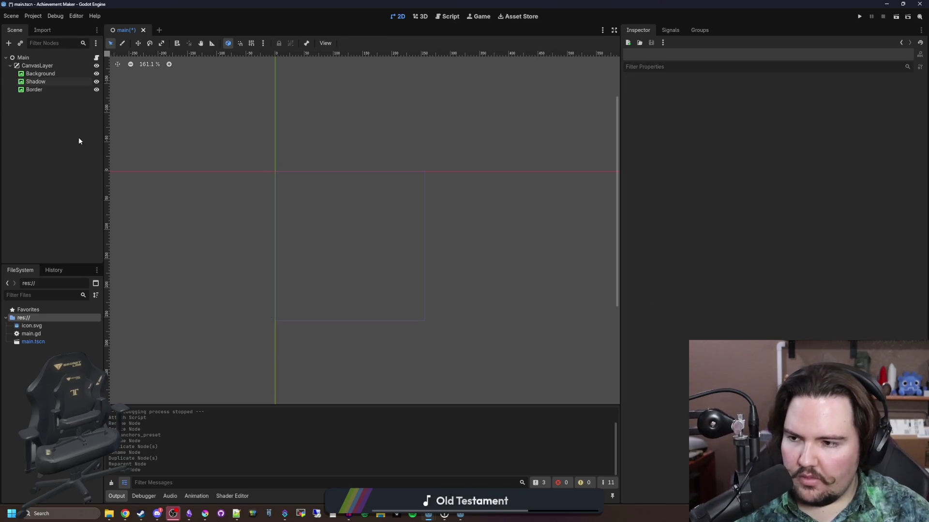
click(34, 82)
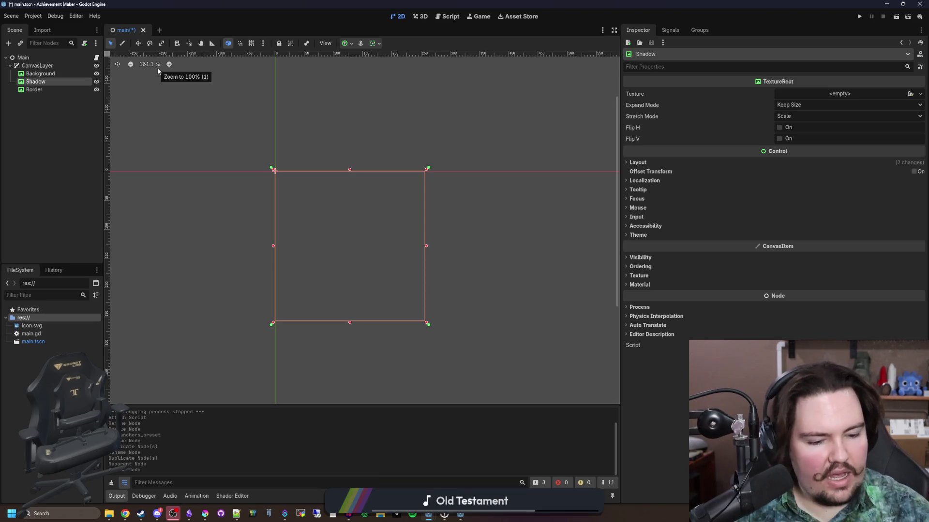
click(73, 165)
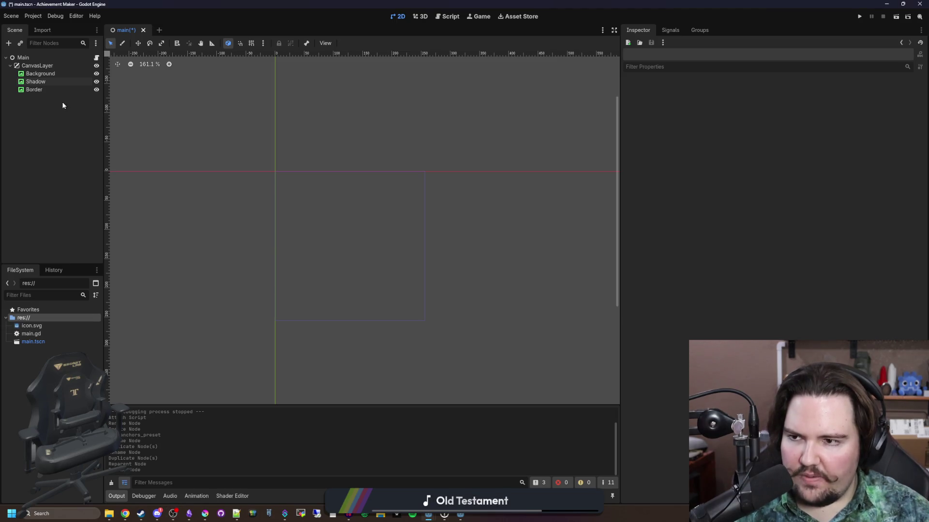
click(60, 90)
scroll(325, 392, up, 1)
- Change the Border node's type to NinePatchRect
right_click(42, 90)
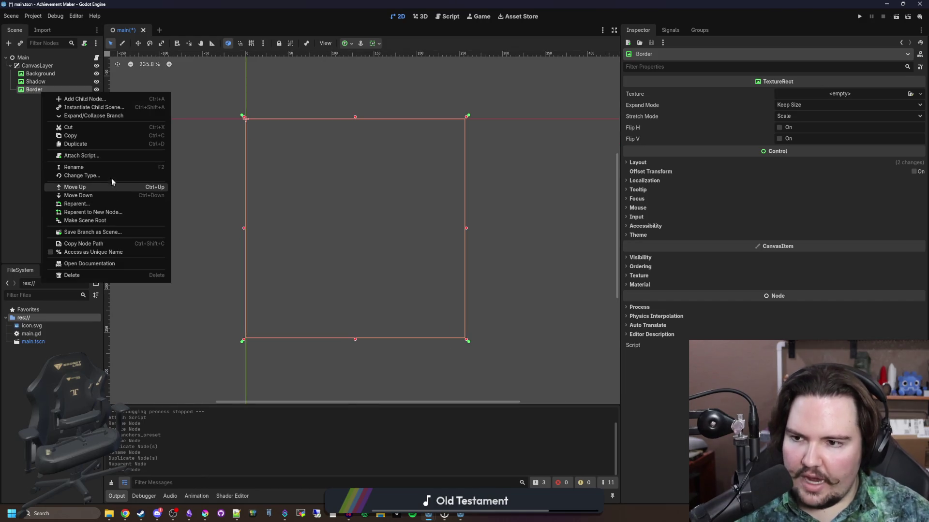
click(112, 176)
text(nine)
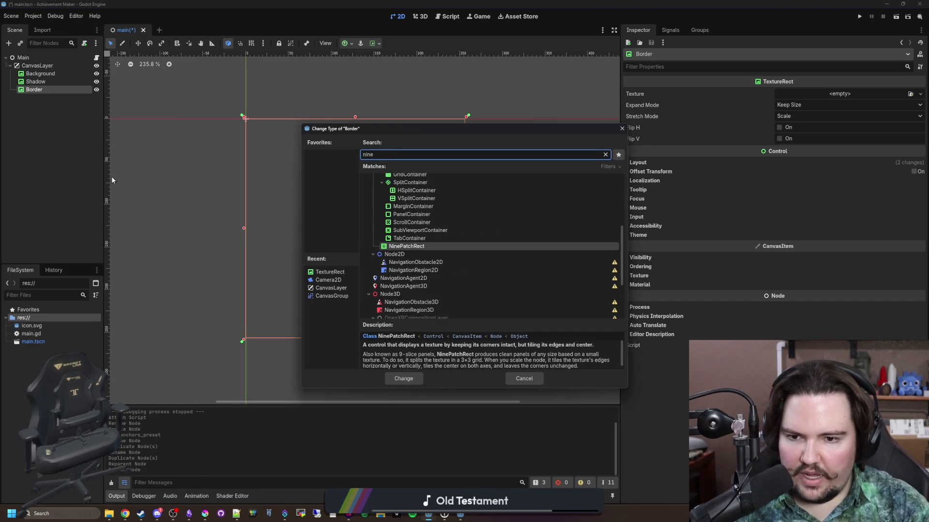
key(Return)
- Select CanvasLayer and expand its Layer and Transform settings
click(47, 66)
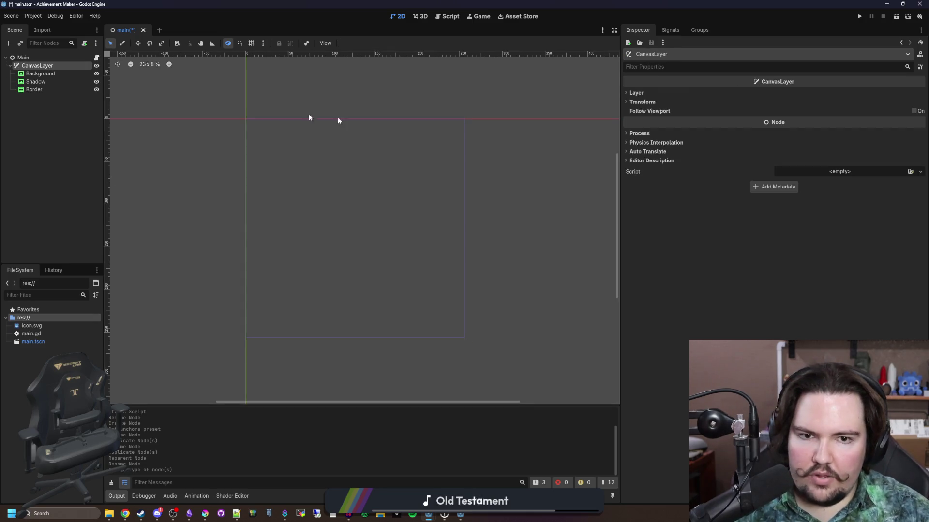
click(638, 94)
click(638, 93)
click(638, 94)
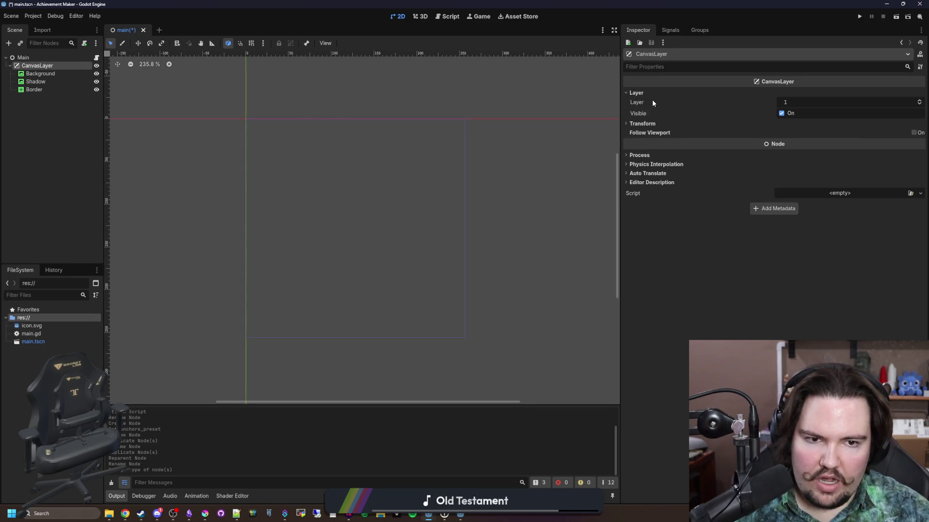
click(638, 93)
click(639, 102)
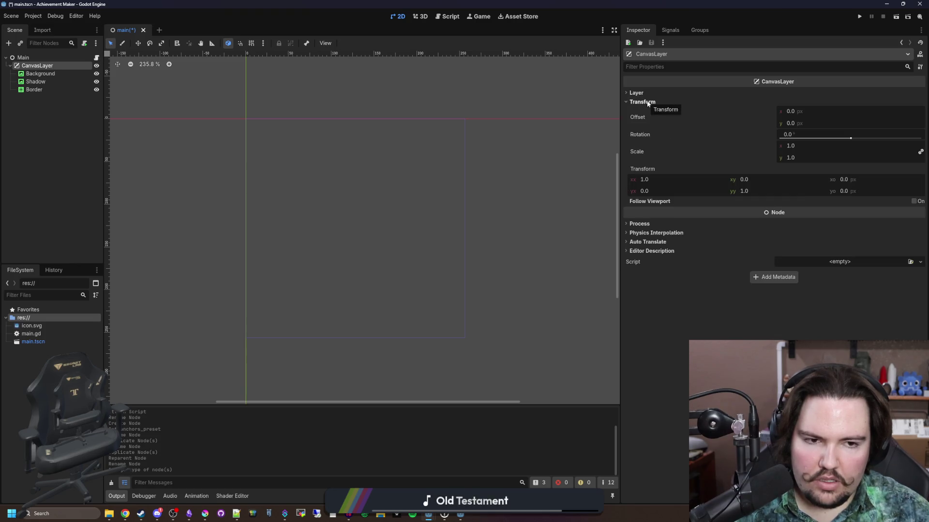
- Expand the Background node's CanvasItem Material section, then bring the browser forward
click(639, 101)
click(48, 73)
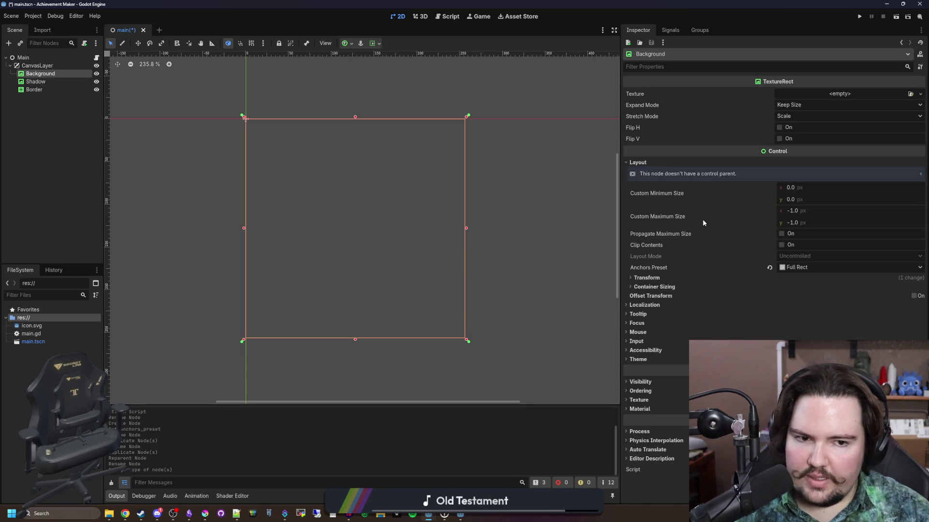
click(652, 409)
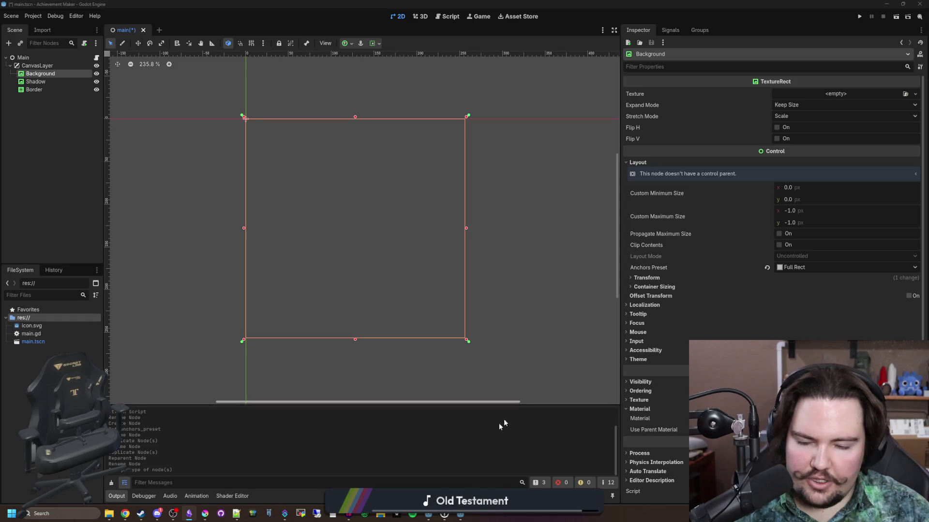
scroll(321, 331, down, 2)
scroll(283, 282, up, 1)
mouse_move(126, 513)
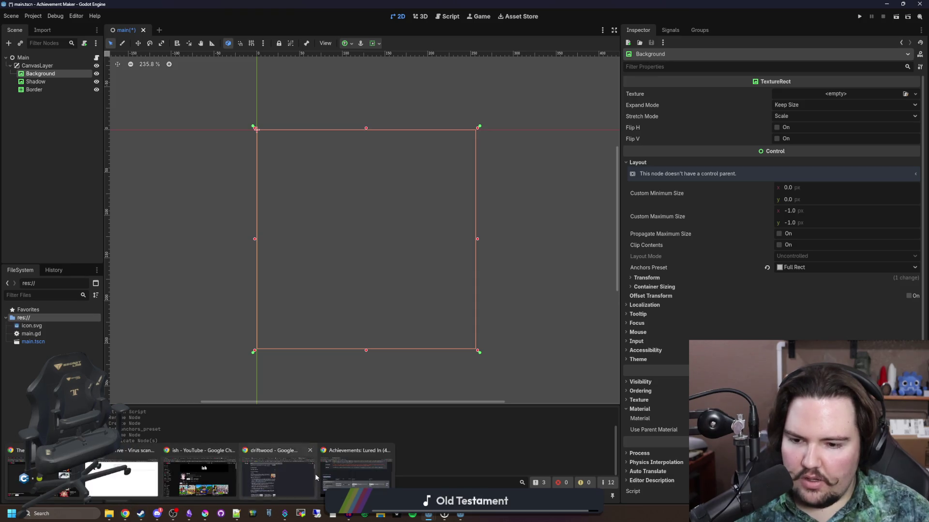
click(280, 474)
- Load the godotshaders.com website in a new browser tab
click(291, 77)
text(godotsteam)
key(Return)
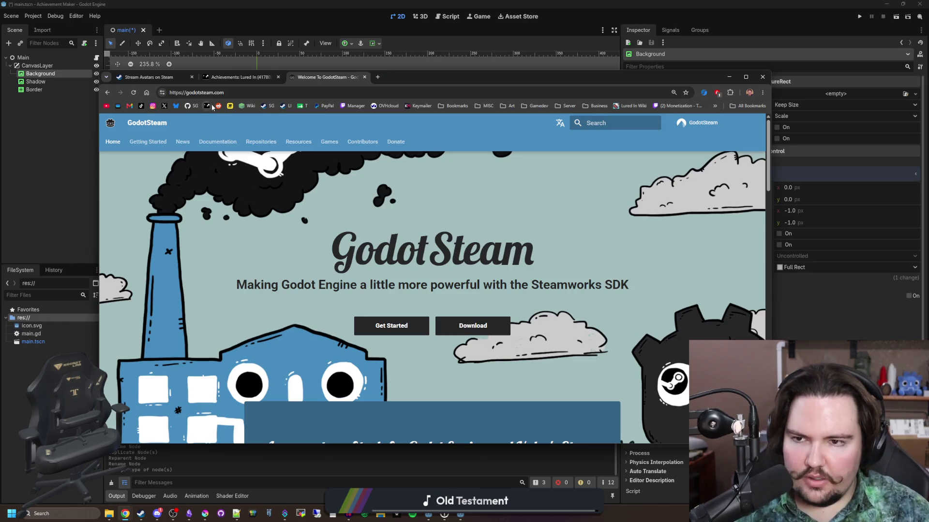
click(236, 92)
text(godotshaders)
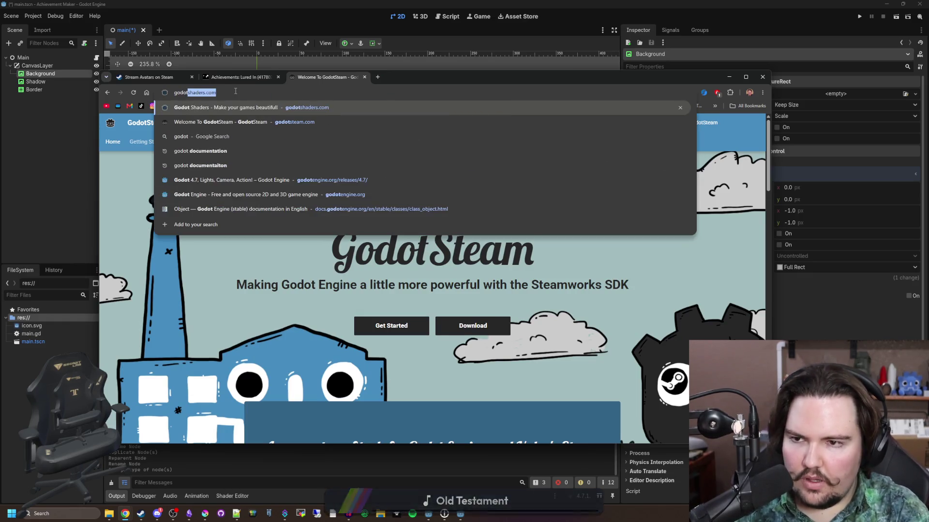
key(Return)
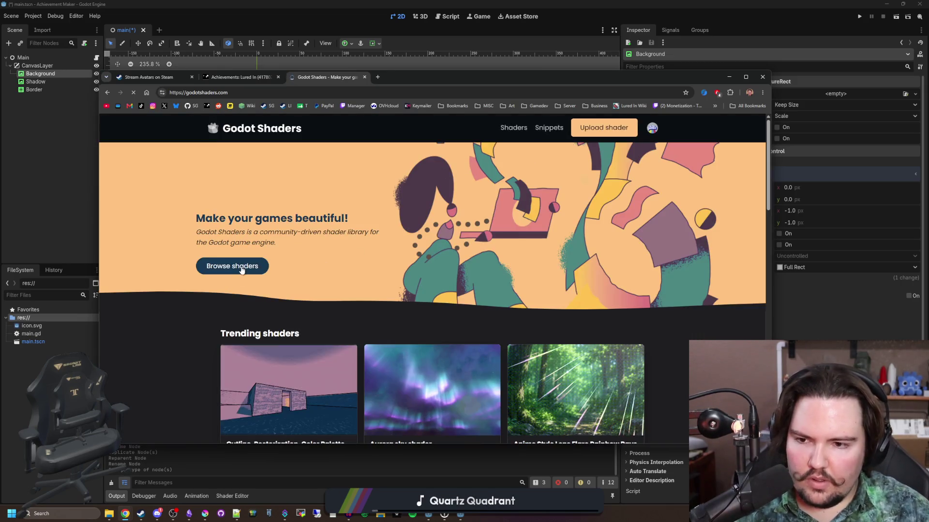
scroll(239, 265, down, 2)
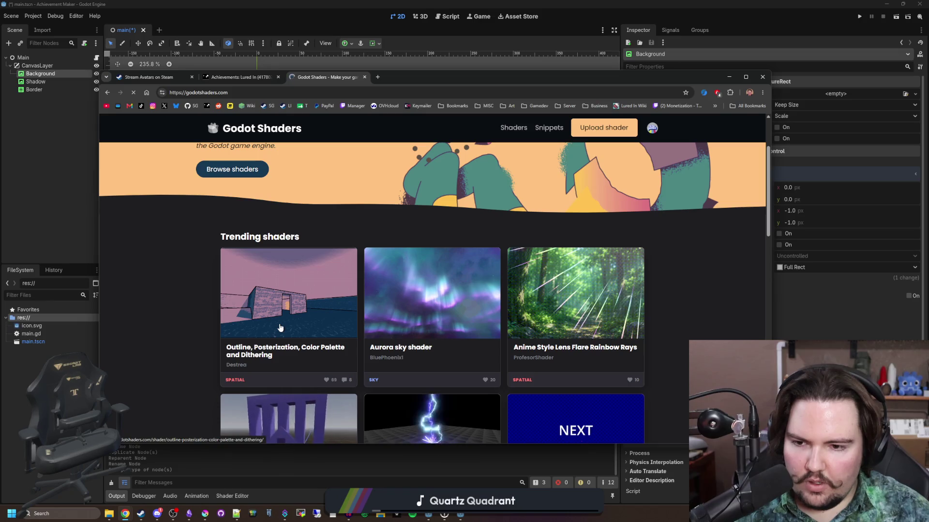
scroll(280, 328, down, 2)
scroll(257, 253, down, 3)
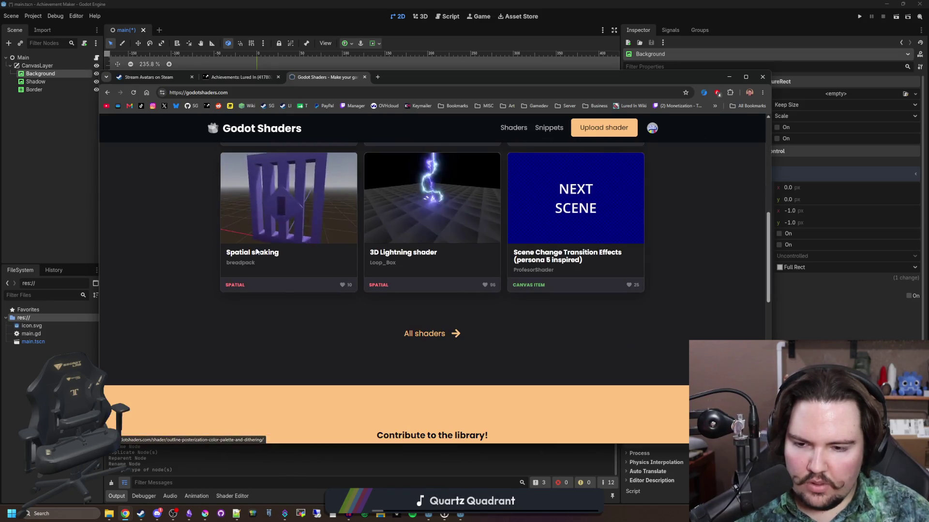
scroll(338, 270, up, 2)
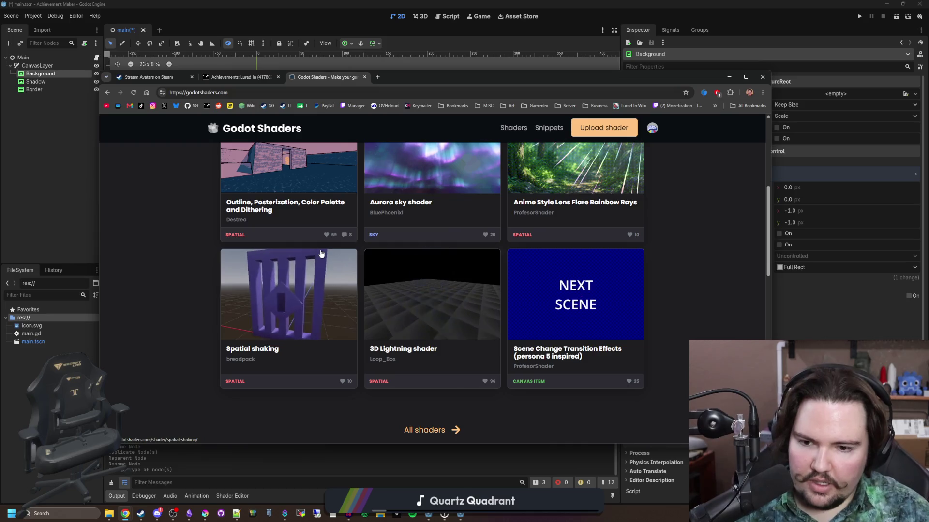
scroll(597, 313, up, 2)
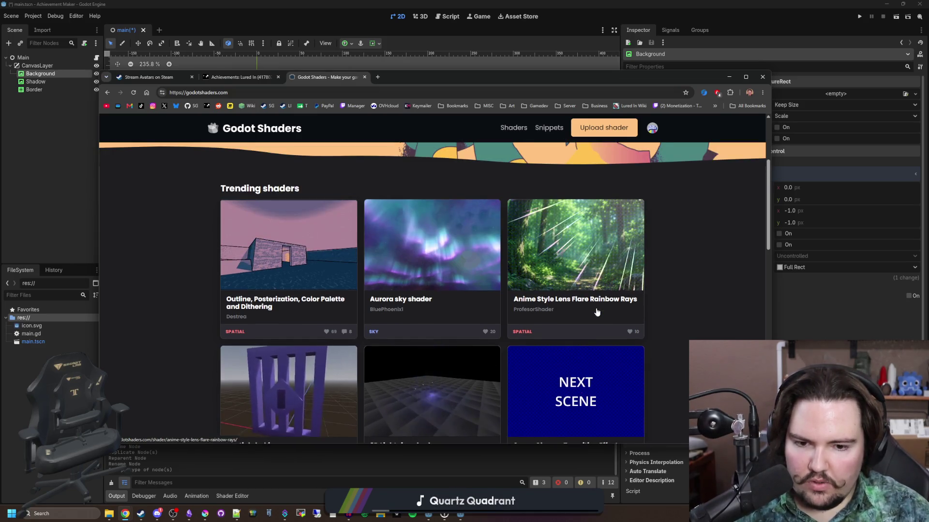
scroll(597, 312, up, 3)
- Open the full Godot Shaders library listing via Browse shaders
click(235, 267)
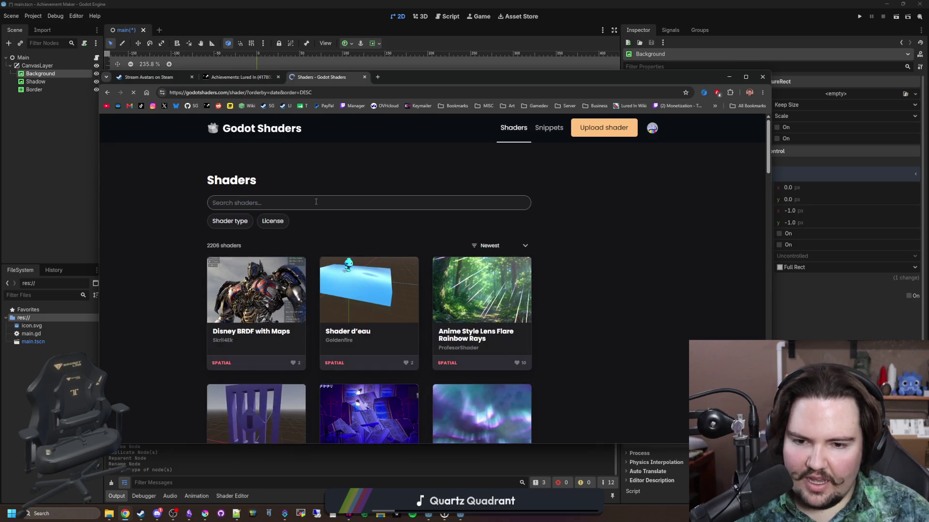
scroll(316, 201, down, 5)
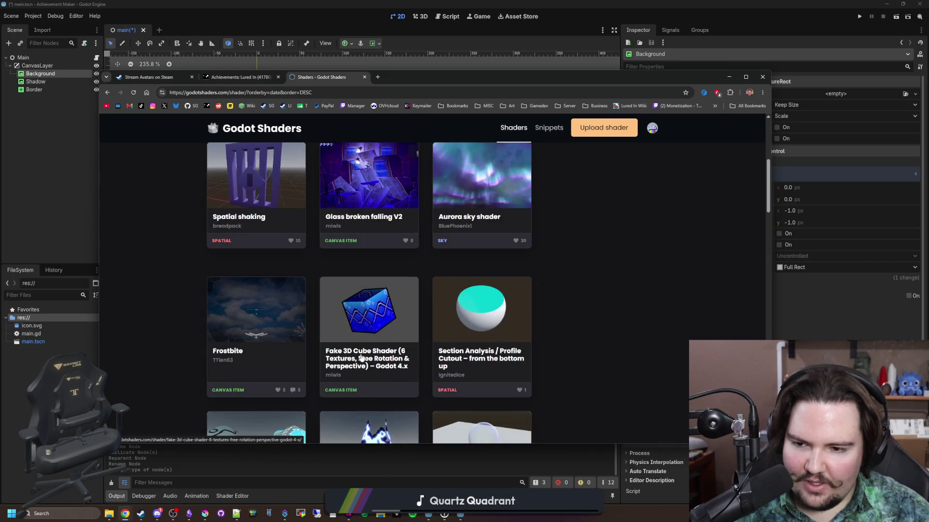
scroll(467, 271, down, 2)
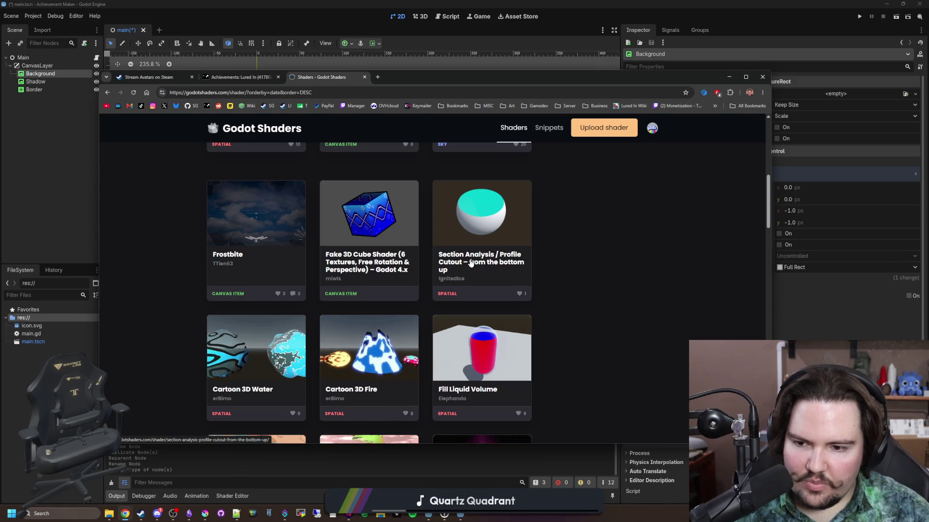
scroll(245, 389, down, 3)
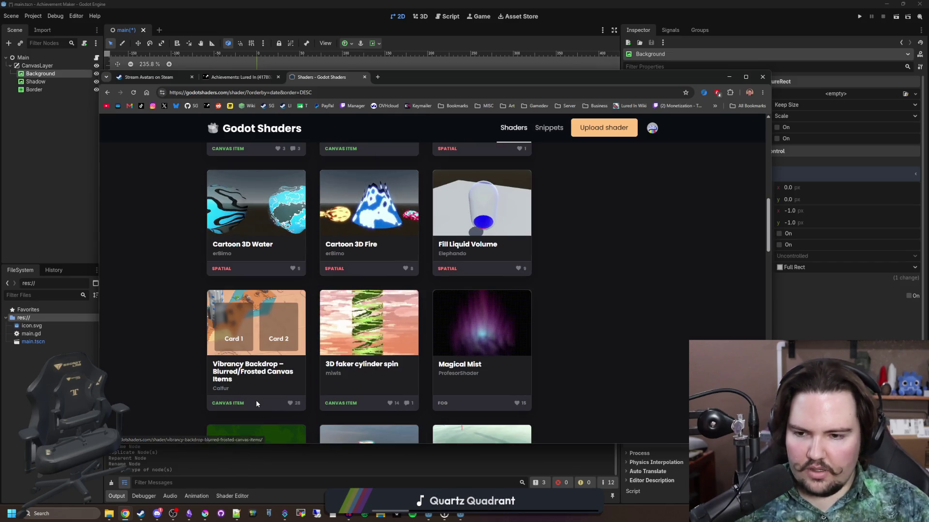
scroll(280, 325, down, 2)
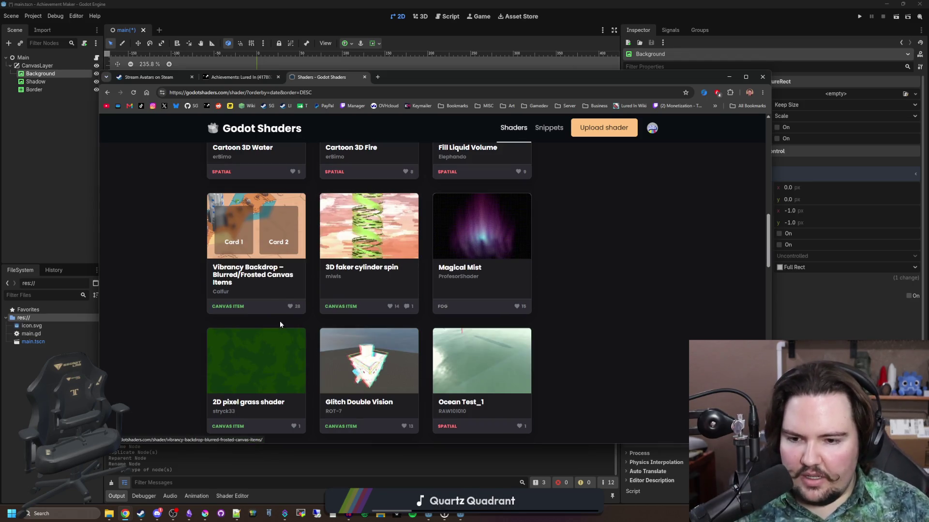
scroll(279, 321, down, 5)
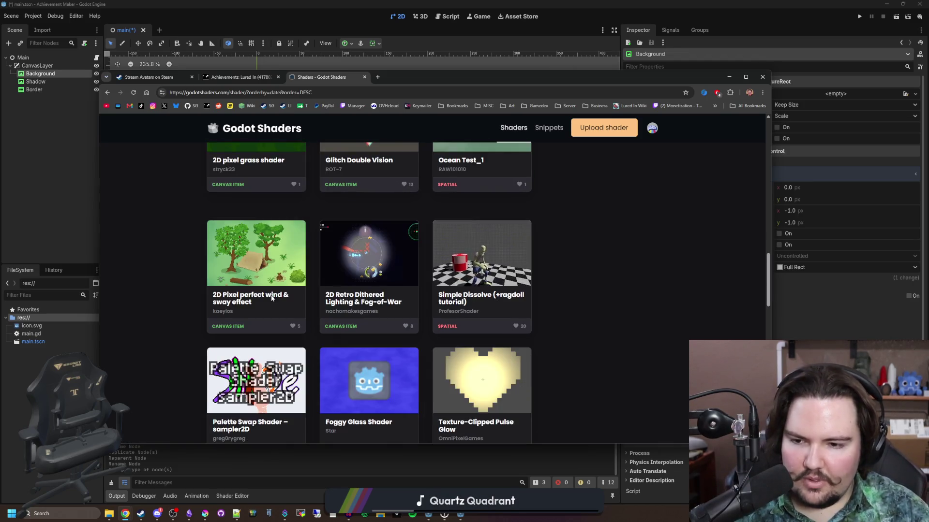
scroll(271, 298, up, 10)
- Search the shader library for 'black and white' and look through the results
click(286, 202)
text(blo)
key(BackSpace)
text(ack and white)
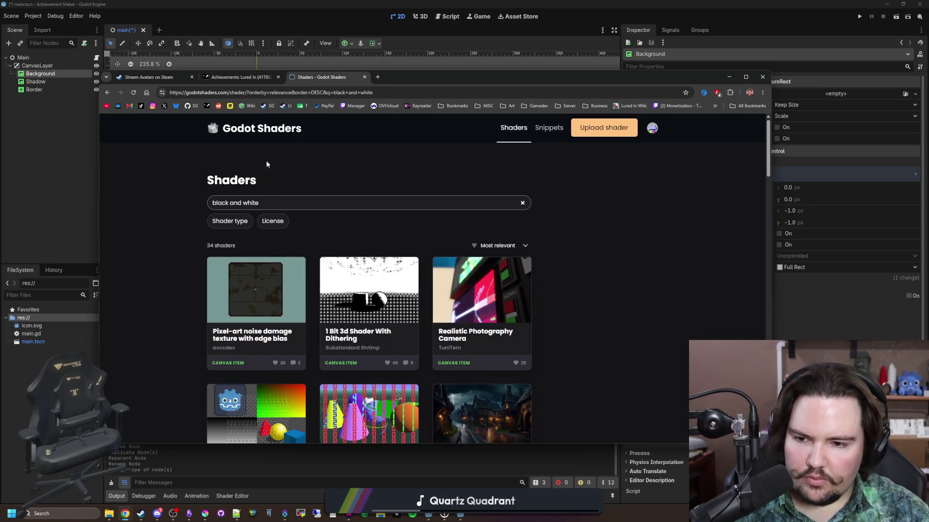
scroll(373, 257, down, 2)
scroll(373, 257, down, 13)
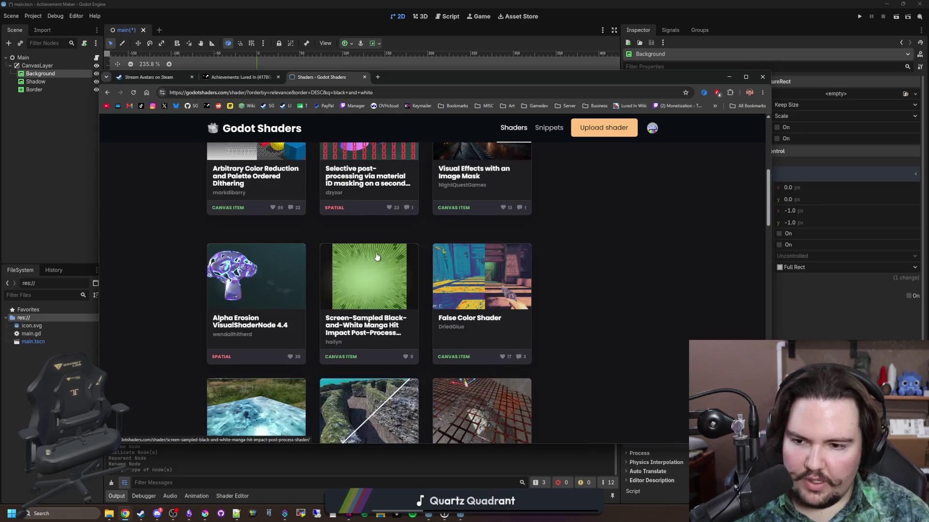
scroll(377, 256, down, 10)
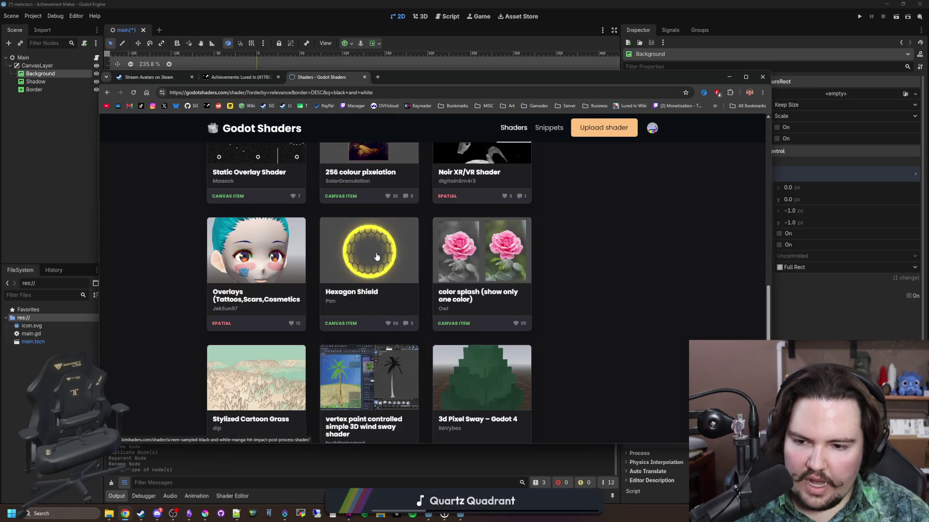
scroll(596, 356, down, 4)
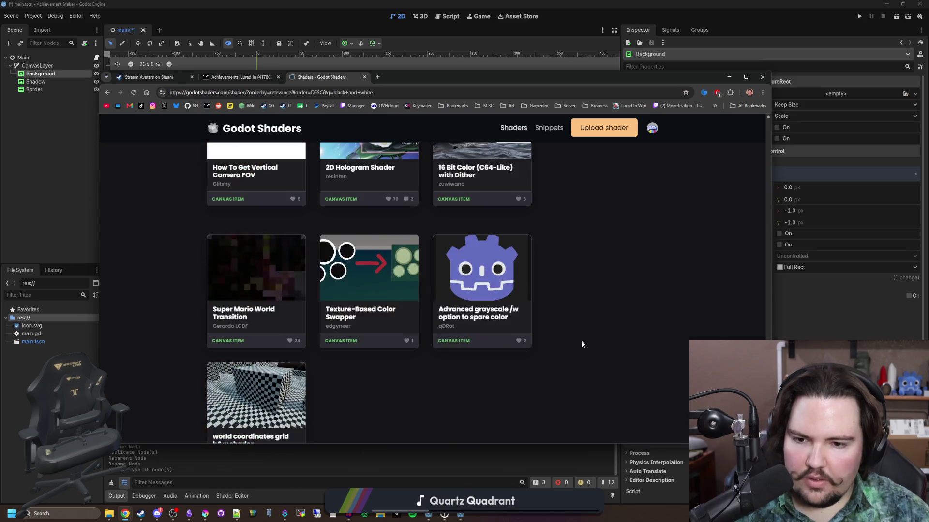
- Open the 'Advanced grayscale w/ option to spare color' shader page and copy its shader code
click(495, 288)
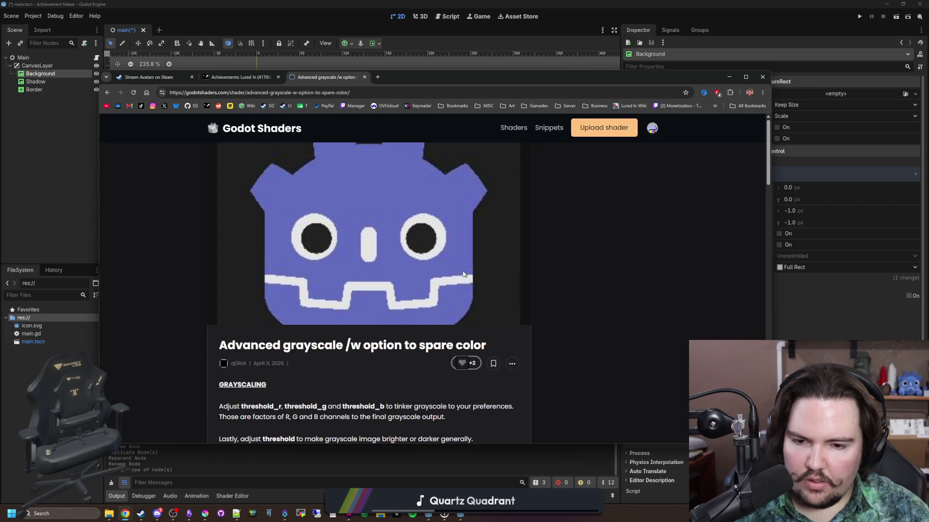
scroll(463, 271, down, 15)
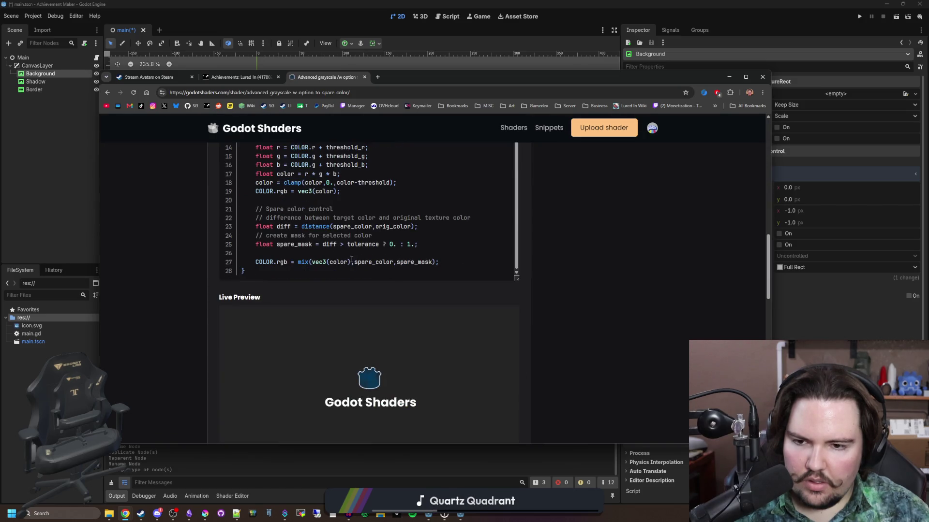
scroll(401, 282, up, 4)
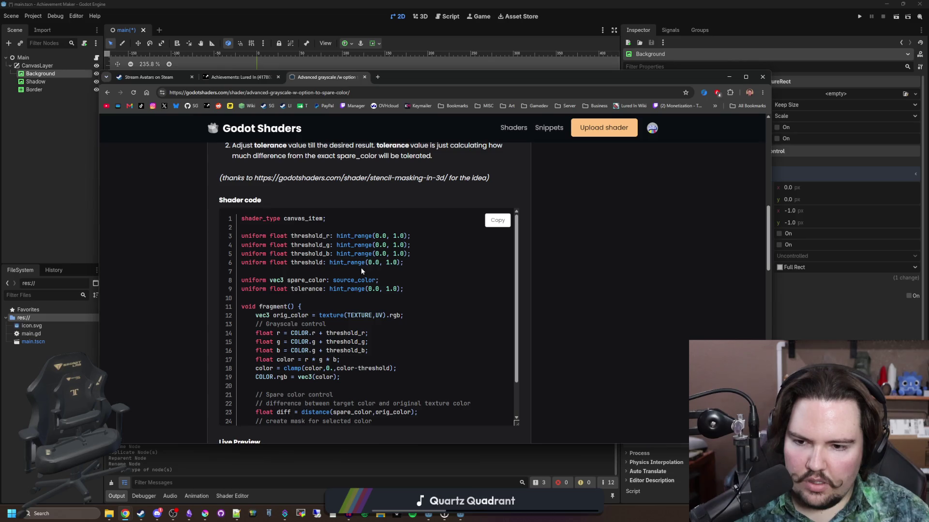
scroll(311, 321, down, 1)
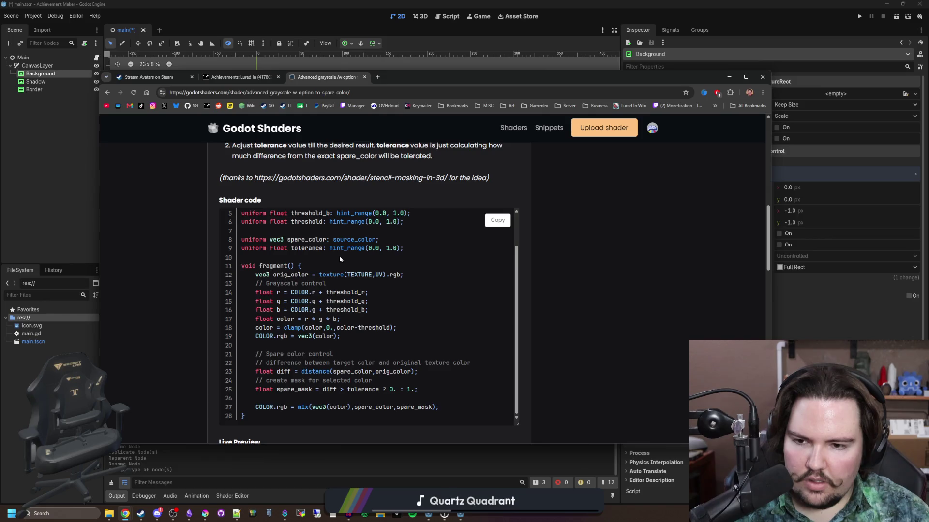
scroll(340, 260, down, 1)
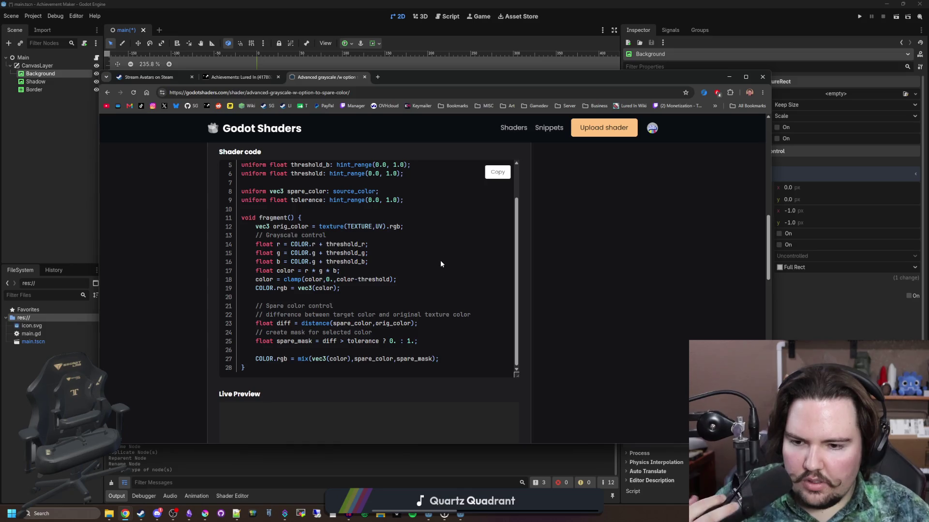
click(498, 171)
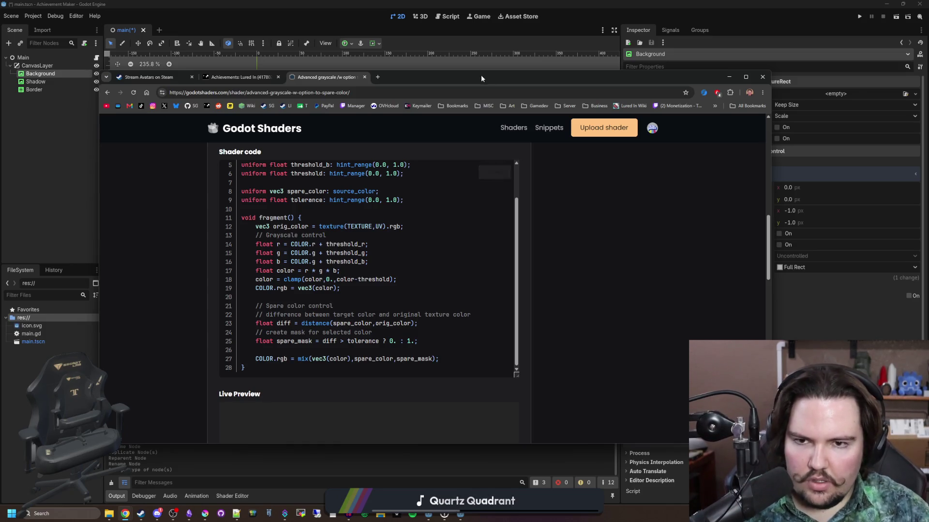
- Duplicate the Shadow node in Godot and rename the copy to Icon
key(alt+Tab)
click(53, 83)
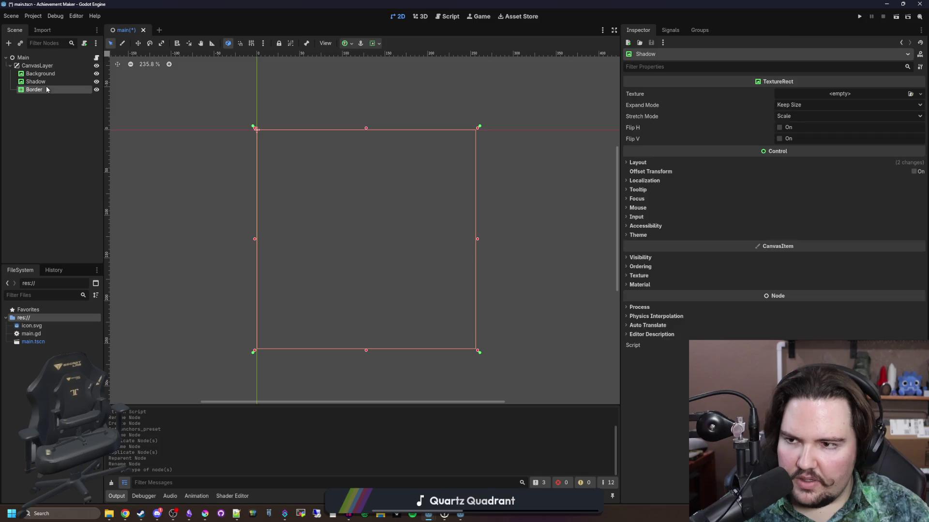
click(45, 86)
click(46, 80)
right_click(49, 81)
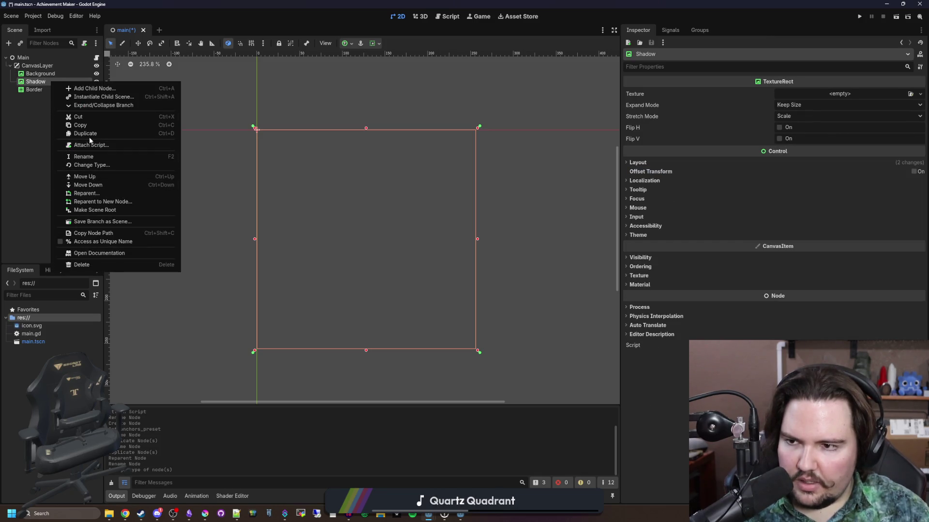
click(89, 134)
click(38, 91)
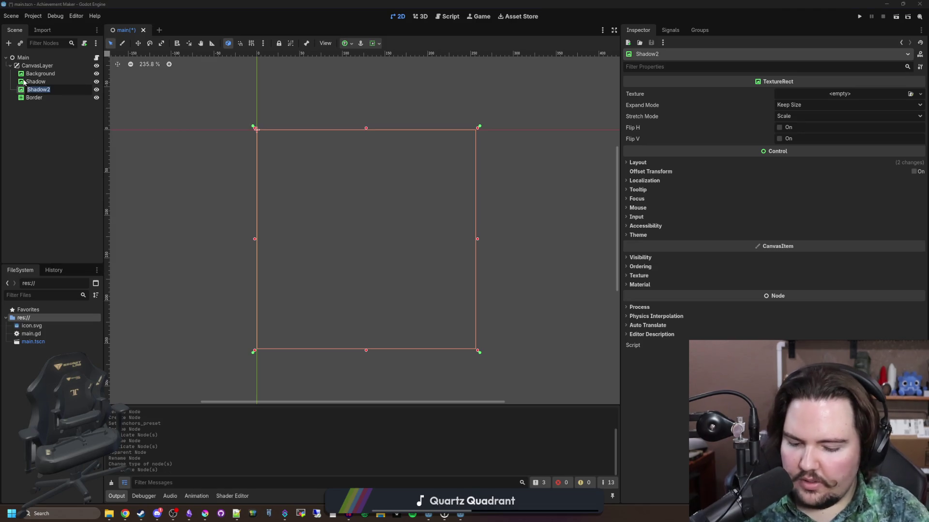
text(Icon)
key(Return)
- Give Icon a new ShaderMaterial with a new icon.gdshader holding the pasted grayscale code
click(648, 287)
click(849, 295)
click(880, 321)
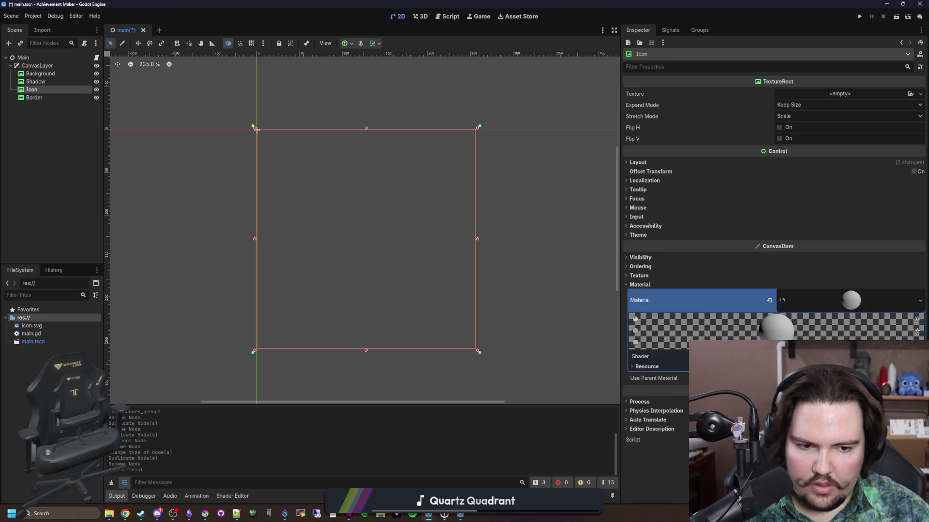
click(714, 368)
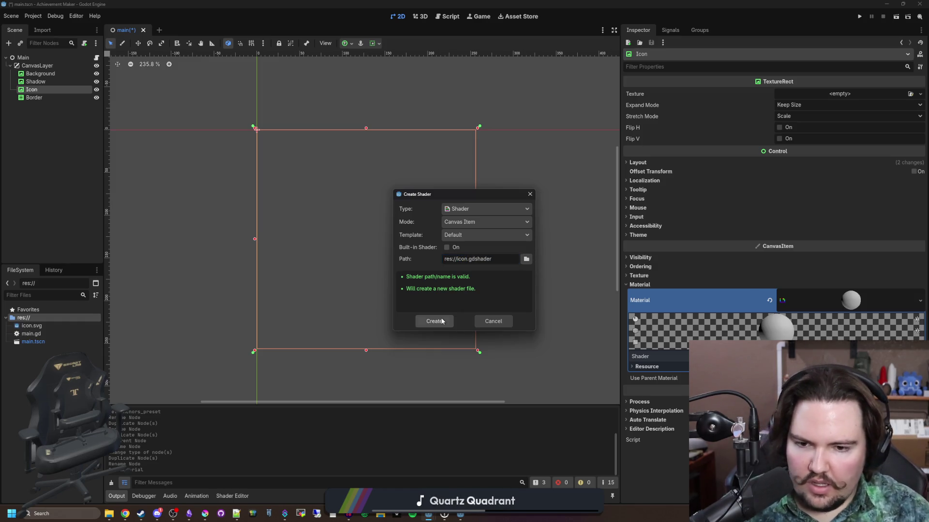
click(440, 321)
drag(304, 376, 304, 181)
key(ctrl+a)
key(ctrl+v)
click(299, 213)
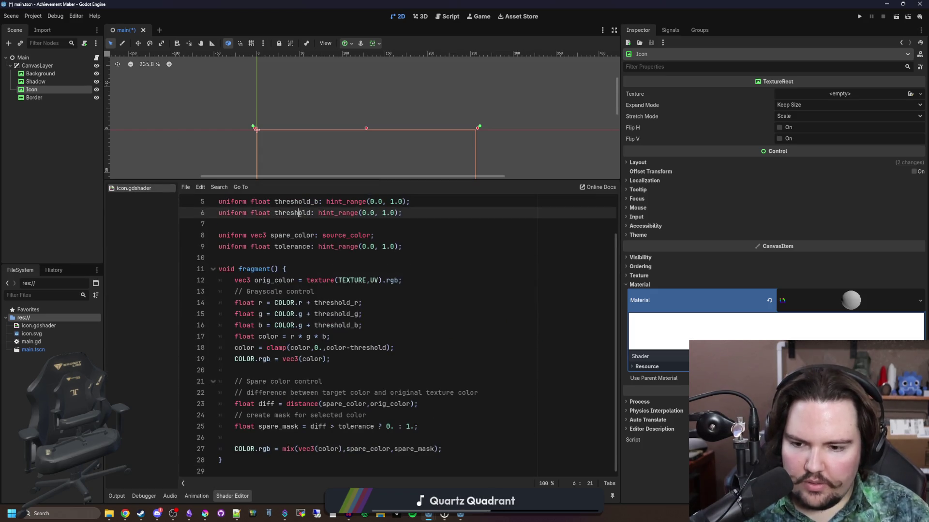
- Set Icon's texture to icon.svg and enlarge the canvas to show the whole icon
click(849, 88)
click(865, 278)
double_click(335, 176)
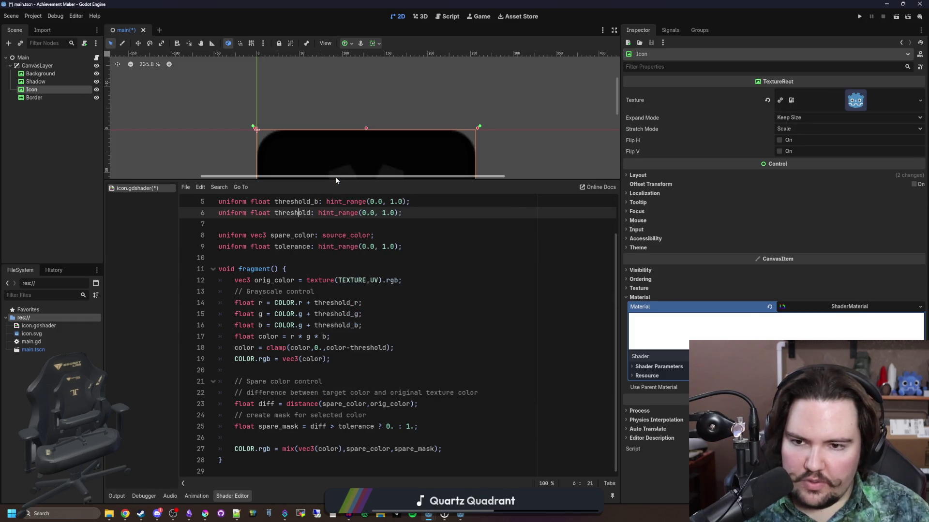
drag(373, 181, 382, 387)
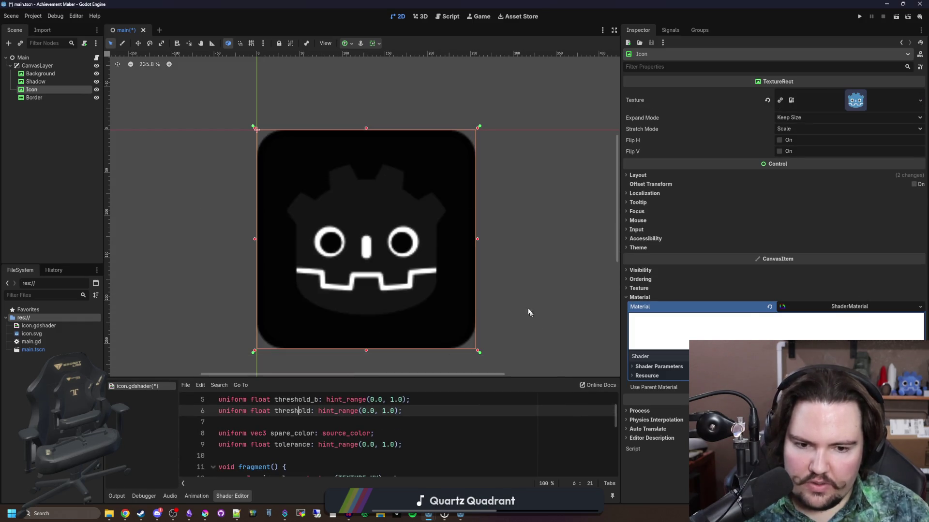
- Set Threshold R to 0.5 and drag the other thresholds until the logo renders grey
click(659, 367)
scroll(659, 367, down, 1)
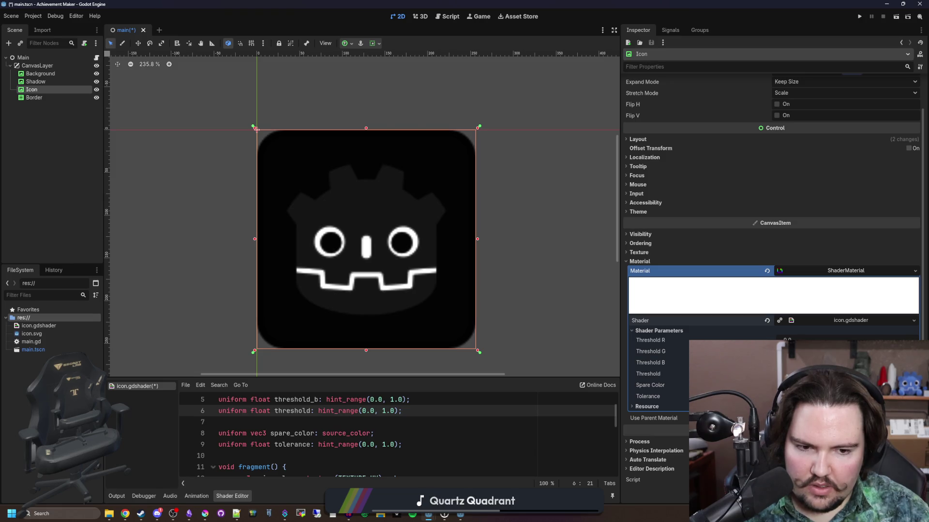
mouse_move(822, 362)
mouse_down()
mouse_move(851, 362)
mouse_move(852, 351)
mouse_up()
click(822, 340)
text(0)
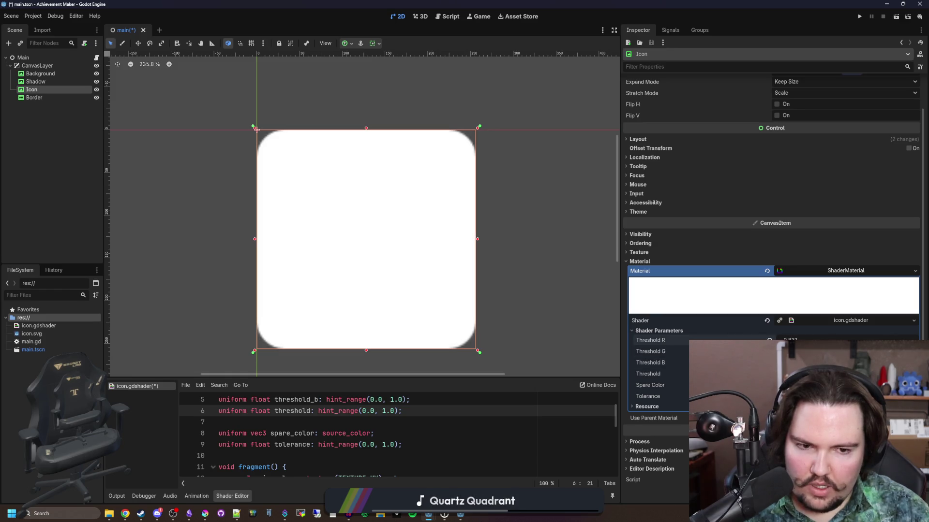
text(.5)
key(Return)
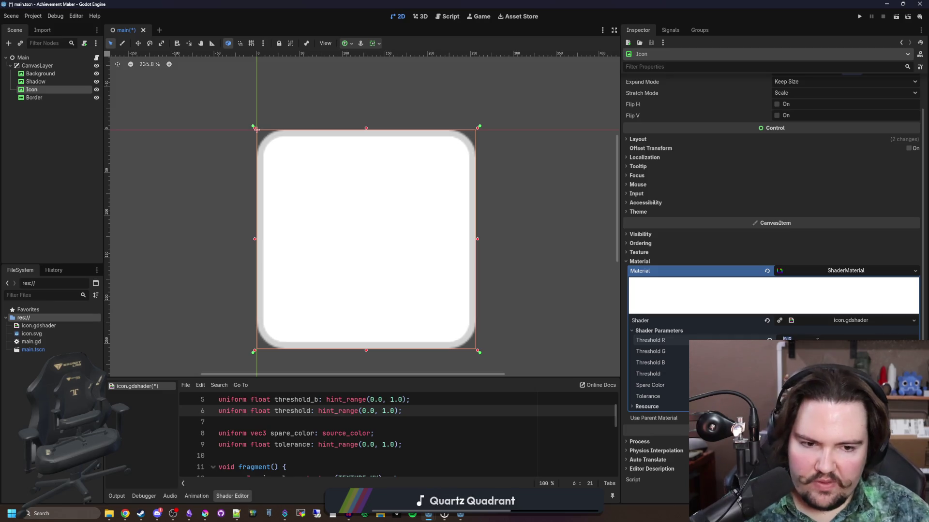
drag(822, 363, 851, 363)
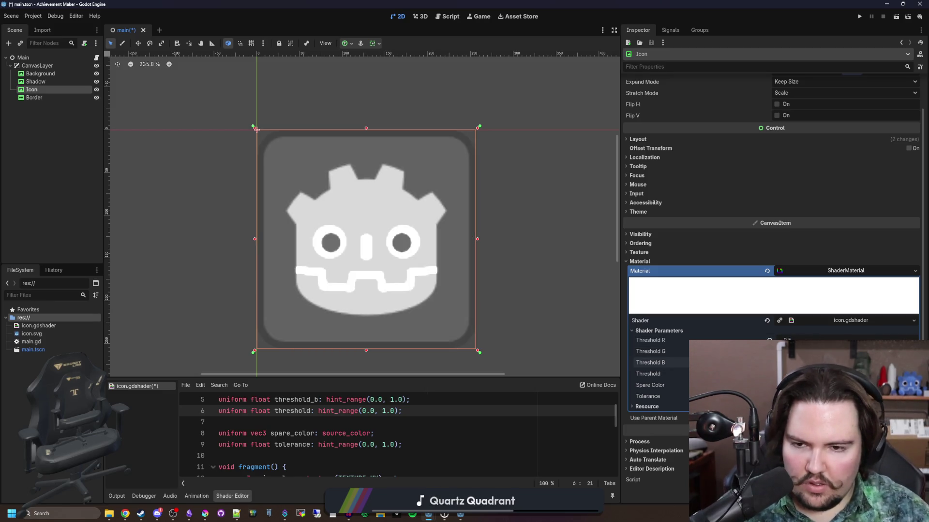
scroll(603, 292, down, 1)
scroll(400, 252, up, 2)
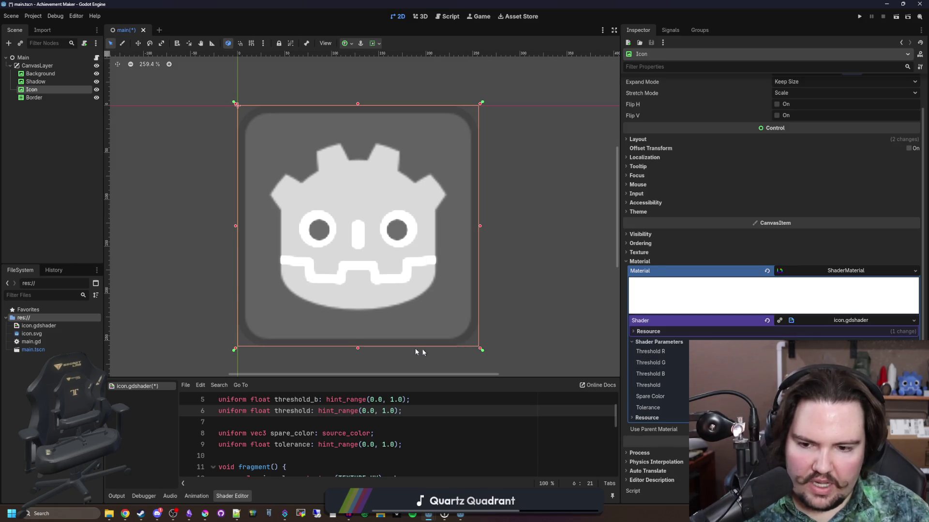
drag(378, 378, 375, 153)
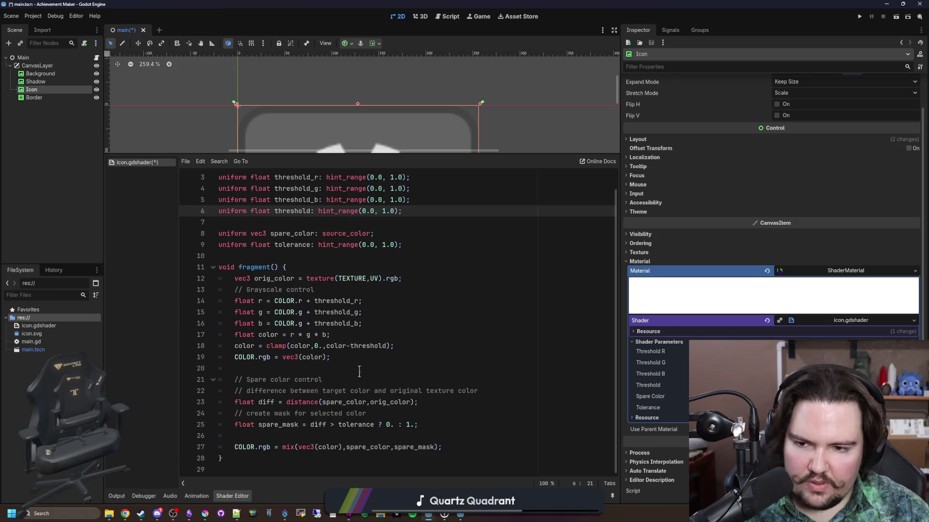
click(271, 436)
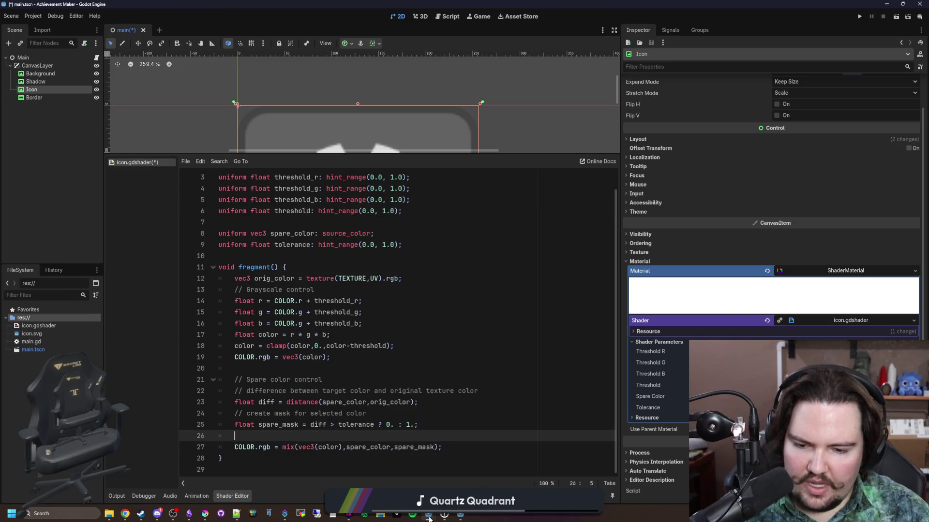
- In the Lured In project, filter files by 'color' and open color_swap.gdshader
mouse_move(428, 514)
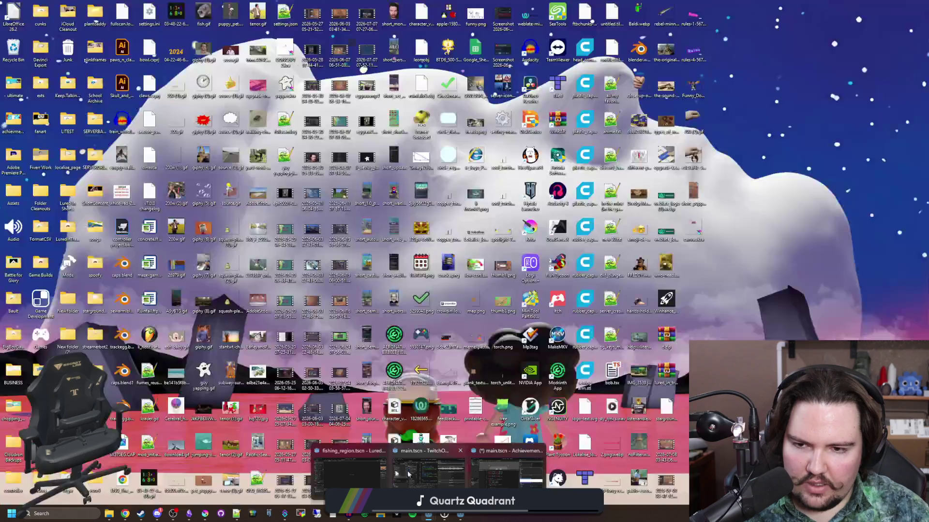
click(349, 468)
click(106, 360)
text(color)
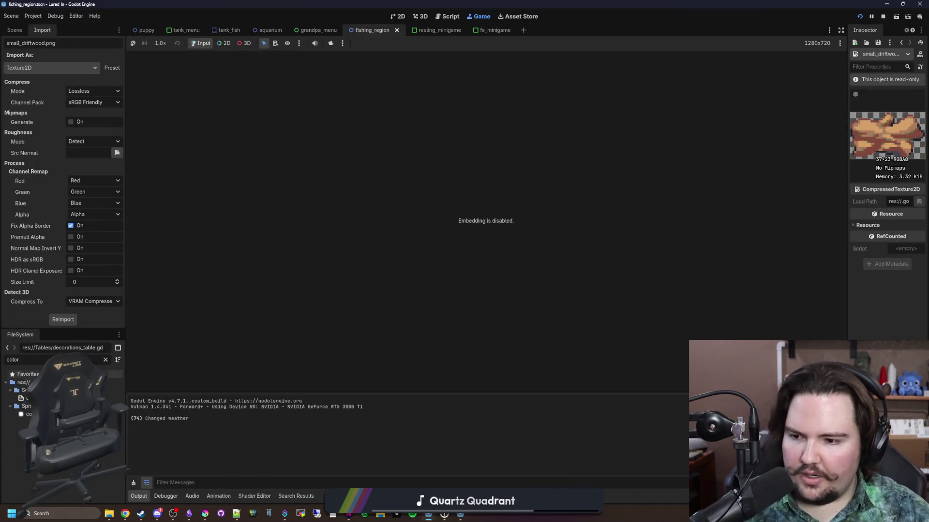
double_click(27, 398)
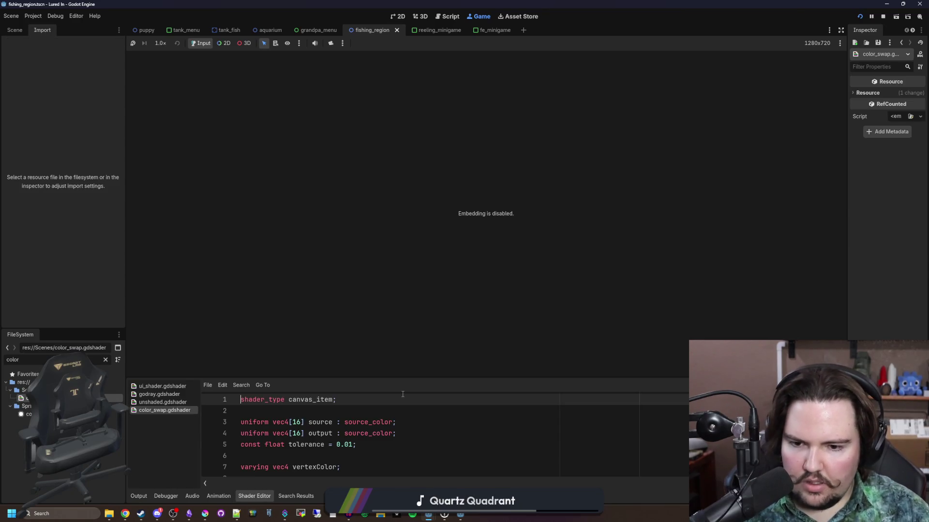
drag(411, 378, 416, 181)
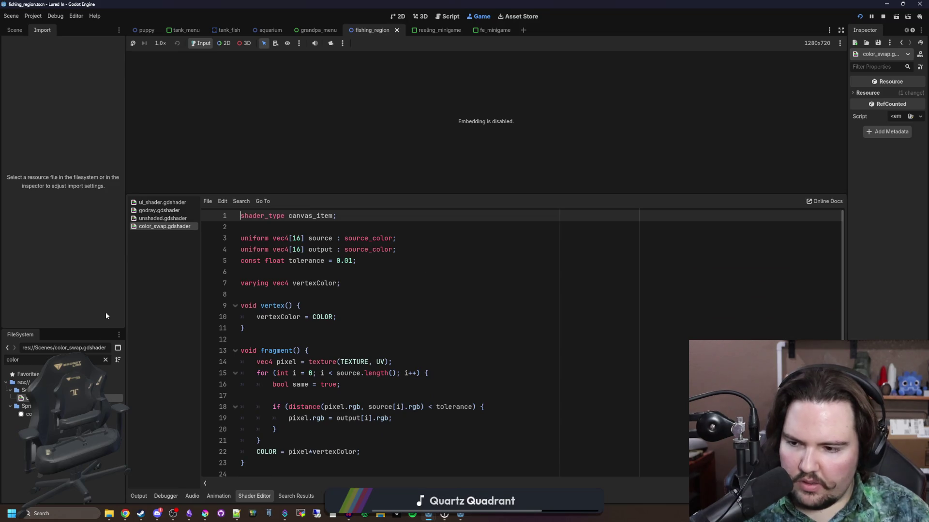
- Filter files by 'shader' and open fish_pattern, hair and image_blur .gdshader files
click(106, 359)
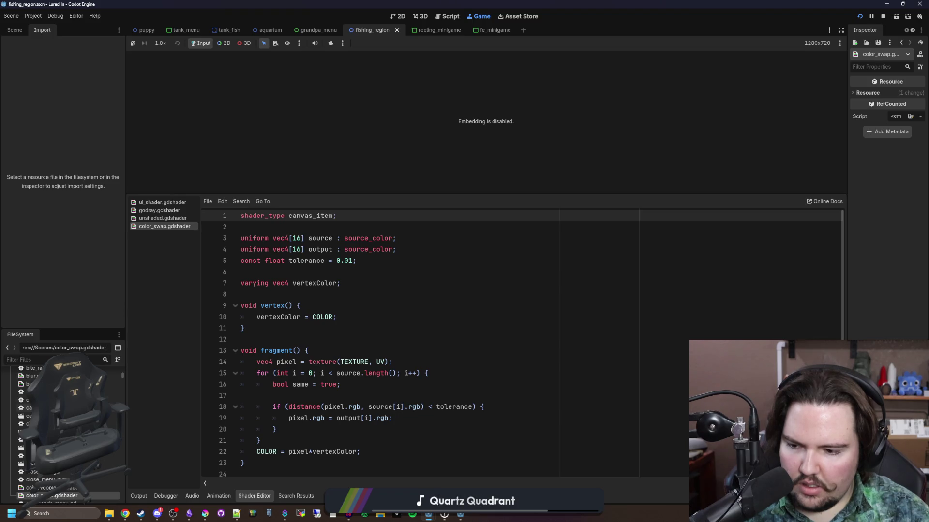
text(shader)
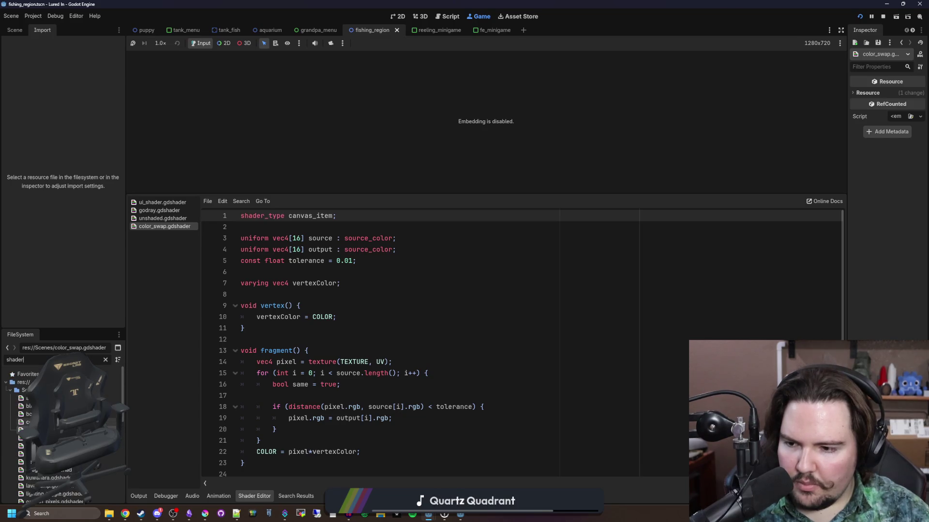
key(Down)
key(Down)
key(Down)
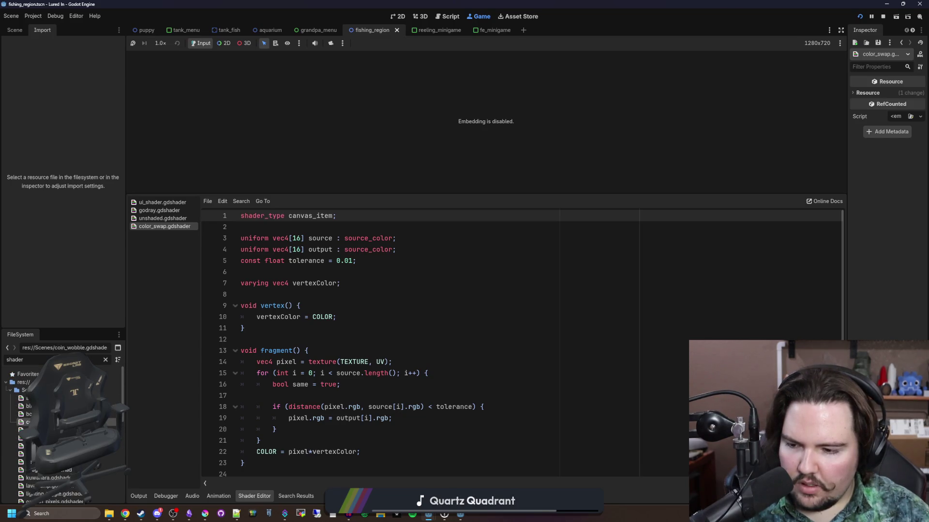
key(Return)
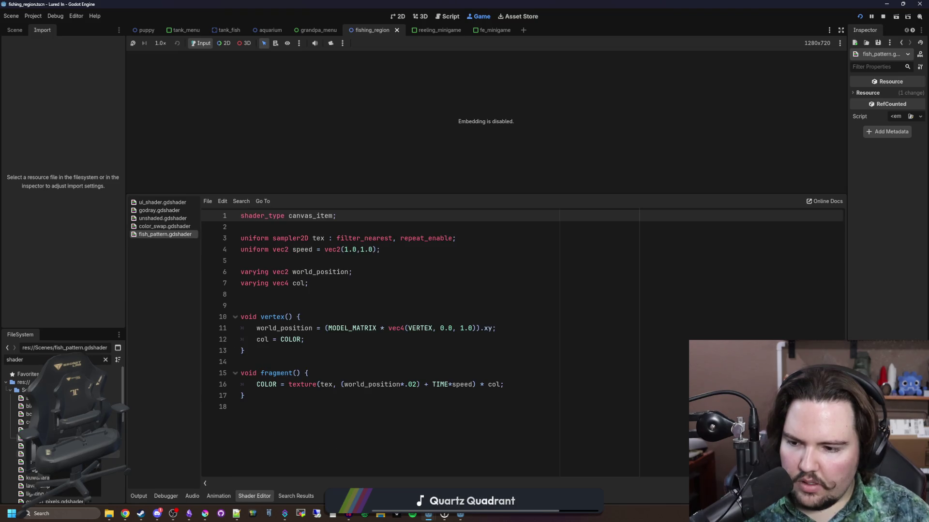
key(Down)
key(Down)
key(Return)
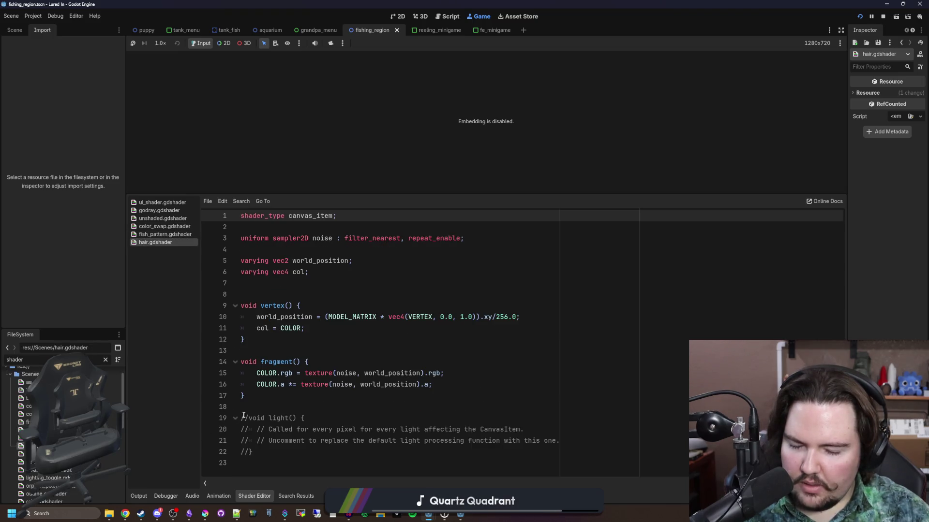
key(Down)
key(Return)
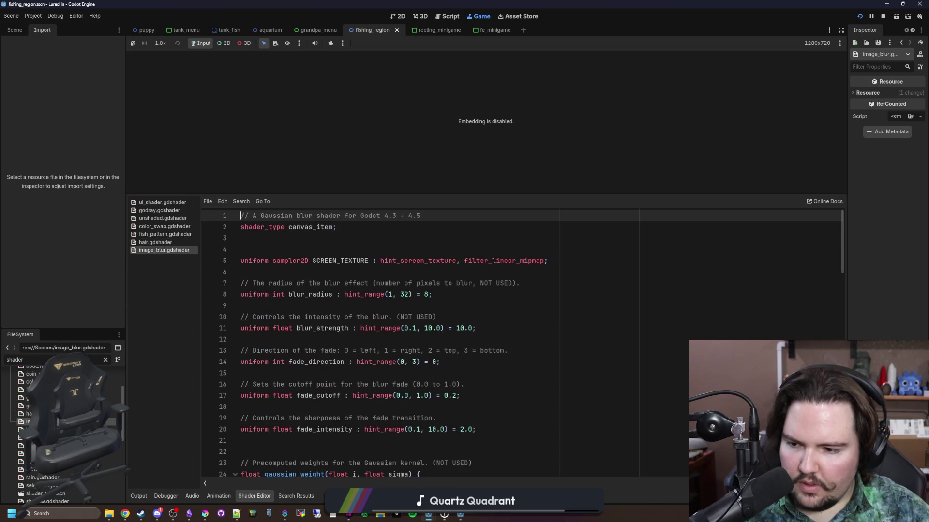
scroll(62, 426, down, 2)
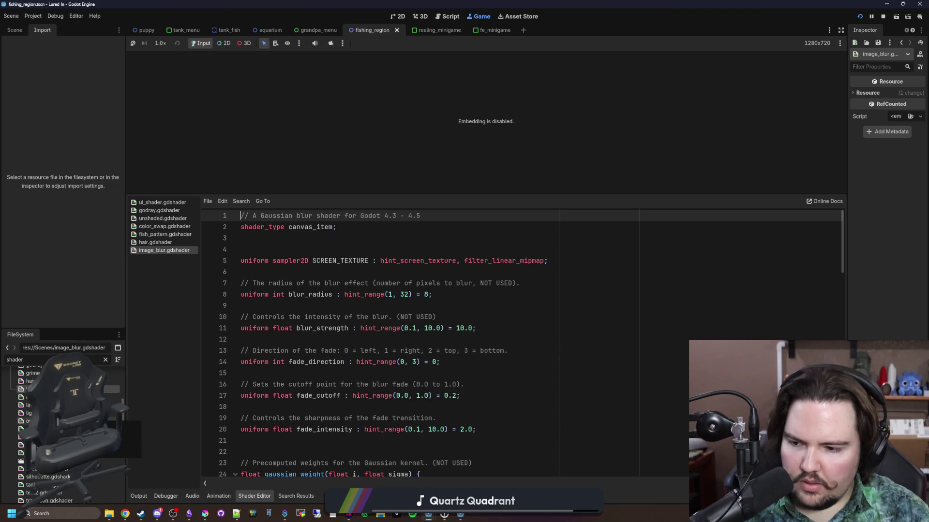
scroll(63, 426, down, 1)
scroll(63, 426, down, 1)
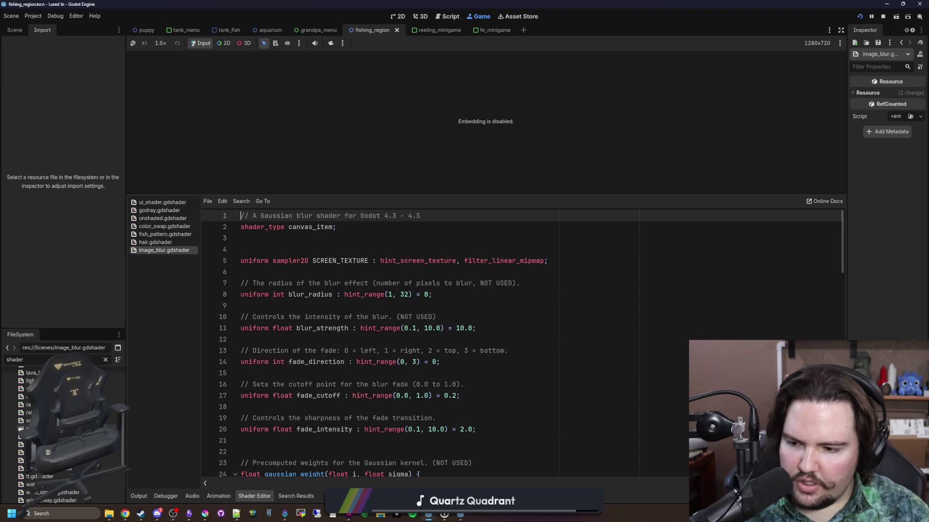
scroll(63, 425, down, 2)
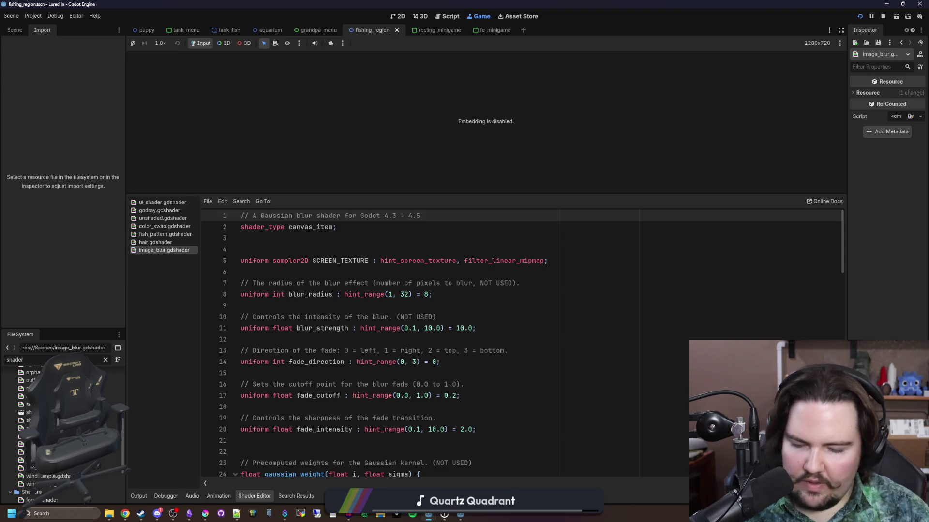
- Look over the web browser page, then bring up the open Godot window previews
key(alt+Tab)
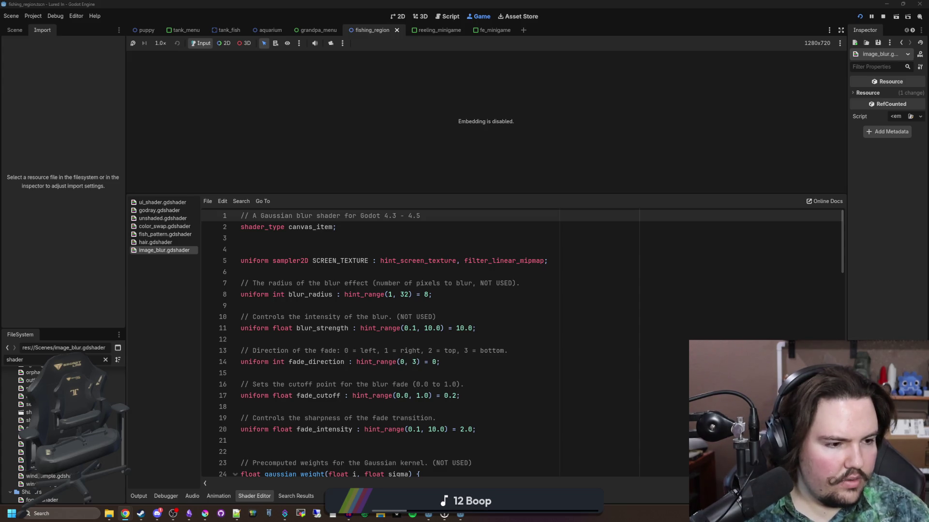
scroll(436, 338, down, 15)
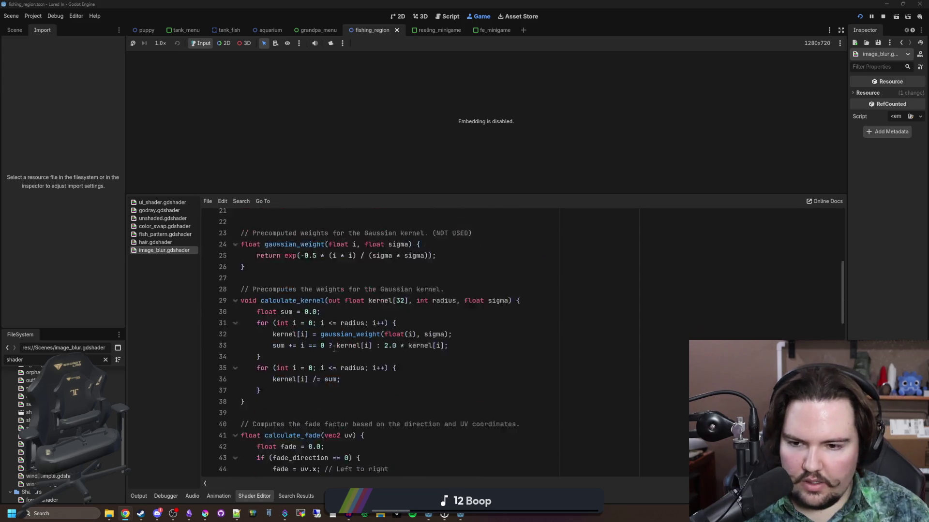
scroll(435, 338, down, 3)
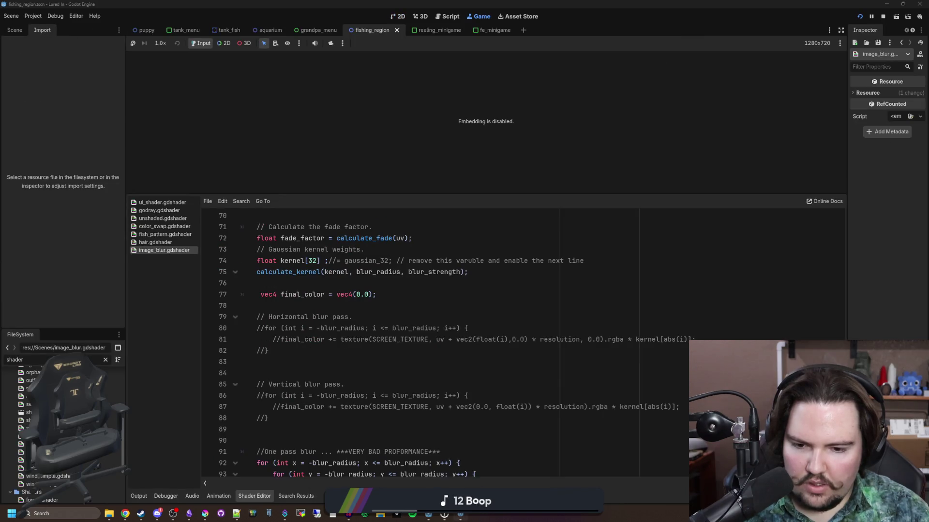
click(506, 456)
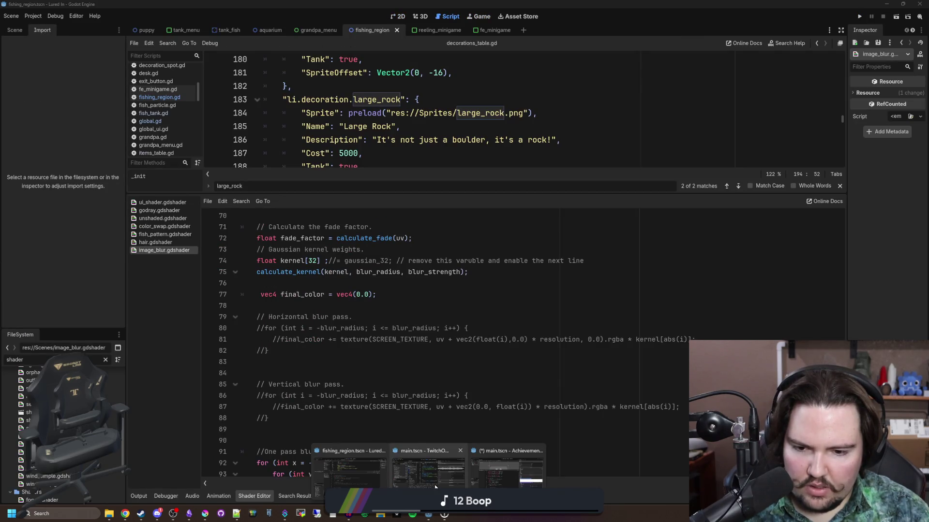
- In Achievement Maker, paste the HSV hue-shift code into icon.gdshader and rename shift_amount to saturation
click(506, 479)
key(ctrl+a)
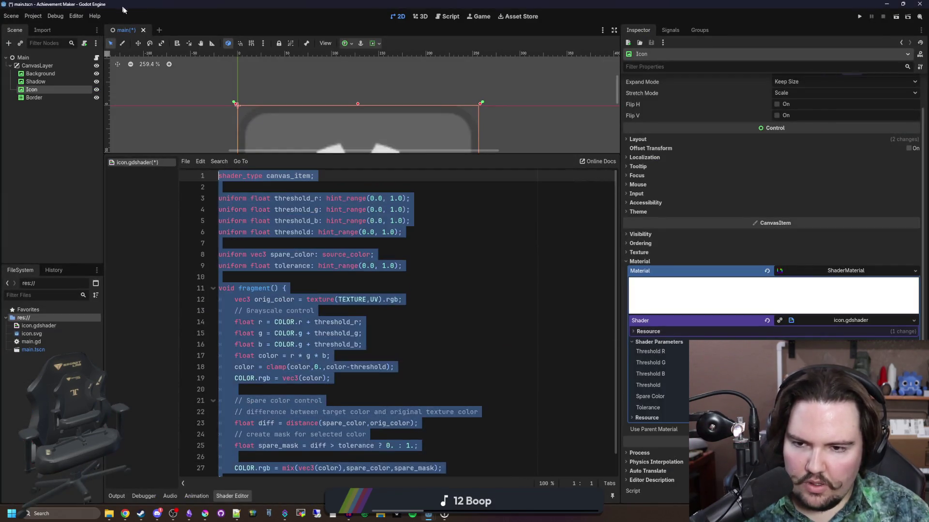
key(ctrl+v)
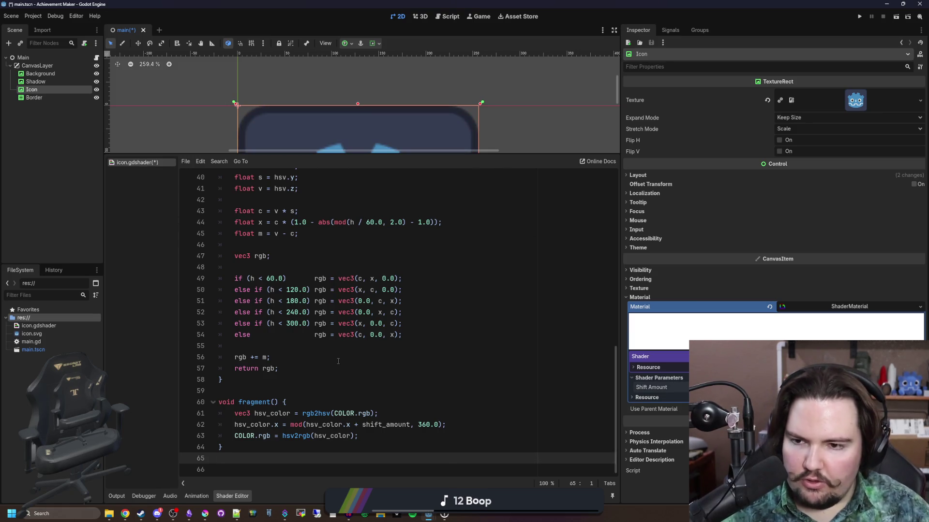
scroll(338, 362, up, 10)
double_click(300, 198)
text(saturation)
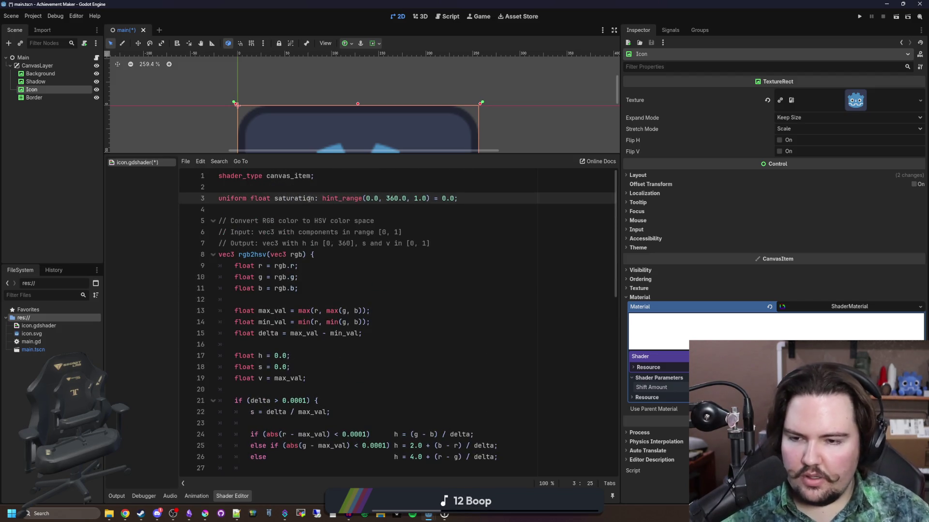
key(Down)
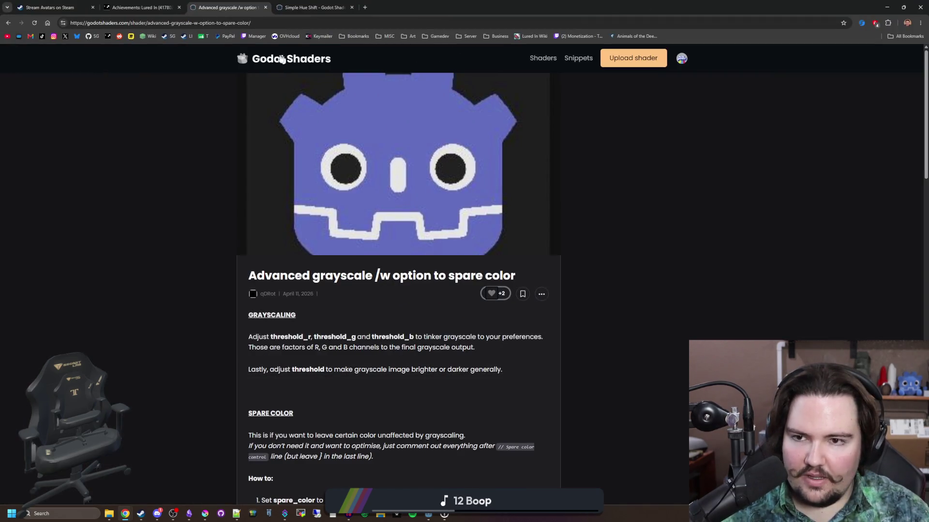
- Search Godot Shaders for 'hsv' and read the HSV and Exposure Composites shader code
click(319, 60)
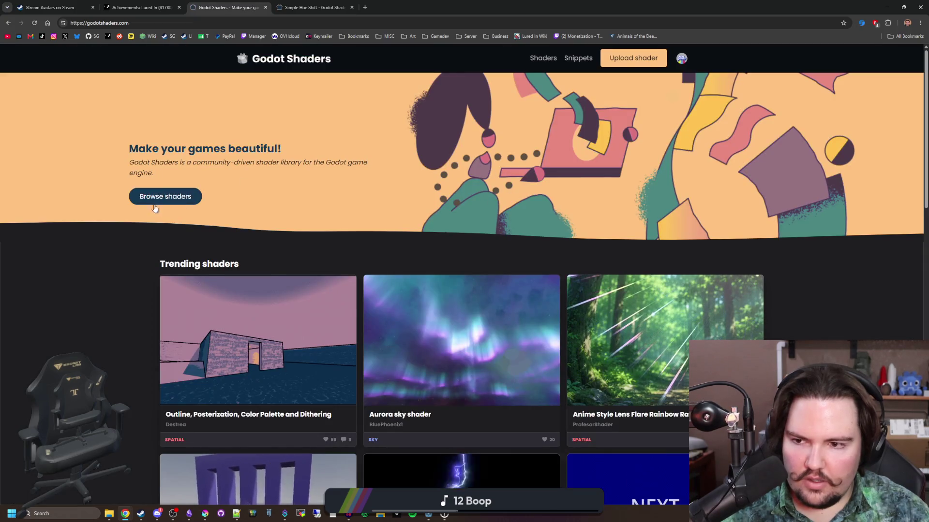
click(159, 204)
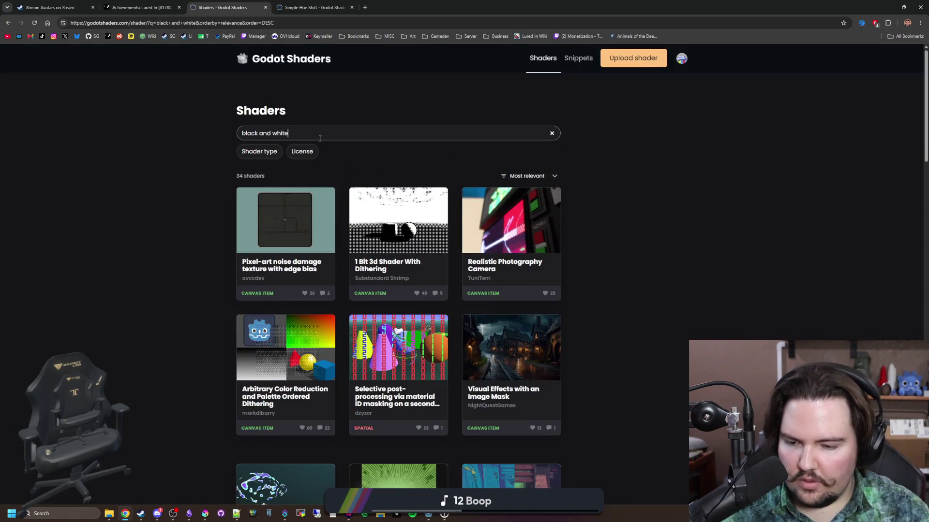
key(ctrl+a)
text(hsv)
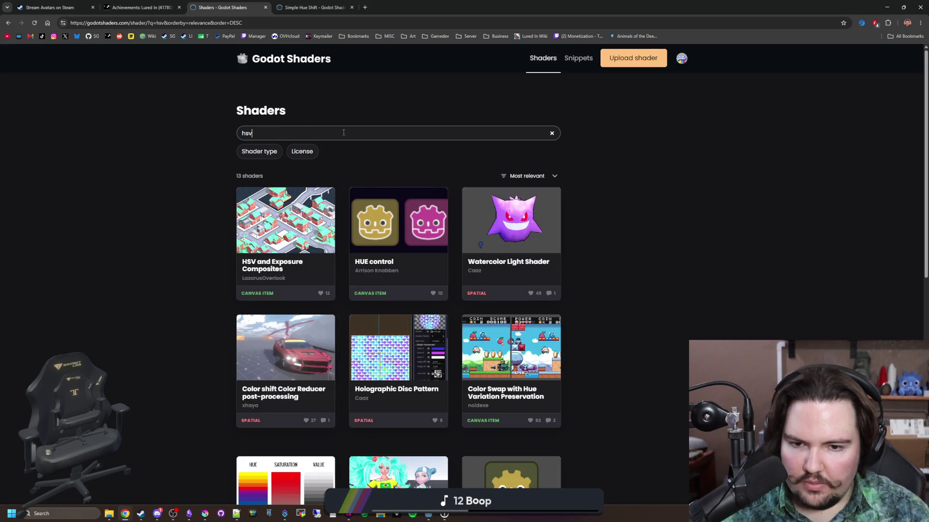
click(302, 211)
scroll(419, 333, down, 4)
scroll(419, 333, down, 18)
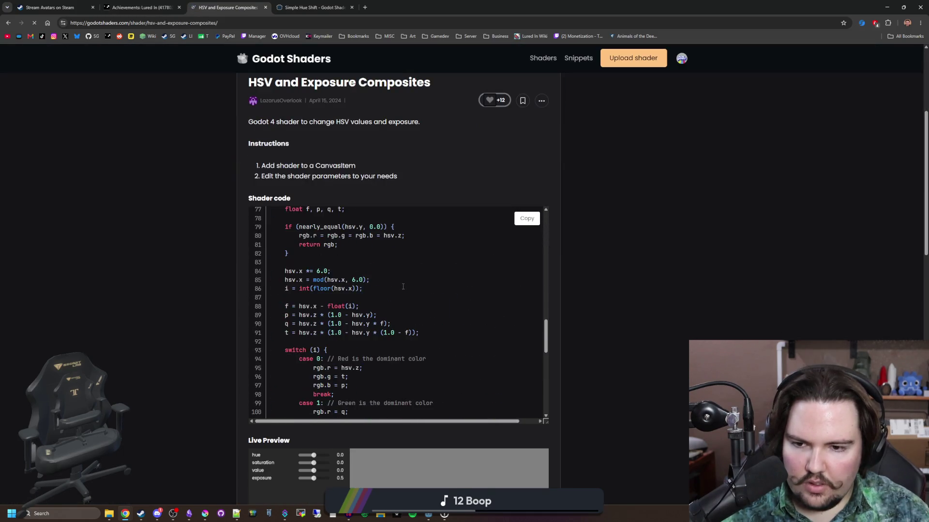
scroll(428, 275, down, 3)
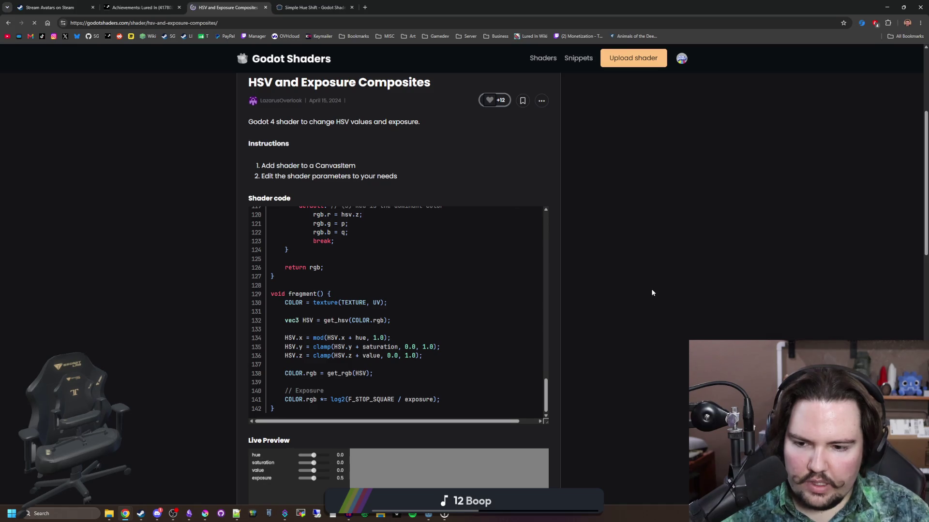
key(alt+Left)
- Read the sprites hsv and brightness shader, then return to icon.gdshader in Godot
scroll(364, 288, down, 5)
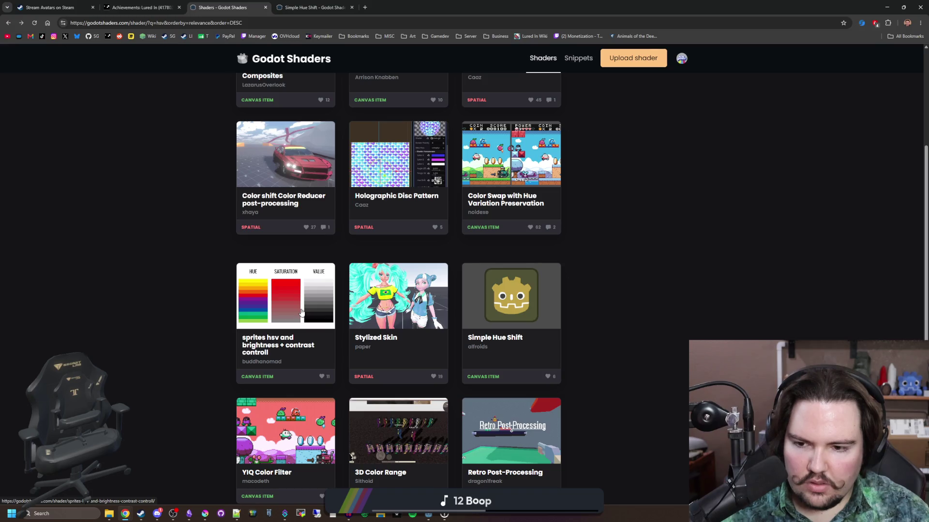
click(301, 312)
scroll(292, 286, down, 3)
scroll(343, 316, down, 7)
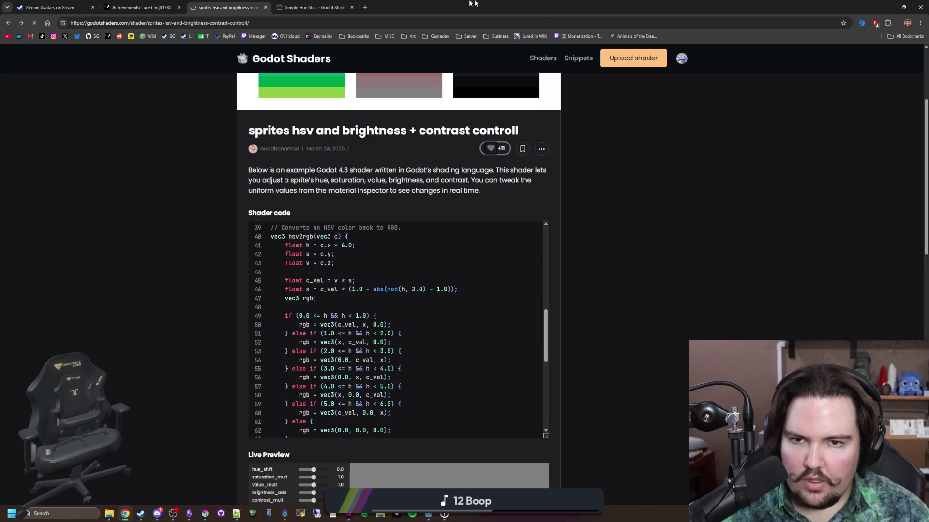
key(alt+Tab)
click(365, 352)
scroll(366, 351, down, 13)
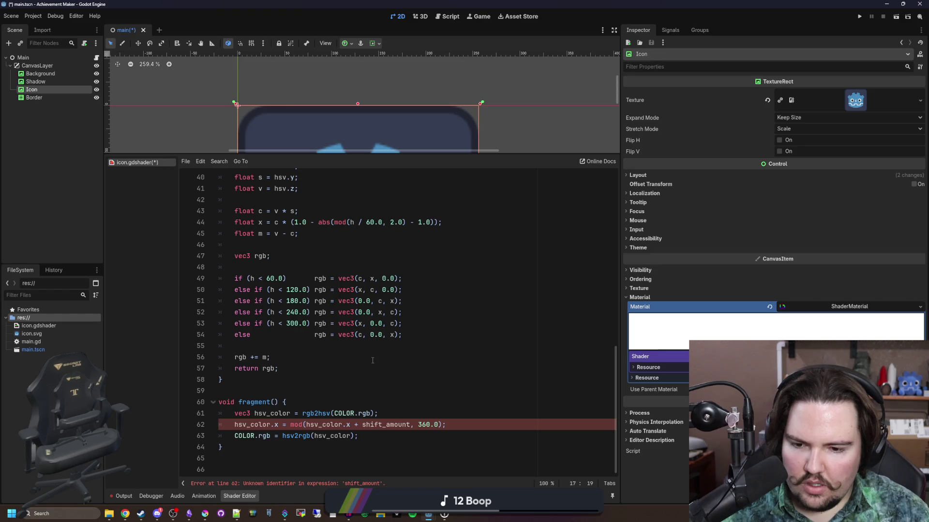
- Replace shift_amount with saturation and change both hsv_color.x components on line 62 to .y
double_click(391, 426)
scroll(411, 387, up, 13)
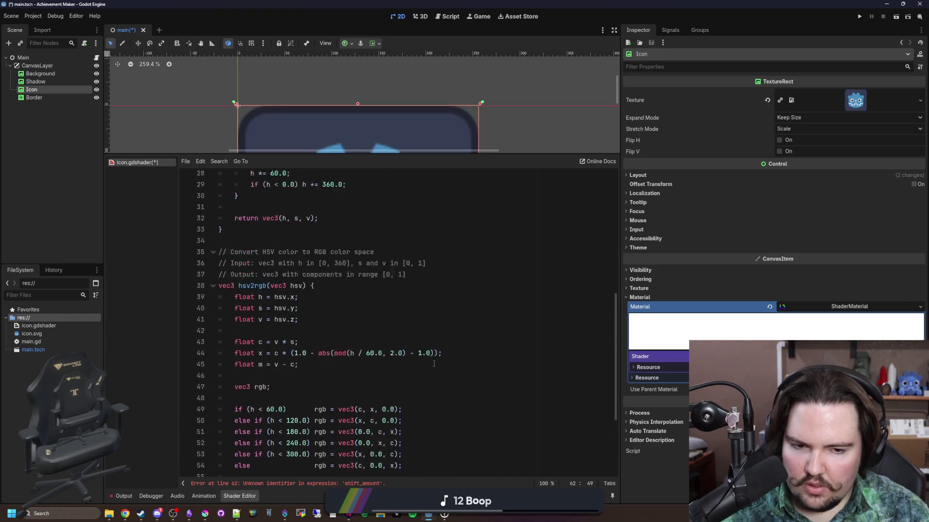
scroll(434, 363, down, 12)
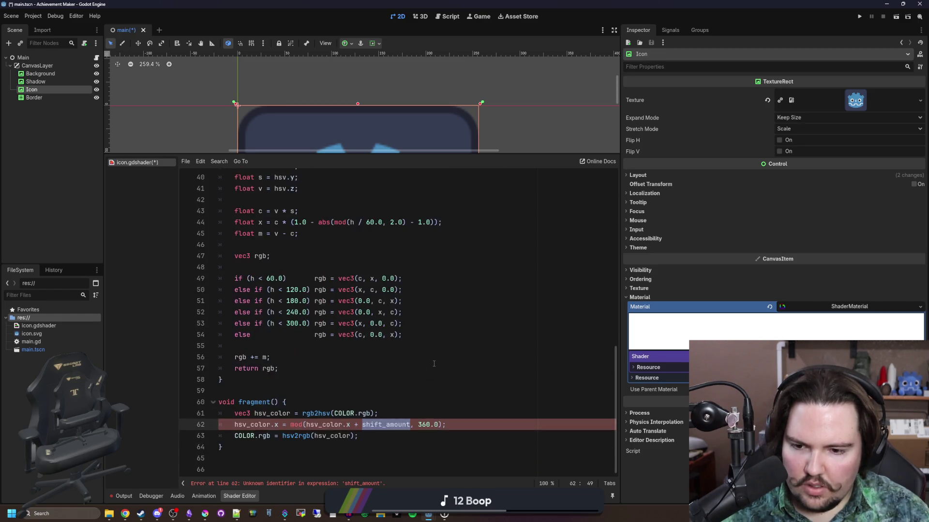
text(saturation)
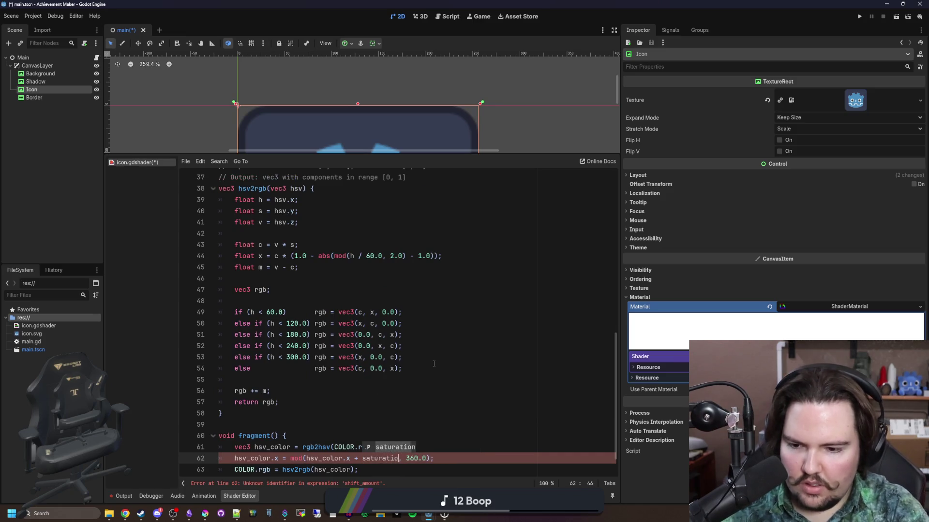
scroll(434, 364, down, 1)
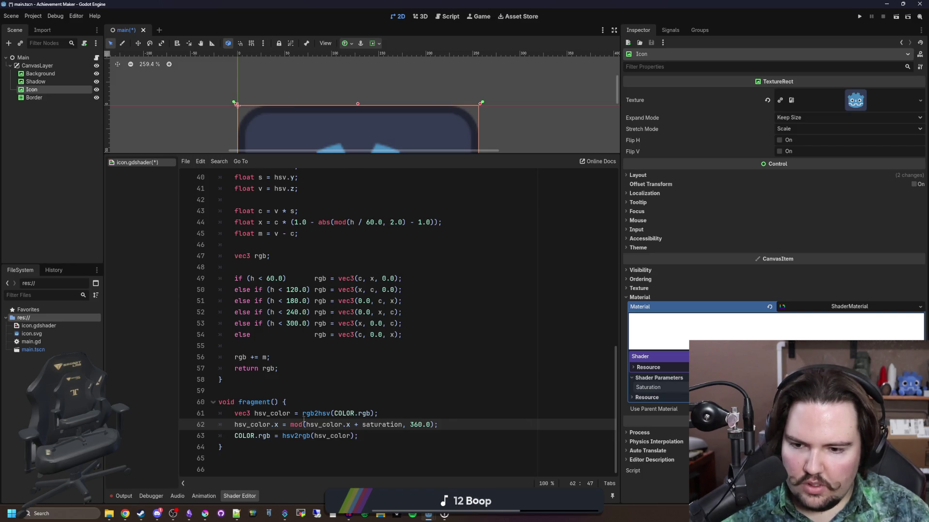
double_click(278, 424)
text(y)
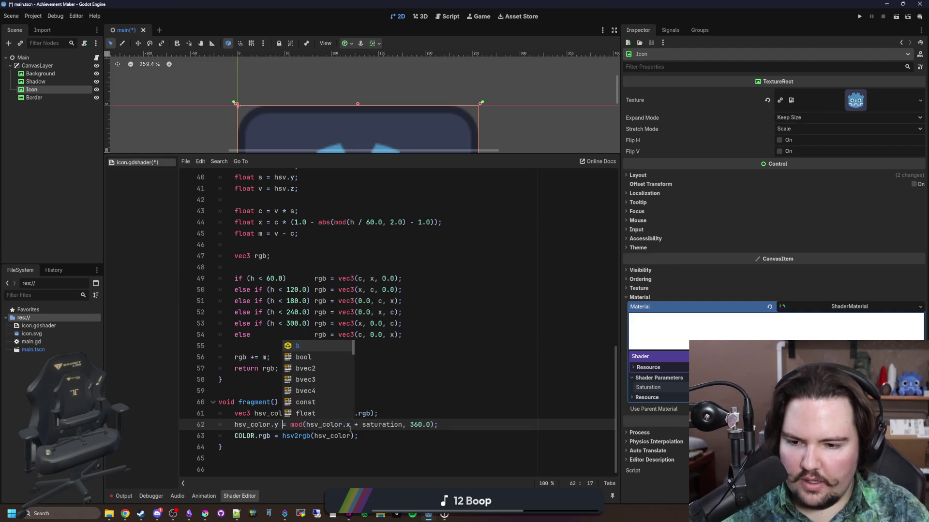
double_click(350, 424)
text(y)
click(376, 404)
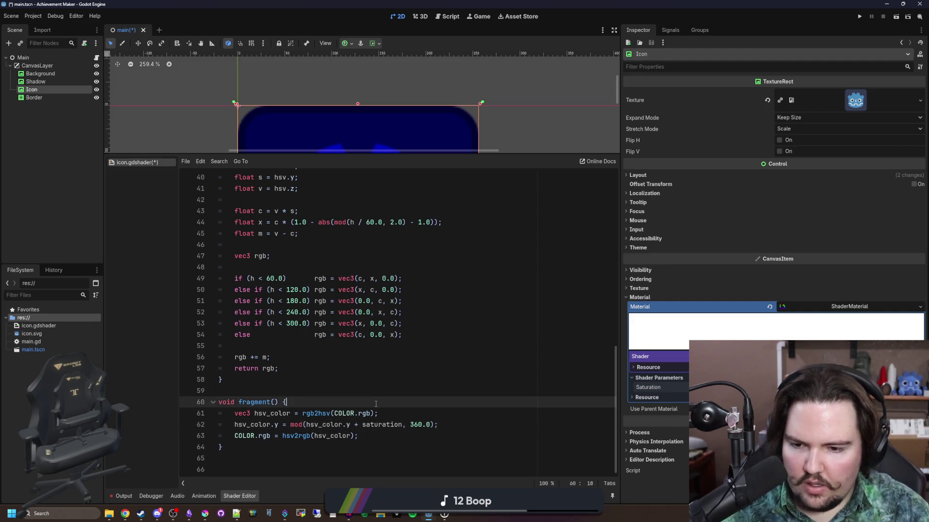
- Check the icon on the canvas, change the 360.0 wrap value to 1.0, and save
drag(411, 154, 412, 288)
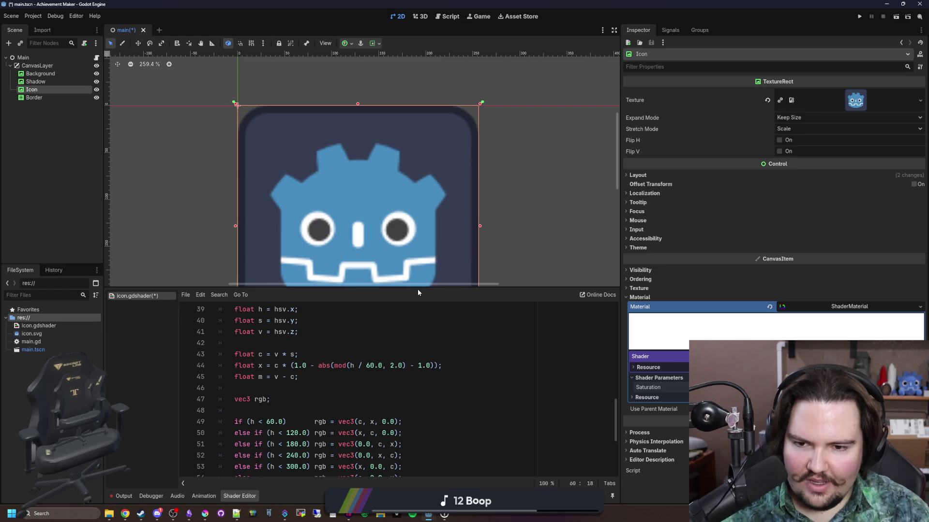
drag(422, 289, 416, 100)
click(419, 449)
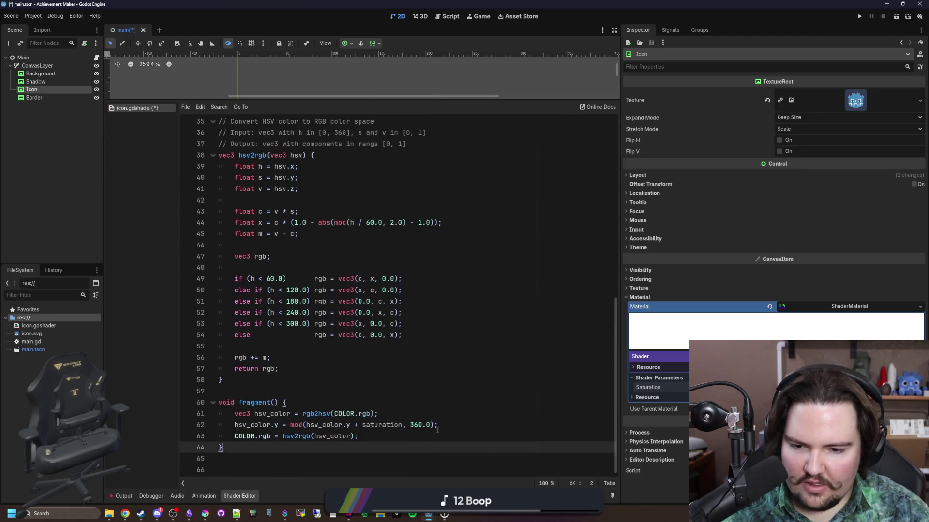
click(424, 425)
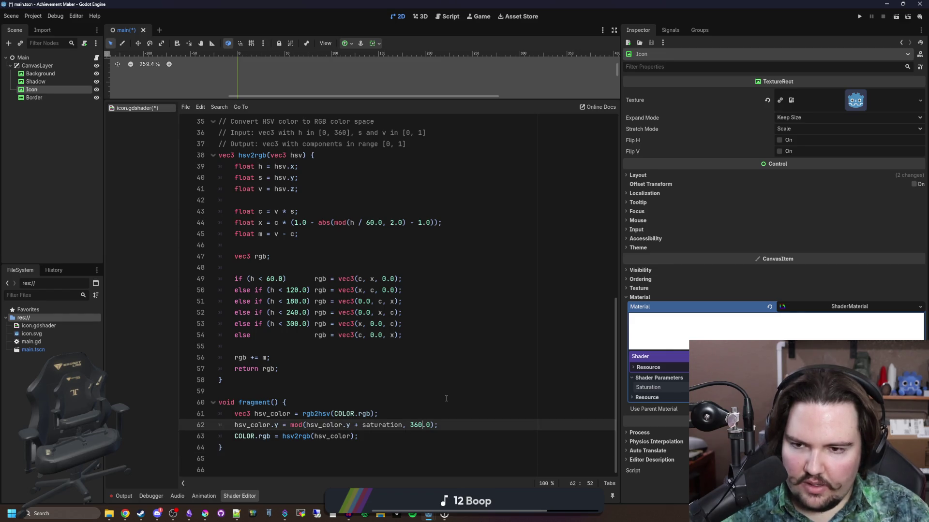
key(BackSpace)
key(BackSpace)
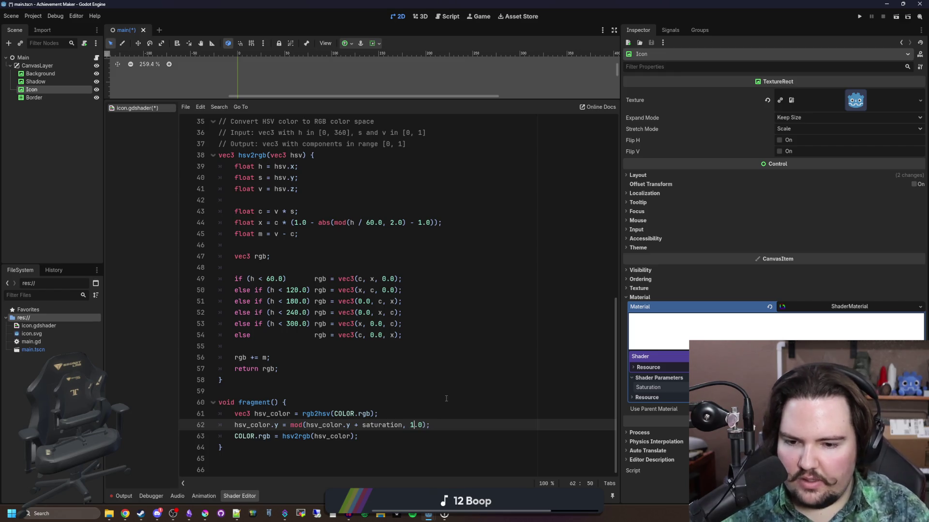
click(446, 398)
key(ctrl+s)
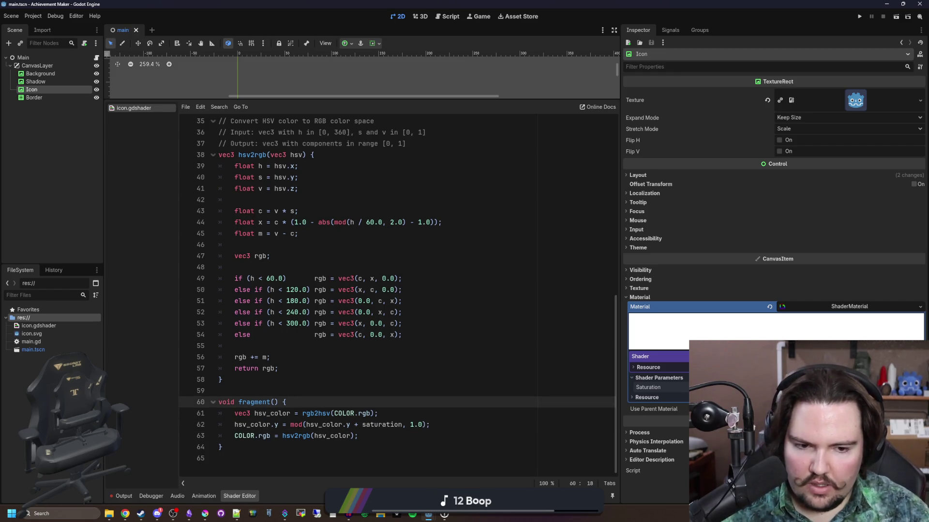
- Change the saturation hint_range limit on line 3 from 360.0 to 1.0
mouse_move(460, 99)
mouse_down()
mouse_move(458, 307)
mouse_move(458, 206)
mouse_up()
scroll(314, 315, up, 10)
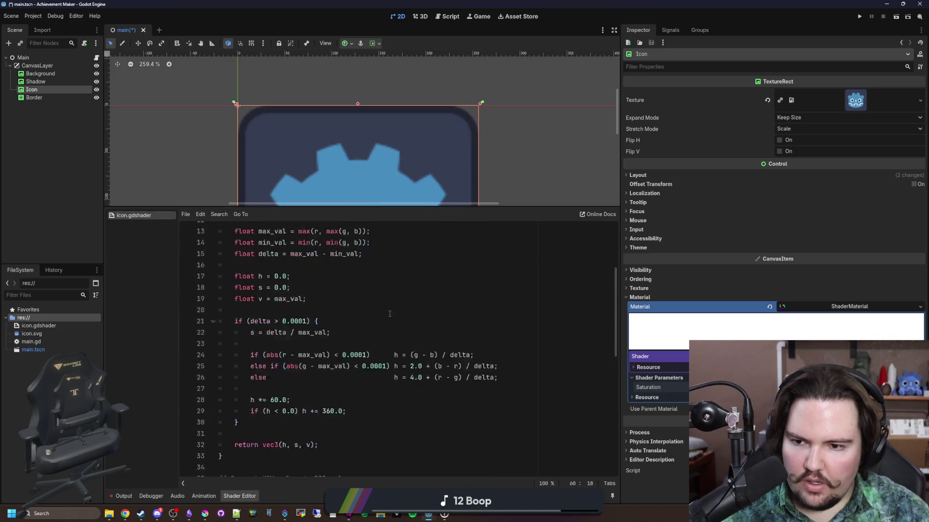
drag(405, 251, 387, 251)
text(1.0)
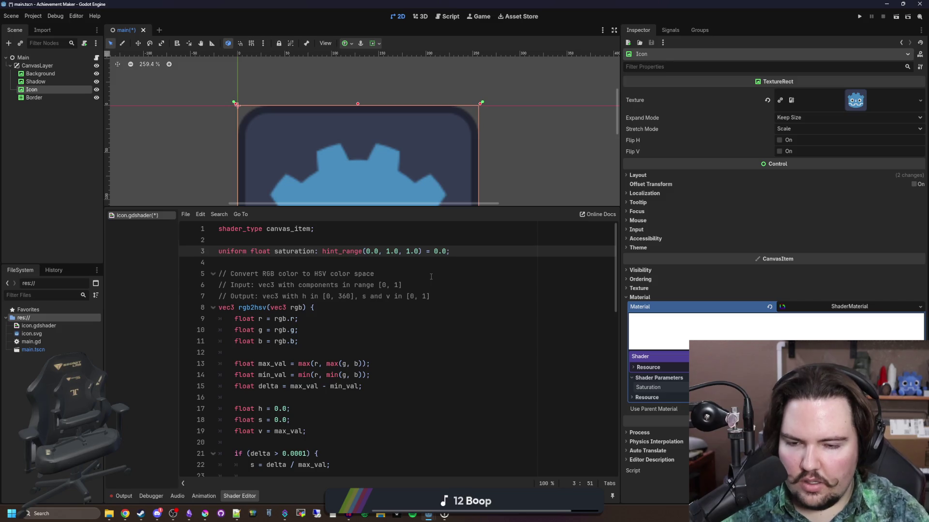
- Strip the hint_range so line 3 reads 'uniform float saturation = 0.0;' and save
drag(430, 251, 314, 251)
key(BackSpace)
click(426, 270)
key(ctrl+s)
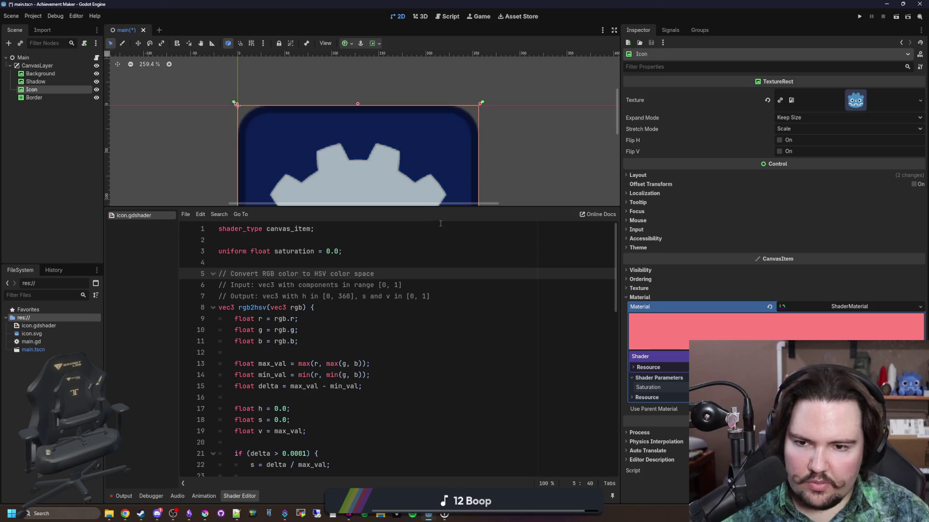
- Resize the canvas and code panels, then return to the browser's 'hsv' shader results
drag(442, 208, 452, 416)
drag(452, 377, 457, 80)
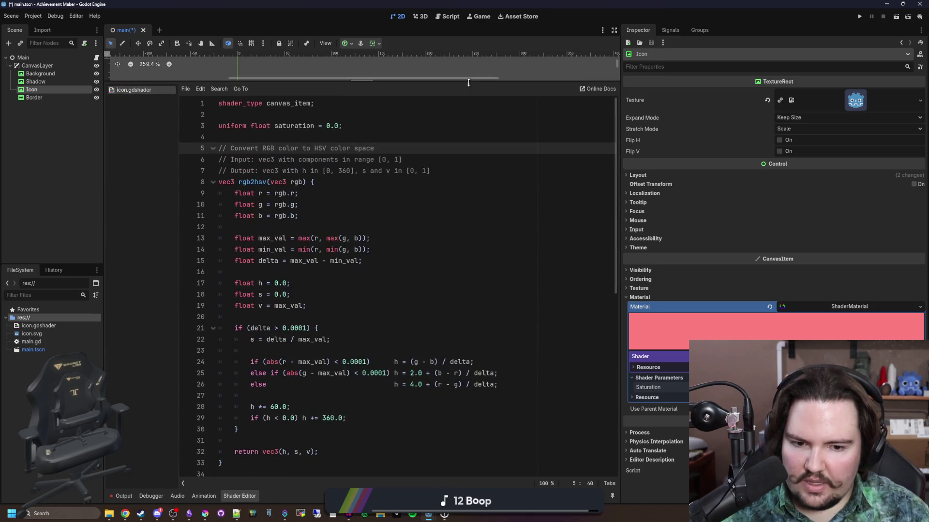
scroll(460, 265, down, 10)
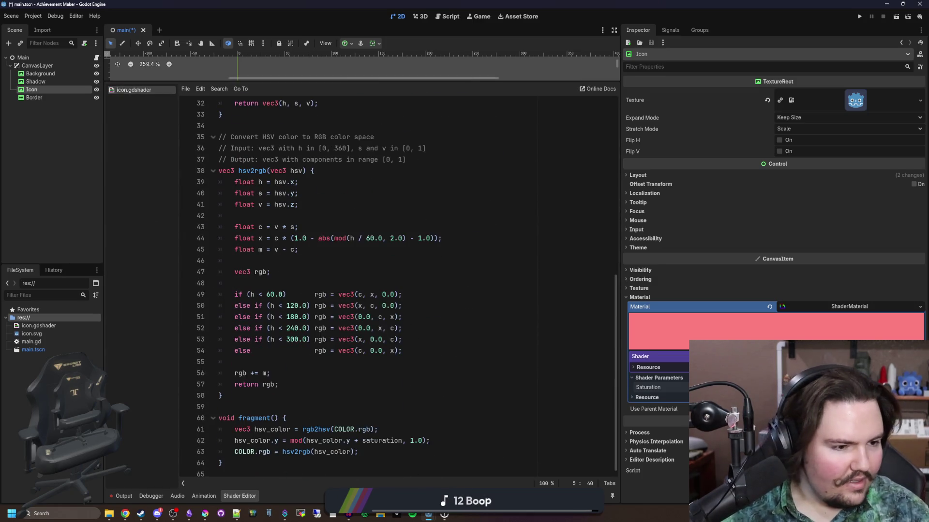
key(alt+Tab)
scroll(364, 121, up, 4)
- Open the HSV and Exposure Composites shader page on godotshaders.com
click(315, 7)
click(227, 7)
click(268, 215)
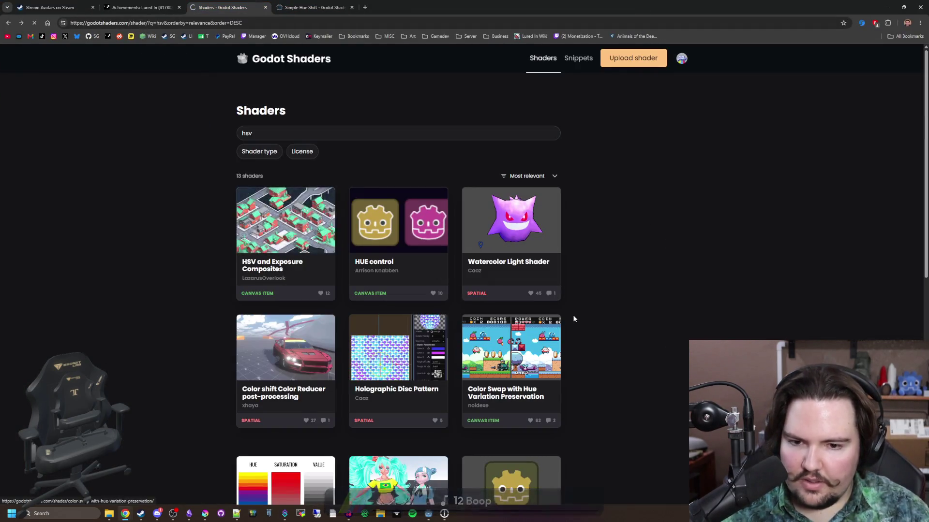
- Replace all icon.gdshader code with the copied HSV and Exposure shader, leaving the icon blue
key(alt+Tab)
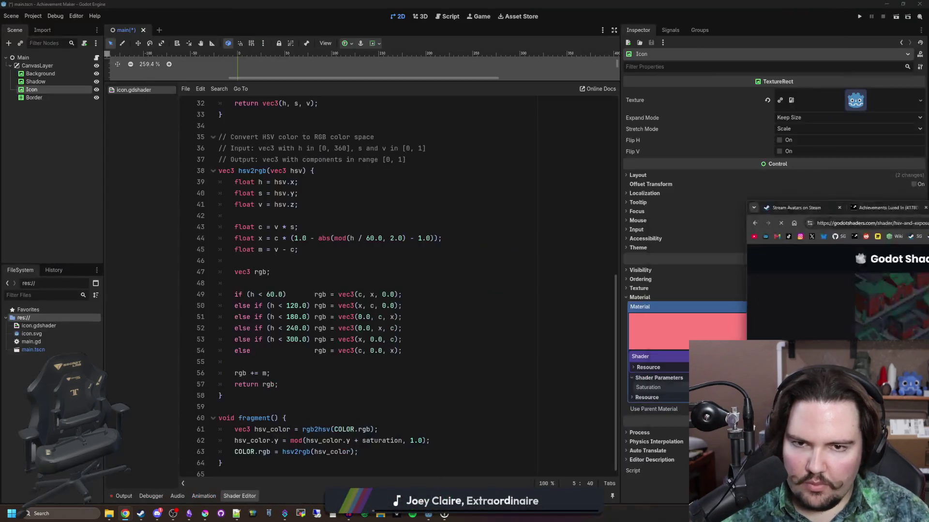
key(ctrl+a)
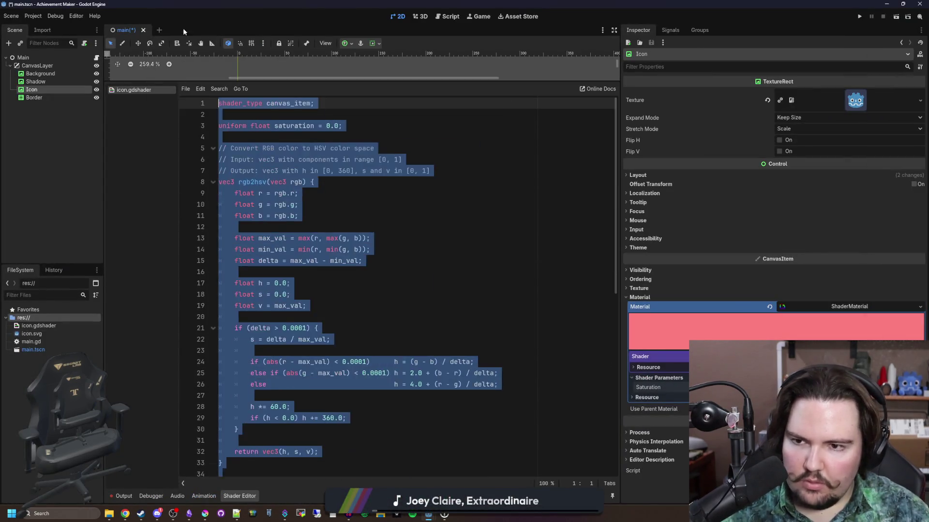
key(ctrl+v)
scroll(284, 264, up, 15)
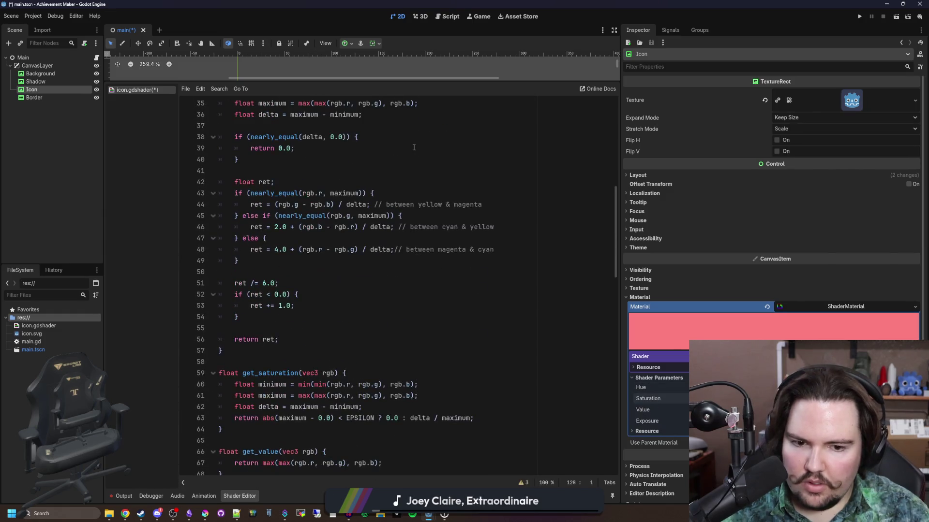
drag(428, 81, 404, 364)
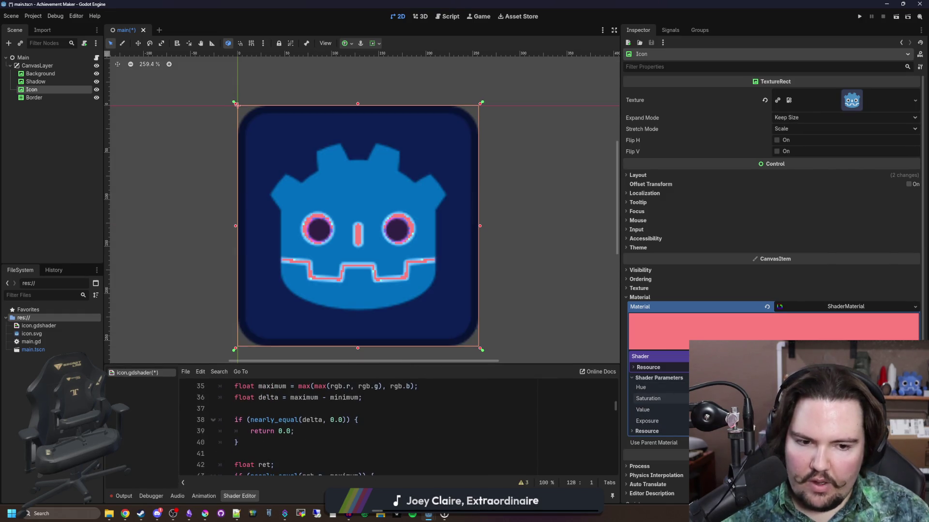
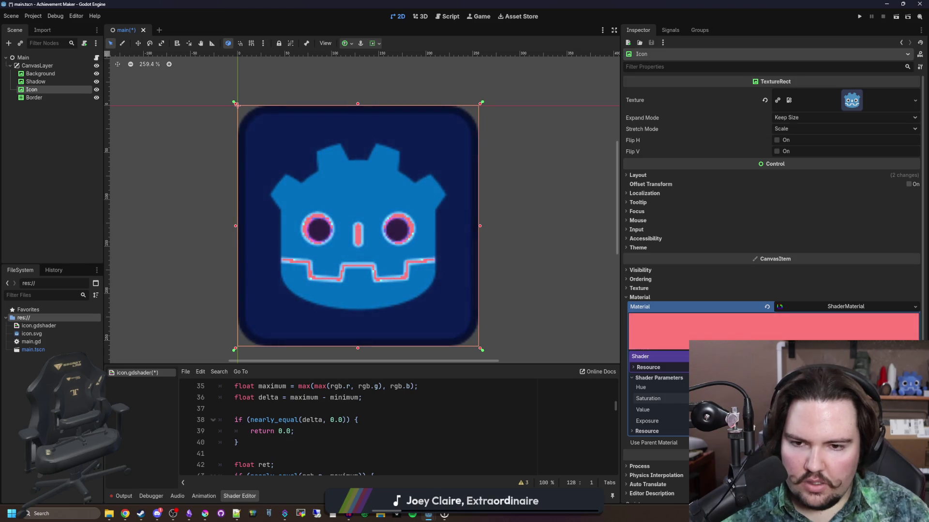
- Try the Icon's Value and Hue shader sliders, ending with a darker value on the grey icon
scroll(405, 282, up, 1)
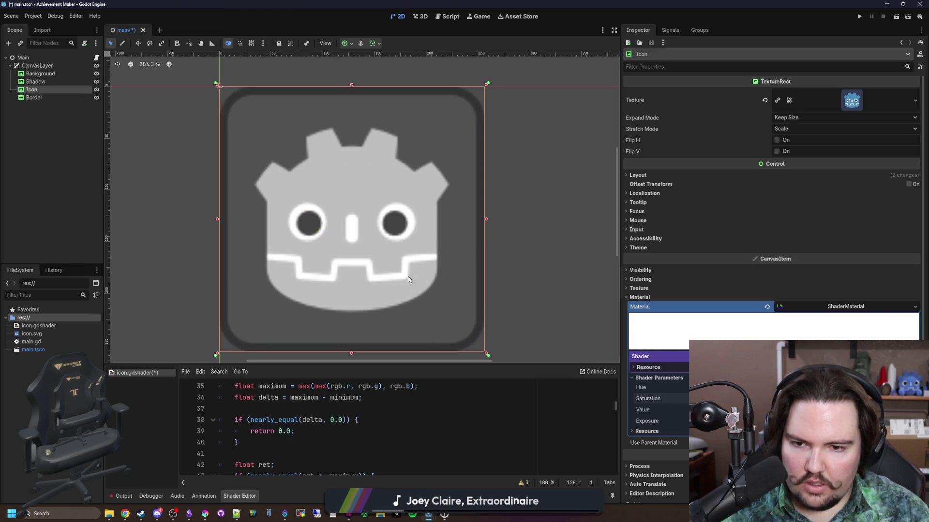
scroll(404, 282, down, 2)
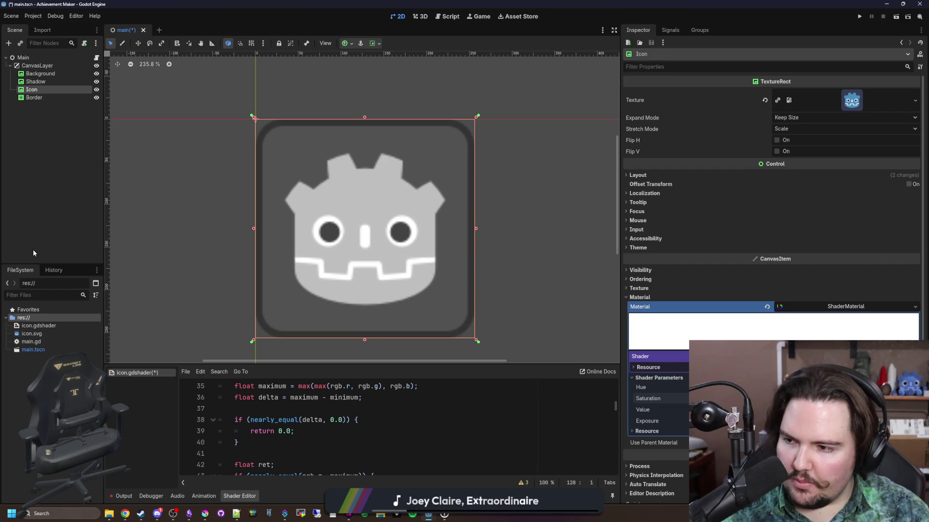
mouse_move(823, 410)
mouse_down()
mouse_move(851, 410)
mouse_move(803, 410)
mouse_move(822, 410)
mouse_move(793, 421)
mouse_move(870, 421)
mouse_move(822, 420)
mouse_up()
mouse_move(822, 387)
mouse_down()
mouse_move(861, 387)
mouse_move(774, 398)
mouse_up()
scroll(354, 245, down, 10)
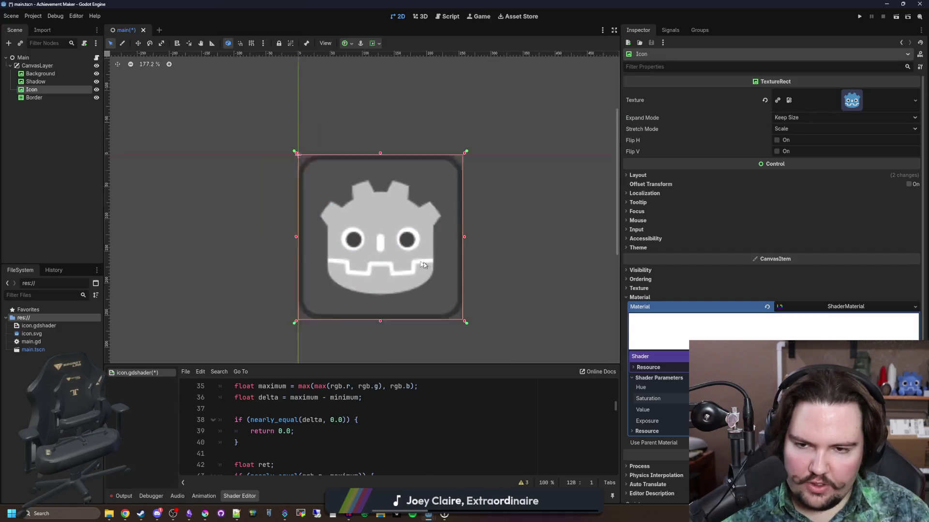
scroll(354, 245, up, 8)
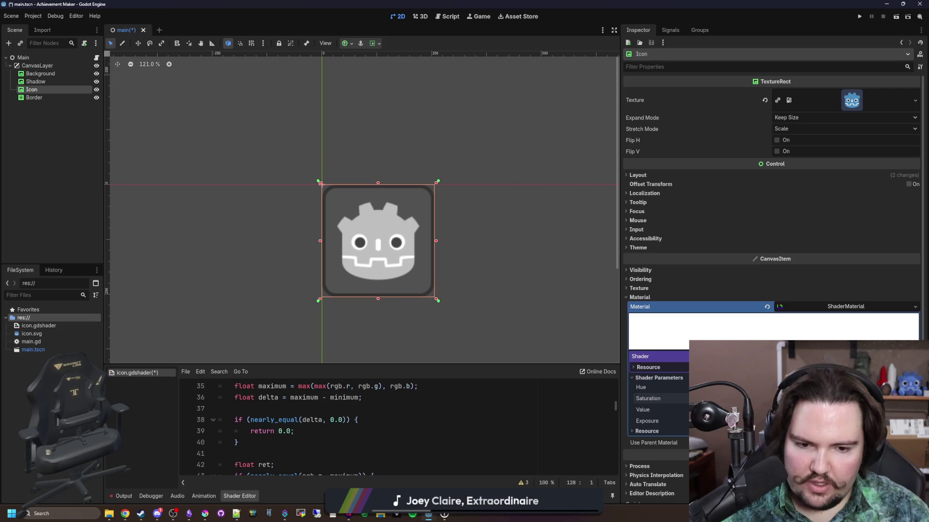
mouse_move(823, 409)
mouse_down()
mouse_move(783, 410)
mouse_move(798, 409)
mouse_up()
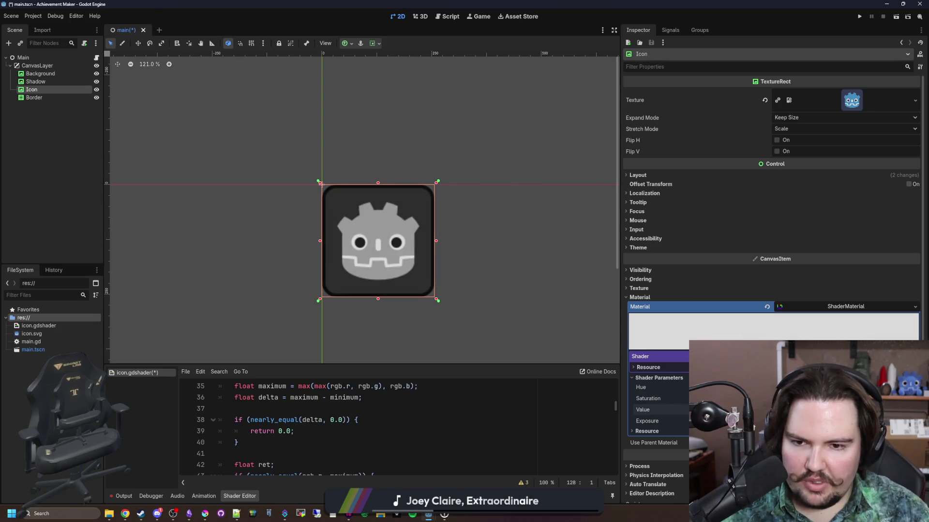
- Save the scene and shader changes, then switch to main.gd in the Script workspace
scroll(401, 258, up, 3)
scroll(382, 243, down, 2)
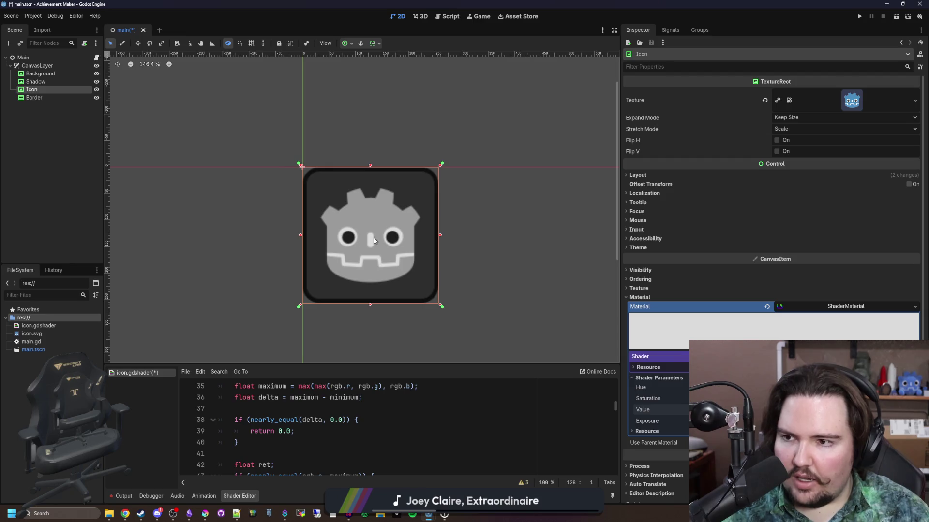
scroll(381, 221, up, 1)
key(ctrl+s)
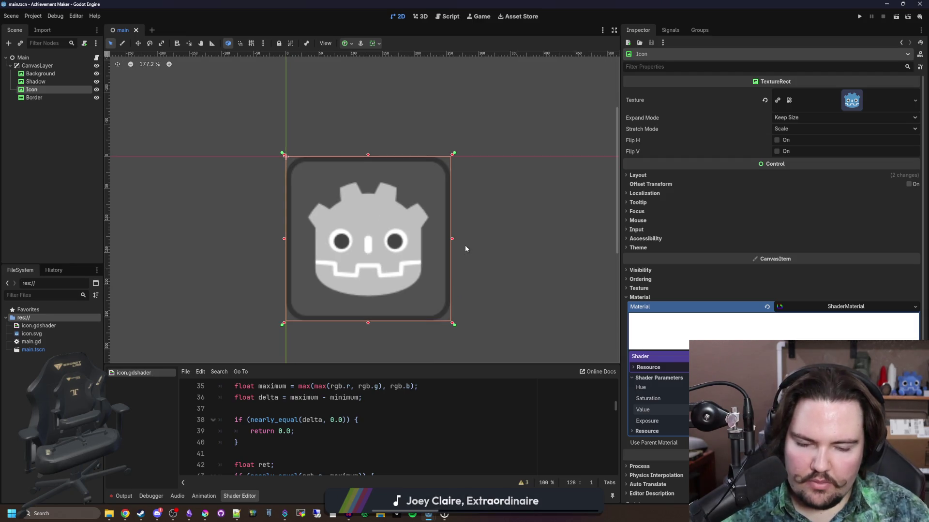
click(96, 57)
- Paste texture.save_png() twice inside the achievement loop, with an empty line between the calls
click(277, 138)
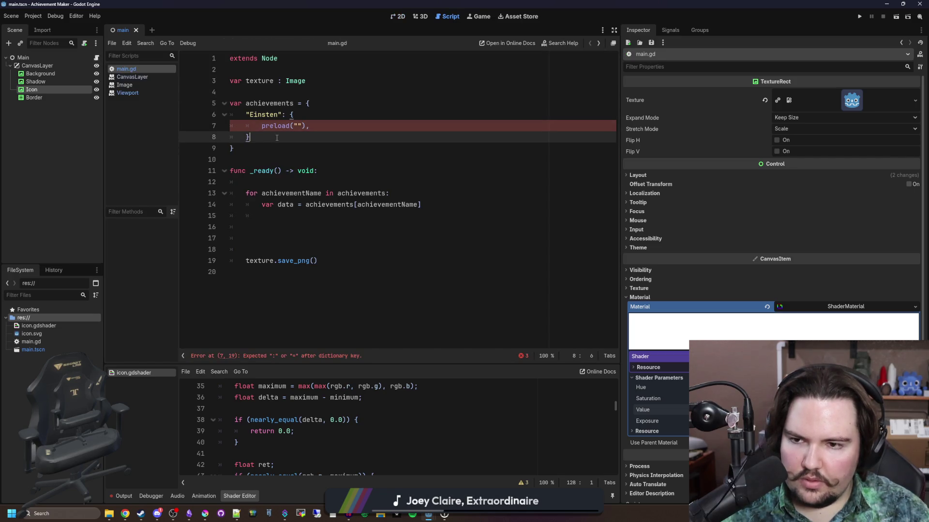
click(320, 215)
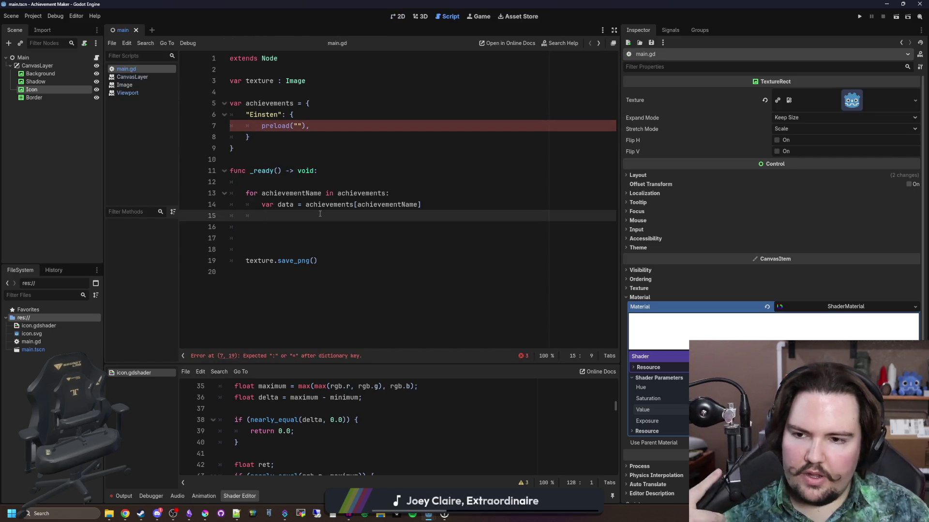
key(Return)
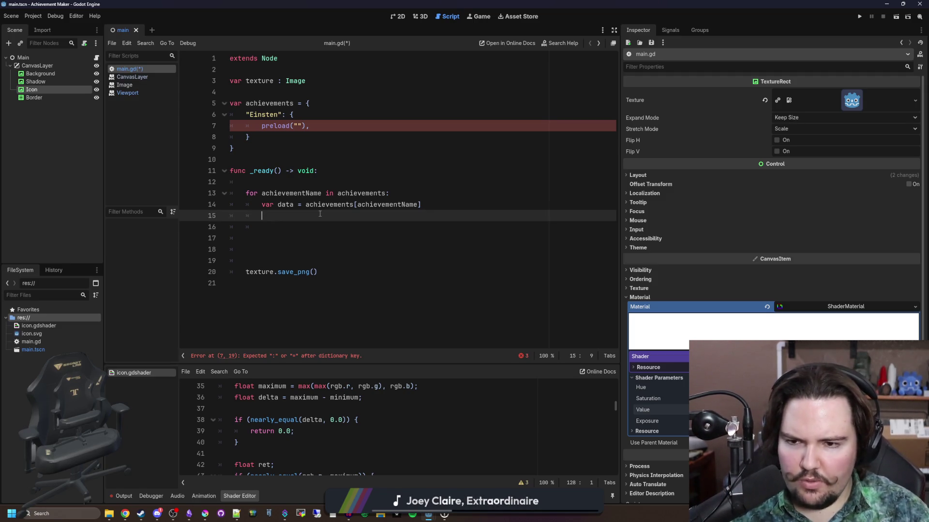
key(Return)
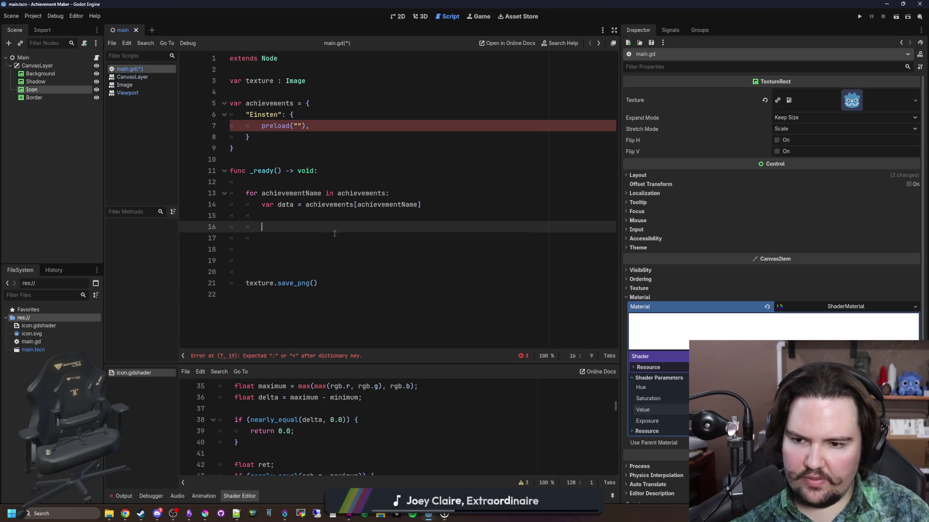
drag(319, 283, 246, 283)
key(ctrl+c)
click(271, 227)
key(ctrl+v)
key(Return)
key(Return)
key(Return)
key(ctrl+v)
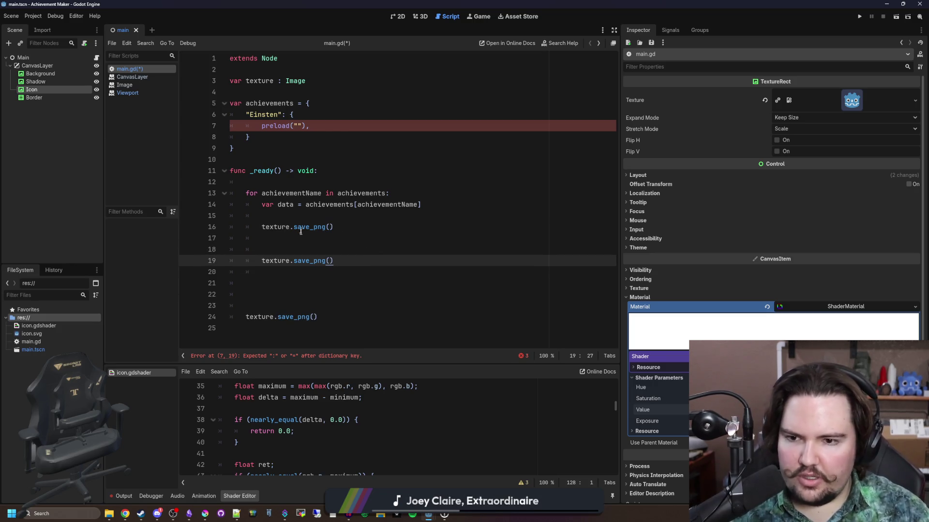
click(302, 235)
key(Return)
- Between the saves, add Icon.material.set_shader_parameter("saturation", -1.0) and copy that line
mouse_move(52, 93)
mouse_down()
mouse_move(300, 250)
mouse_move(339, 252)
mouse_up()
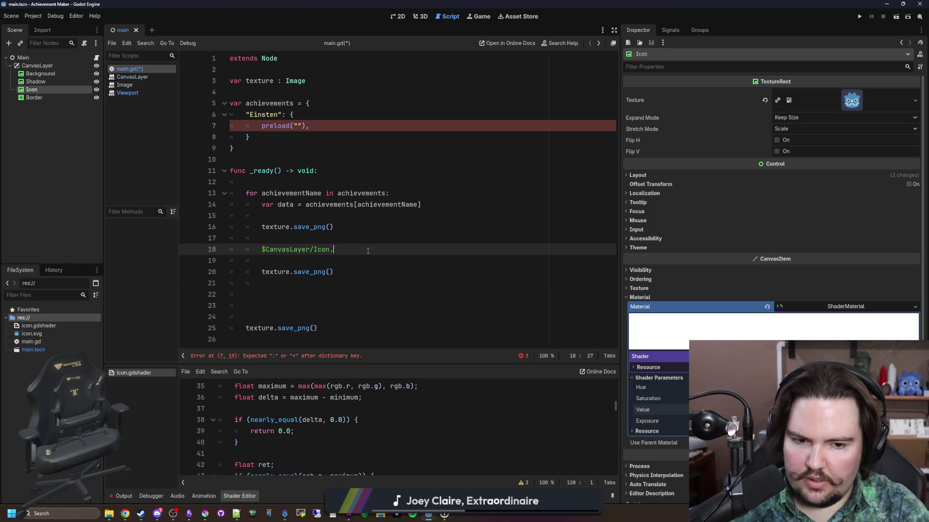
text(set_shader)
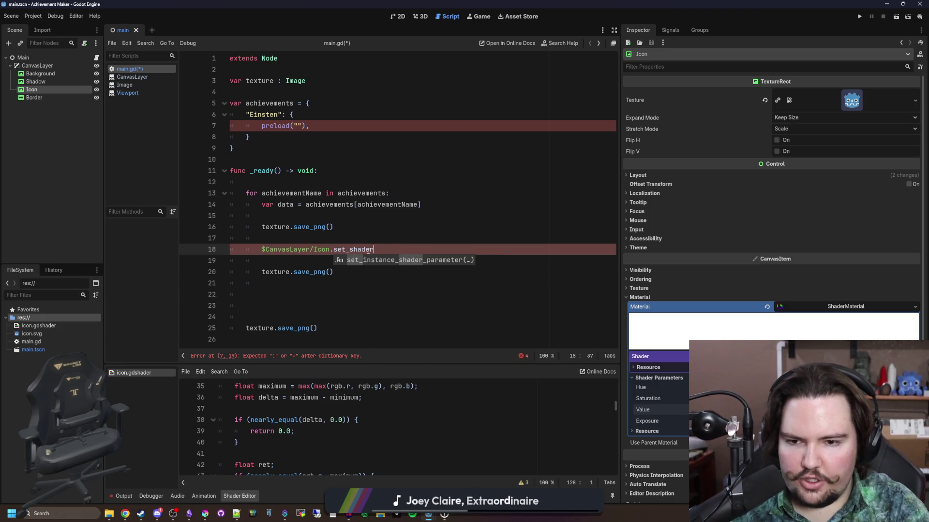
key(BackSpace)
key(BackSpace)
key(BackSpace)
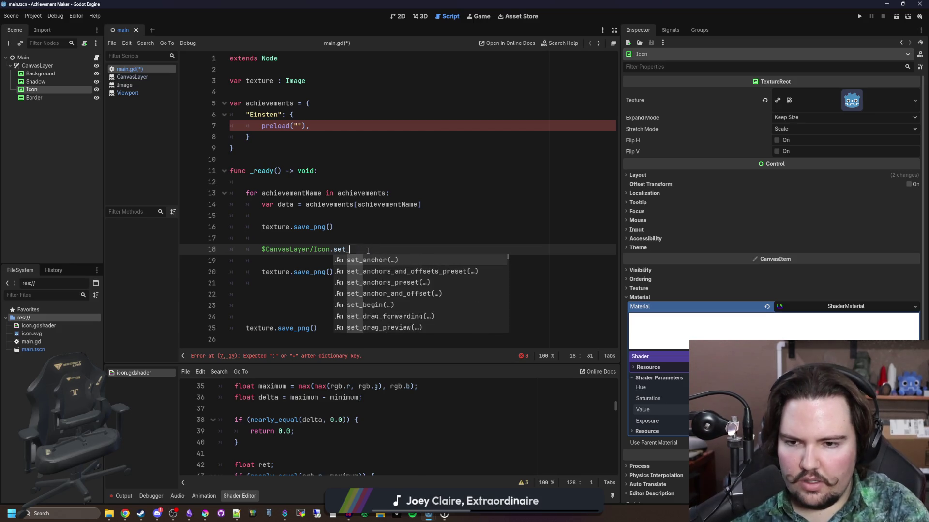
text(material.set)
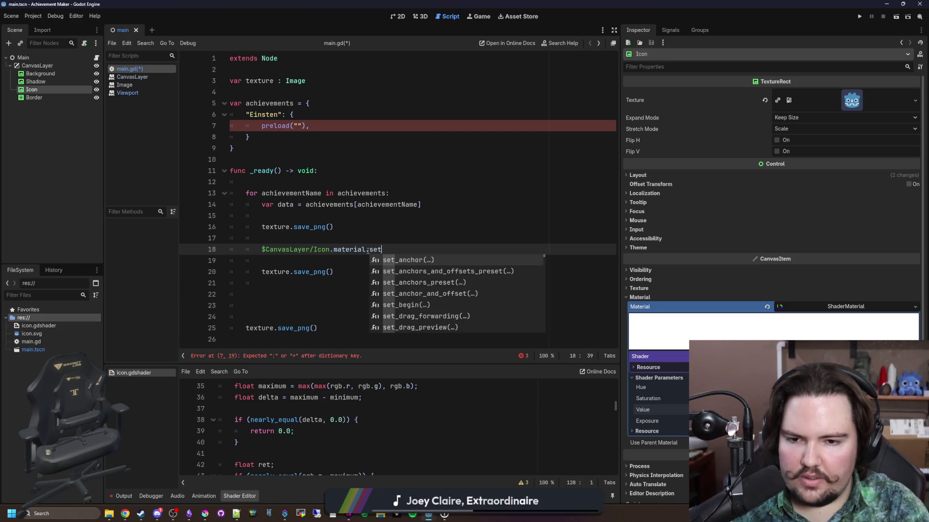
text(_shader_parameter)
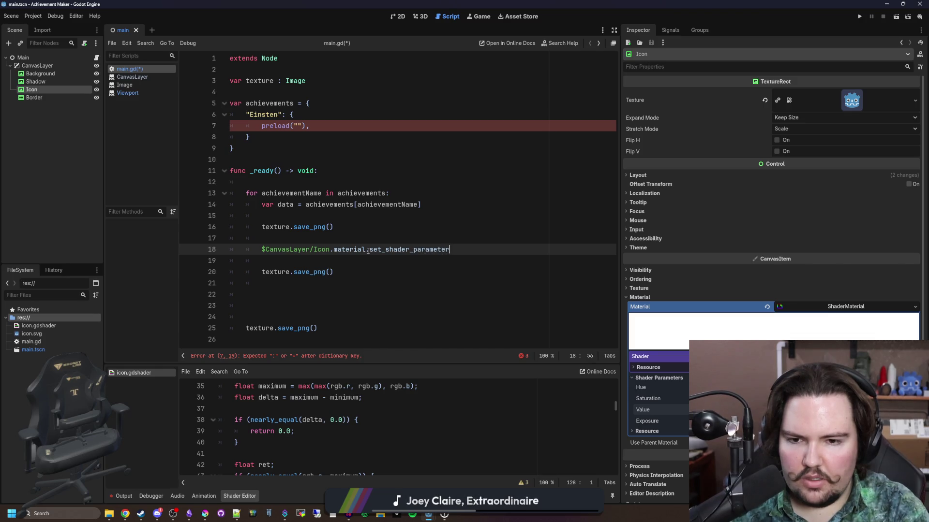
text(("saturation")
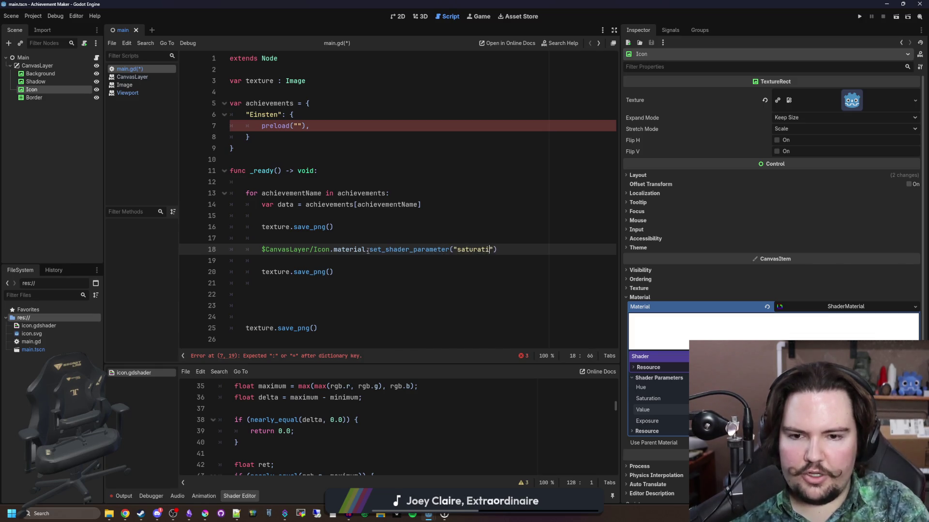
text(, -1.0)
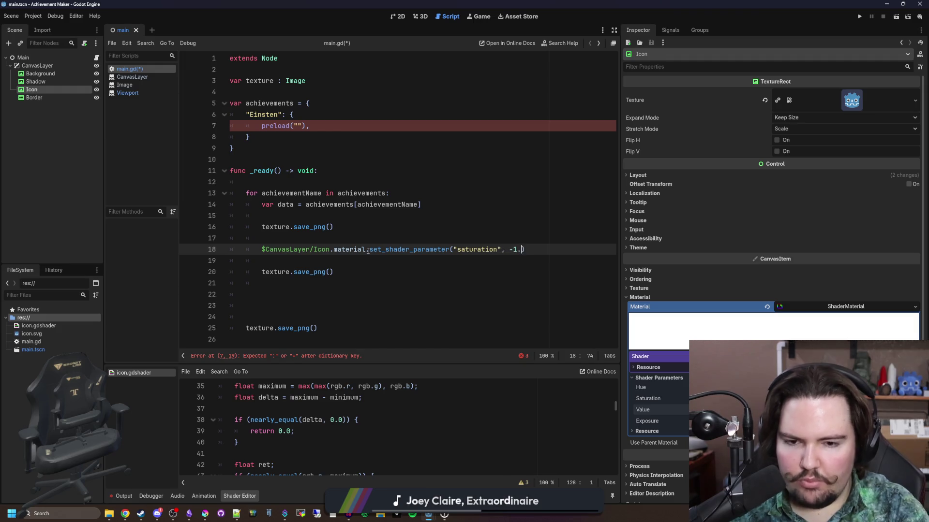
shift+click(257, 241)
key(ctrl+c)
- Paste the saturation line before the first save and change its value to 0.0
click(281, 216)
key(ctrl+v)
key(BackSpace)
key(BackSpace)
key(BackSpace)
text(0.0)
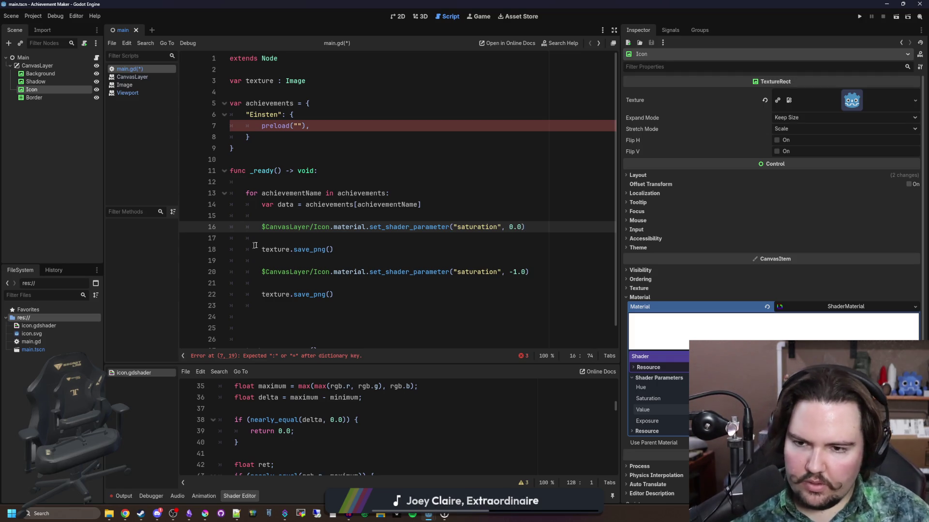
- Make the first save_png call write to "user://" + achievementName + ".png", checking the docs
click(267, 241)
click(329, 249)
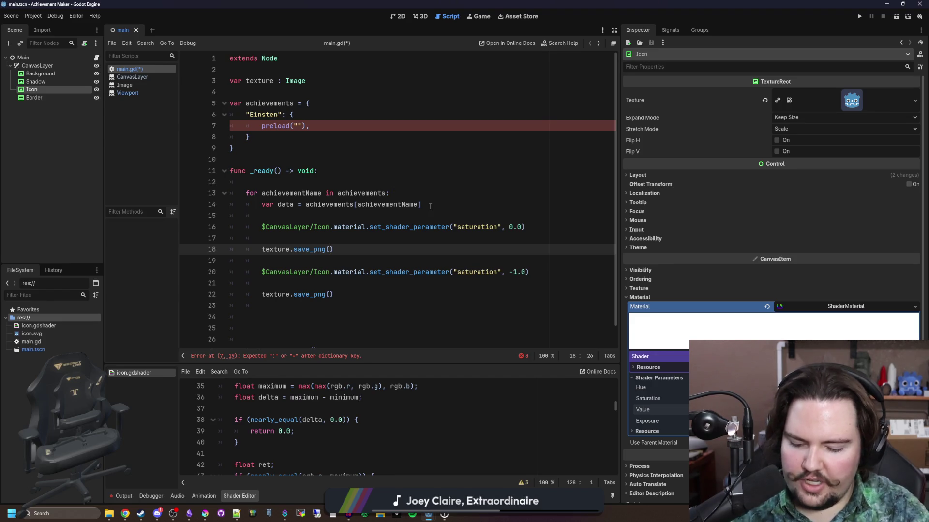
text(achievementName,)
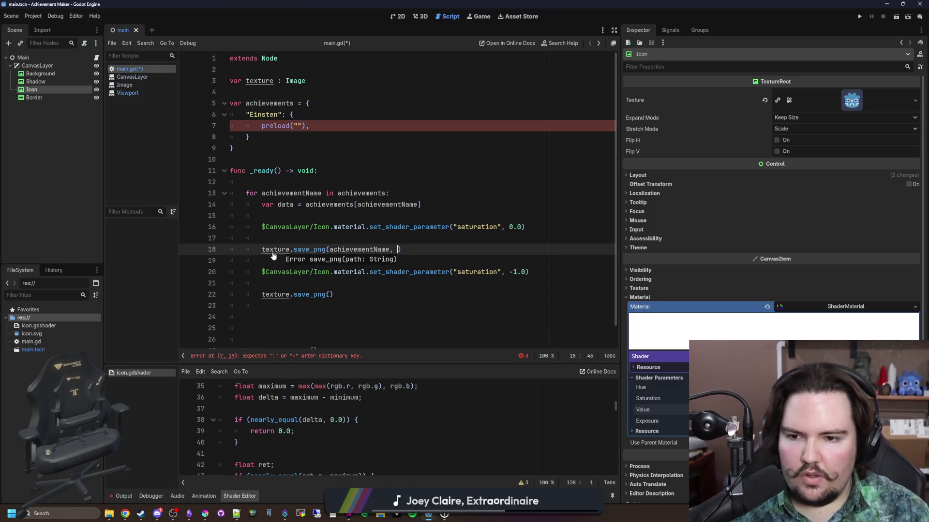
ctrl+click(306, 249)
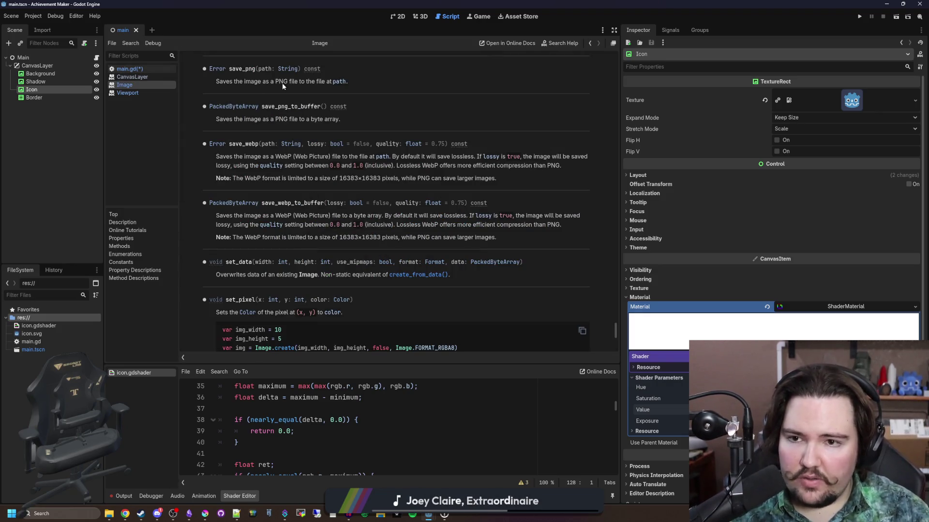
key(alt+Left)
click(330, 249)
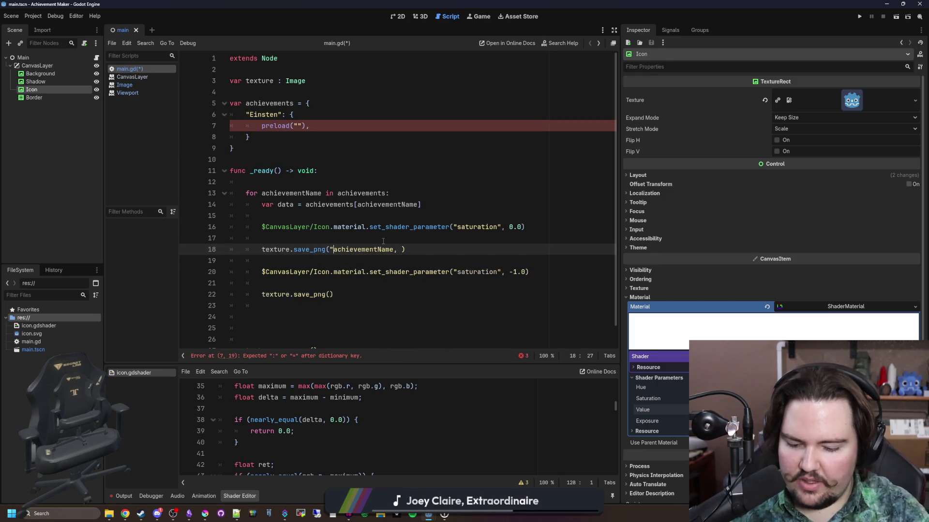
text("user://" +)
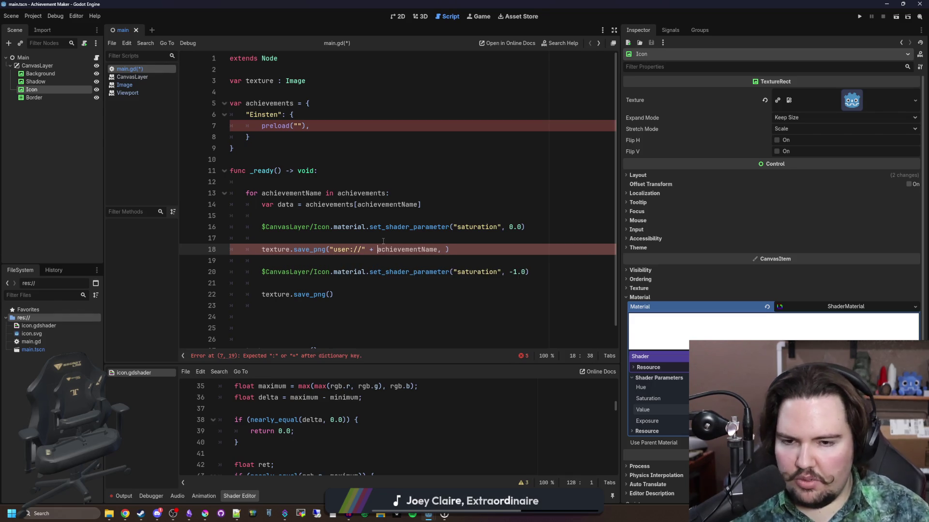
click(446, 250)
key(BackSpace)
key(BackSpace)
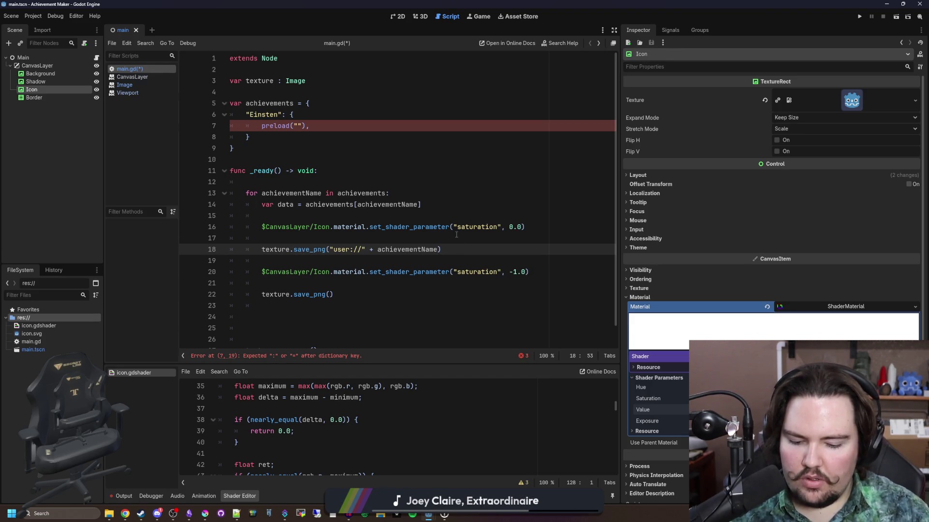
text(+ ".png)
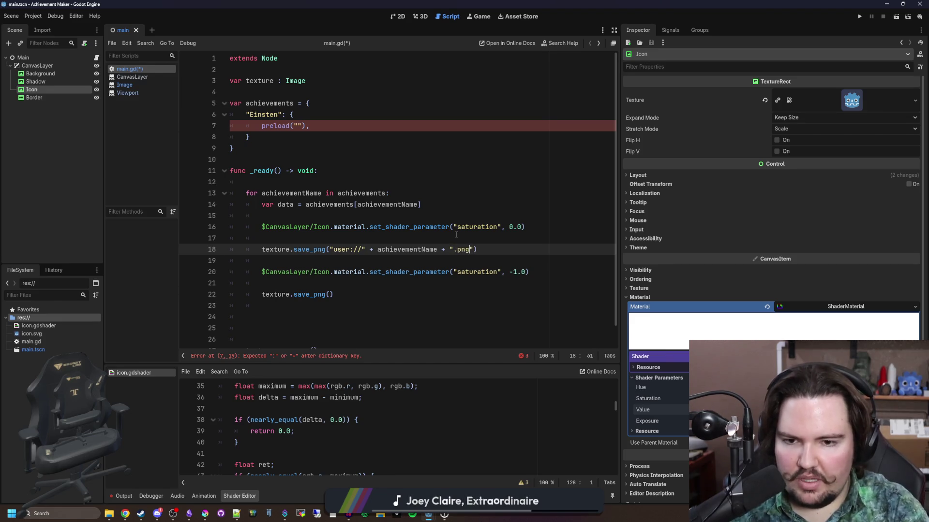
ctrl+click(308, 249)
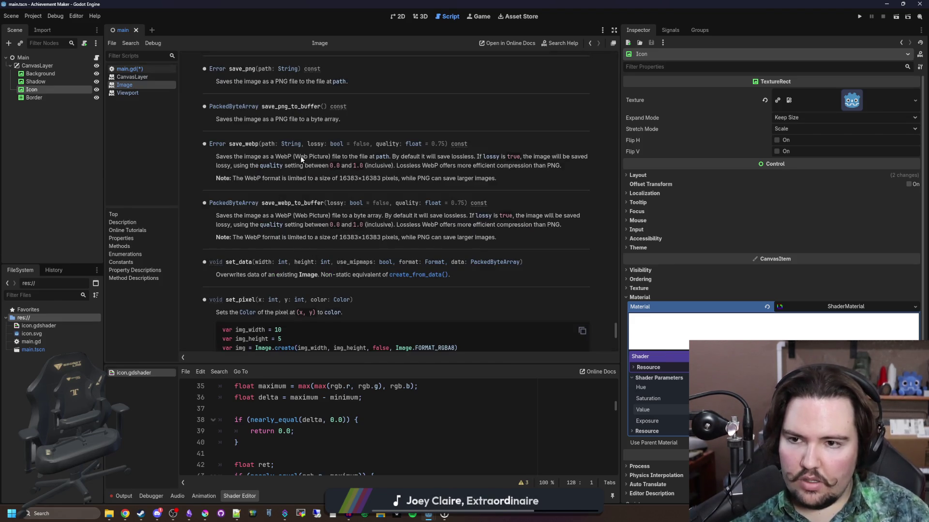
key(alt+Left)
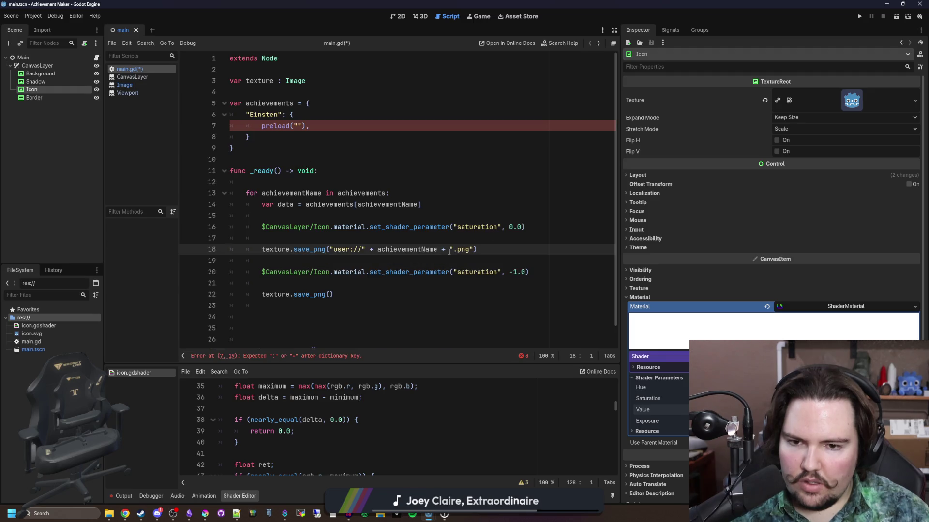
- Copy that call over line 22's save_png and insert _locked before .png
mouse_move(478, 249)
mouse_down()
mouse_move(245, 249)
mouse_move(262, 249)
mouse_up()
click(502, 285)
click(343, 294)
key(shift+Home)
key(ctrl+v)
click(451, 295)
text(_loa)
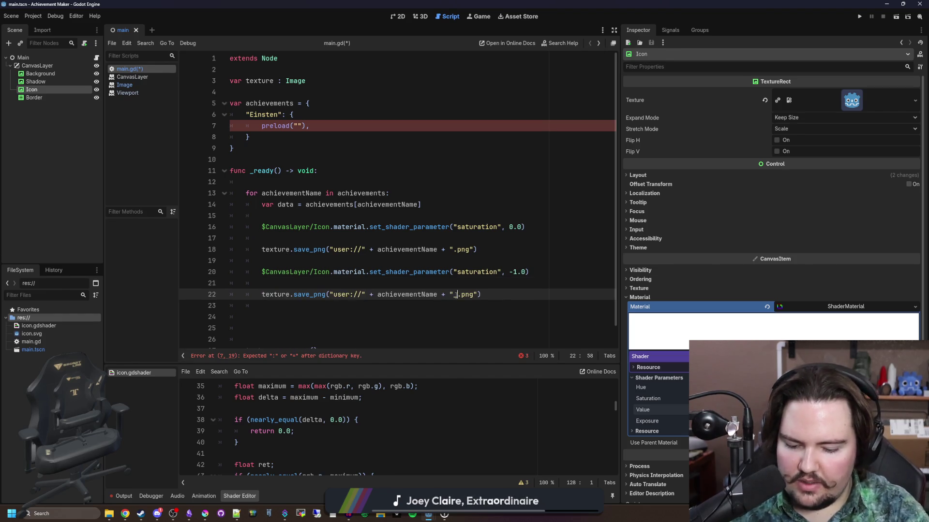
key(BackSpace)
text(cked)
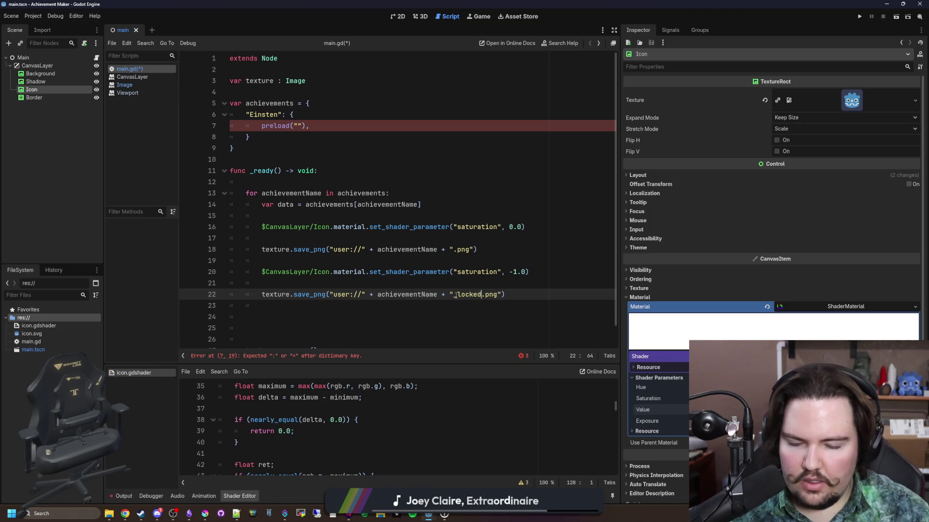
click(298, 126)
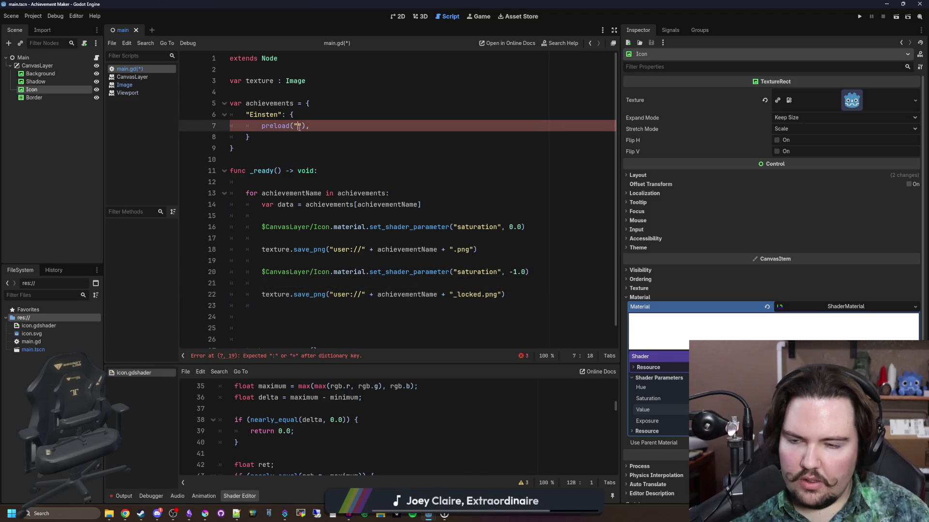
- Give the Einsten entry on line 7 an "Icon": preload("icon.svg") key
text(icon.svg)
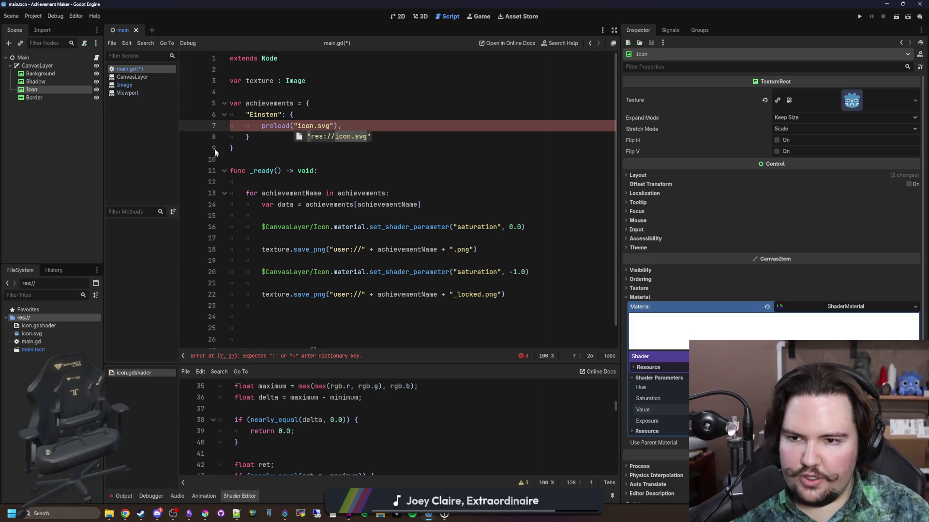
click(260, 126)
text("S[pr)
key(BackSpace)
key(BackSpace)
key(BackSpace)
text(Iconm)
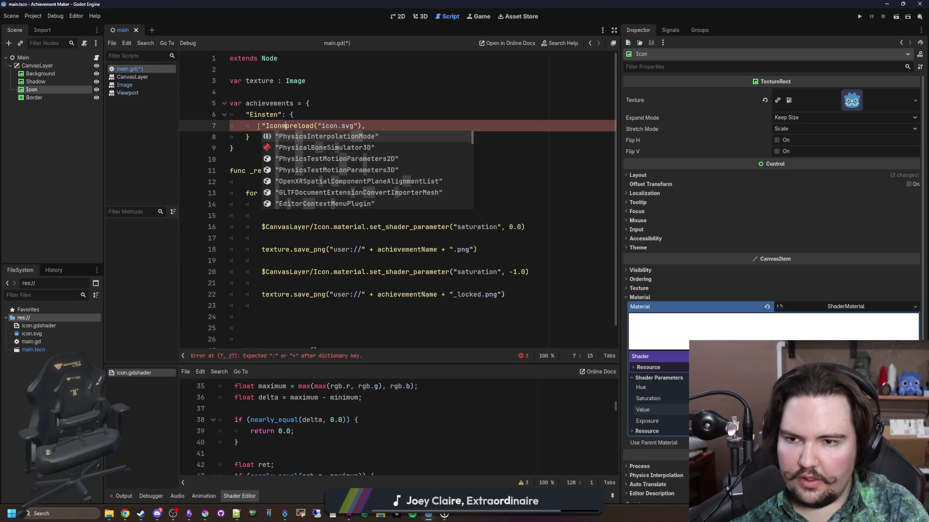
key(BackSpace)
text(":)
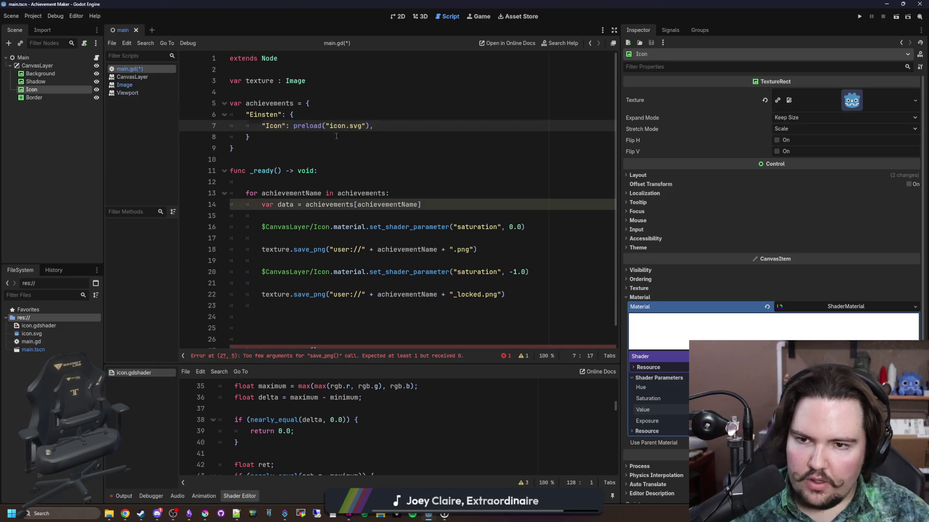
- Delete the leftover blank lines and stray save_png() call at the script's end
click(336, 137)
scroll(374, 207, down, 2)
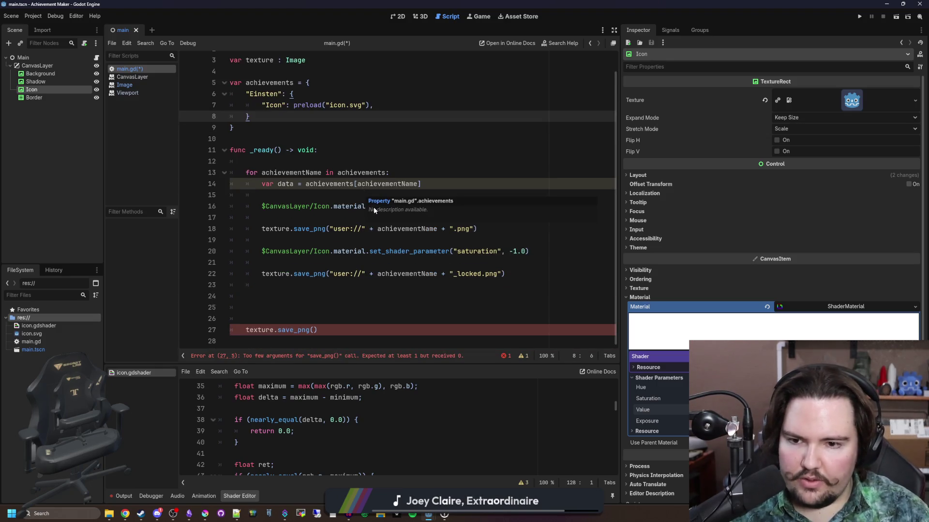
click(358, 310)
drag(339, 329, 506, 274)
key(BackSpace)
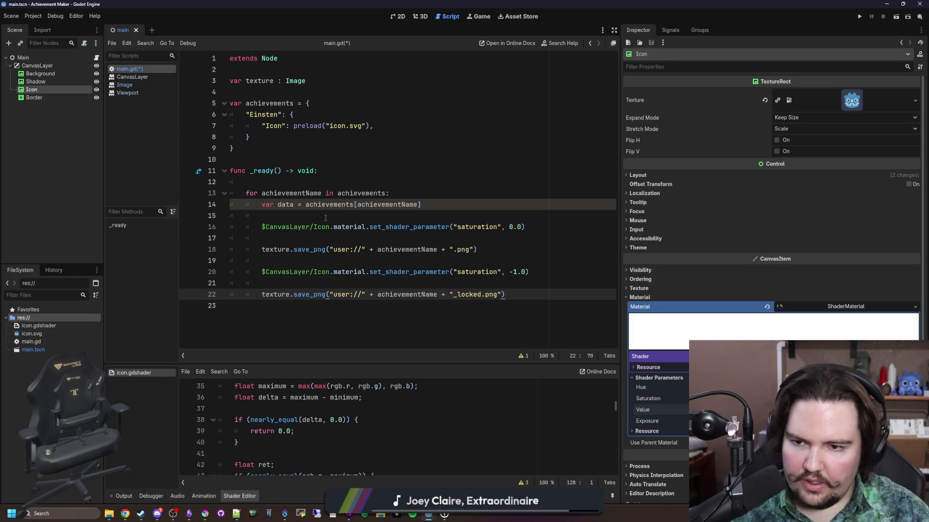
- Remove the empty lines inside the loop between the saturation and save calls
click(326, 216)
key(BackSpace)
click(500, 249)
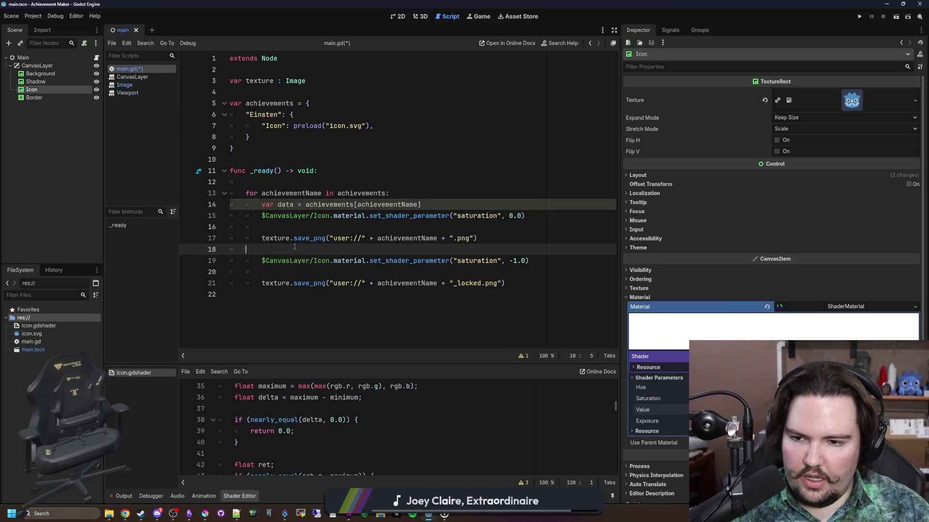
key(BackSpace)
key(BackSpace)
key(BackSpace)
key(Down)
key(Down)
click(326, 216)
click(328, 228)
key(BackSpace)
- Add blank lines separating the two saturation/save pairs, then save the script
click(442, 204)
key(Return)
key(Down)
key(Down)
key(Return)
key(Down)
key(End)
key(Delete)
key(ctrl+s)
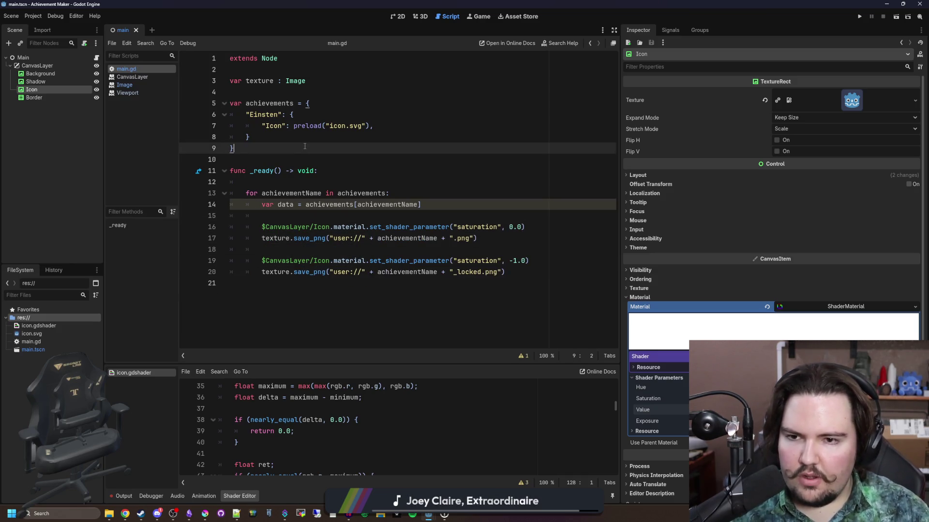
click(295, 160)
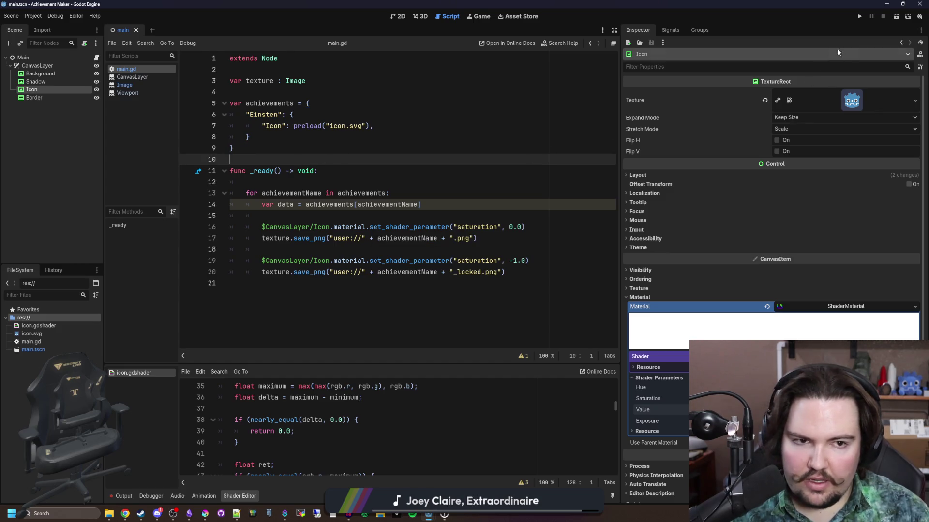
- Run the project, see it fail at line 17 calling save_png on null, and stop it
click(861, 17)
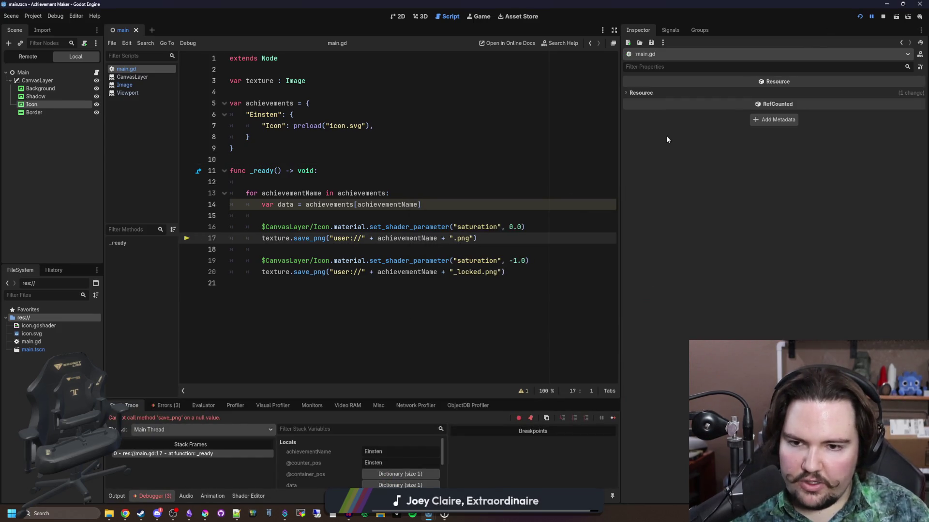
click(883, 16)
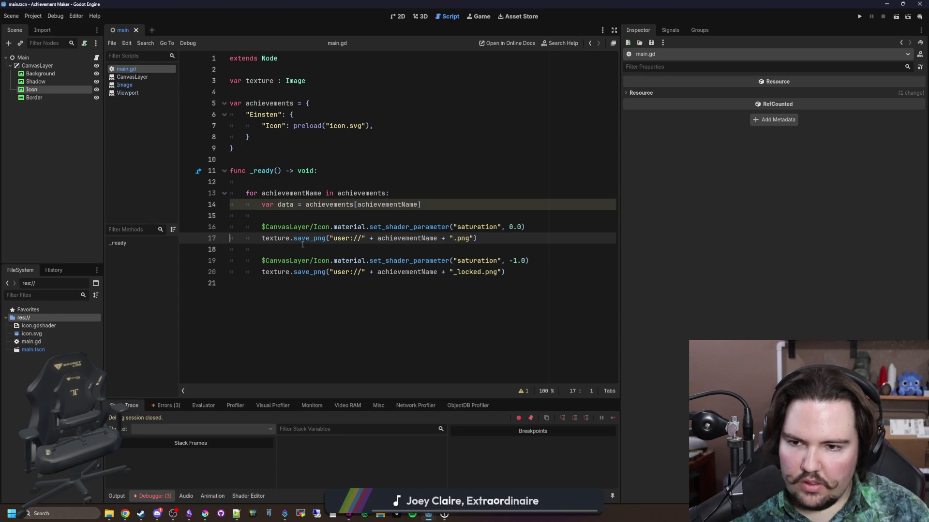
click(561, 216)
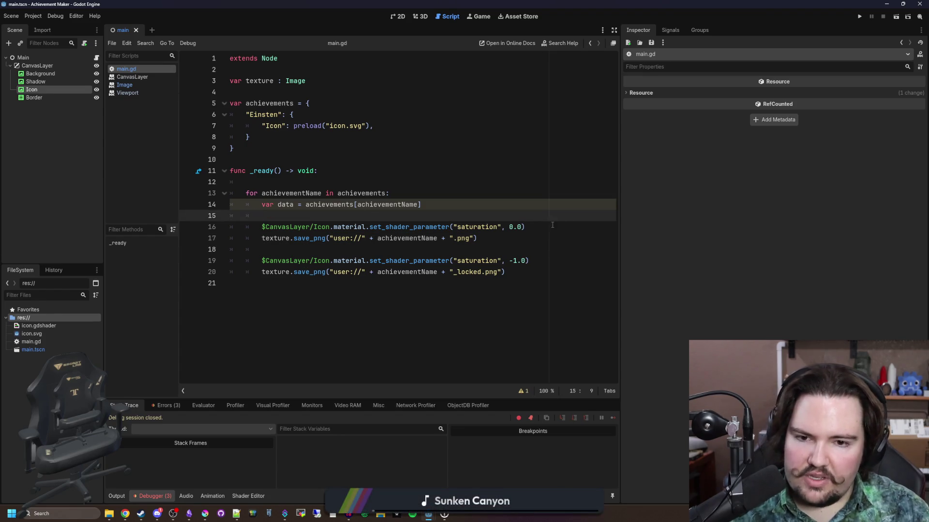
click(552, 225)
click(318, 216)
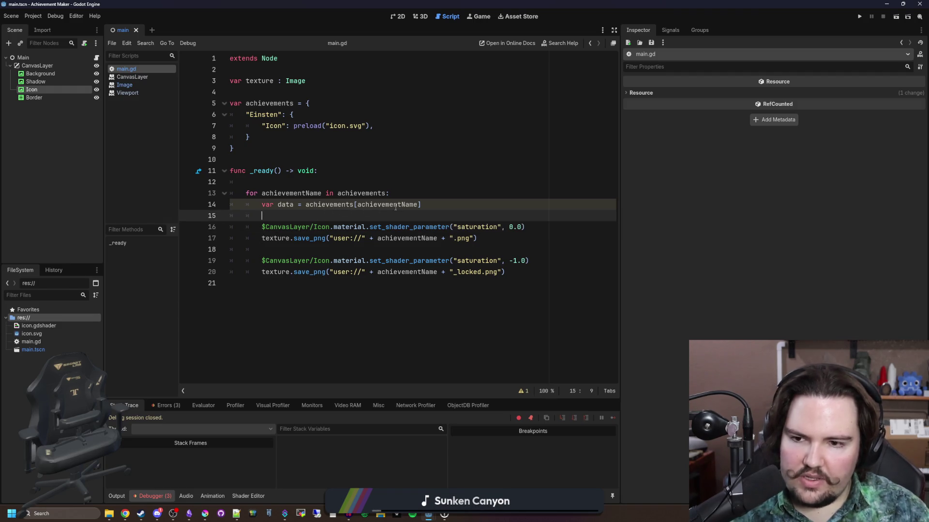
- Insert 'await get_tree().process_frame' after the saturation line in the loop
key(ctrl+shift+k)
click(536, 213)
key(Return)
key(Return)
key(Return)
key(Up)
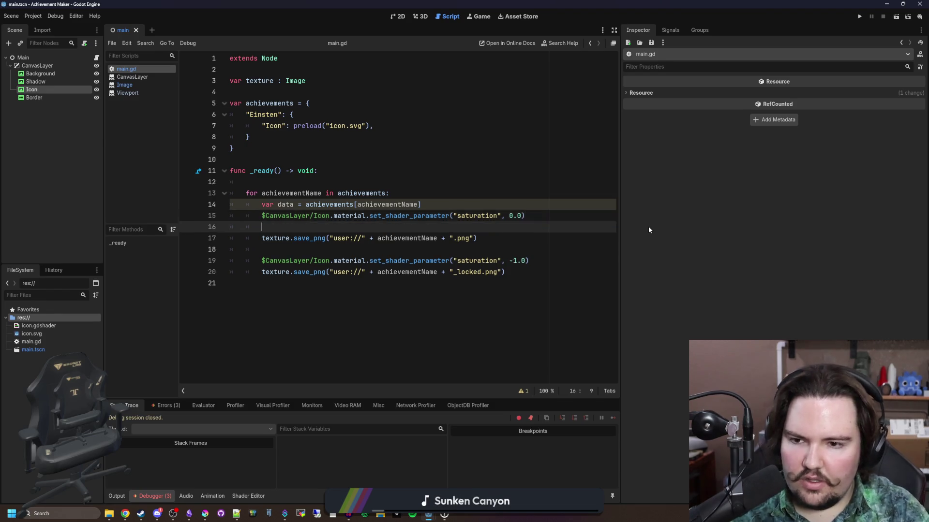
text(await get)
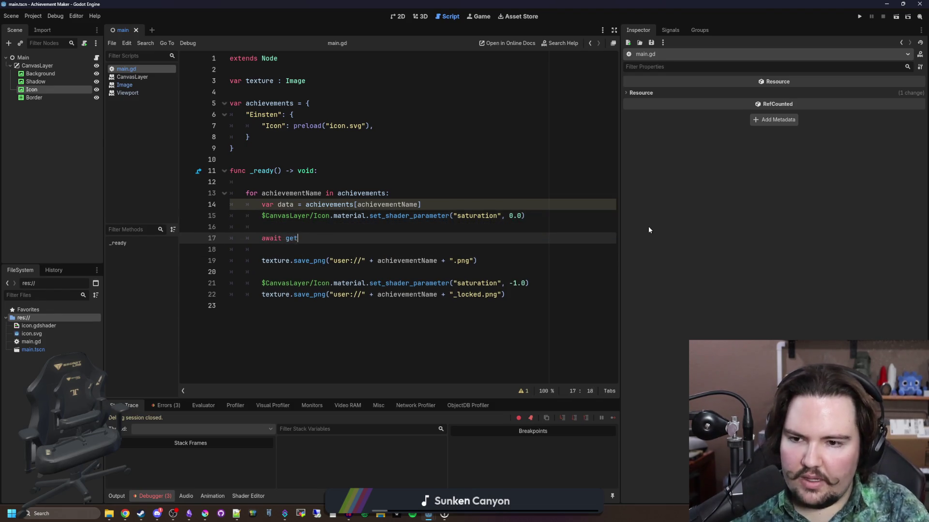
text(_tree().proc)
key(Return)
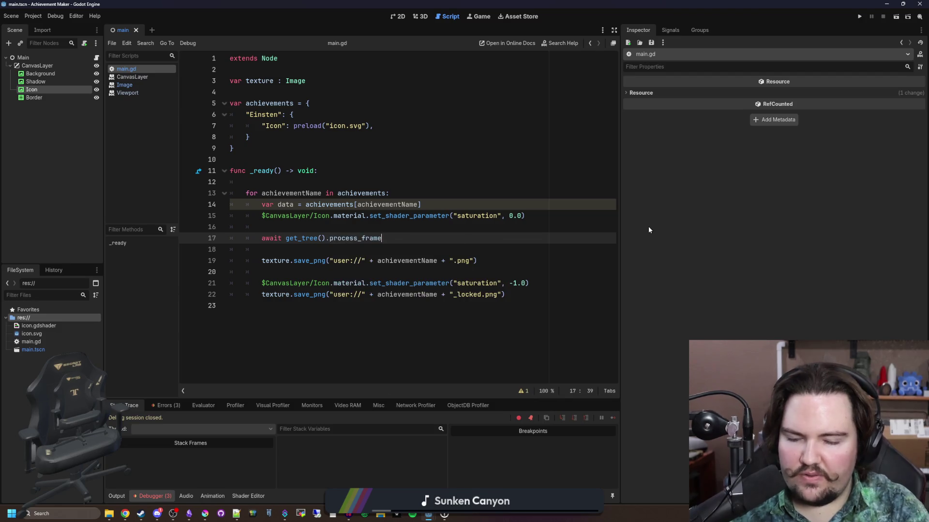
key(Up)
key(Down)
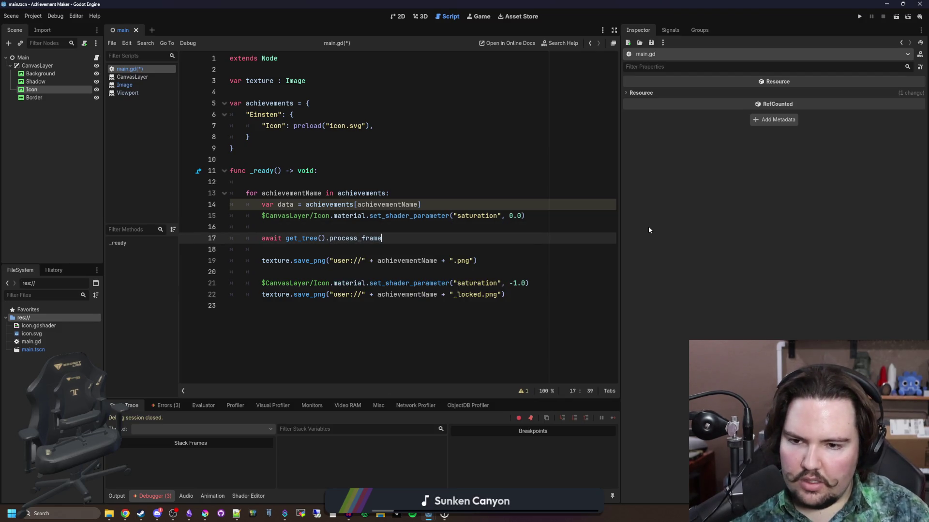
key(End)
key(Return)
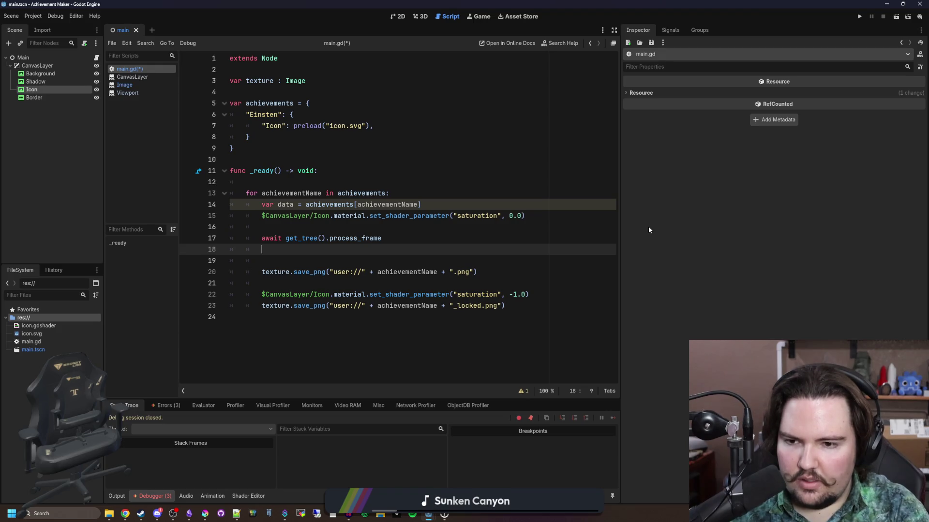
- Remove the global 'var texture : Image' and add 'var tex : Image = Viewport.get_texture()' below the await
text(tex)
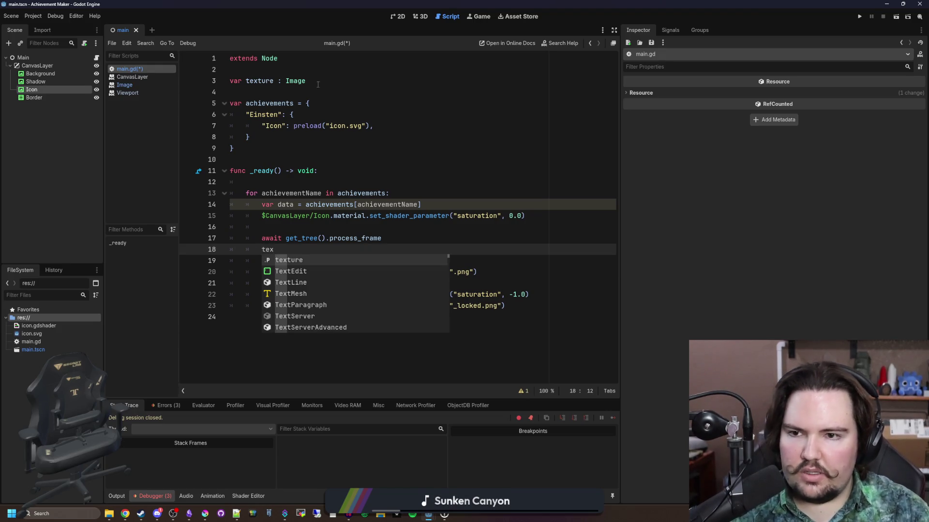
triple_click(318, 84)
key(BackSpace)
key(BackSpace)
click(274, 226)
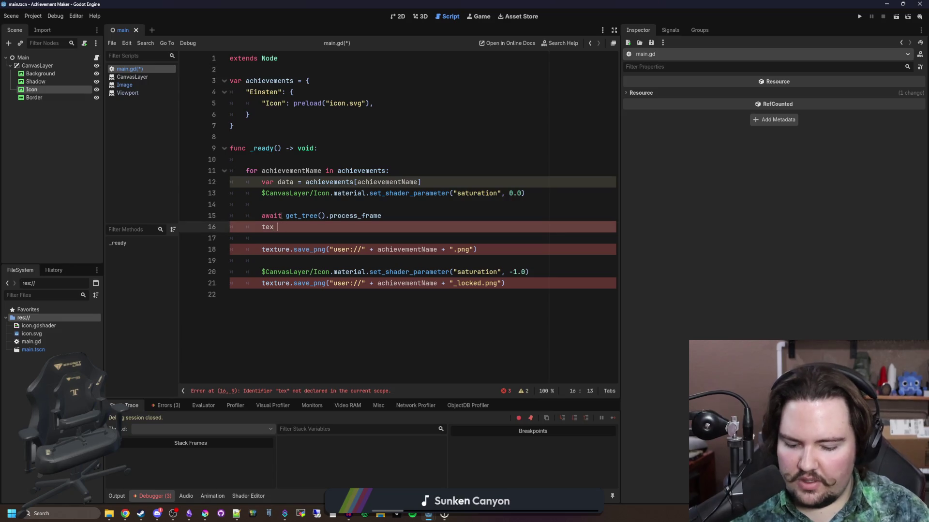
text(Image)
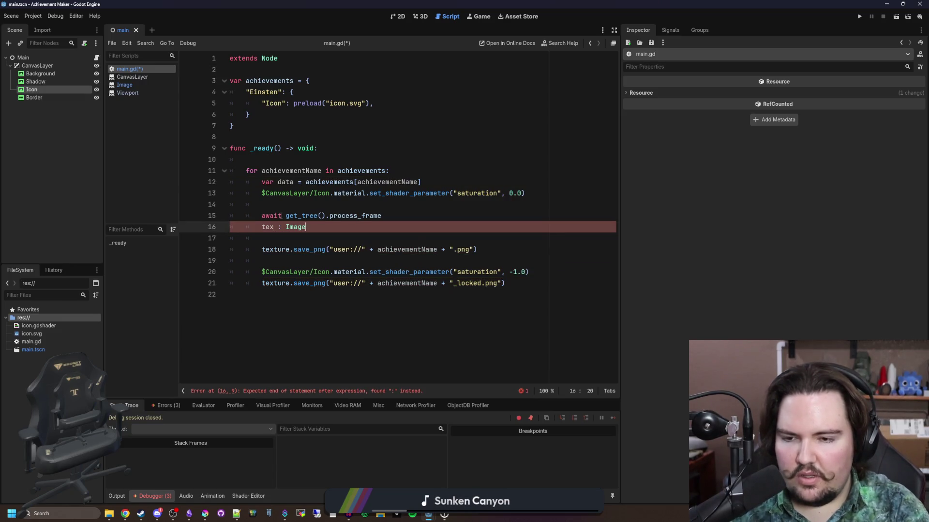
text( = Viewport.get)
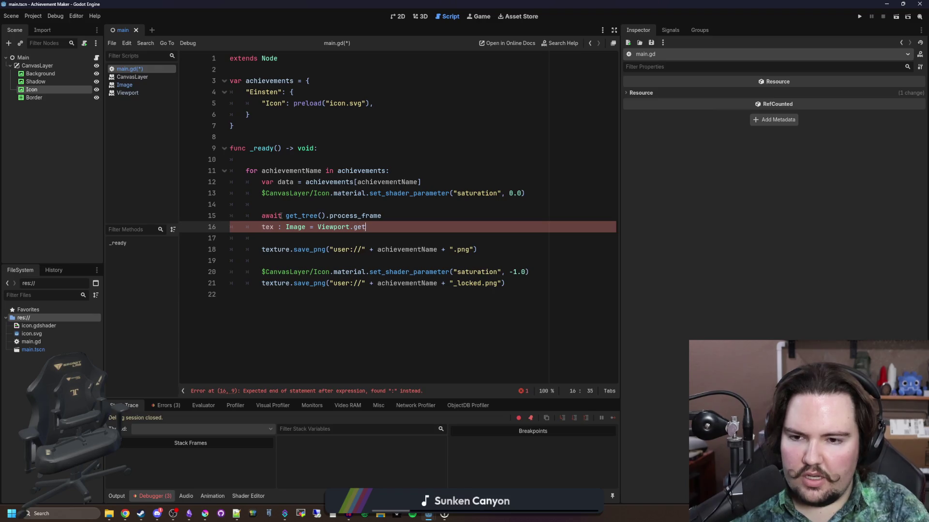
text(_texture())
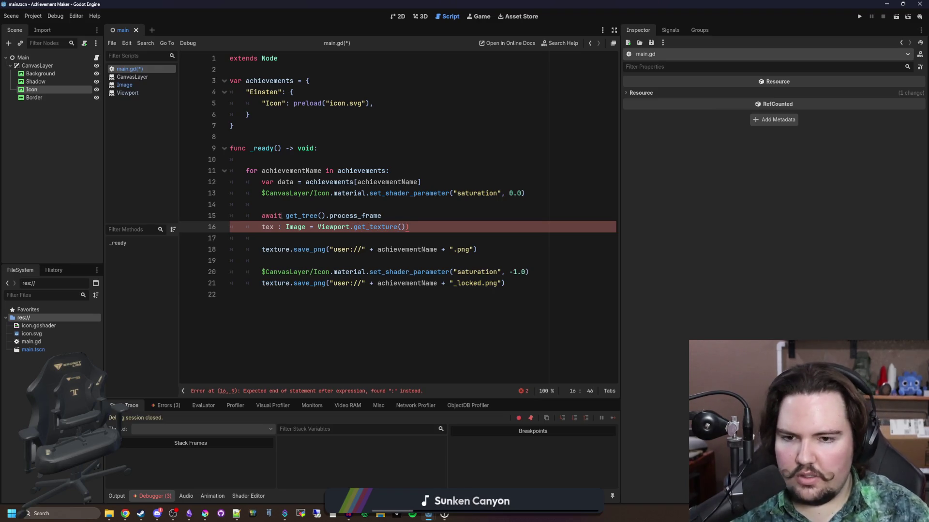
key(Left)
ctrl+click(372, 227)
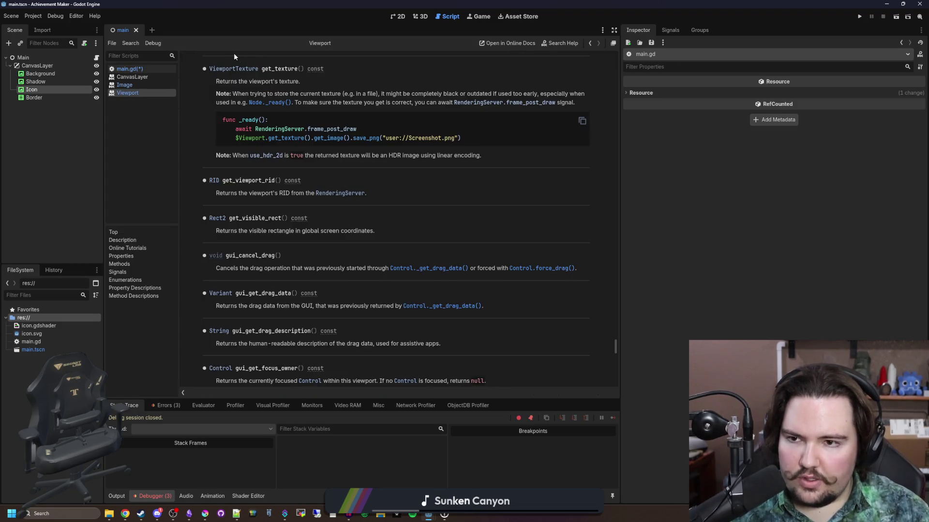
- Read the ViewportTexture, Texture and Texture2D class references
click(246, 68)
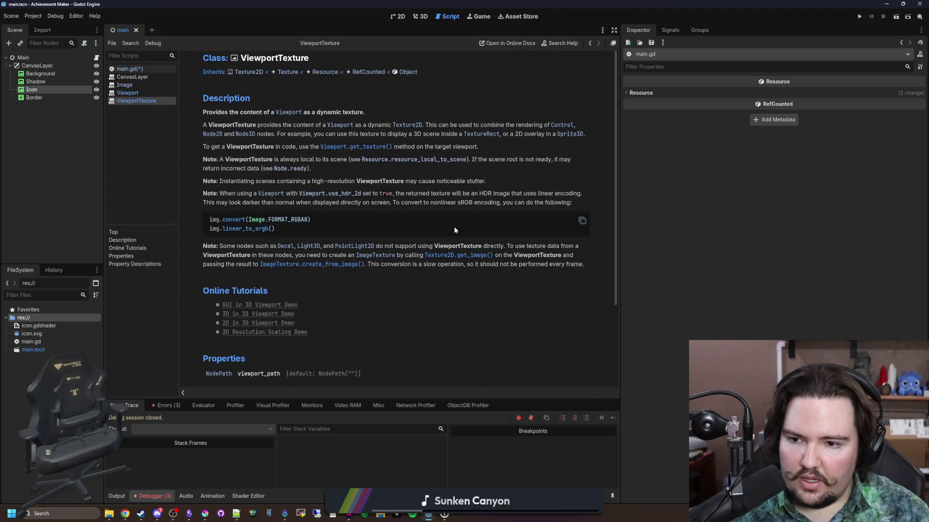
scroll(453, 227, down, 2)
scroll(454, 230, down, 2)
scroll(453, 231, up, 4)
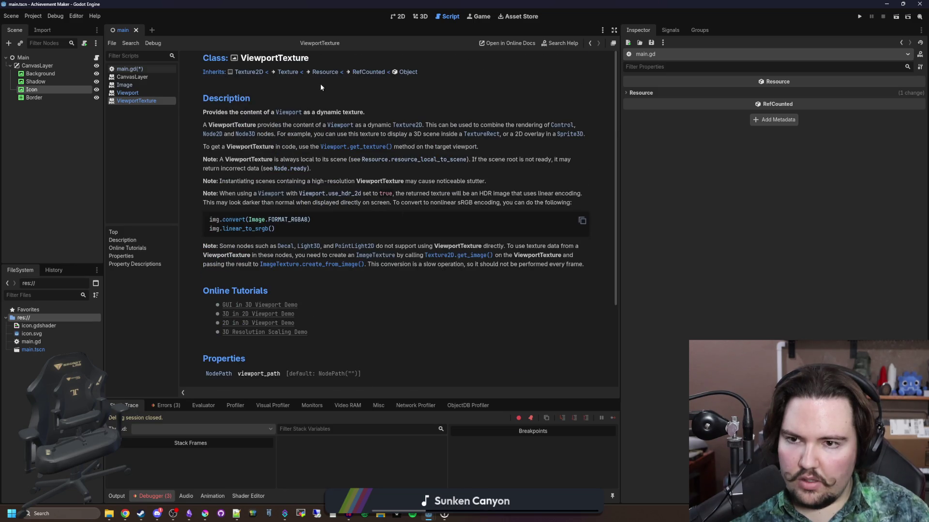
click(280, 72)
key(alt+Left)
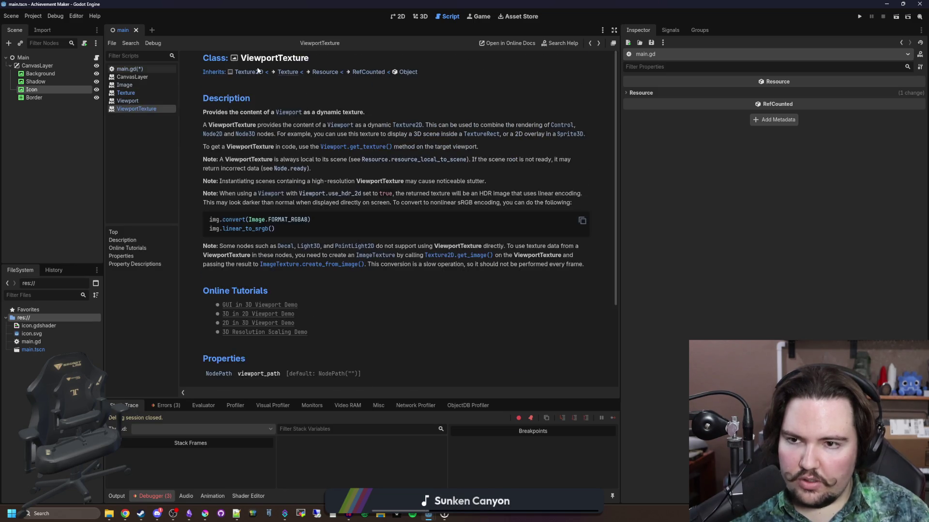
click(259, 72)
- Return to main.gd and start removing the Image type annotation from line 16's tex
scroll(322, 268, down, 3)
scroll(322, 269, down, 3)
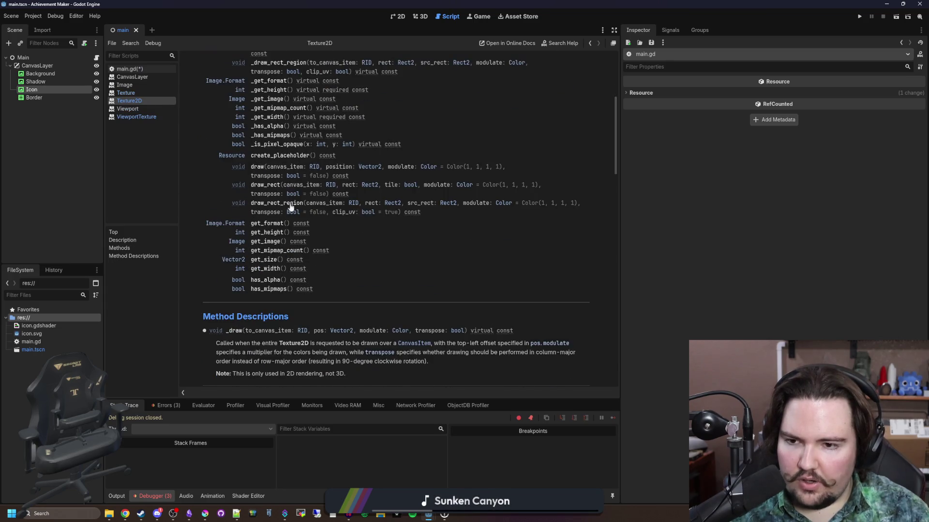
key(alt+Left)
key(alt+Left)
key(alt+Left)
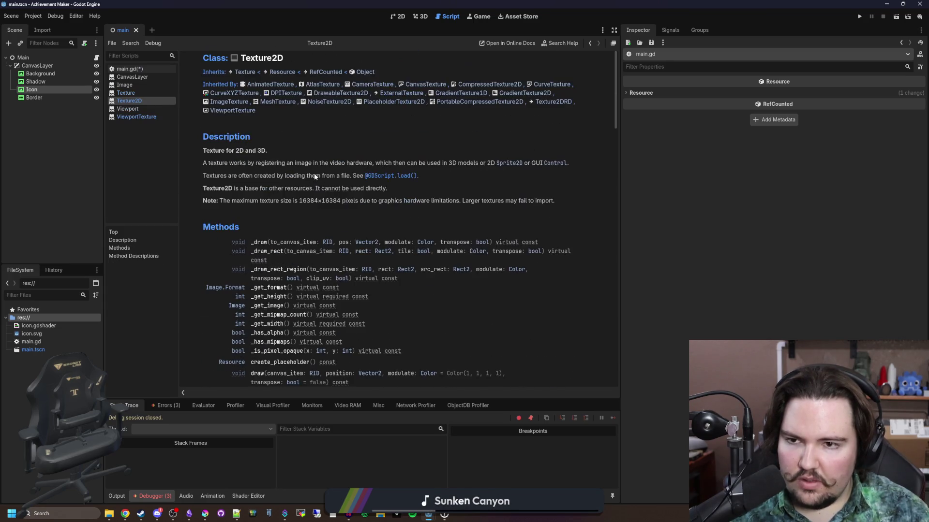
double_click(311, 227)
key(BackSpace)
- Change the capture line to get_viewport().get_texture().get_image()
text(Image)
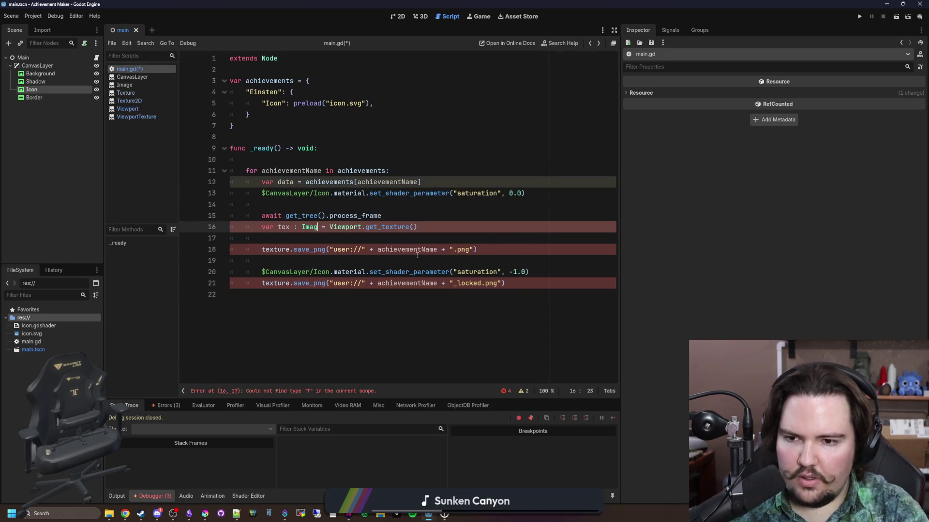
click(441, 227)
text(.get_image())
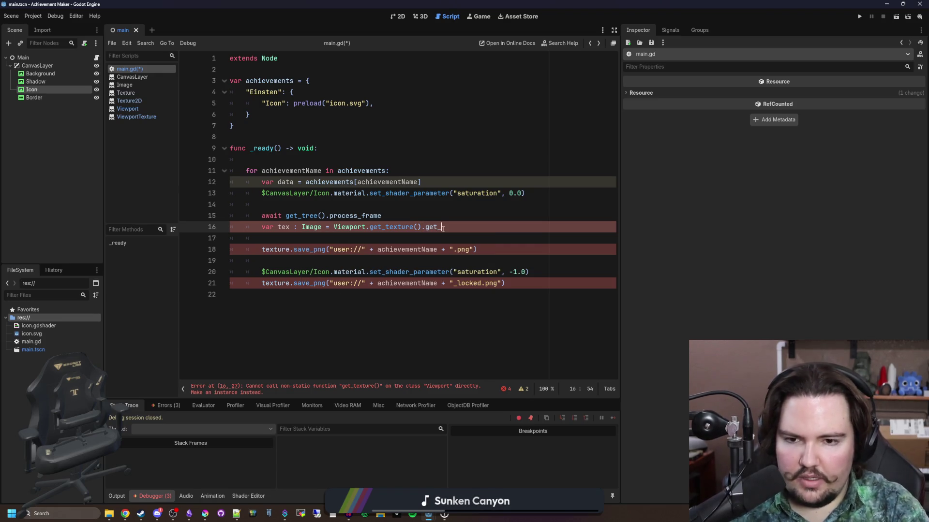
click(379, 203)
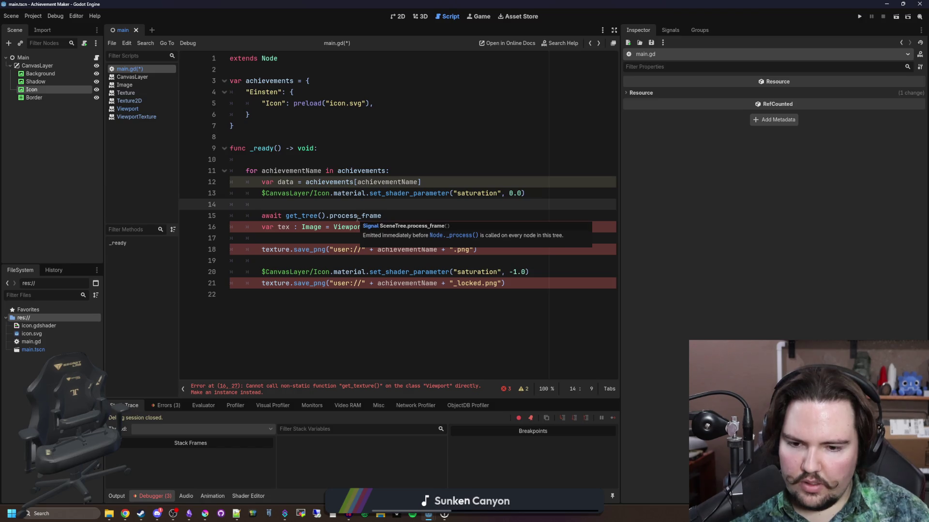
double_click(347, 227)
text(get_view)
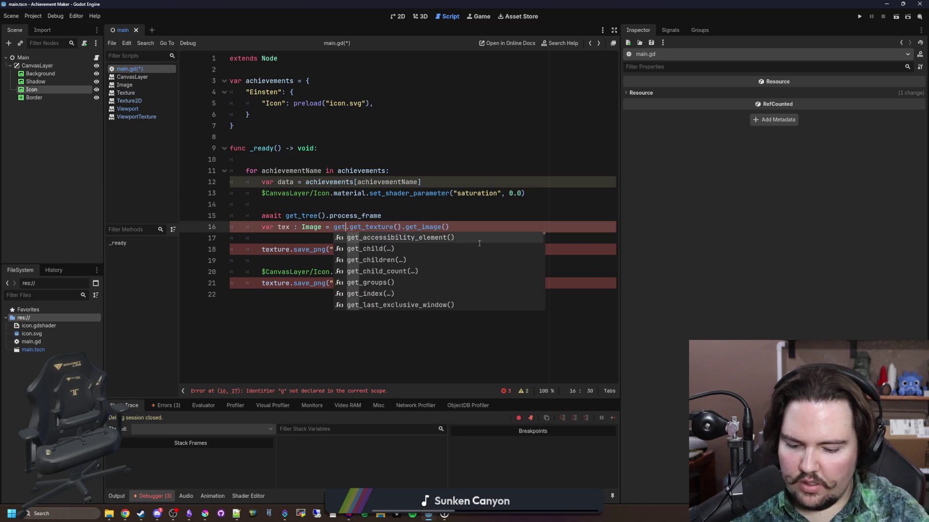
key(Return)
- Rename the texture variable to tex on lines 18 and 21 and save the script
click(406, 203)
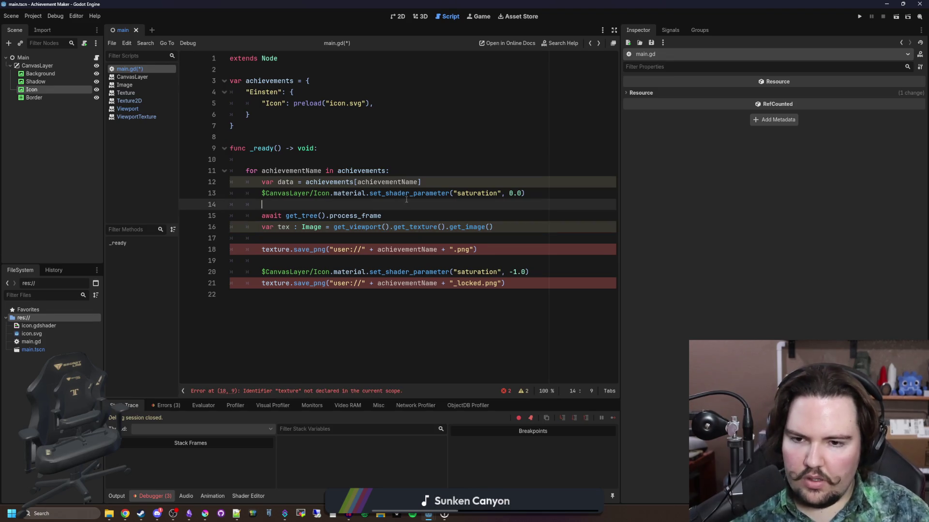
double_click(283, 227)
key(ctrl+c)
double_click(276, 250)
key(ctrl+d)
key(ctrl+v)
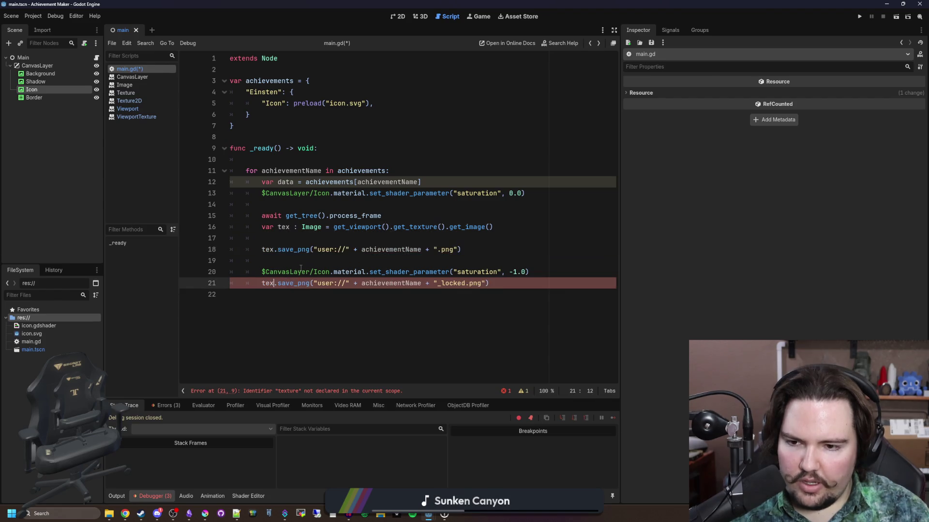
key(ctrl+s)
click(300, 271)
click(326, 237)
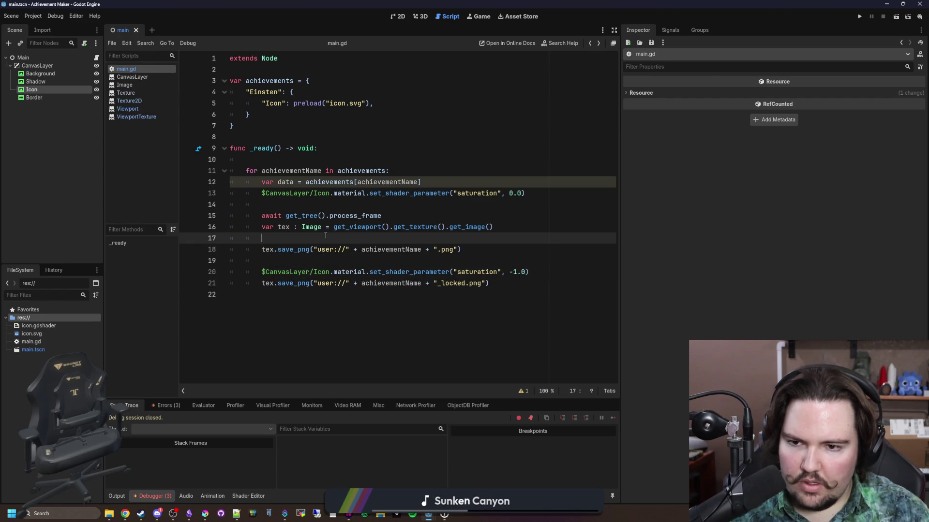
- Add a line setting $CanvasLayer/Icon.texture = data.Icon in the loop and save
click(386, 204)
key(Return)
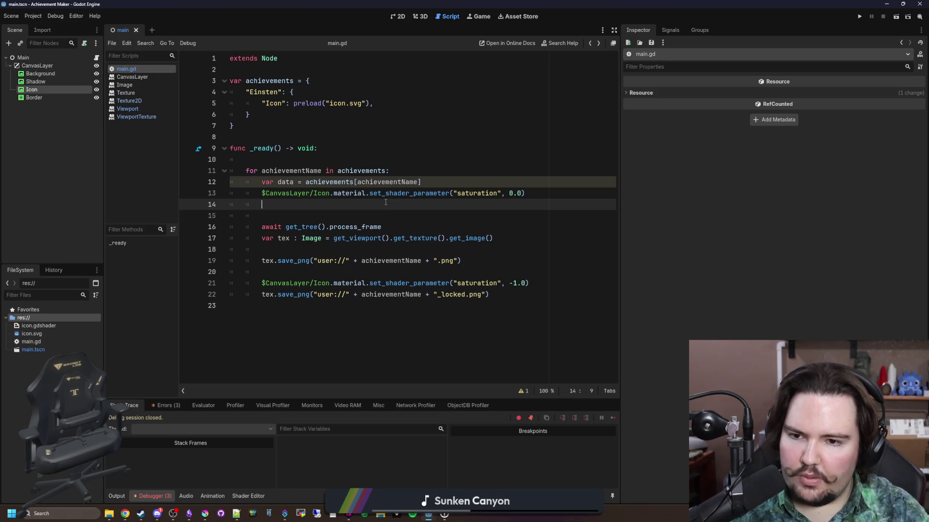
text($CanvasLayer/Icon.t)
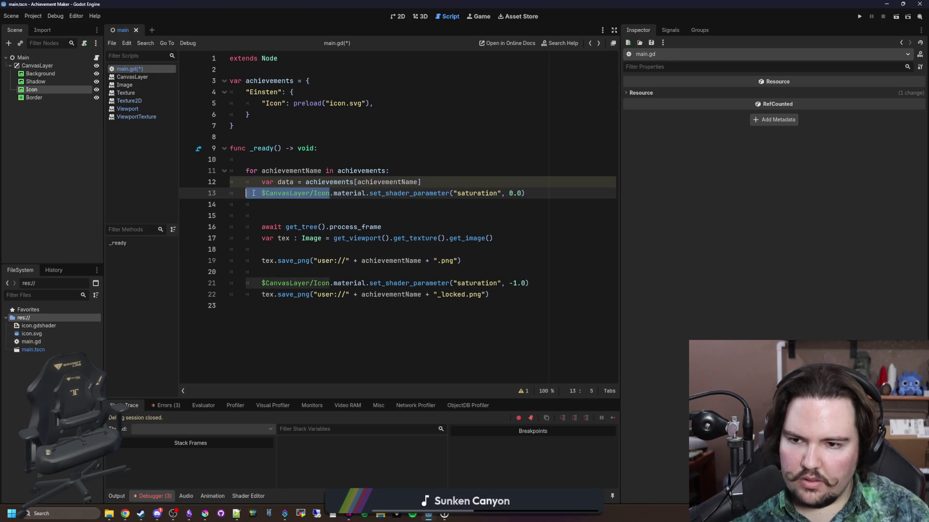
text(extur)
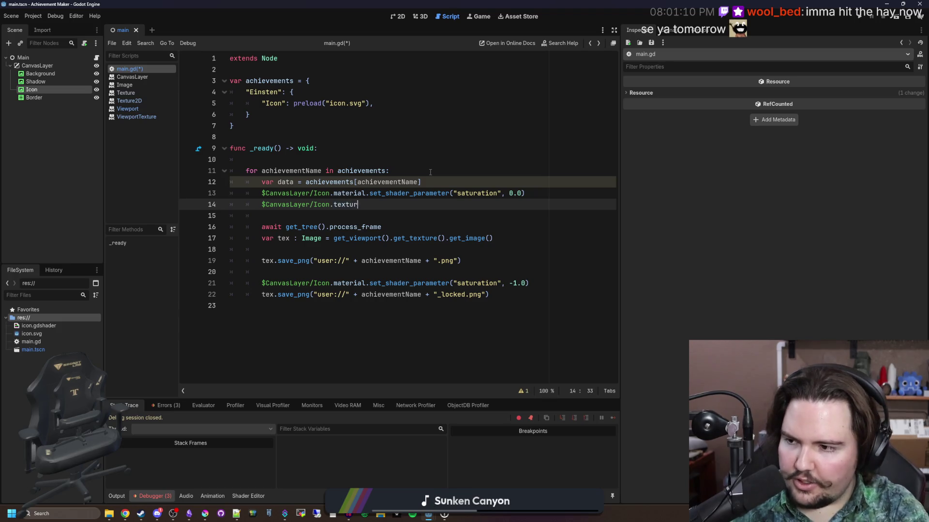
text(e = achievements)
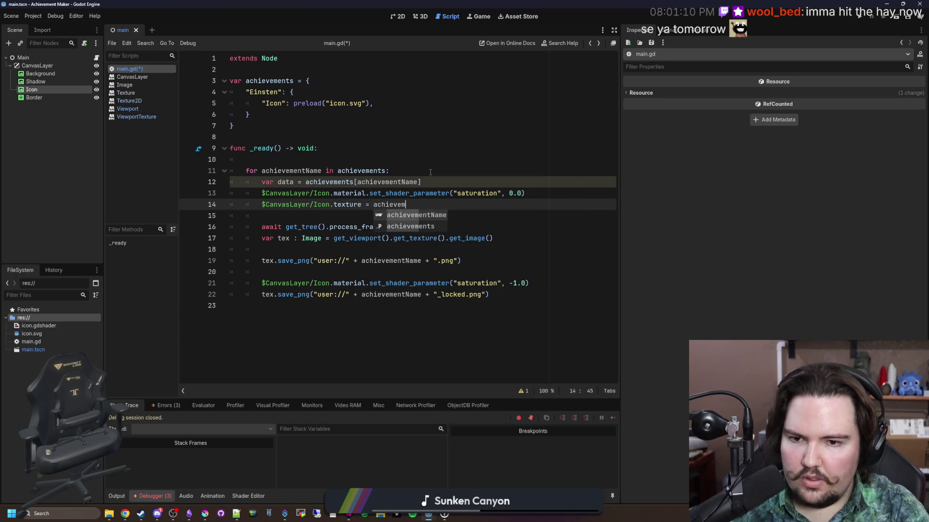
key(BackSpace)
key(BackSpace)
key(BackSpace)
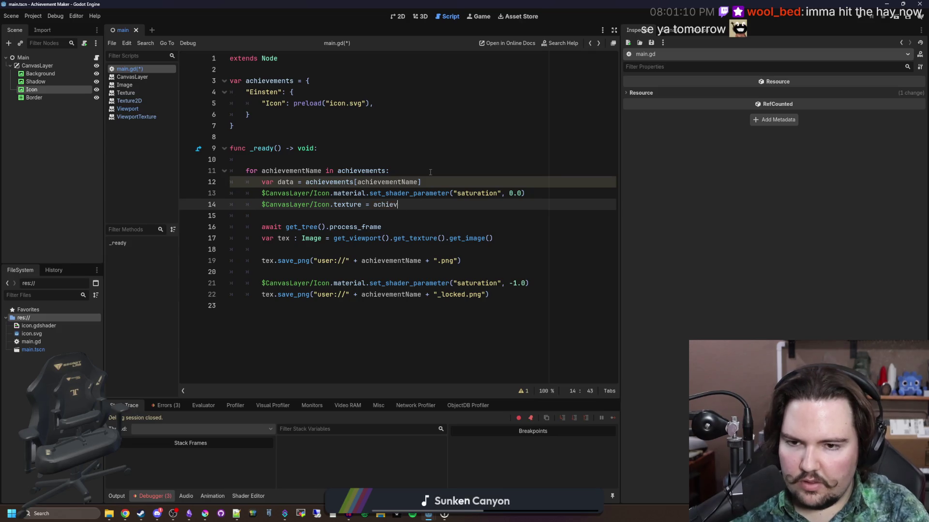
text(data.)
text(Icon)
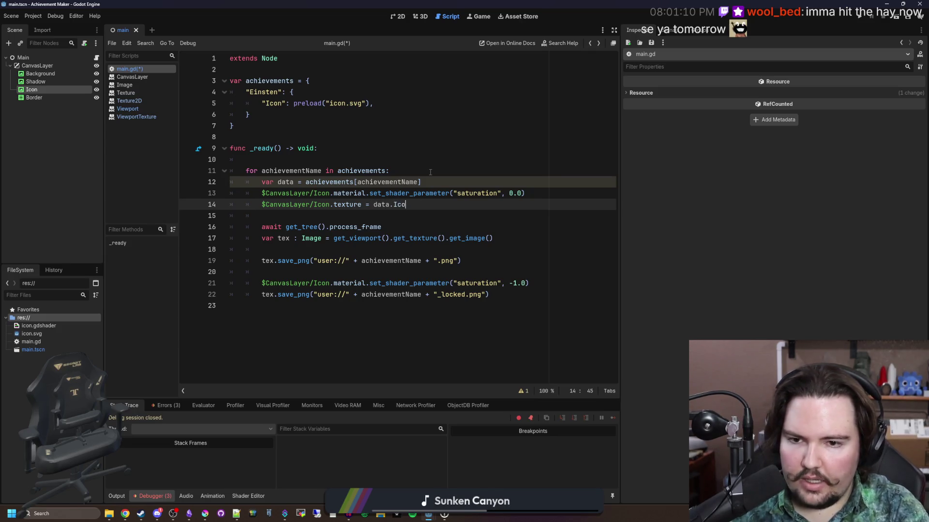
click(430, 172)
key(ctrl+s)
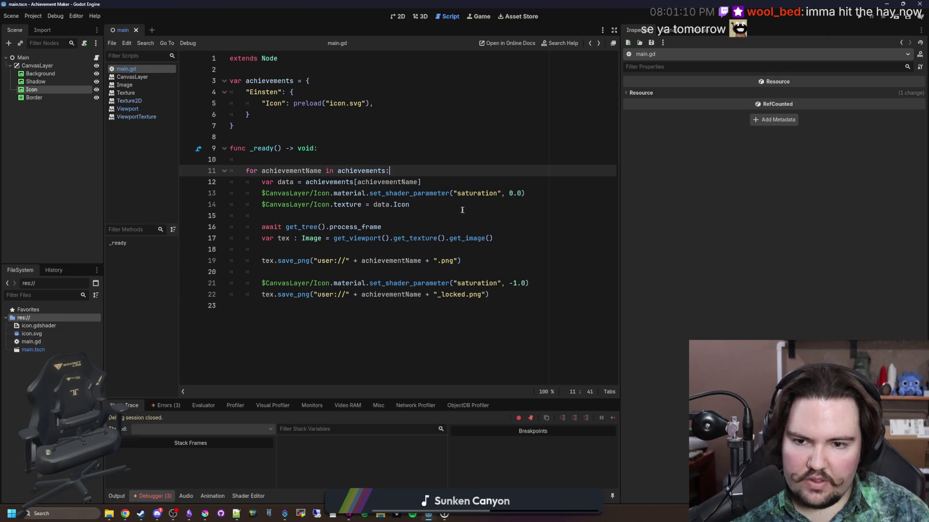
- Add a second await get_tree().process_frame before the _locked image save
drag(262, 193, 410, 205)
click(401, 212)
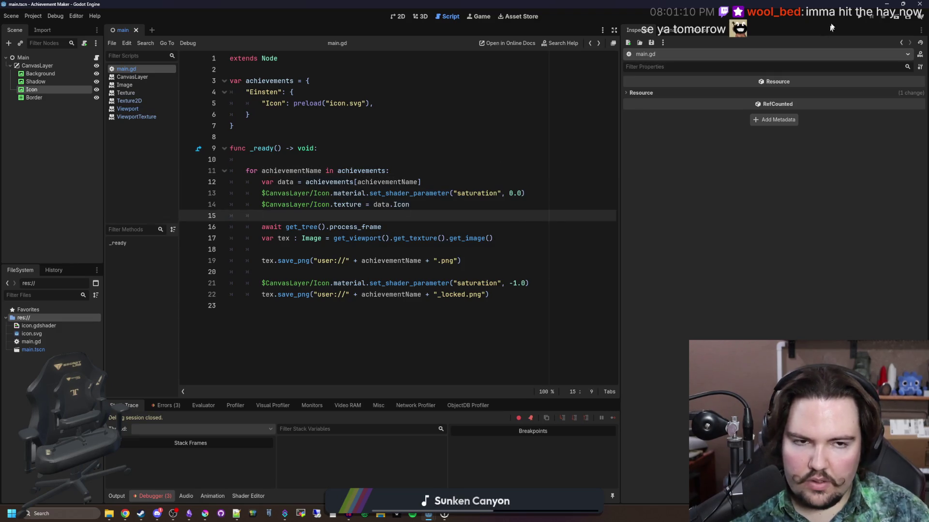
drag(381, 227, 286, 227)
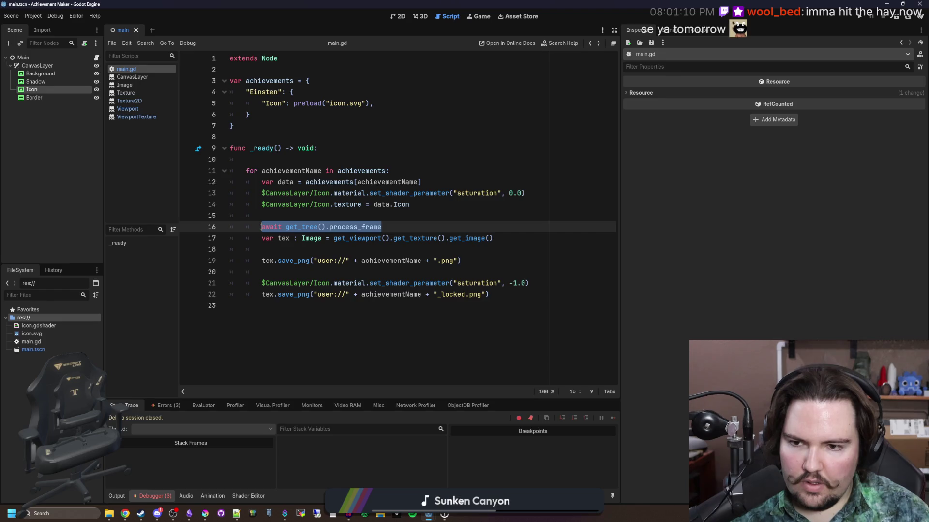
click(550, 284)
key(Return)
text(await)
key(ctrl+v)
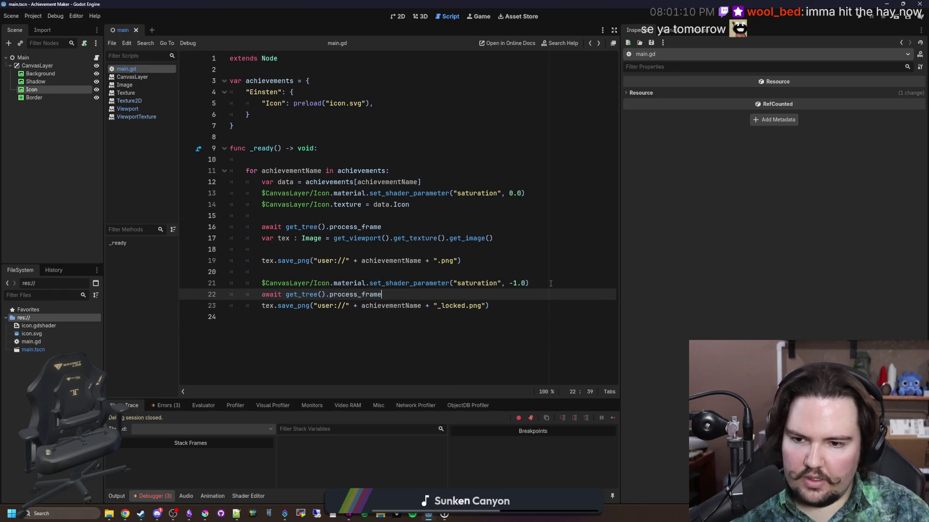
key(Return)
click(374, 274)
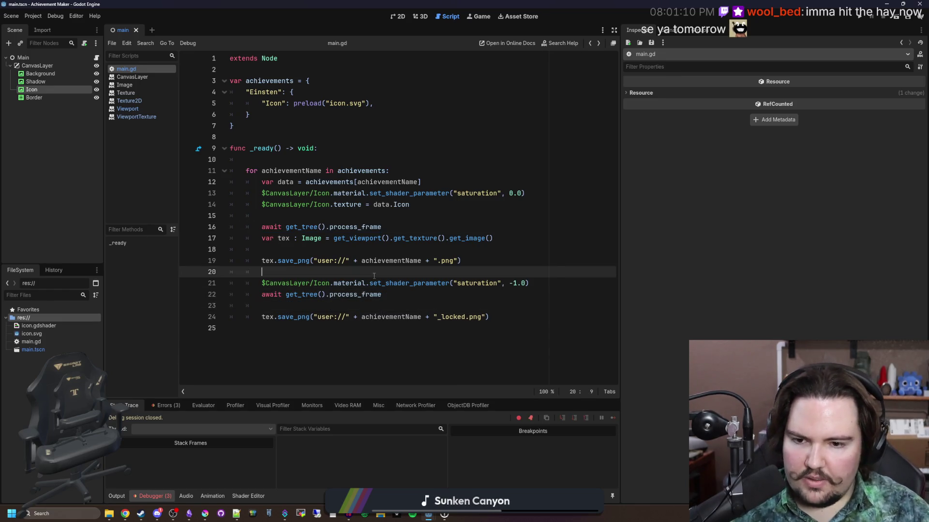
click(863, 17)
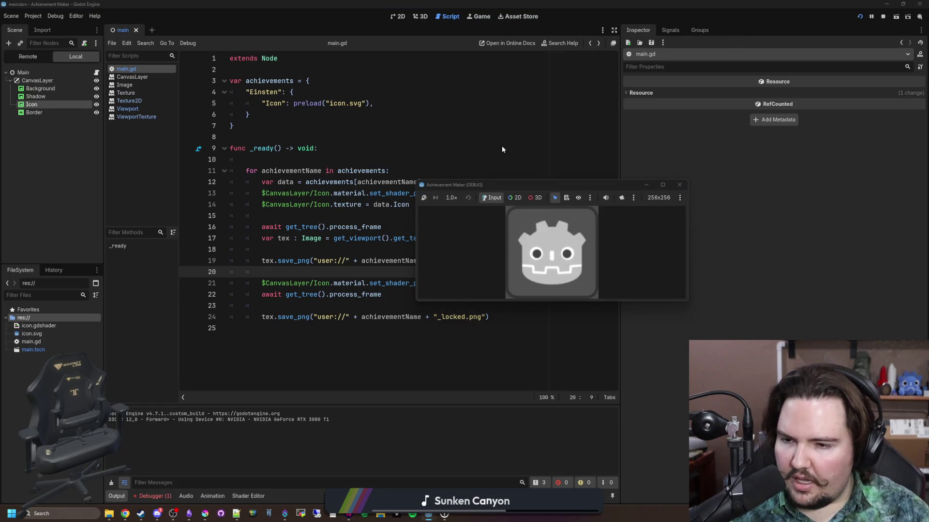
- Check the Debugger Errors list for the _load_from_cache error, then stop the running game
click(155, 494)
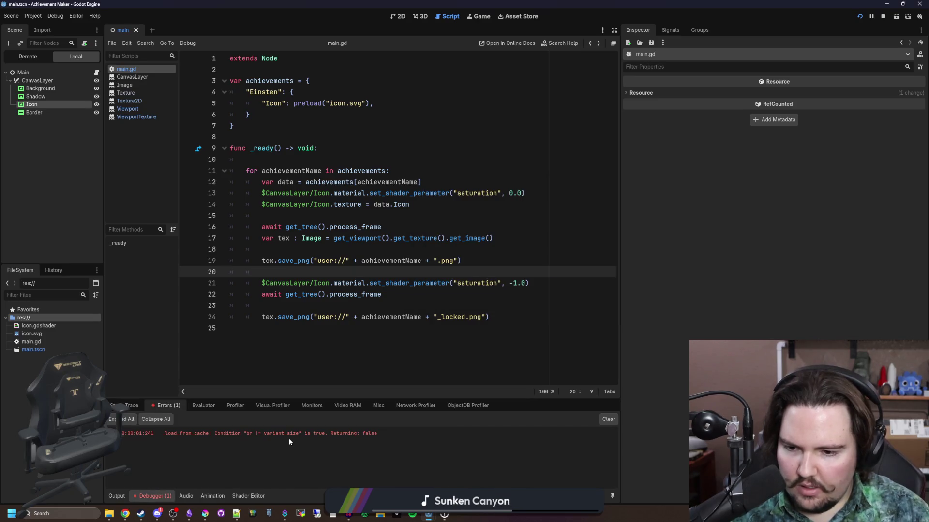
click(882, 16)
click(262, 250)
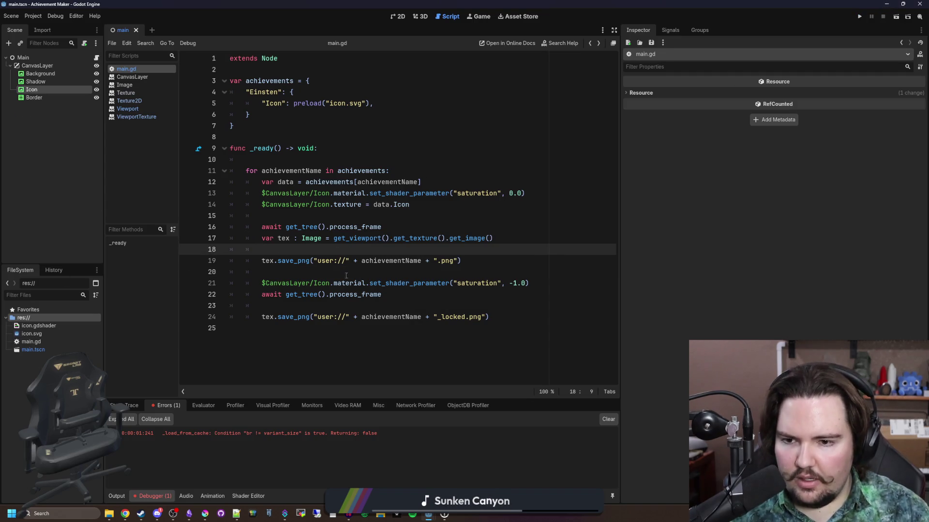
click(322, 273)
click(524, 315)
key(Return)
key(BackSpace)
key(Return)
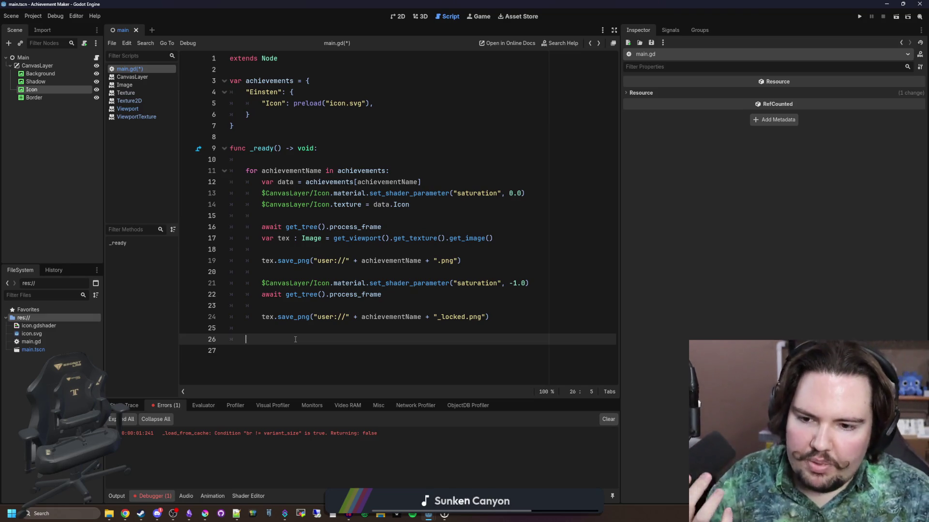
drag(347, 317, 315, 320)
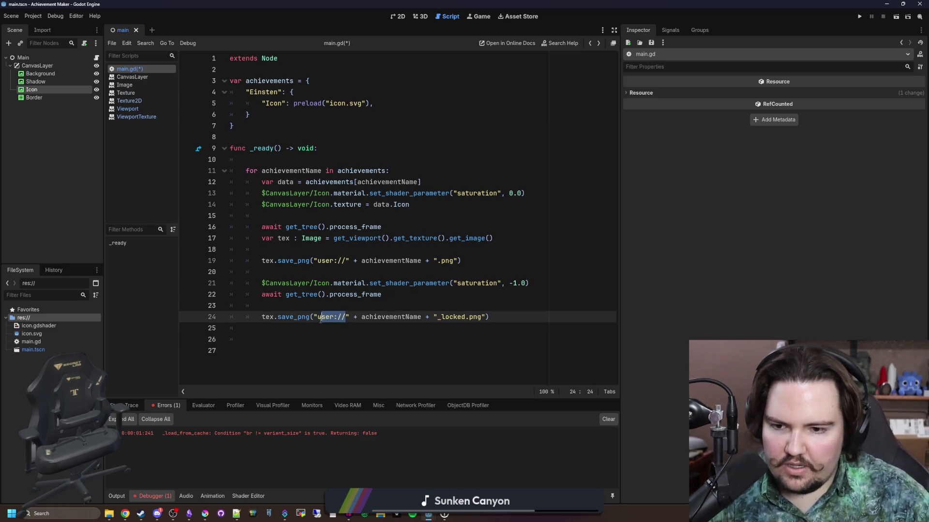
click(286, 343)
text(OS.)
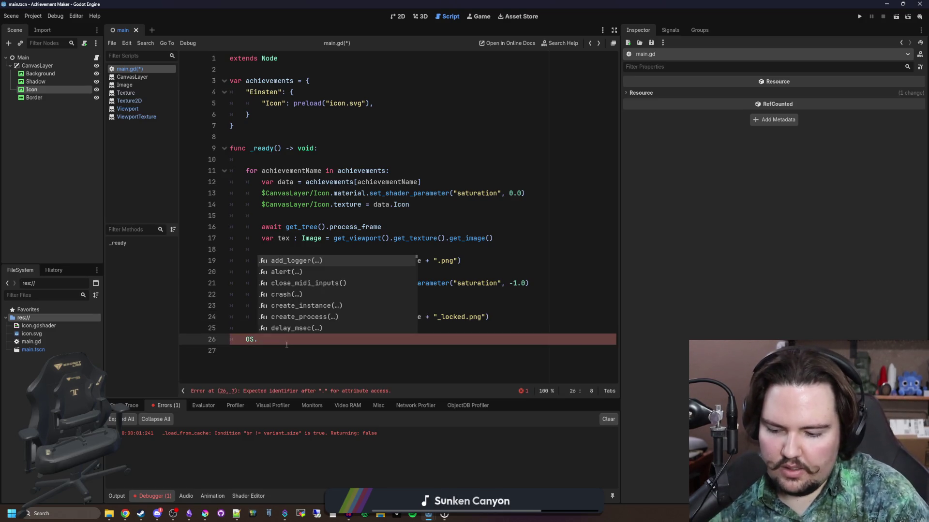
text(cons)
key(BackSpace)
key(BackSpace)
key(BackSpace)
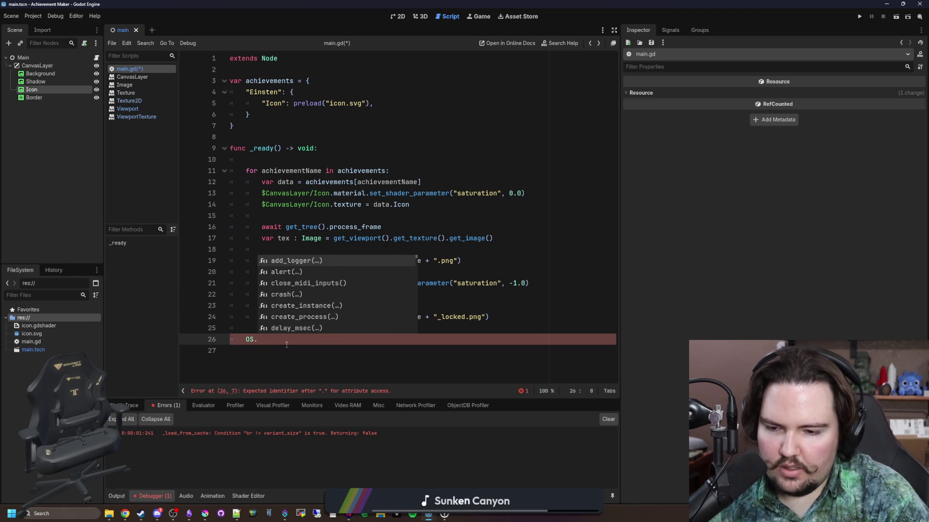
text(shell_)
key(Return)
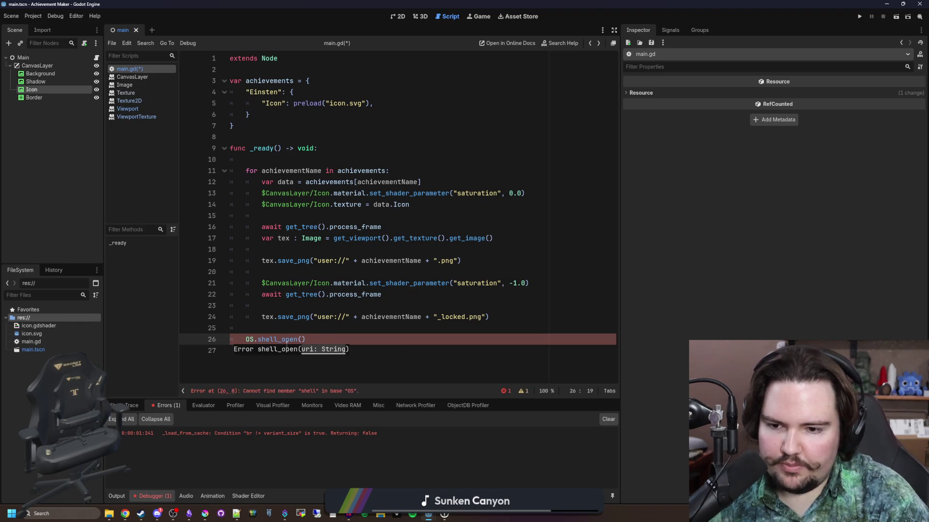
text("user://")
key(Up)
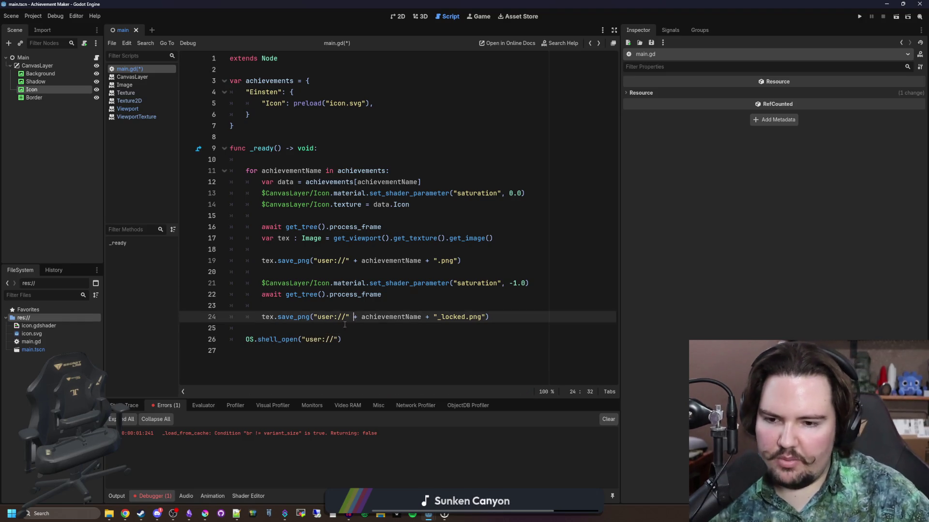
key(ctrl+s)
key(F5)
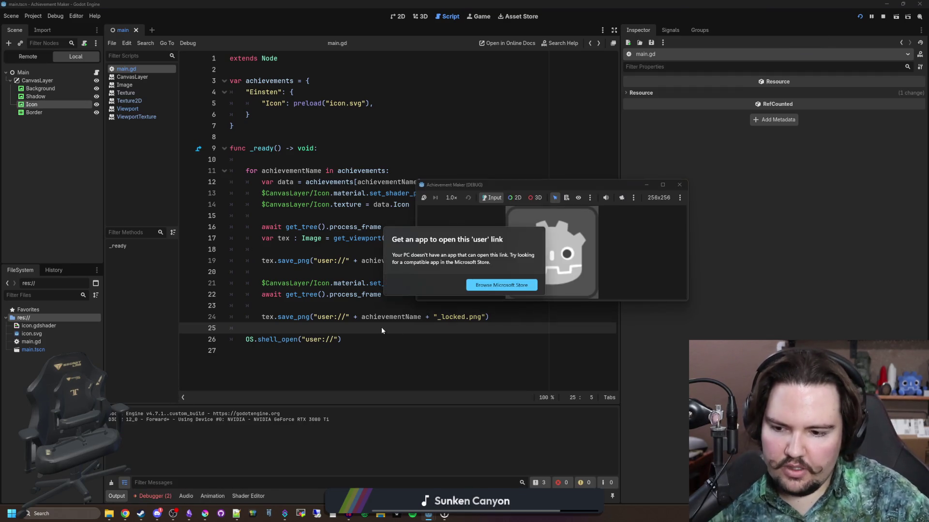
click(417, 345)
click(306, 339)
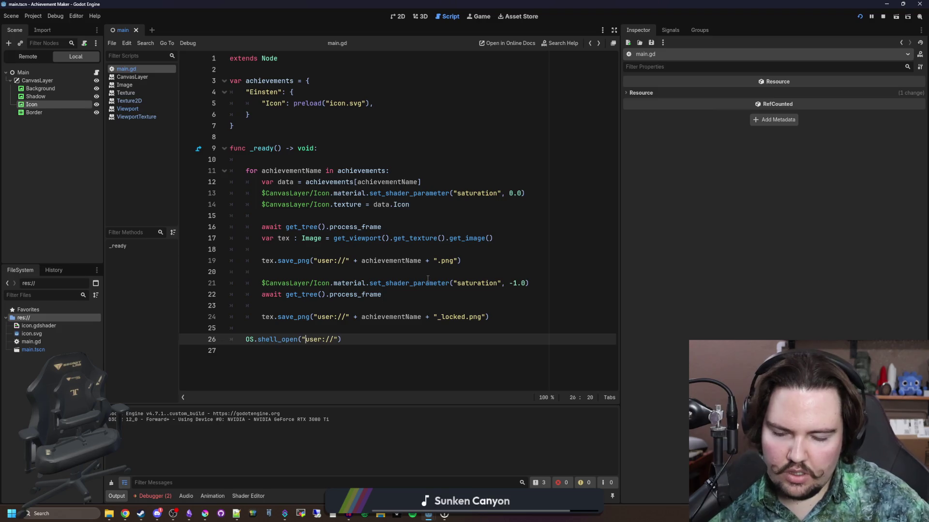
click(357, 329)
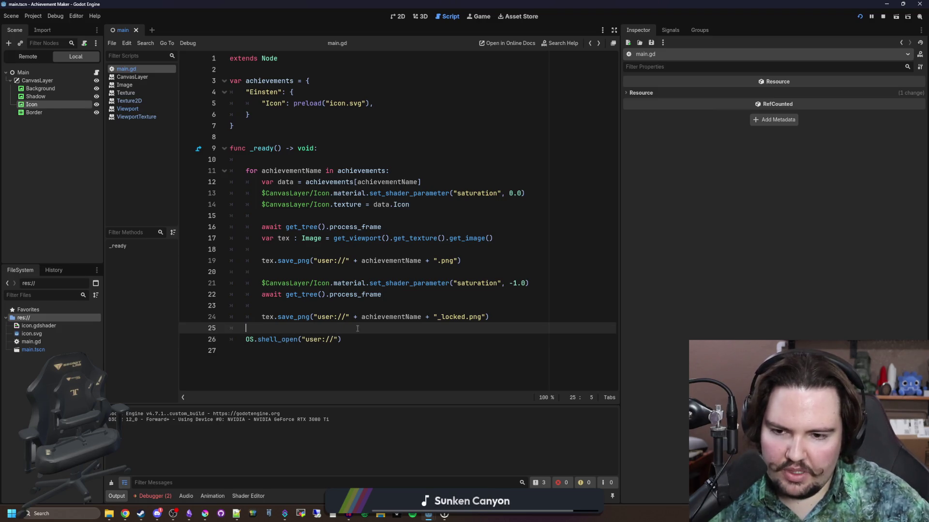
key(alt+Tab)
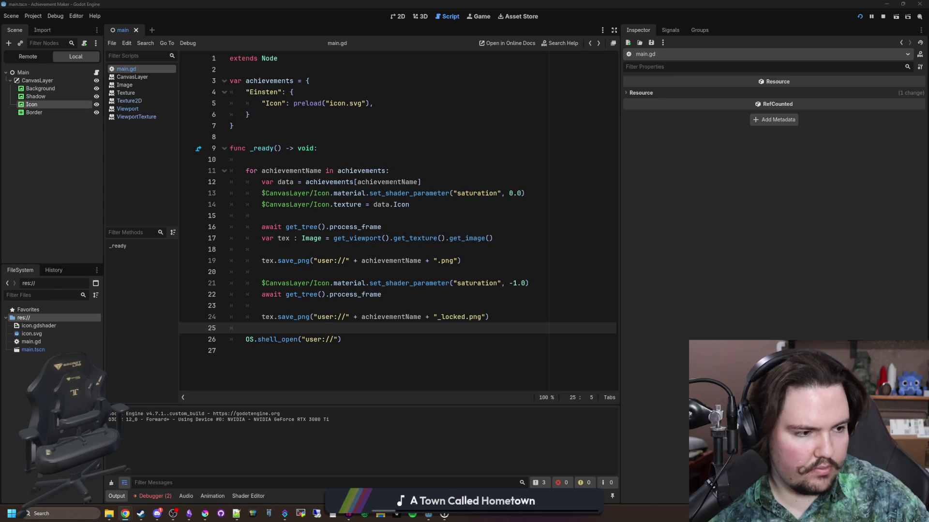
- Write an OS.get_user_data_dir() call on a new line 26 and cut it
click(333, 331)
key(Return)
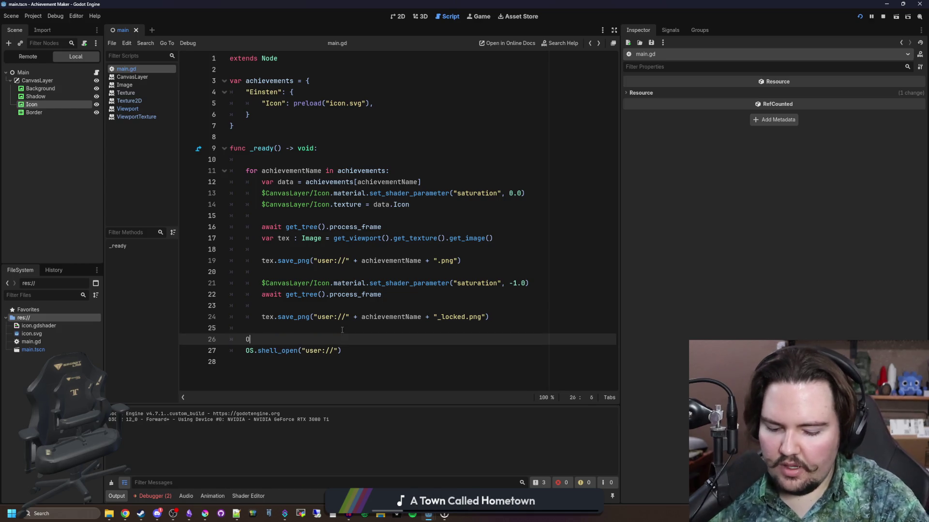
text(OS.get_user)
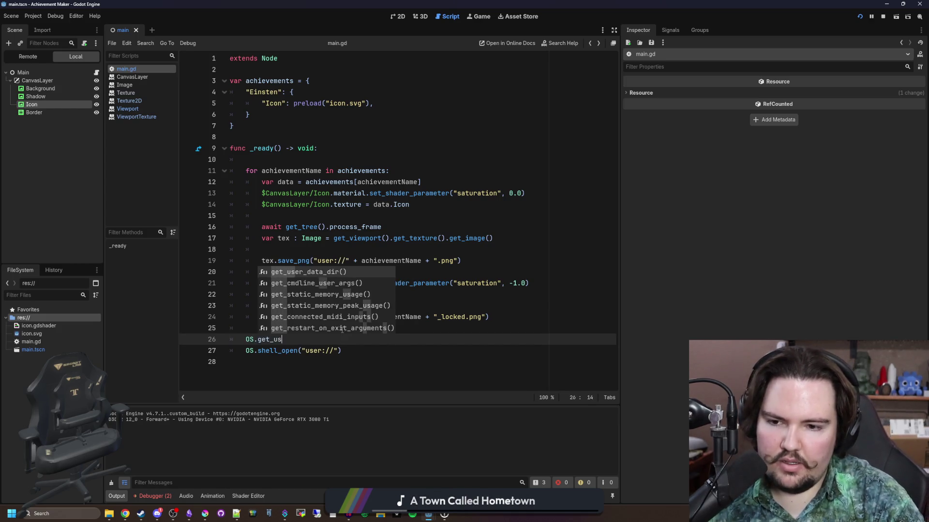
key(Return)
drag(365, 339, 246, 339)
key(BackSpace)
- Replace "user://" in OS.shell_open with the pasted call, remove the stray quote, save and run
drag(334, 350, 304, 350)
text("OS.get_user_data_dir())
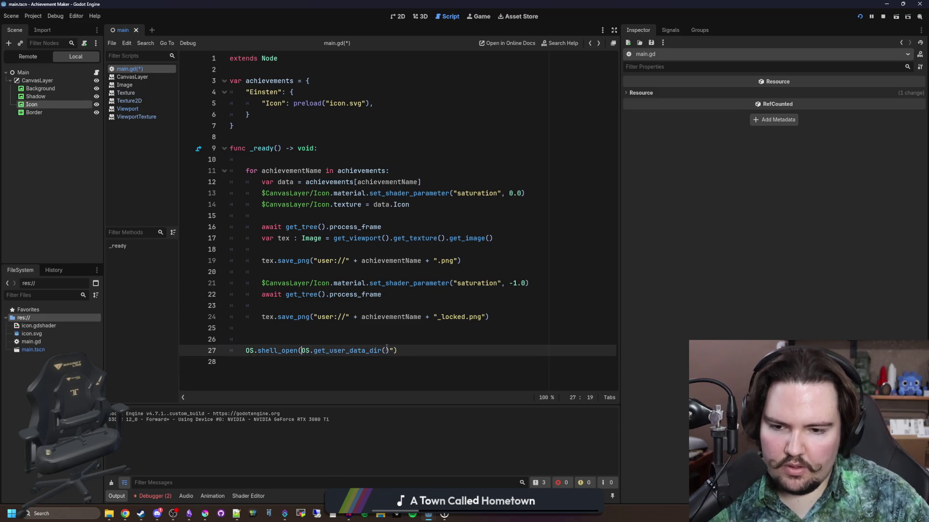
click(394, 351)
key(BackSpace)
click(246, 339)
key(ctrl+s)
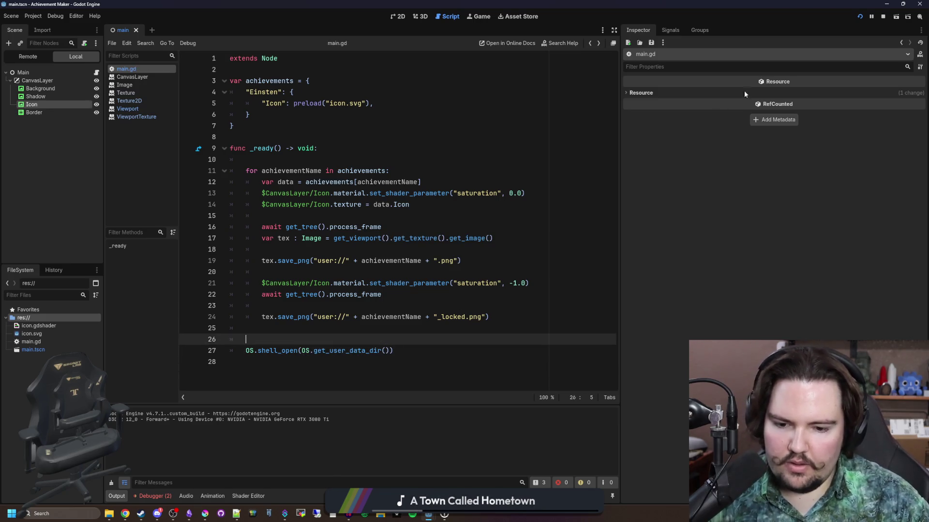
click(859, 17)
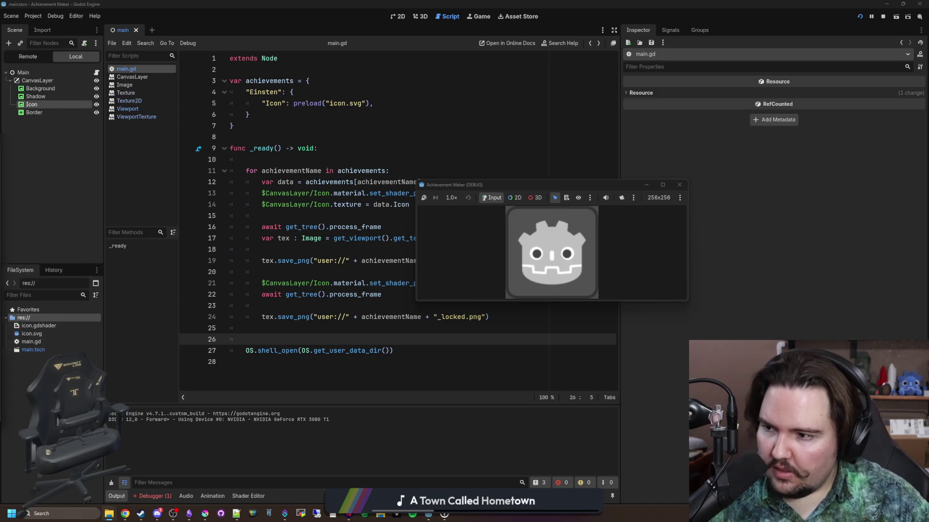
- View Einsten.png and Einsten_locked.png in Photos, set as default PNG viewer, then close Explorer
click(353, 261)
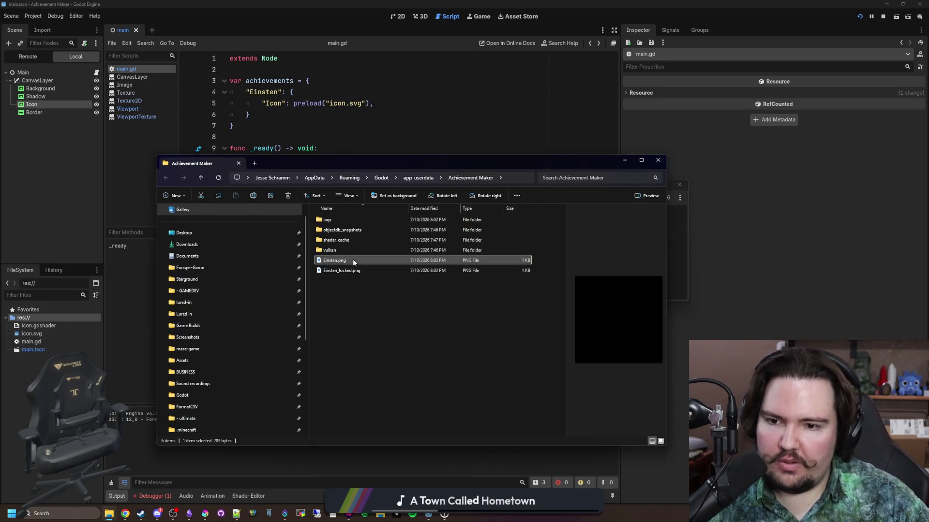
double_click(353, 261)
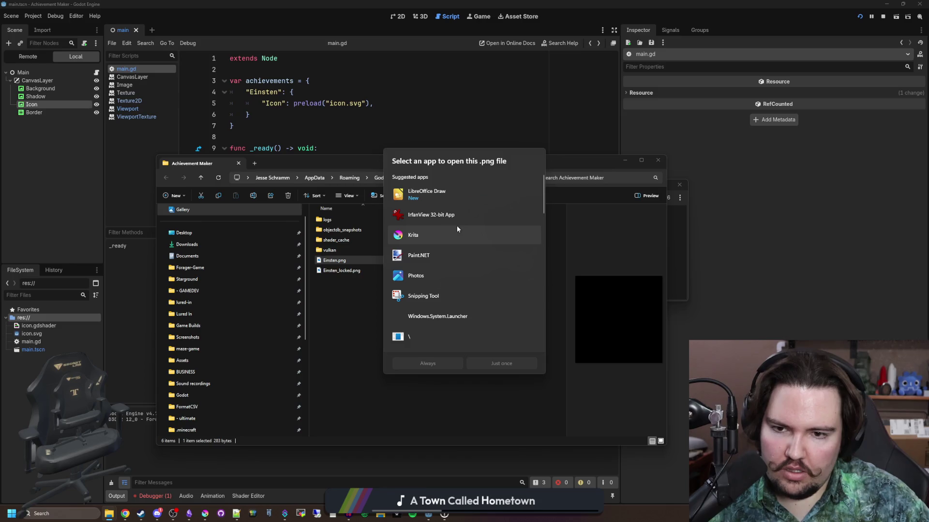
click(435, 276)
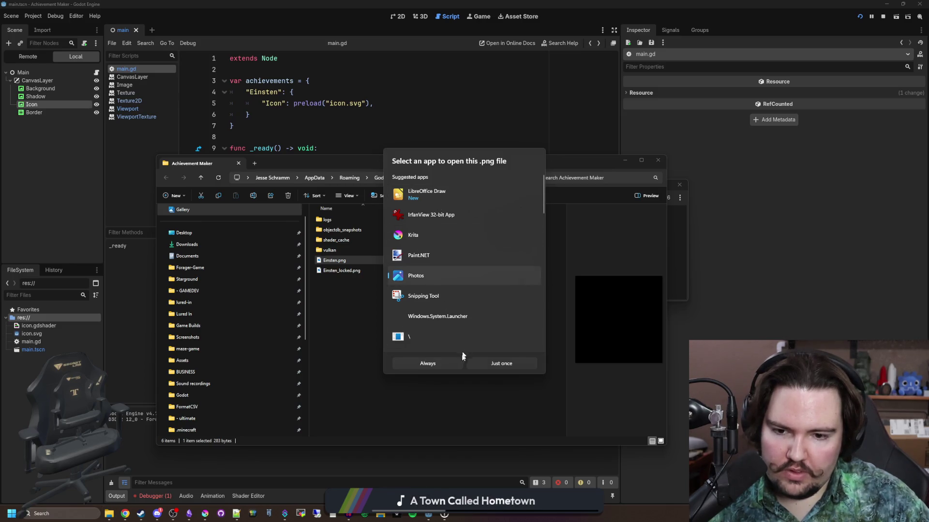
click(446, 367)
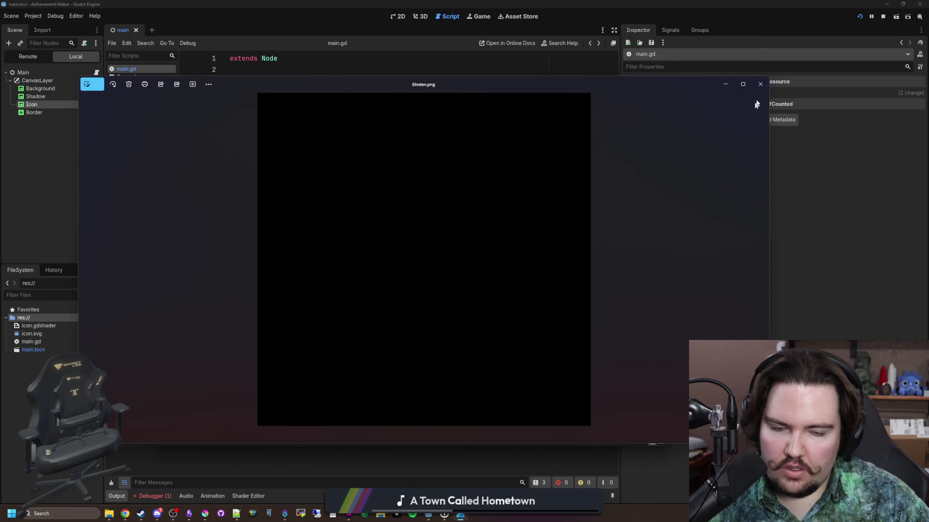
click(760, 84)
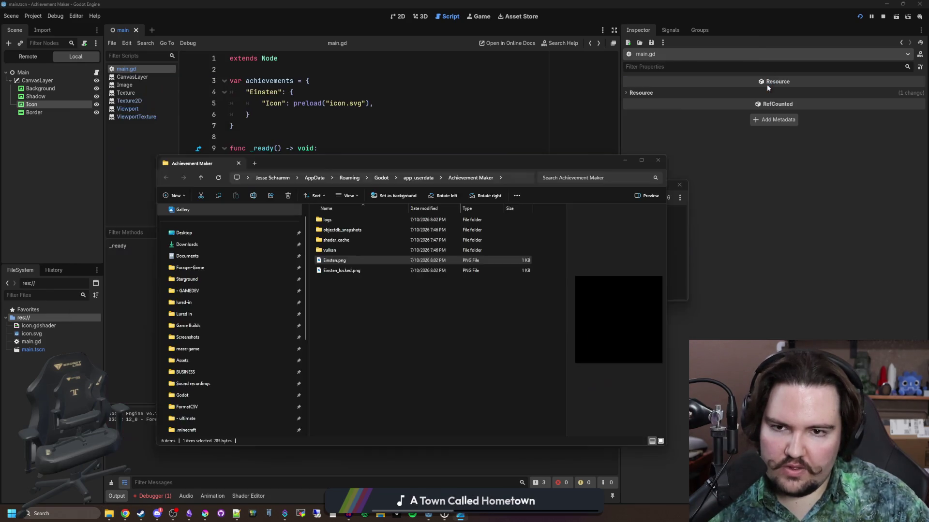
double_click(357, 270)
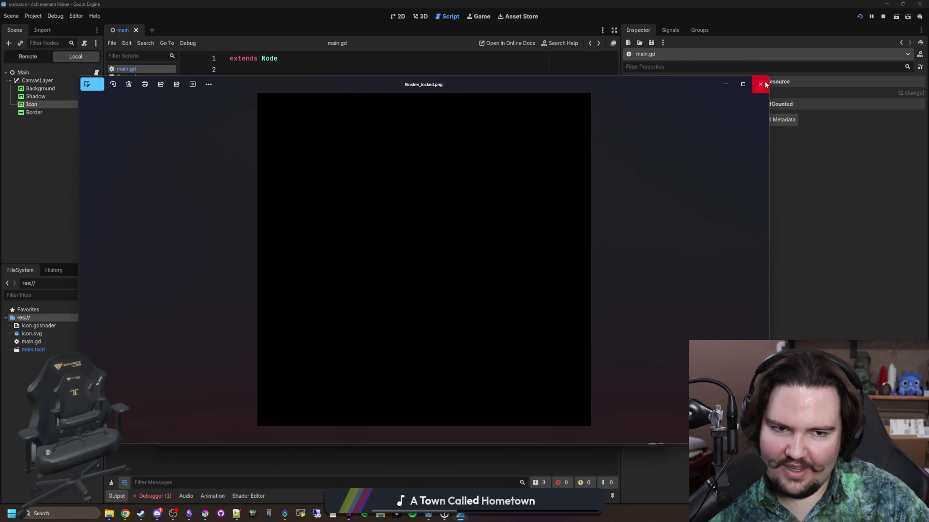
click(760, 84)
click(659, 159)
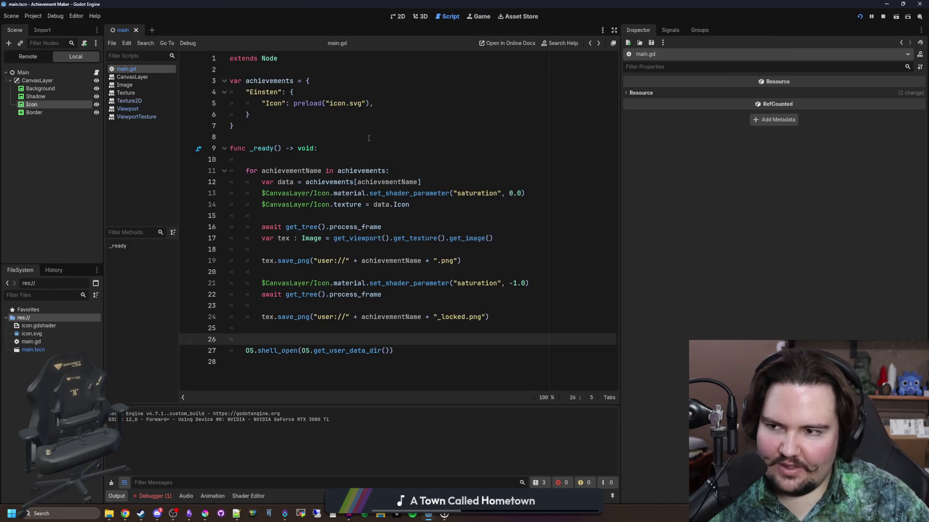
click(307, 138)
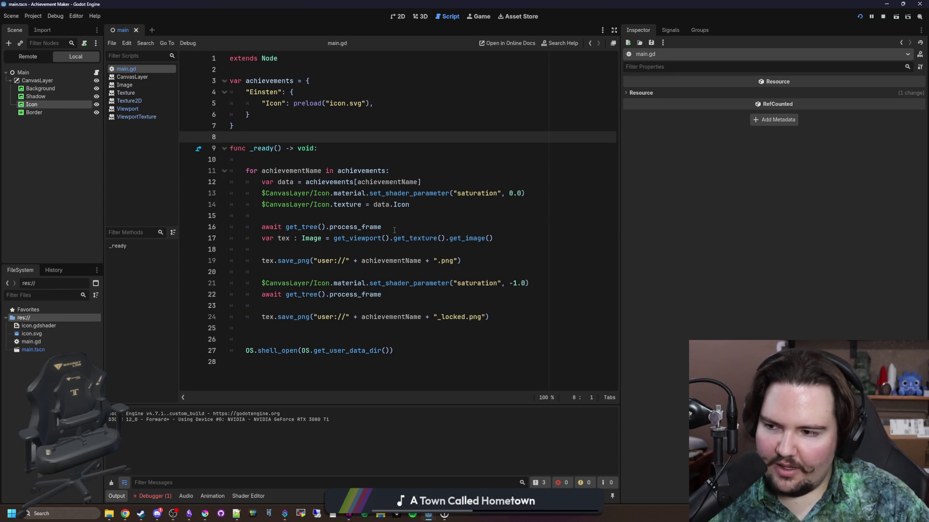
- Rerun the icon generator from the 2D view, stop it, and reopen main.gd from the Main node
click(401, 19)
scroll(370, 228, down, 3)
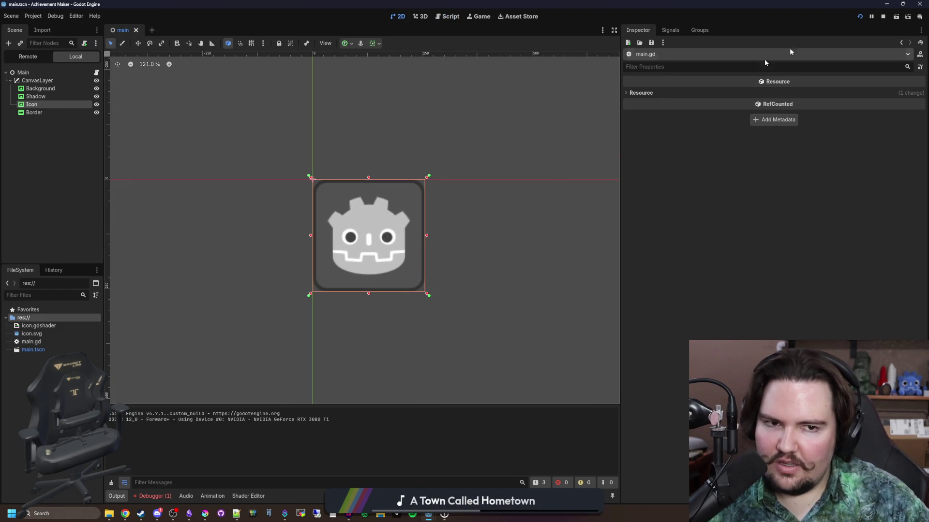
click(860, 16)
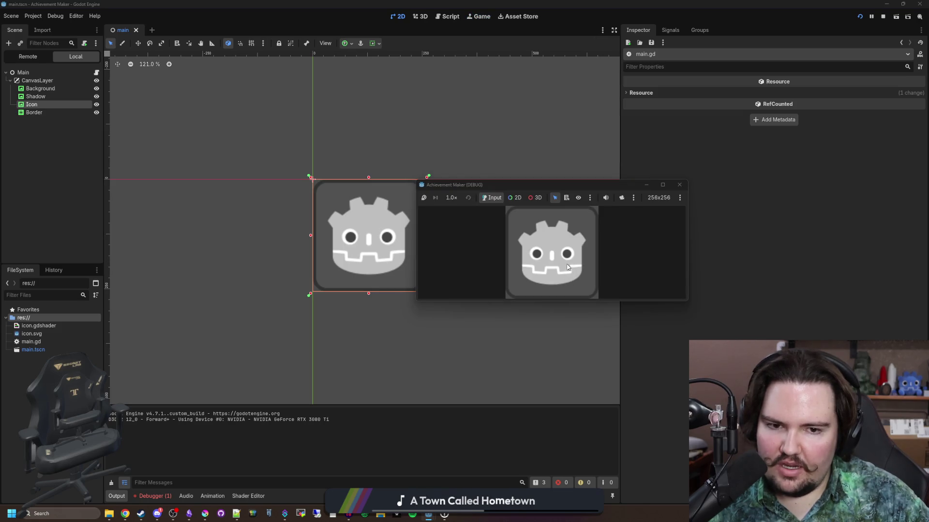
click(680, 185)
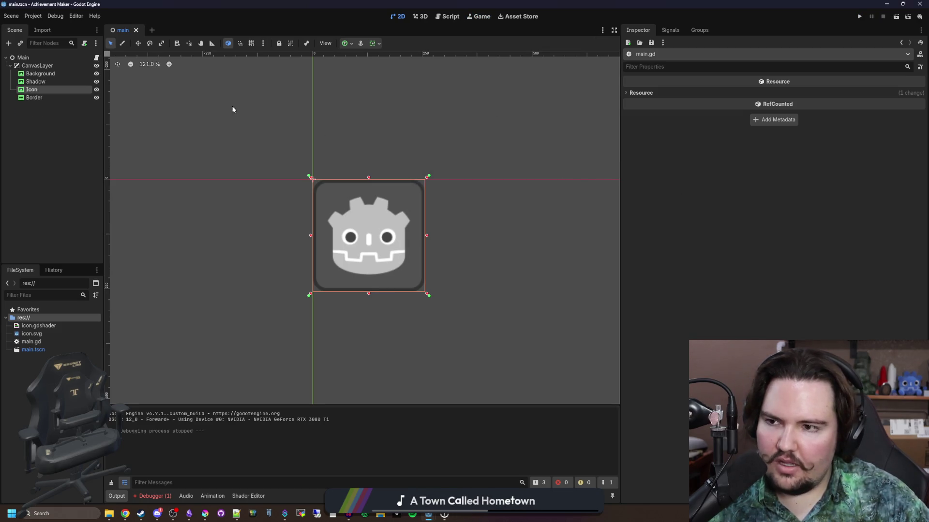
click(36, 65)
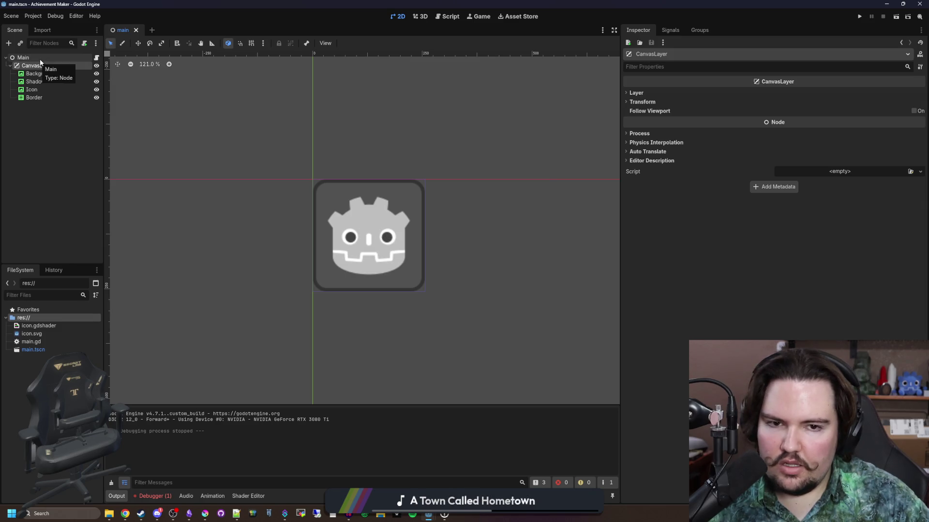
click(69, 107)
click(96, 57)
click(415, 215)
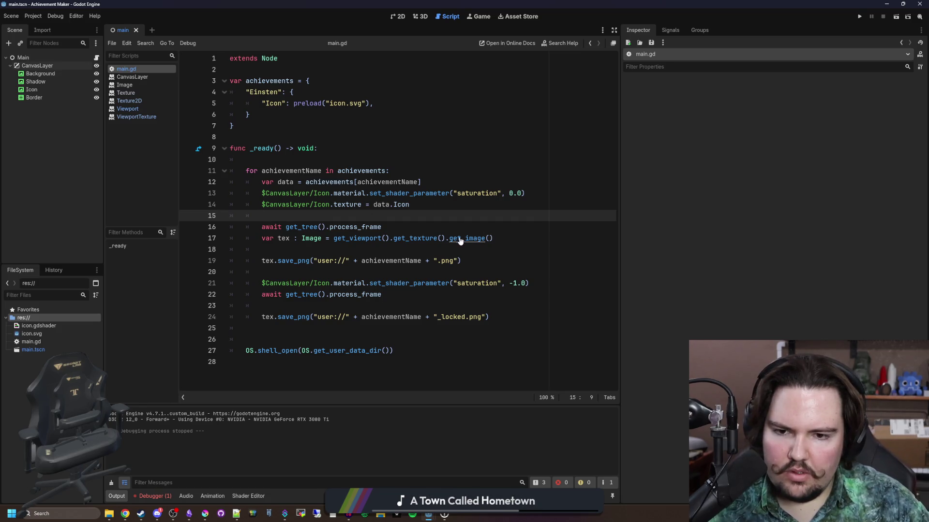
ctrl+click(357, 238)
key(alt+Left)
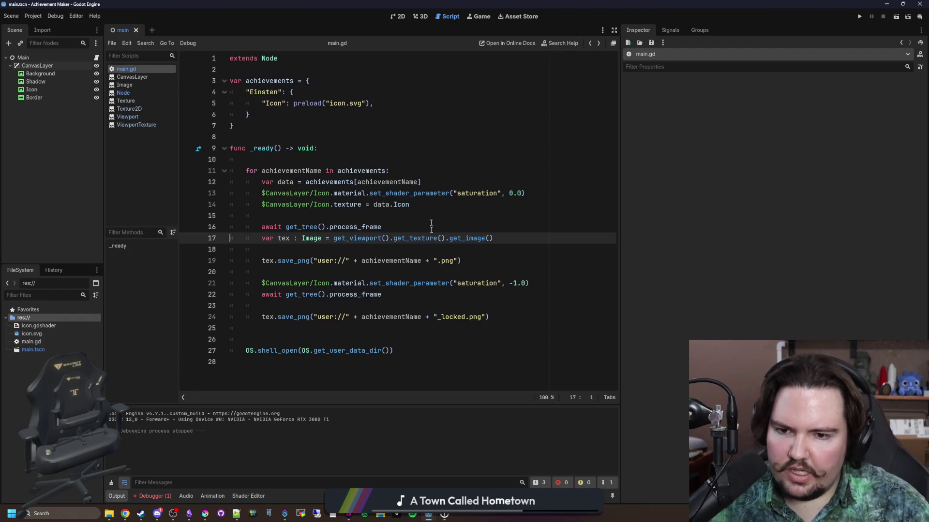
ctrl+click(416, 236)
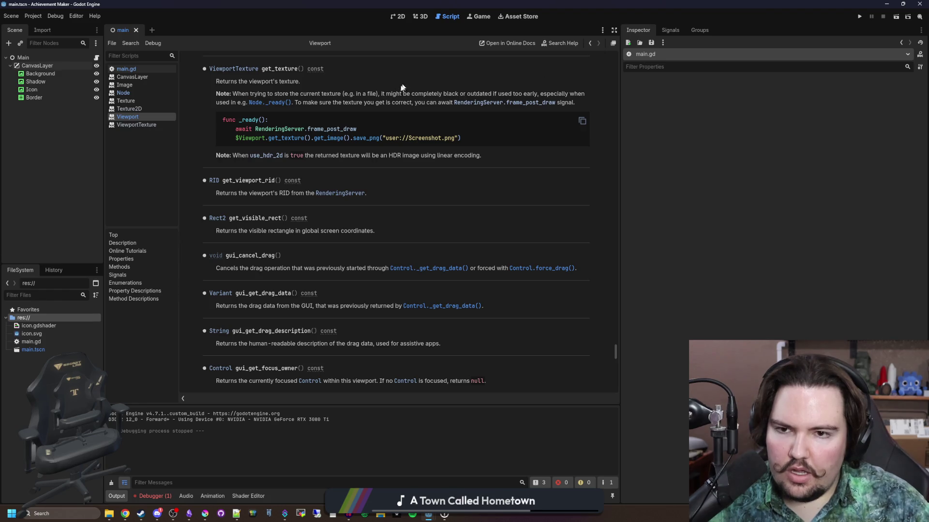
drag(386, 94, 538, 100)
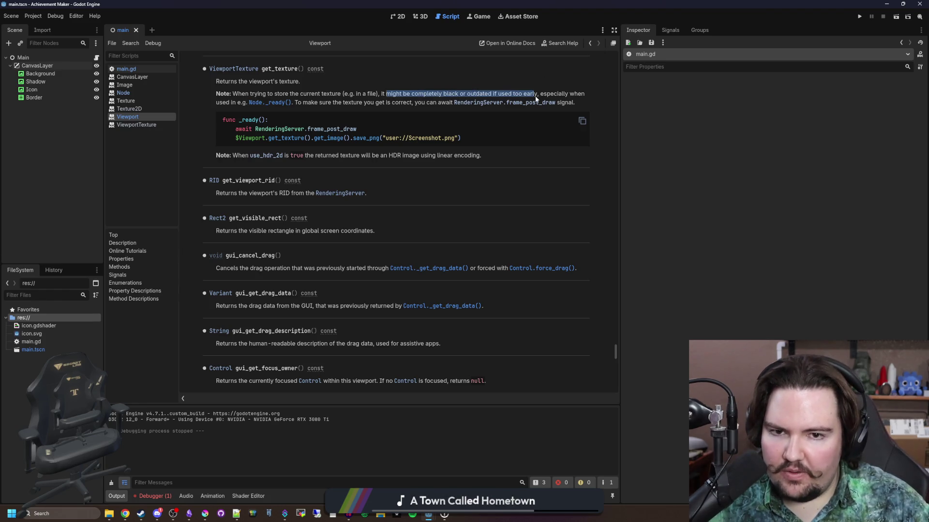
click(489, 100)
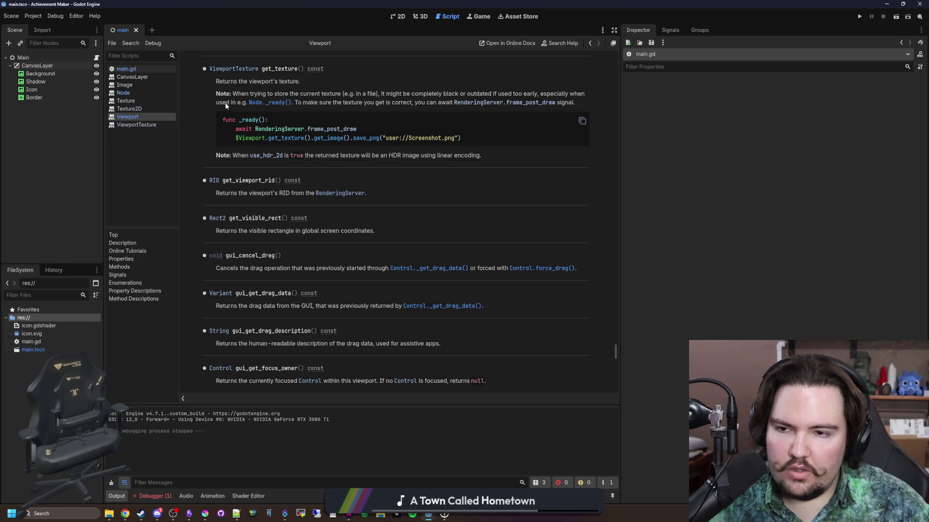
mouse_move(373, 126)
mouse_down()
mouse_move(244, 121)
mouse_move(236, 129)
mouse_up()
key(alt+Left)
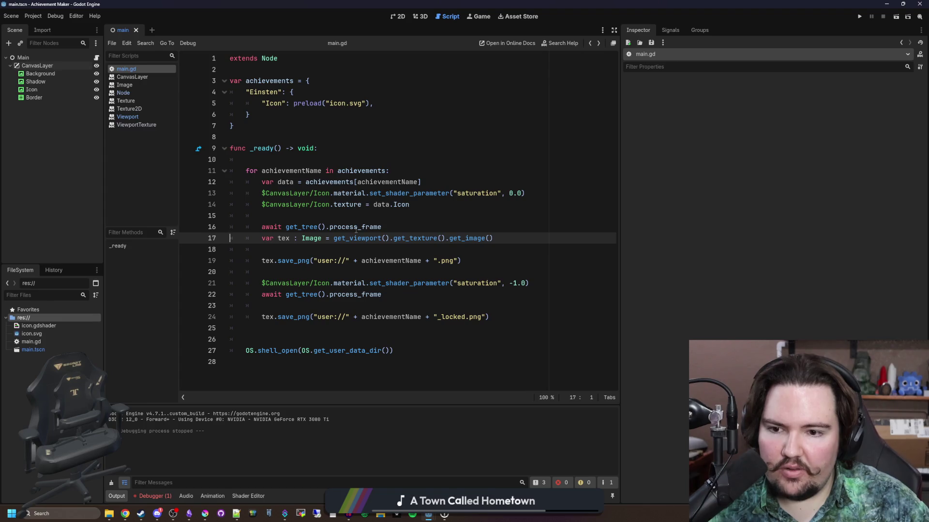
click(362, 251)
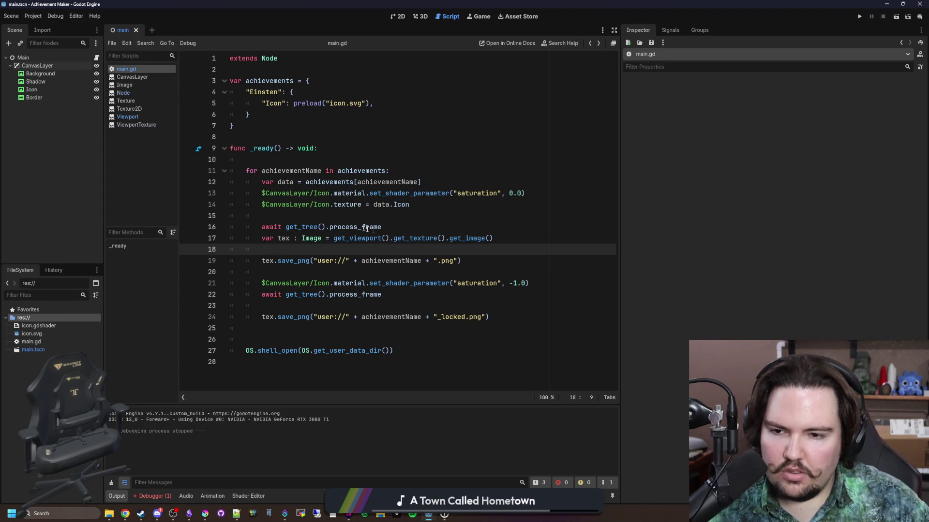
- Replace line 16's process_frame wait with await RenderingServer.frame_post_draw
triple_click(412, 227)
key(BackSpace)
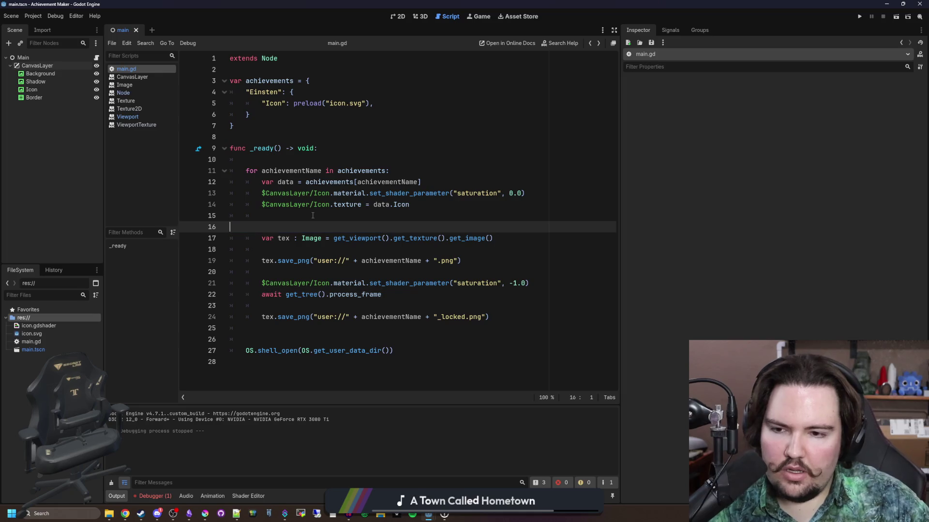
key(ctrl+v)
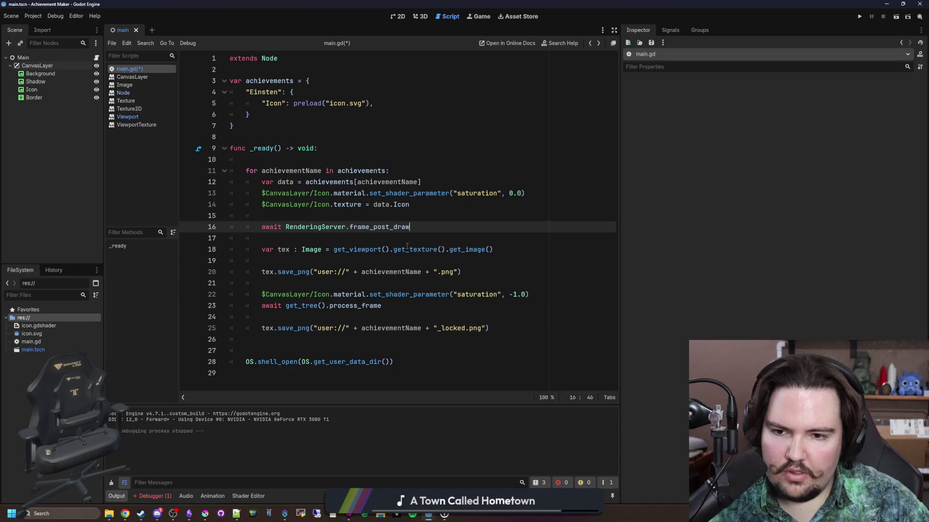
key(Down)
key(BackSpace)
- Copy the new wait and image-capture lines over the old process_frame wait on line 22
mouse_move(520, 235)
mouse_down()
mouse_move(225, 216)
mouse_move(180, 225)
mouse_up()
key(ctrl+c)
drag(388, 295, 258, 295)
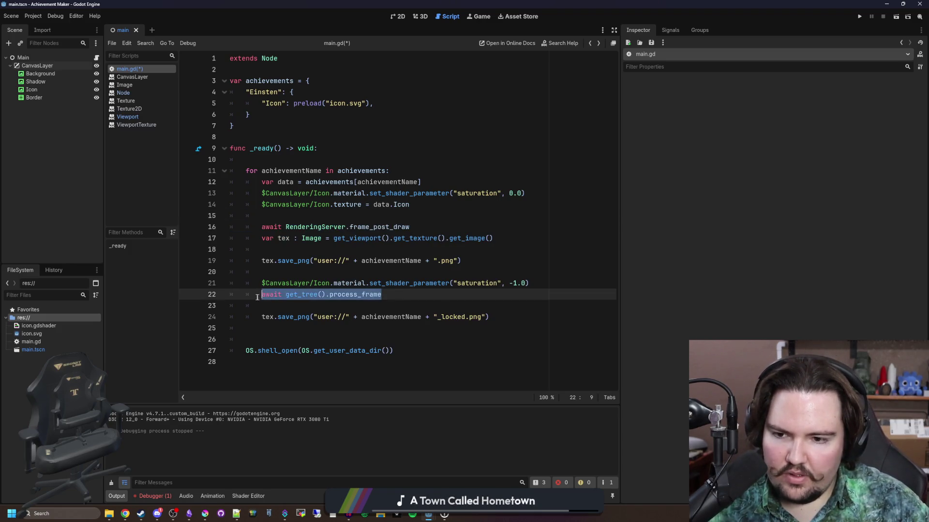
key(ctrl+v)
key(BackSpace)
key(BackSpace)
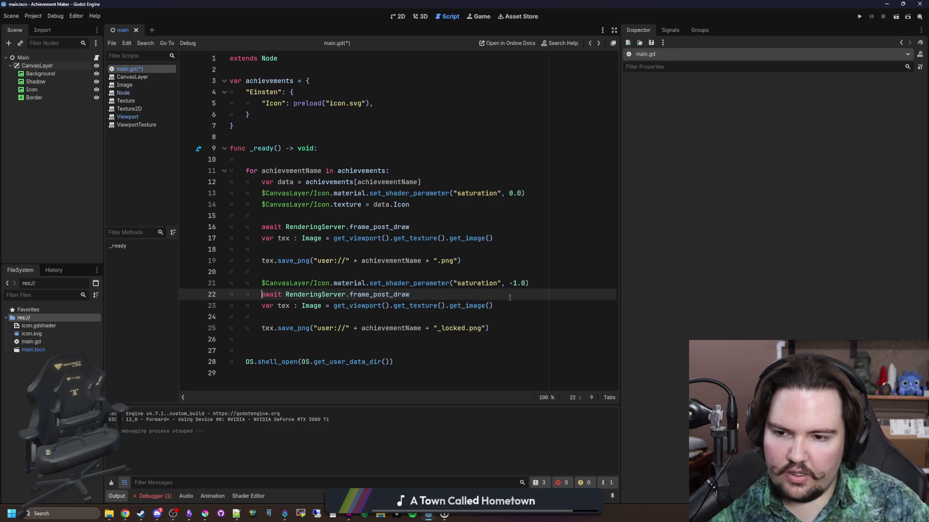
key(Return)
click(412, 299)
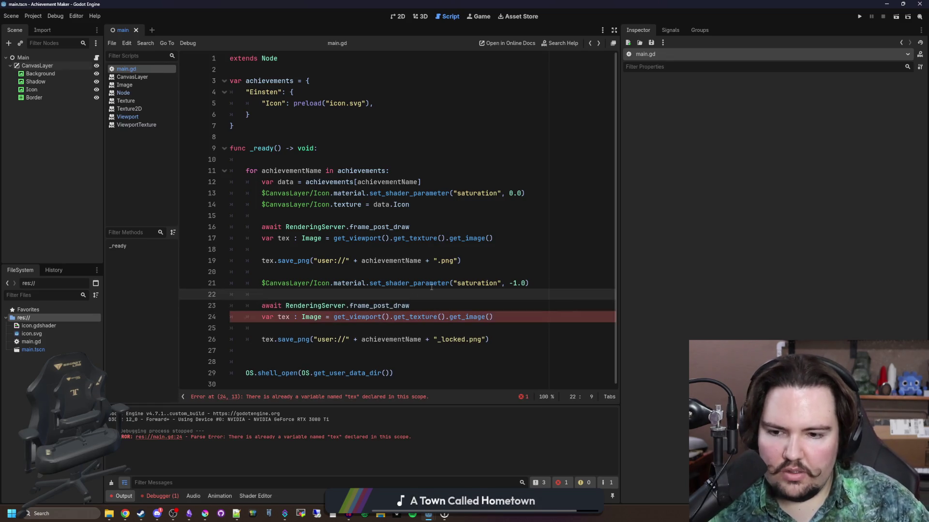
- Remove 'var' and ': Image' on line 24 so tex is reassigned, then save and run
click(326, 326)
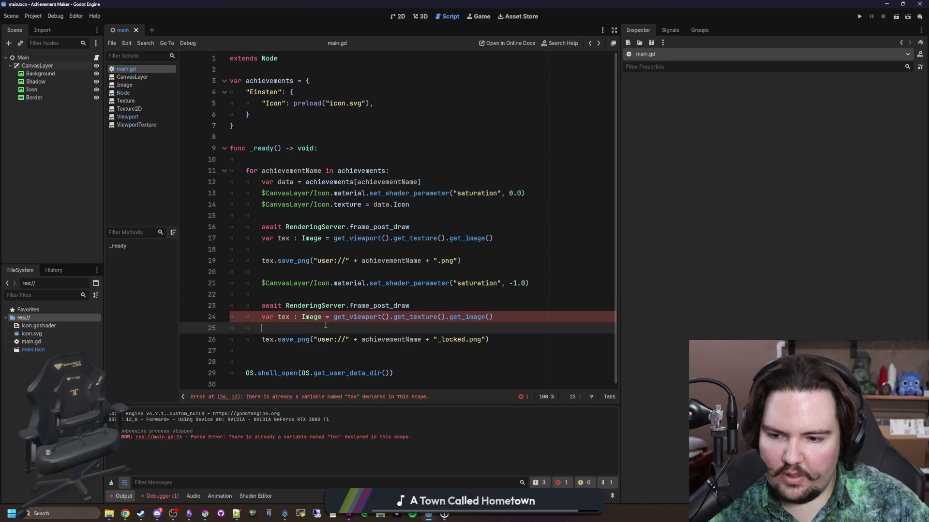
click(279, 316)
click(311, 322)
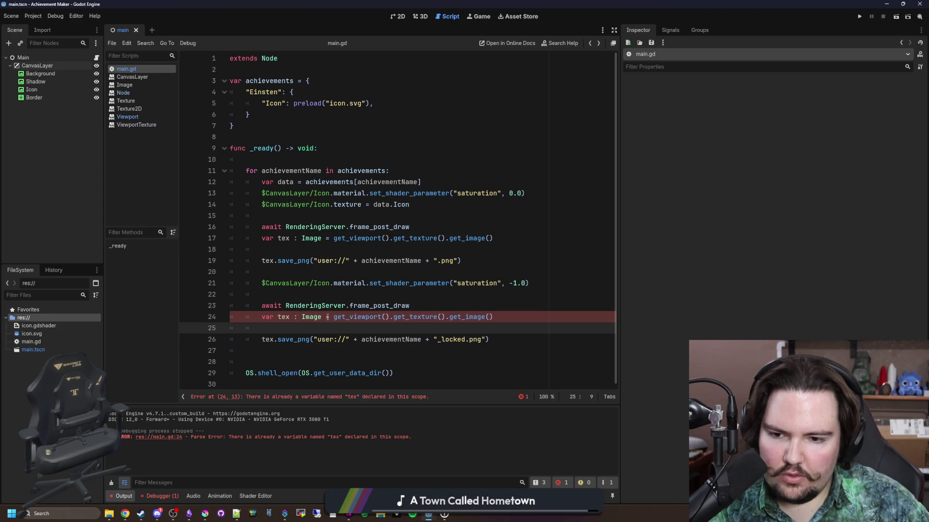
click(328, 316)
key(BackSpace)
key(BackSpace)
key(BackSpace)
click(278, 317)
key(BackSpace)
key(BackSpace)
key(BackSpace)
key(Down)
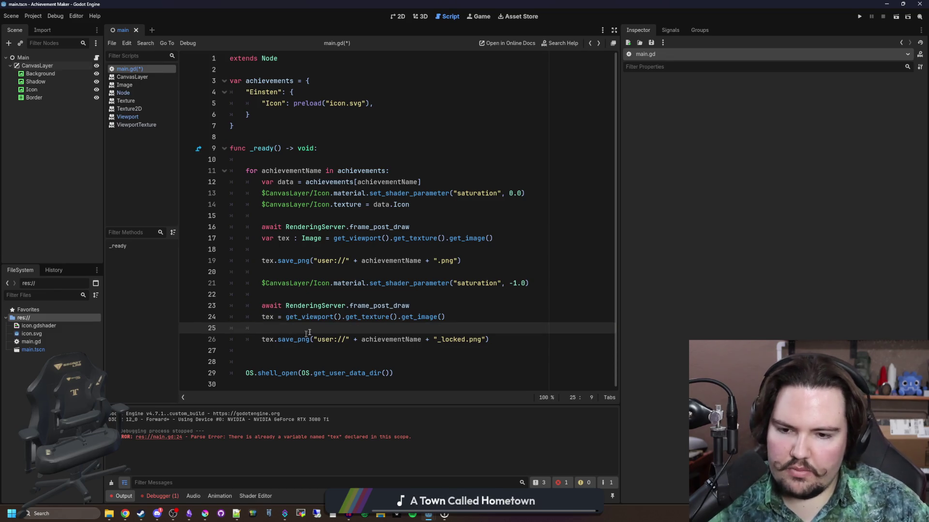
key(F5)
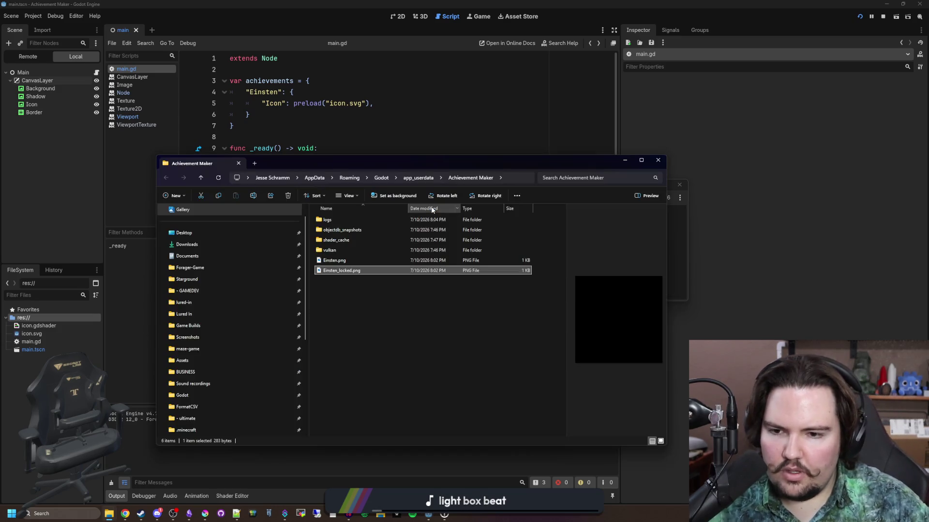
- Preview the colour Einsten.png and greyscale Einsten_locked.png, then close the game and the folder
click(338, 260)
click(347, 272)
click(359, 264)
click(360, 271)
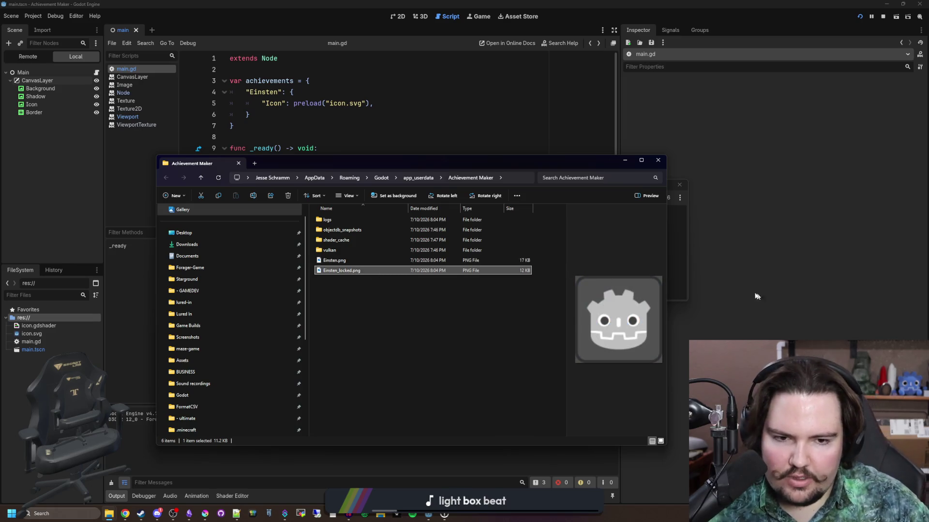
click(686, 250)
click(685, 202)
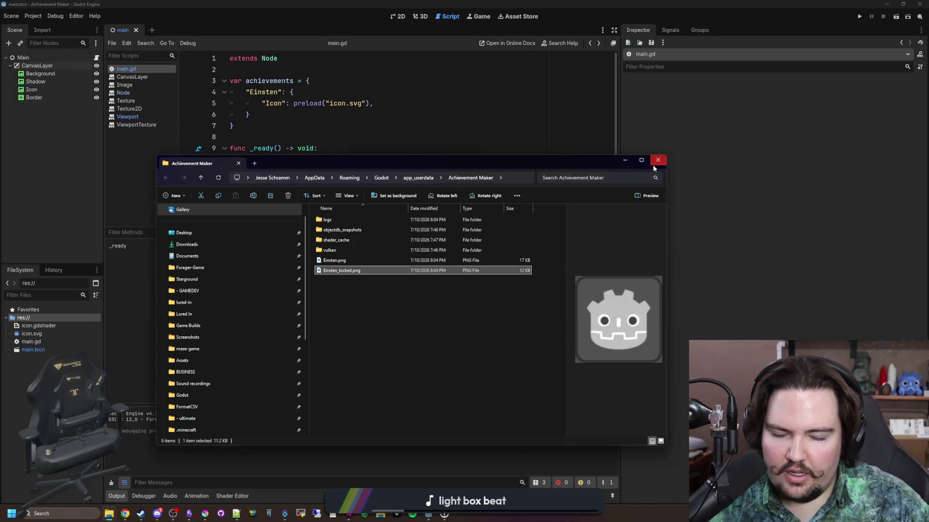
click(653, 164)
click(244, 126)
click(298, 114)
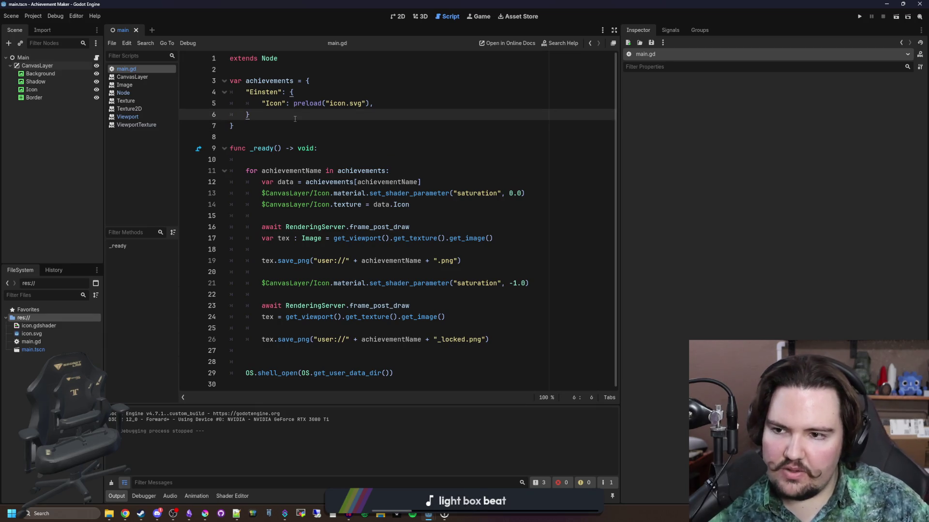
drag(374, 104, 265, 103)
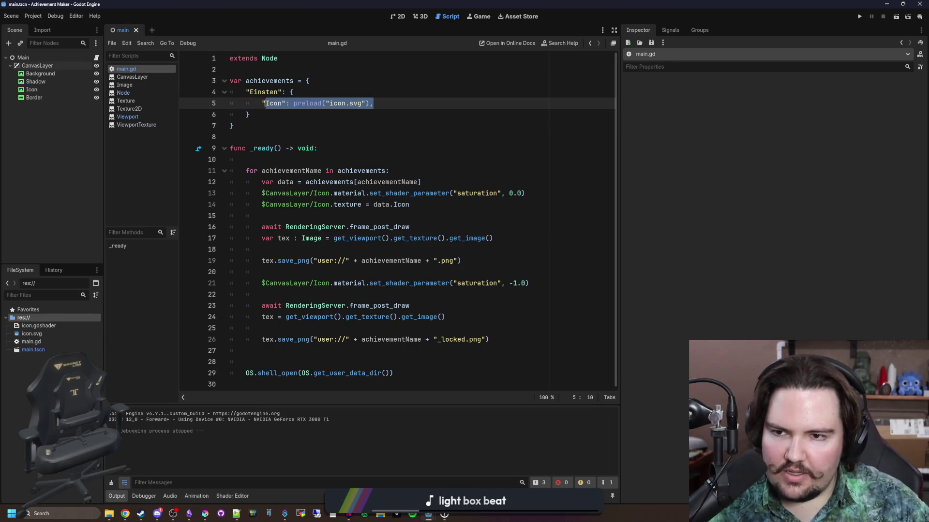
click(270, 111)
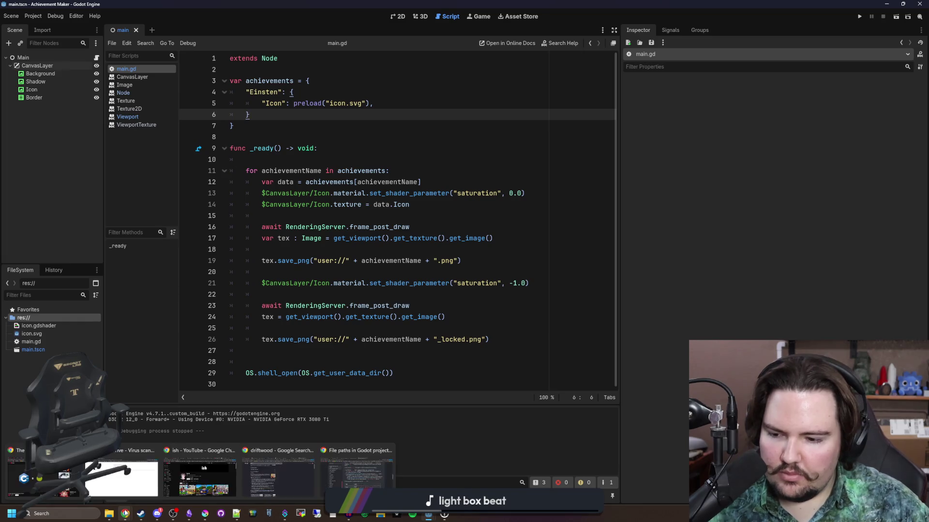
mouse_move(109, 514)
mouse_move(116, 490)
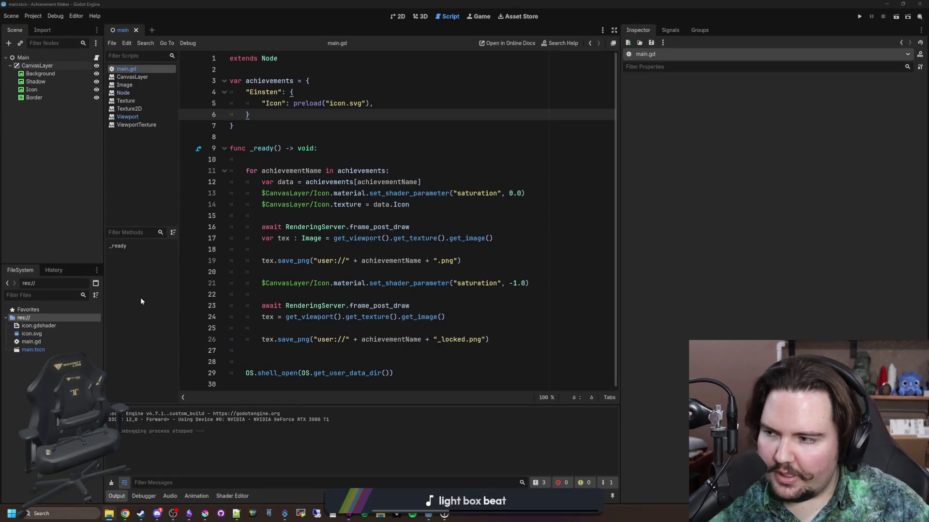
click(294, 115)
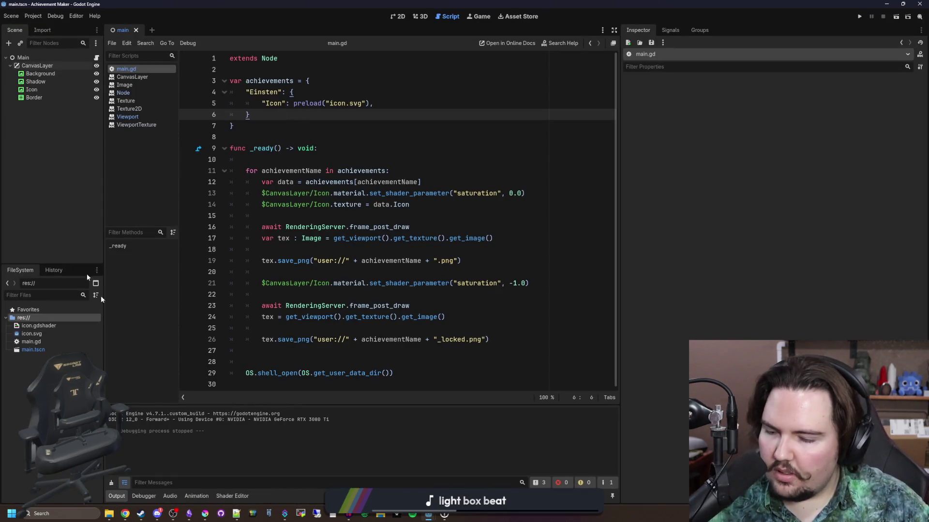
mouse_move(117, 518)
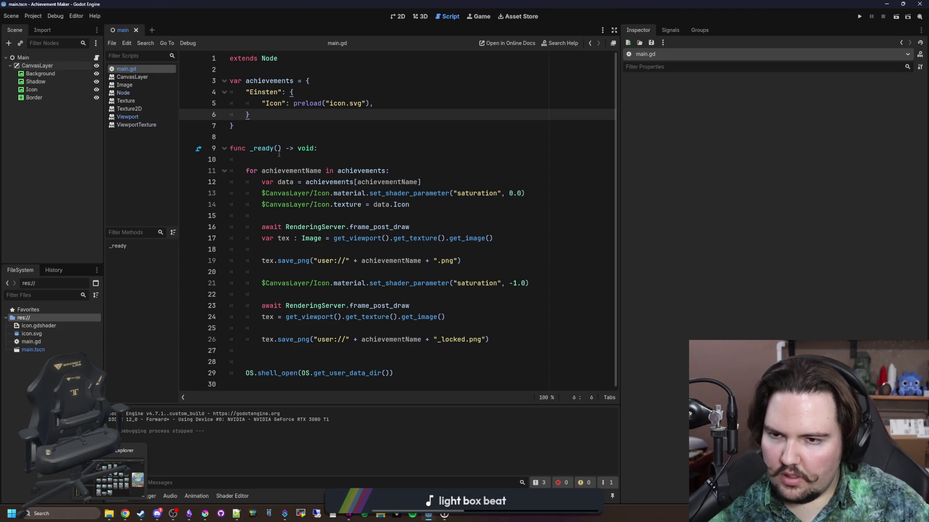
click(347, 108)
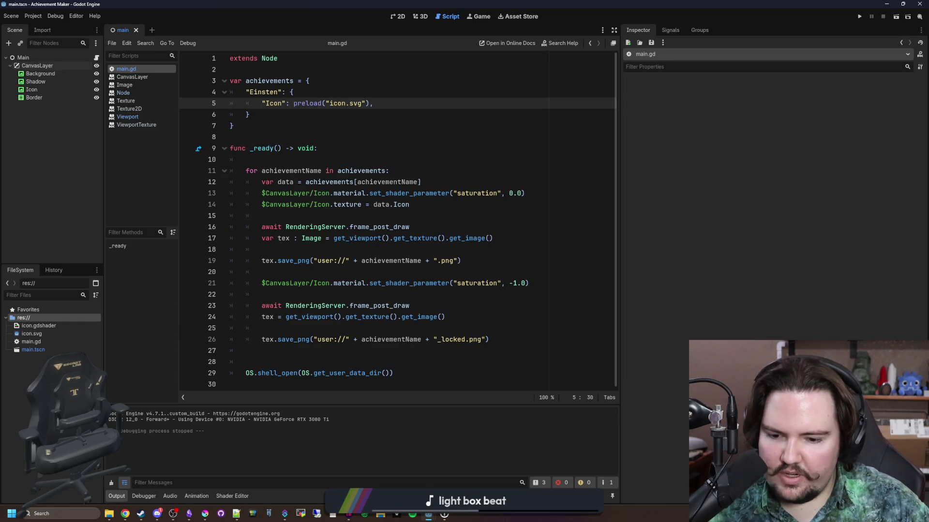
click(109, 514)
- Centre the Lured In Explorer window and drag icon_research.png into the project root
mouse_move(37, 167)
mouse_down()
mouse_move(368, 162)
mouse_move(377, 171)
mouse_up()
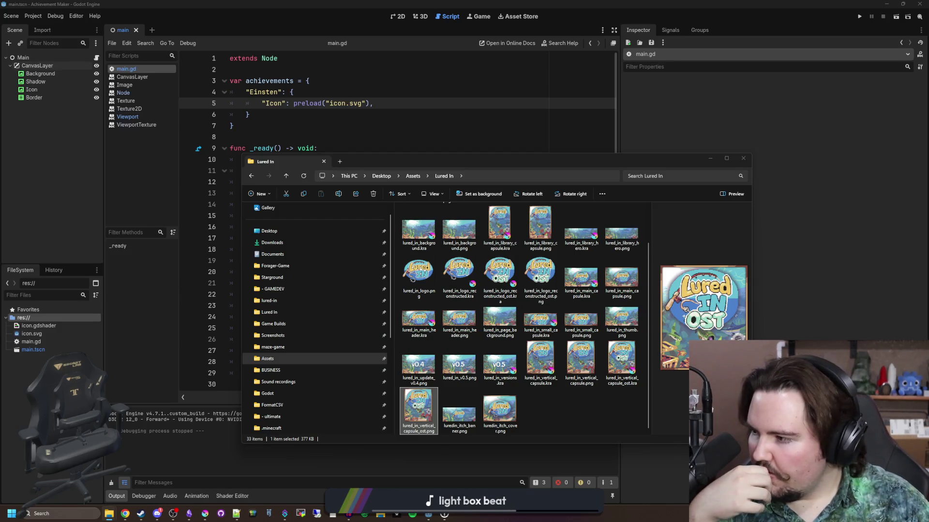
click(249, 114)
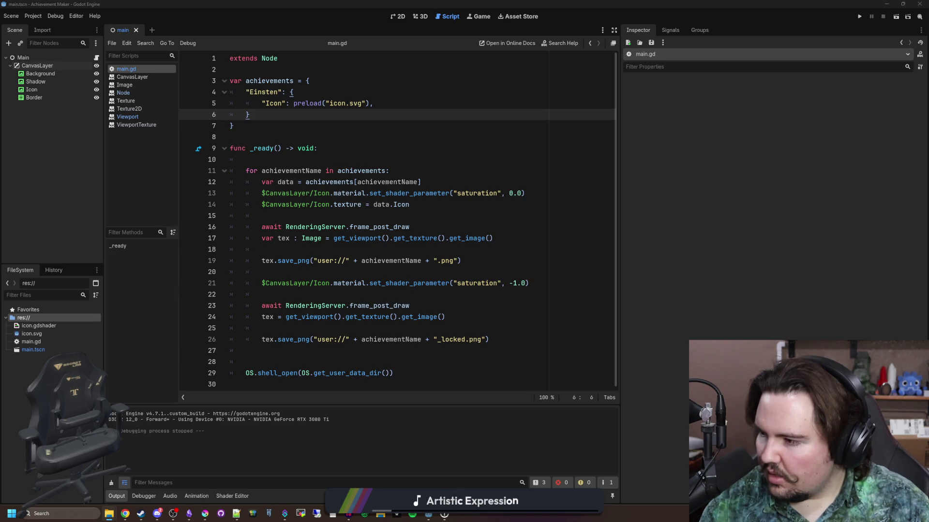
mouse_move(68, 336)
mouse_down()
mouse_move(27, 320)
mouse_move(42, 342)
mouse_move(322, 100)
mouse_move(342, 119)
mouse_move(329, 103)
mouse_up()
- Make the Einsten Icon preload a properly quoted "res://icon_research.png" and save the script
key(BackSpace)
key(ctrl+v)
click(372, 122)
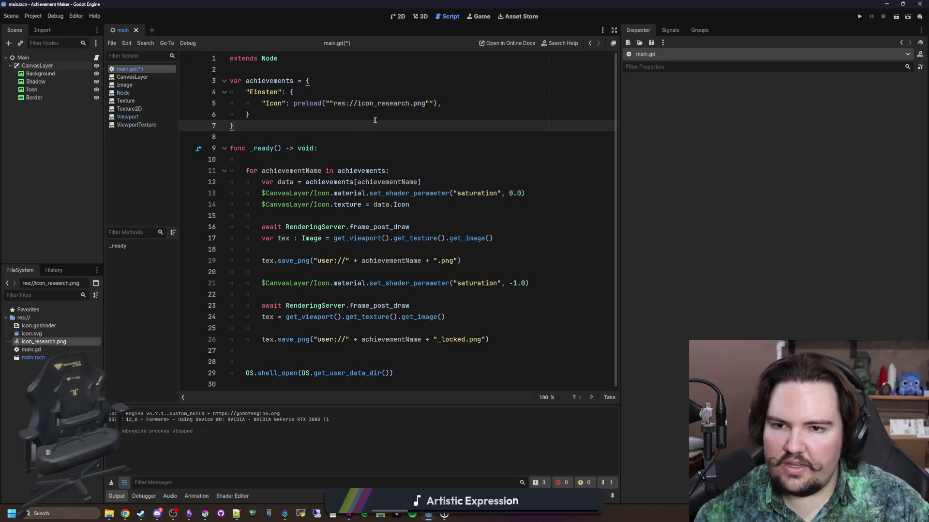
click(332, 103)
key(BackSpace)
key(BackSpace)
click(423, 103)
key(BackSpace)
key(BackSpace)
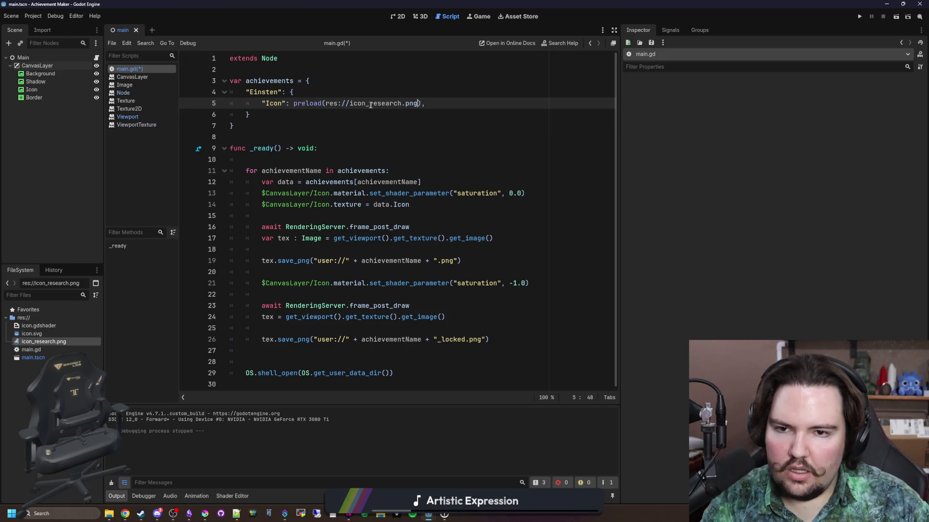
text(")
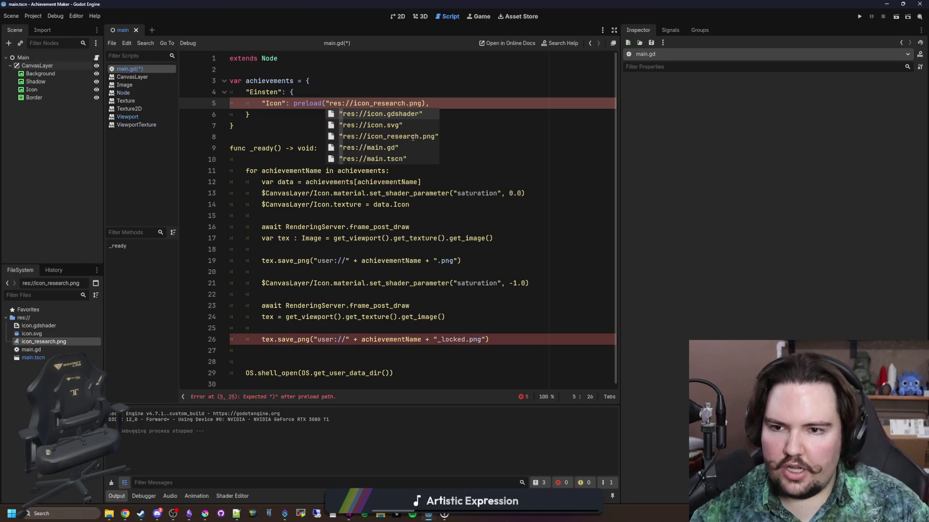
key(Tab)
key(Up)
key(ctrl+s)
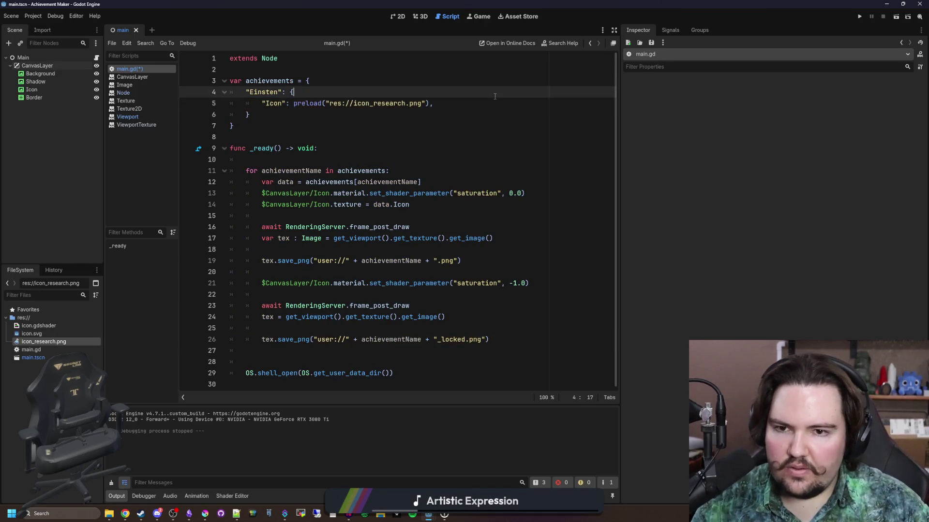
click(398, 16)
click(85, 90)
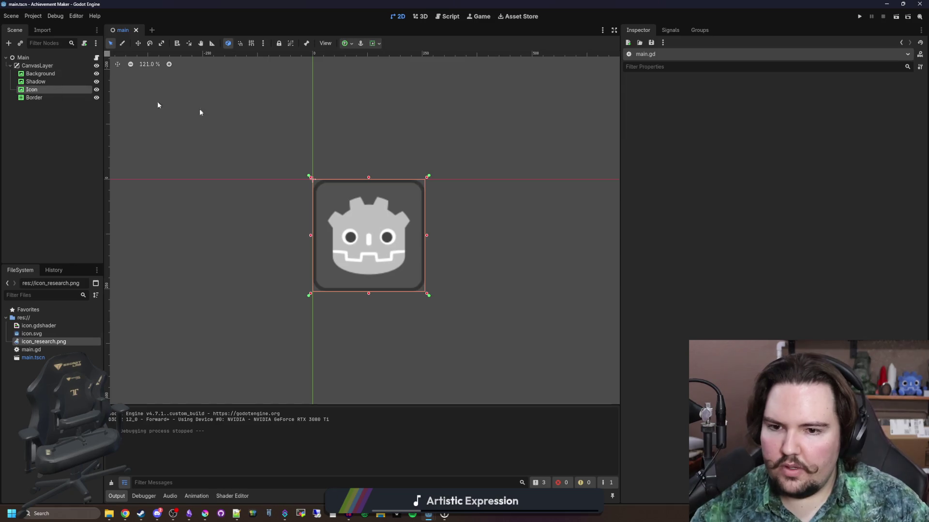
- Quick Load icon_research.png as the Icon node's texture
right_click(844, 103)
click(860, 290)
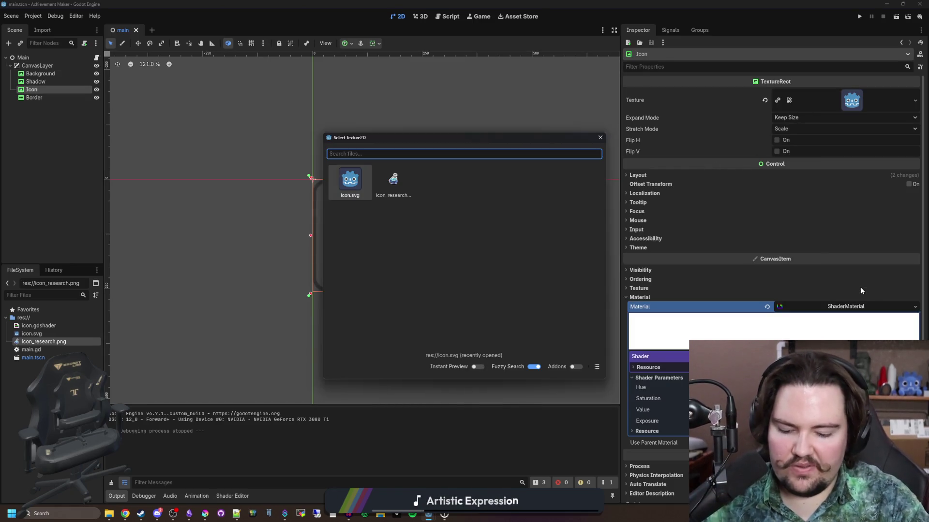
key(Right)
key(Return)
scroll(318, 216, up, 3)
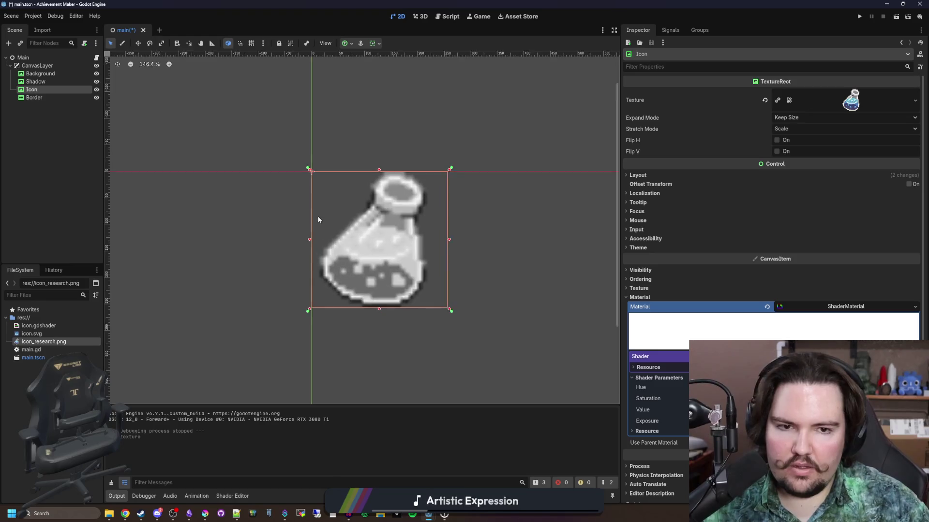
- Set the project's Default Texture Filter to Nearest and save the scene
click(33, 16)
click(44, 28)
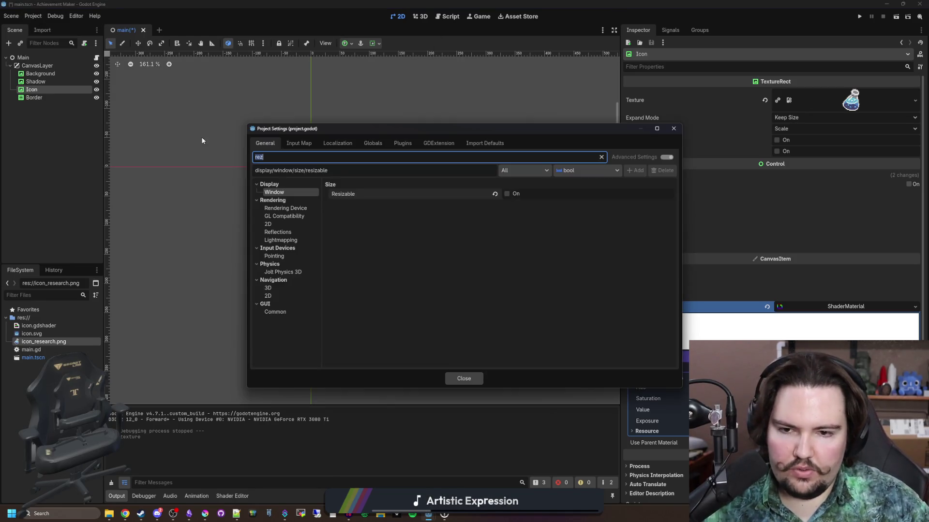
key(BackSpace)
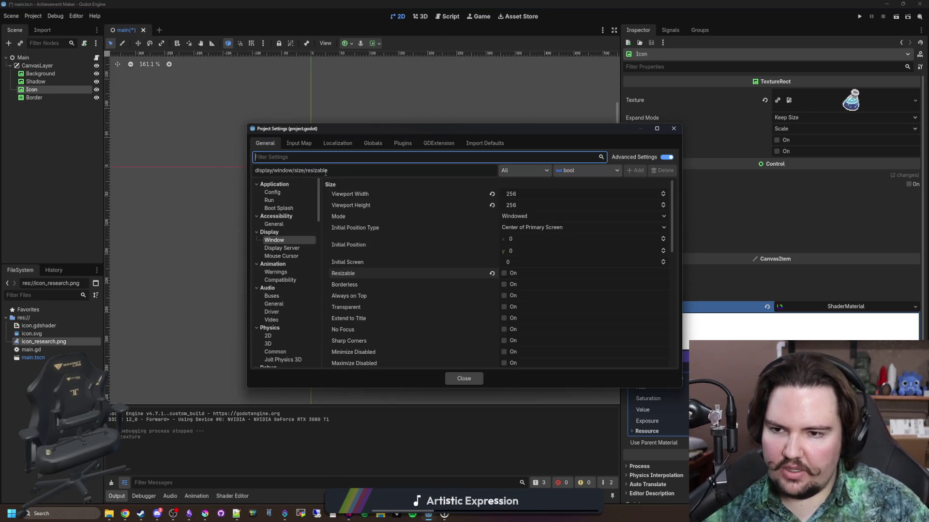
text(defaults)
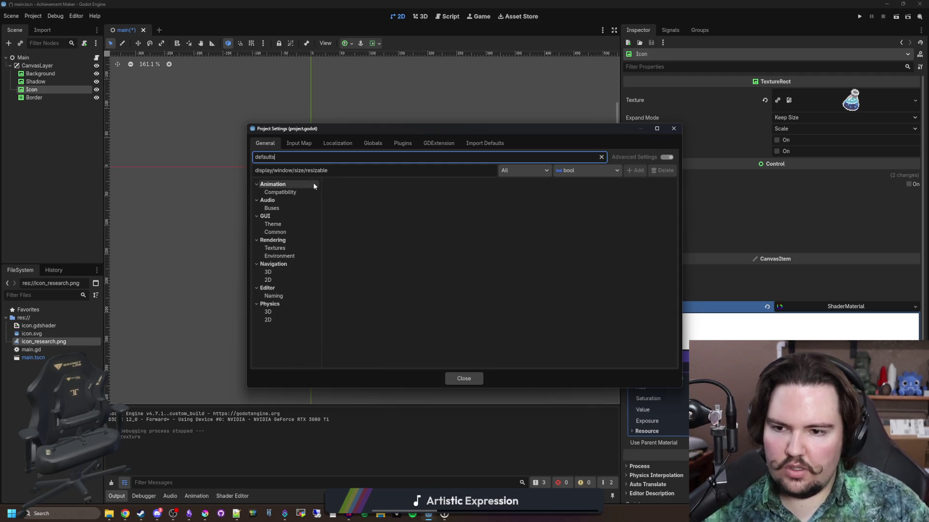
click(297, 248)
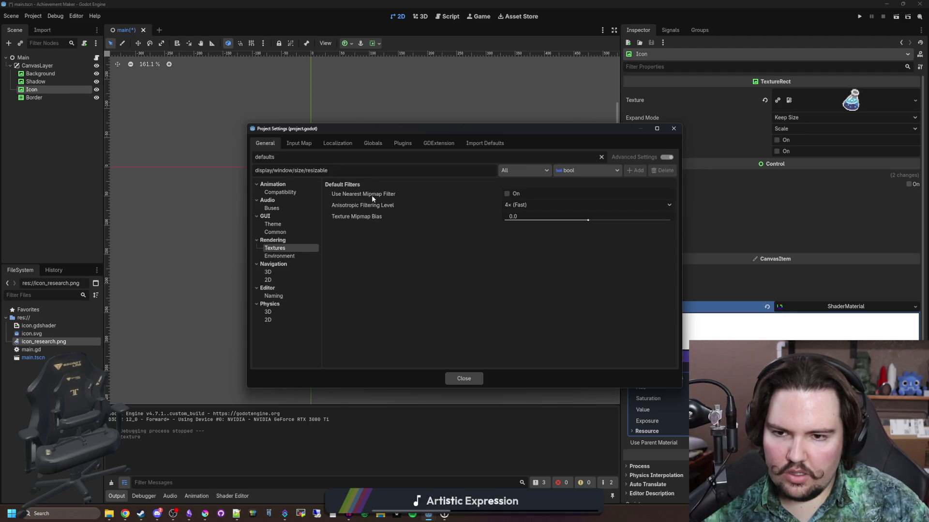
mouse_move(375, 196)
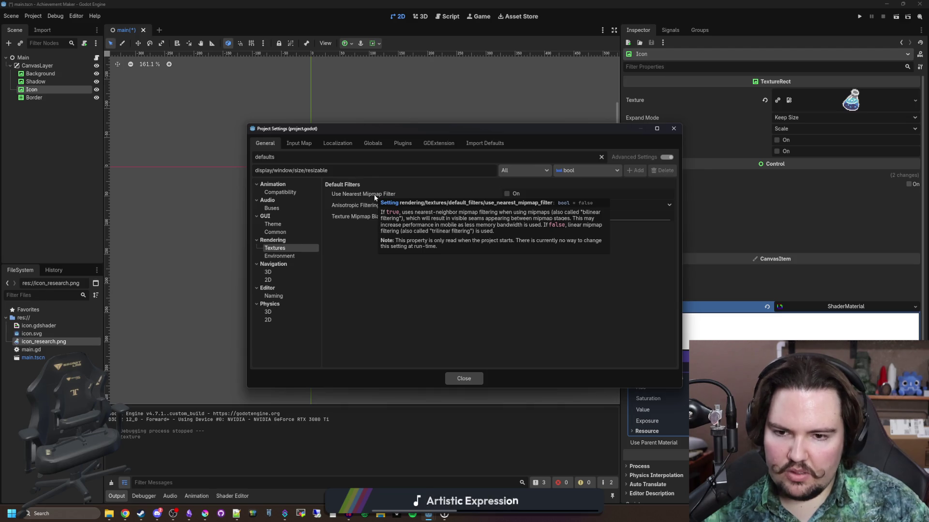
click(601, 157)
scroll(288, 275, down, 8)
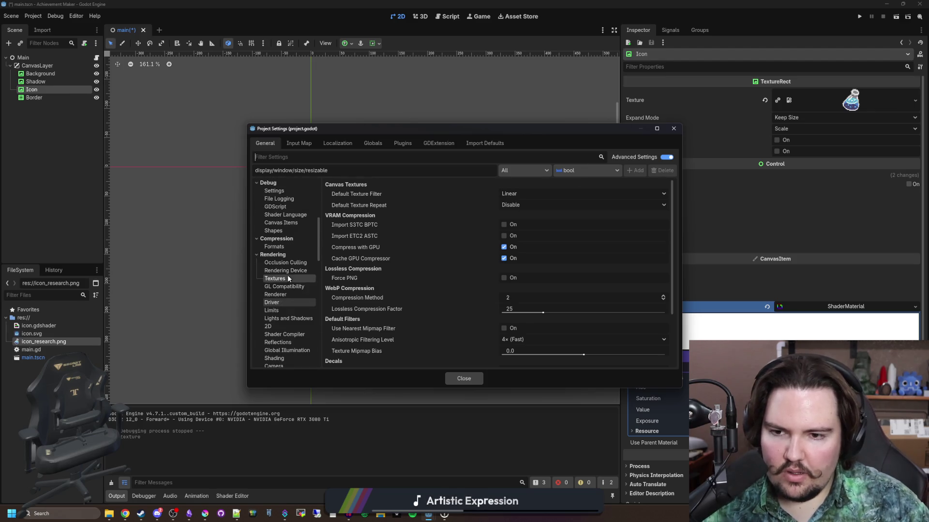
click(539, 193)
click(535, 202)
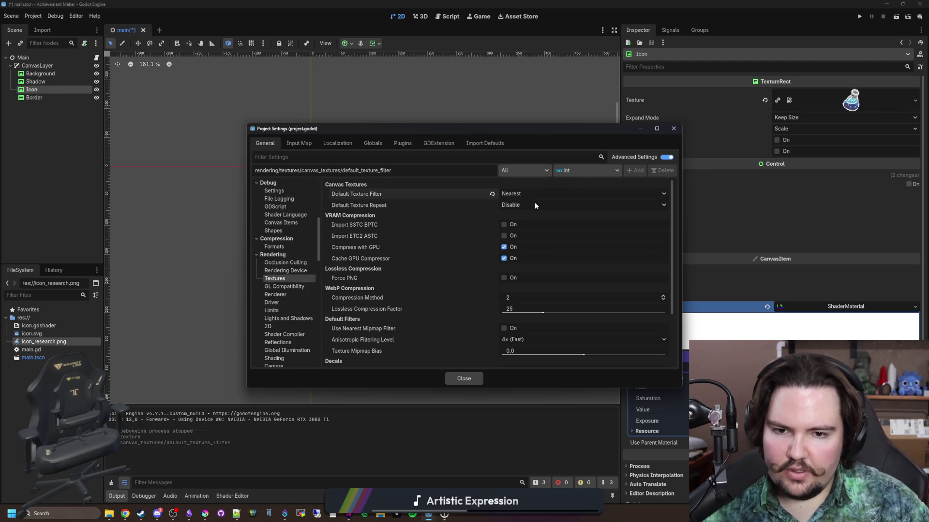
click(465, 379)
key(ctrl+s)
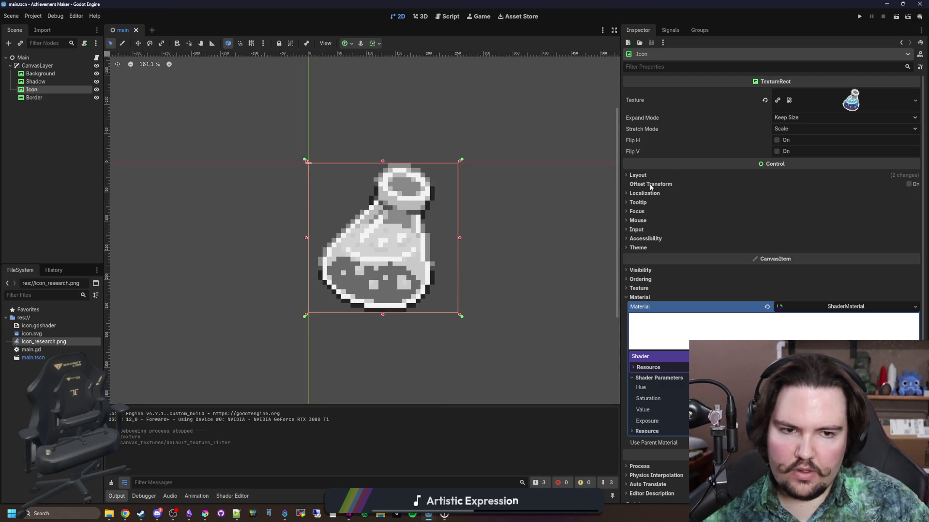
- Anchor the research flask icon to the Center preset
click(658, 174)
click(798, 280)
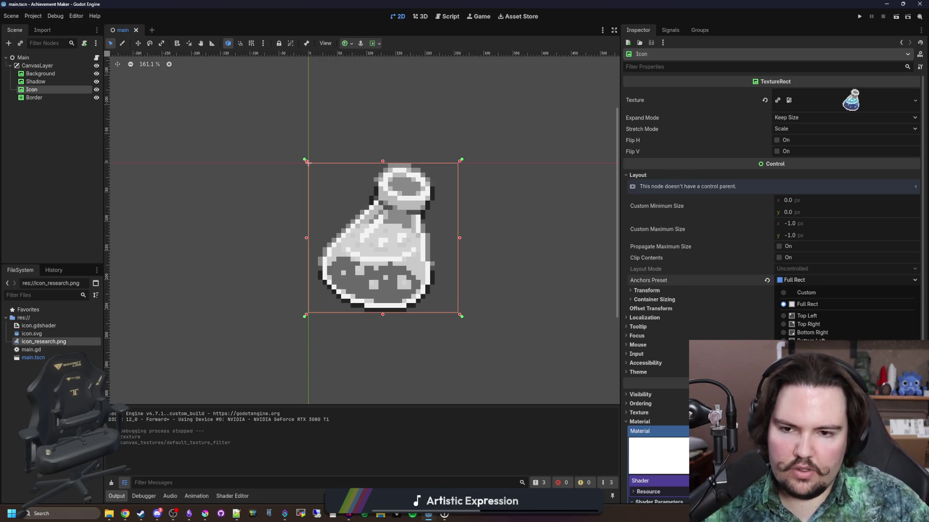
click(806, 383)
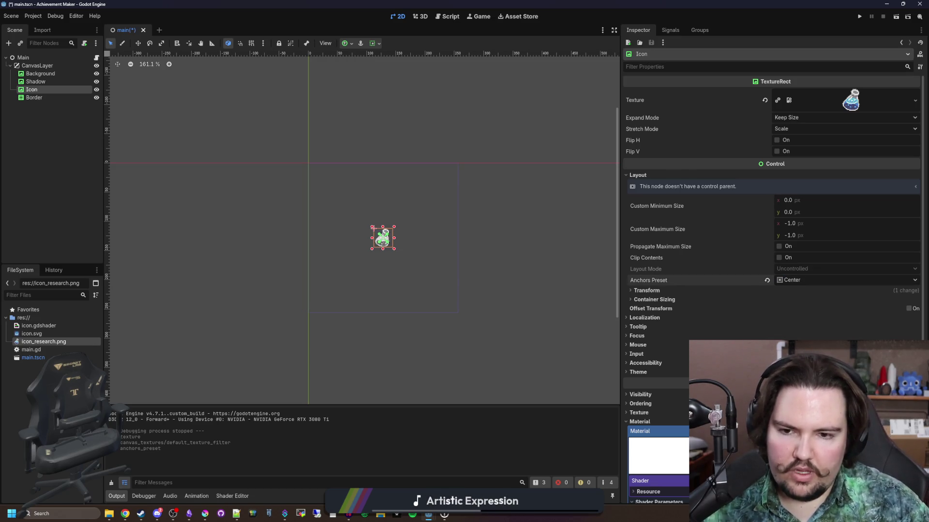
- Set the icon's Custom Minimum Size to 192 × 192 px
click(793, 202)
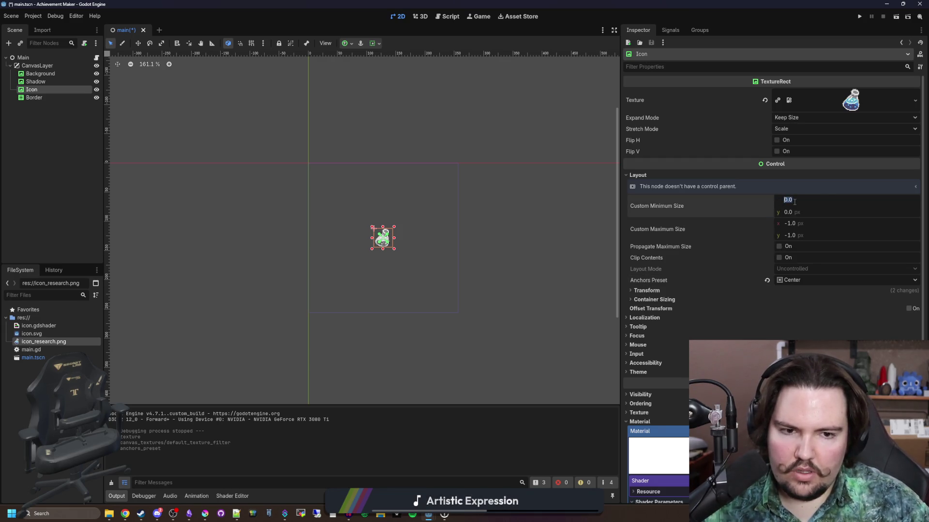
text(128)
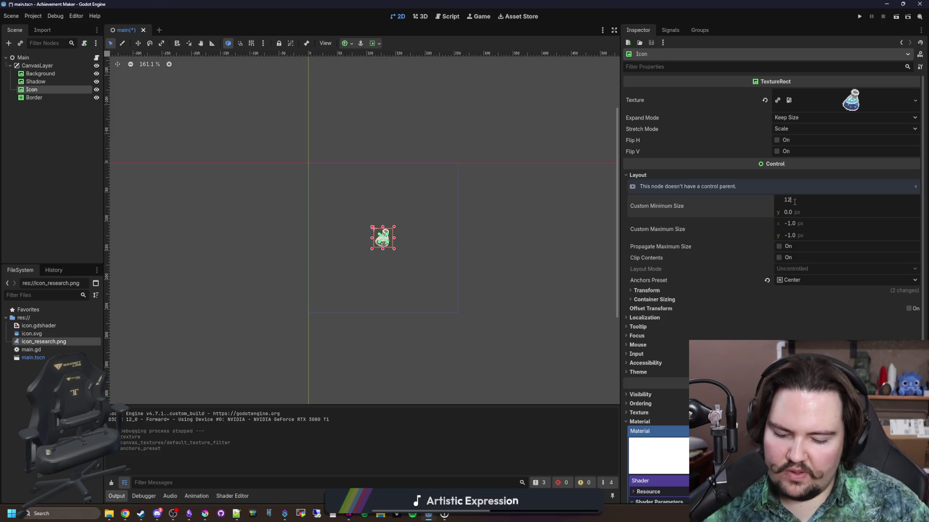
key(Return)
click(796, 212)
text(128)
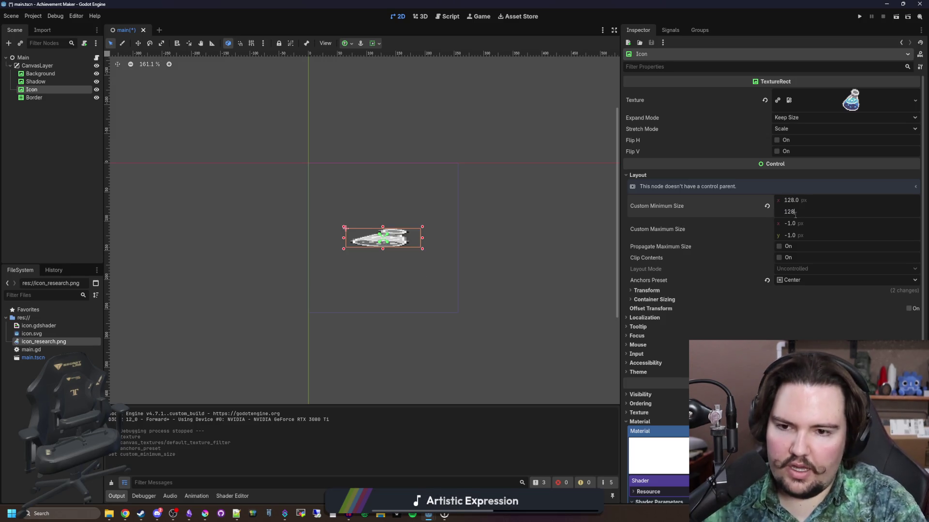
key(Return)
click(795, 213)
text(192)
key(Return)
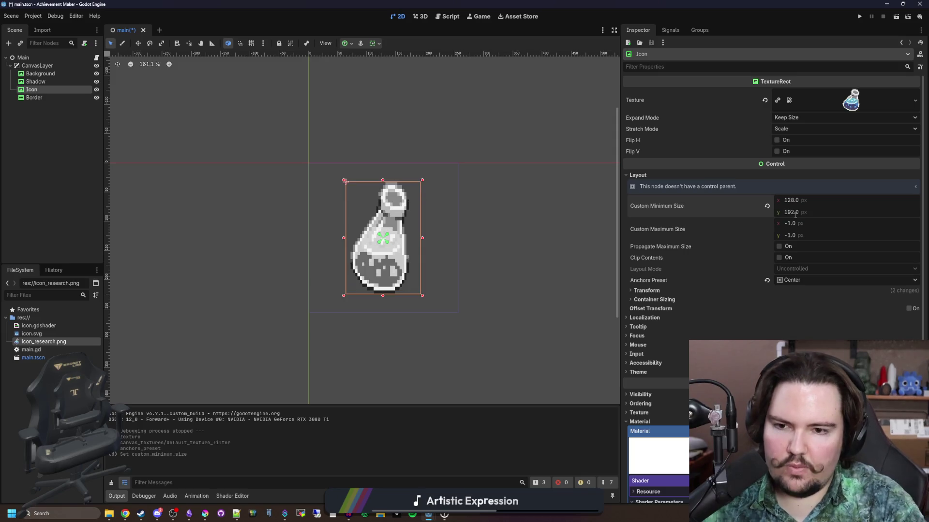
click(805, 202)
text(192)
key(Return)
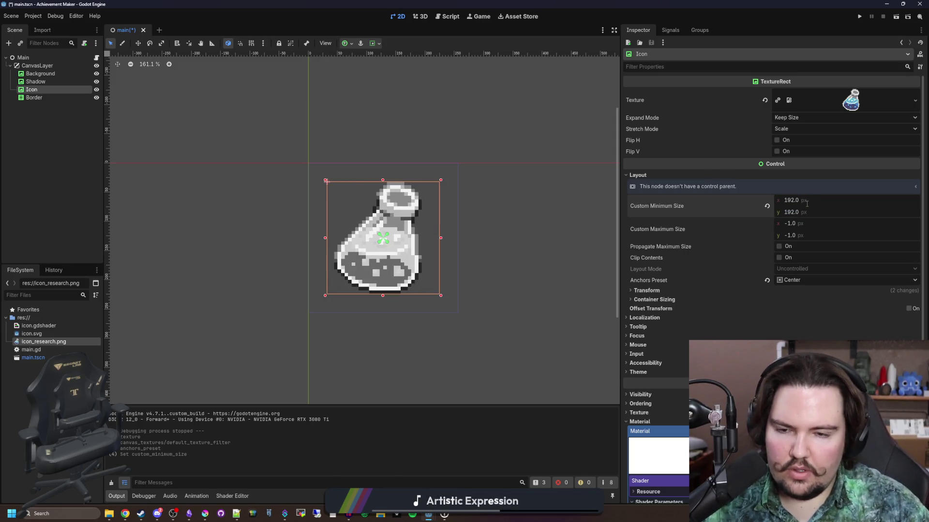
- Save the scene with Ctrl+S and bring Krita to the front
click(30, 147)
scroll(415, 246, down, 6)
key(ctrl+s)
scroll(420, 229, up, 6)
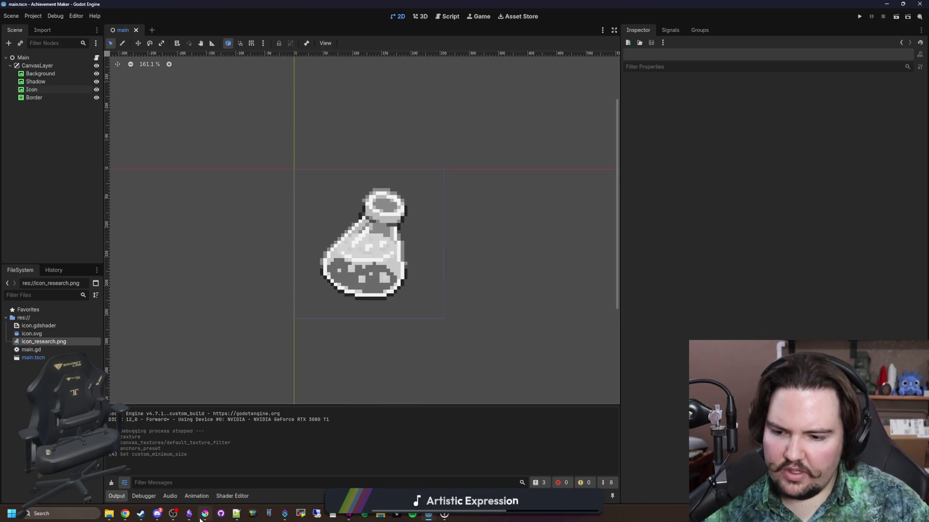
mouse_move(200, 519)
click(205, 487)
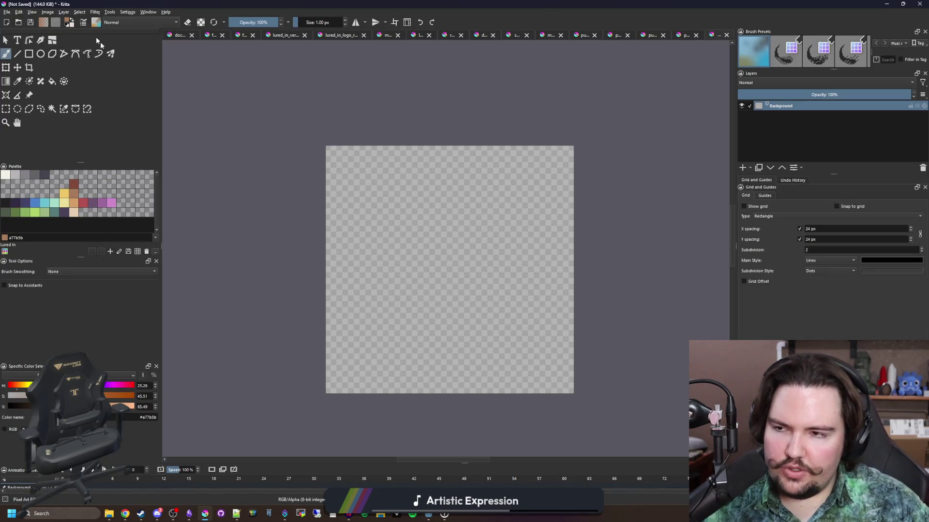
- Scale the Krita image to a new size of 128
click(48, 11)
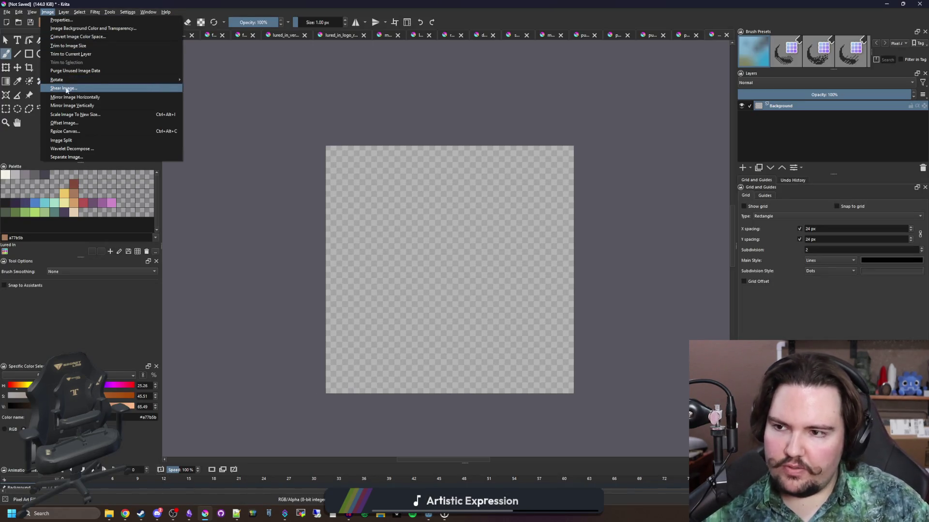
click(90, 114)
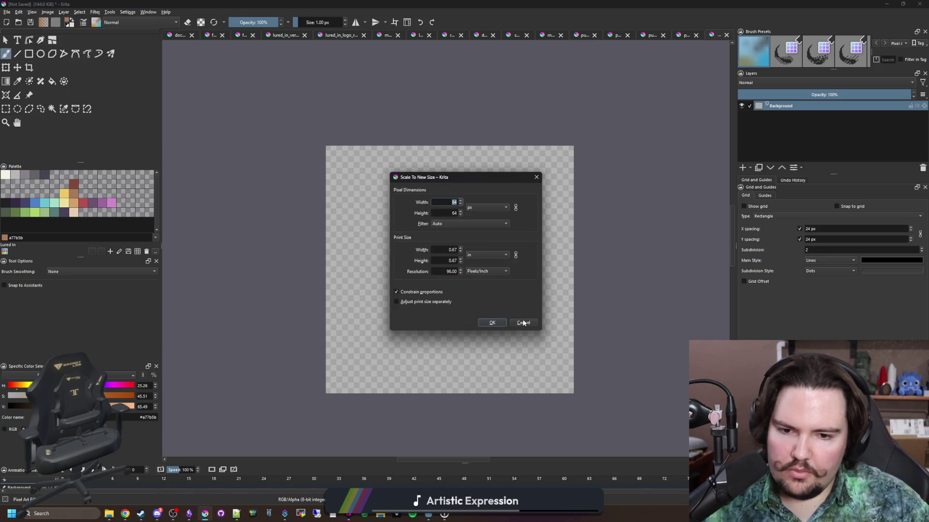
text(128)
key(Return)
- Paint the dark #212123 outline along the tile's top and left edges
scroll(197, 114, up, 5)
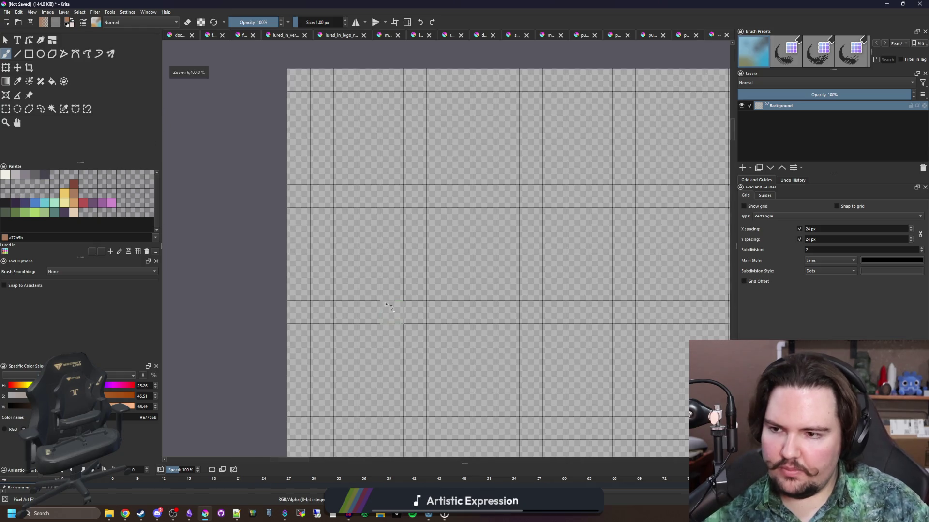
click(25, 203)
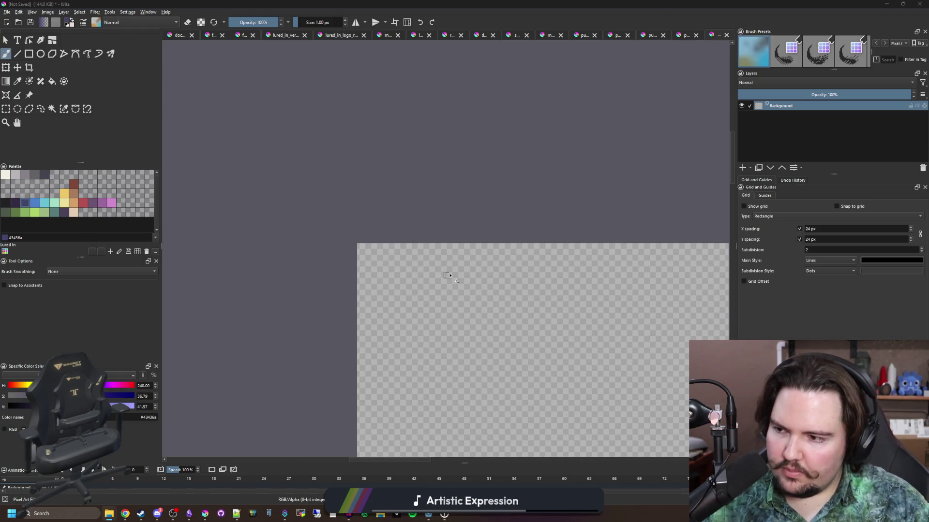
scroll(415, 263, up, 4)
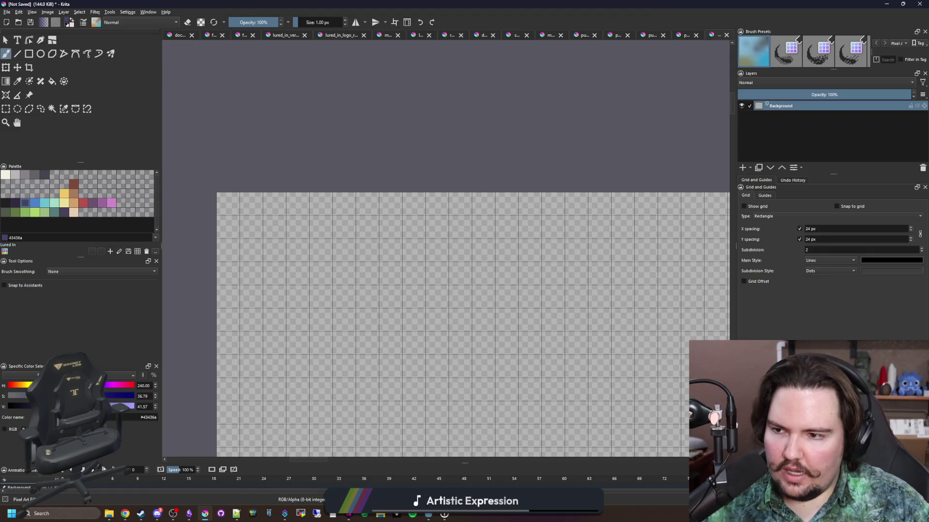
click(5, 204)
mouse_move(227, 203)
mouse_down()
mouse_move(227, 392)
mouse_move(346, 203)
mouse_move(508, 203)
mouse_up()
- Fill the tile's body with brown #a77b5b, erasing a stray column on the right
scroll(337, 253, down, 4)
click(81, 200)
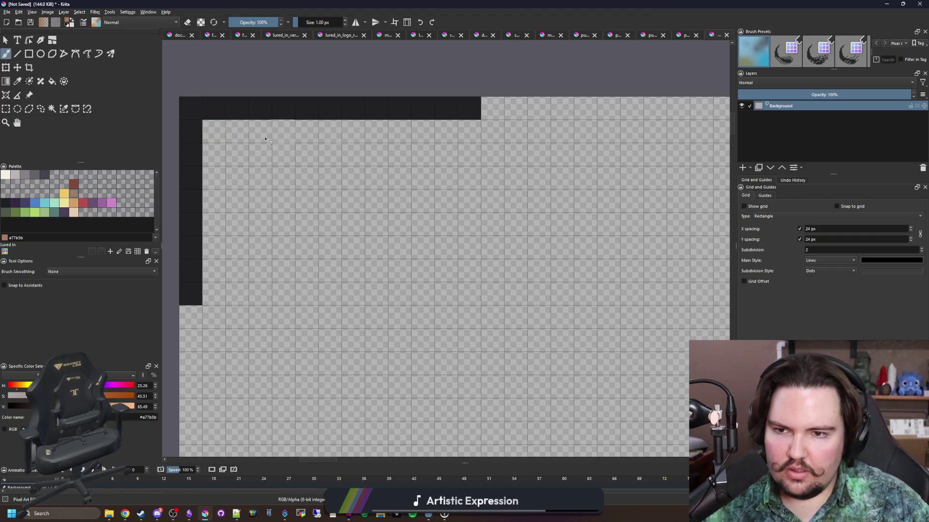
click(330, 134)
mouse_move(332, 133)
mouse_down()
mouse_move(330, 201)
mouse_move(237, 200)
mouse_move(325, 155)
mouse_move(228, 137)
mouse_move(307, 131)
mouse_up()
mouse_move(213, 224)
mouse_down()
mouse_move(286, 224)
mouse_move(215, 295)
mouse_up()
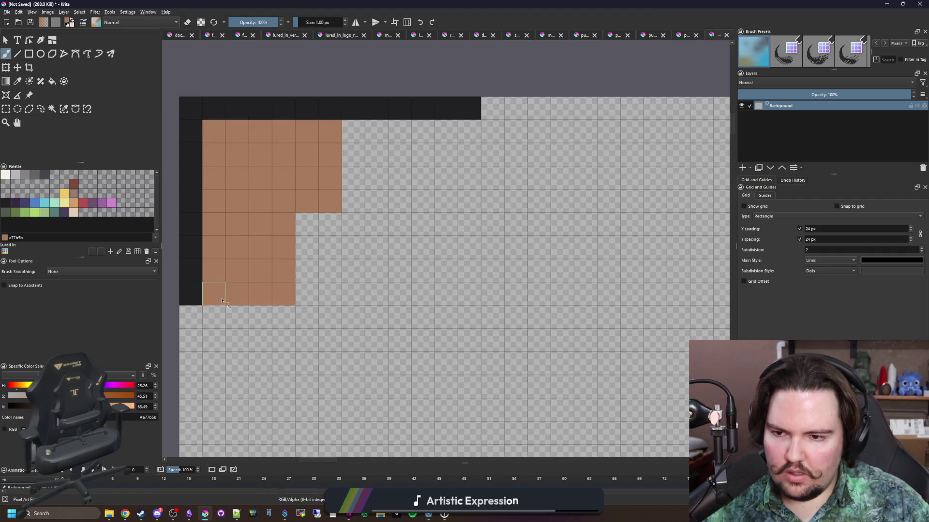
mouse_move(356, 199)
mouse_down()
mouse_move(361, 136)
mouse_move(426, 205)
mouse_up()
drag(286, 317, 213, 319)
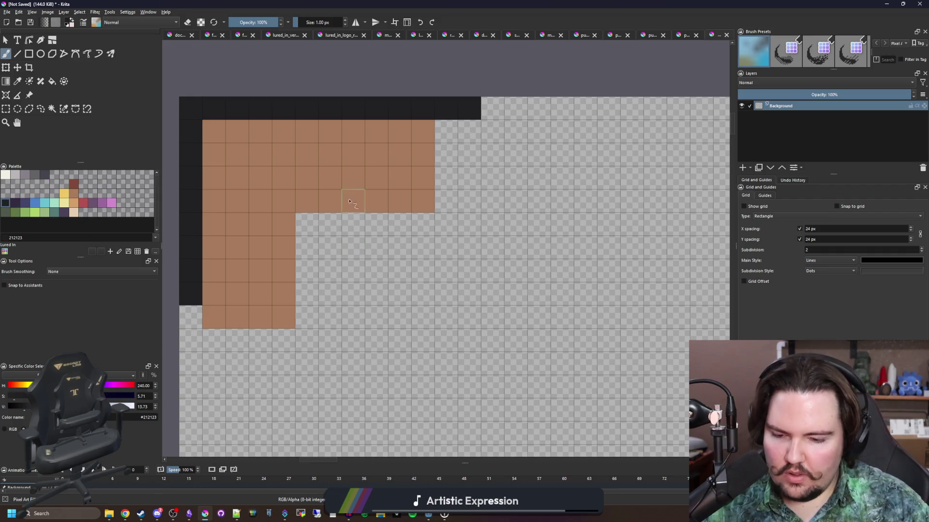
drag(310, 246, 310, 319)
mouse_move(329, 223)
mouse_down()
mouse_move(397, 227)
mouse_move(337, 284)
mouse_move(419, 275)
mouse_move(373, 292)
mouse_move(380, 296)
mouse_up()
key(e)
mouse_move(423, 208)
mouse_down()
mouse_move(423, 179)
mouse_move(404, 155)
mouse_up()
key(e)
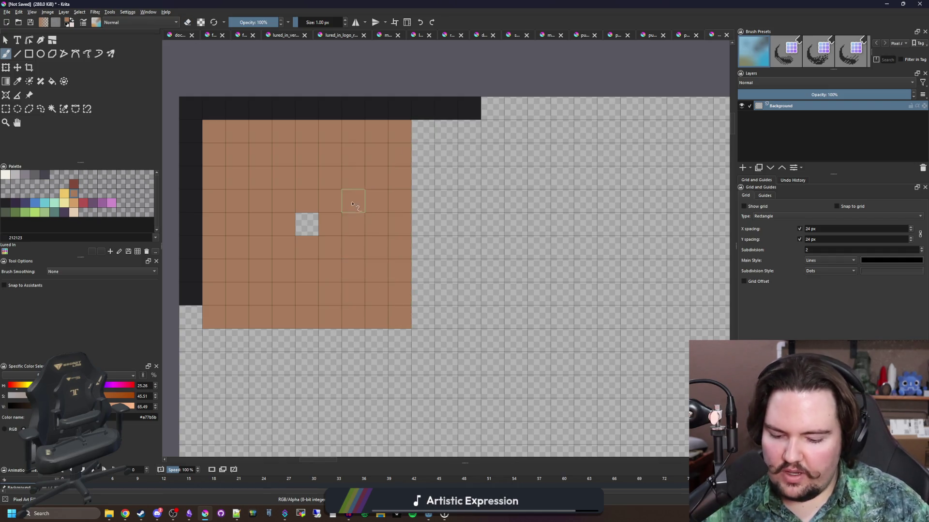
- Paint a dark ring in the tile's centre and erase its middle to transparency
key(p)
click(332, 110)
key(b)
drag(329, 223, 312, 247)
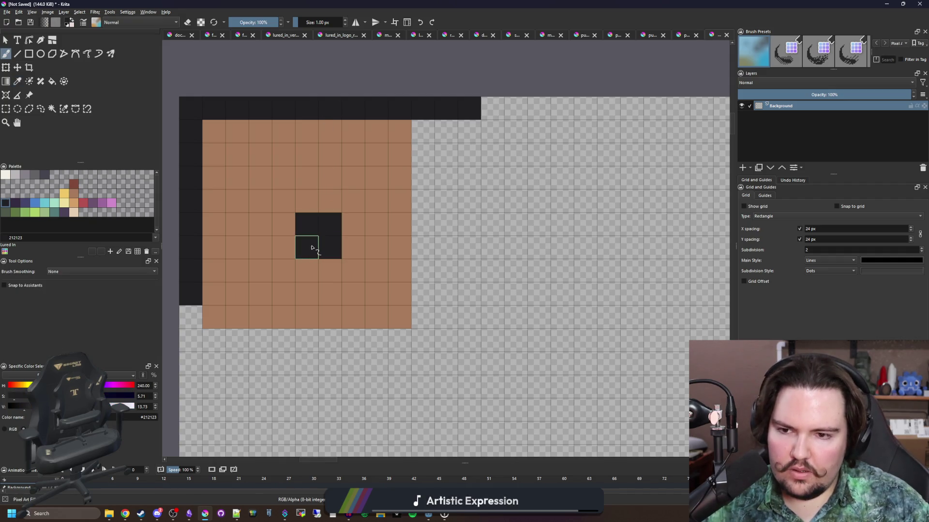
mouse_move(311, 247)
mouse_down()
mouse_move(307, 266)
mouse_move(327, 266)
mouse_move(331, 290)
mouse_move(379, 219)
mouse_move(354, 270)
mouse_move(335, 259)
mouse_move(356, 252)
mouse_up()
key(p)
key(e)
key(b)
key(e)
- Paint brown wood below the dark centre square
key(p)
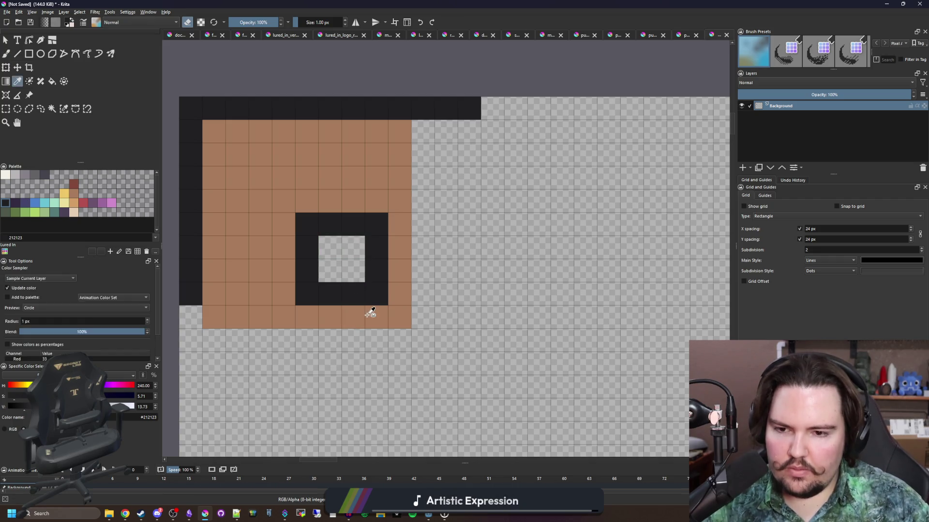
click(370, 312)
key(b)
key(e)
mouse_move(353, 334)
mouse_down()
mouse_move(353, 370)
mouse_move(257, 387)
mouse_move(223, 334)
mouse_move(238, 363)
mouse_move(393, 363)
mouse_move(429, 350)
mouse_move(446, 264)
mouse_move(445, 131)
mouse_move(436, 319)
mouse_move(457, 141)
mouse_move(466, 321)
mouse_move(489, 367)
mouse_move(469, 387)
mouse_up()
- Paint the dark outline down the left, bottom and right edges
key(p)
click(197, 293)
key(b)
mouse_move(193, 309)
mouse_down()
mouse_move(191, 411)
mouse_move(442, 411)
mouse_move(493, 334)
mouse_move(493, 125)
mouse_up()
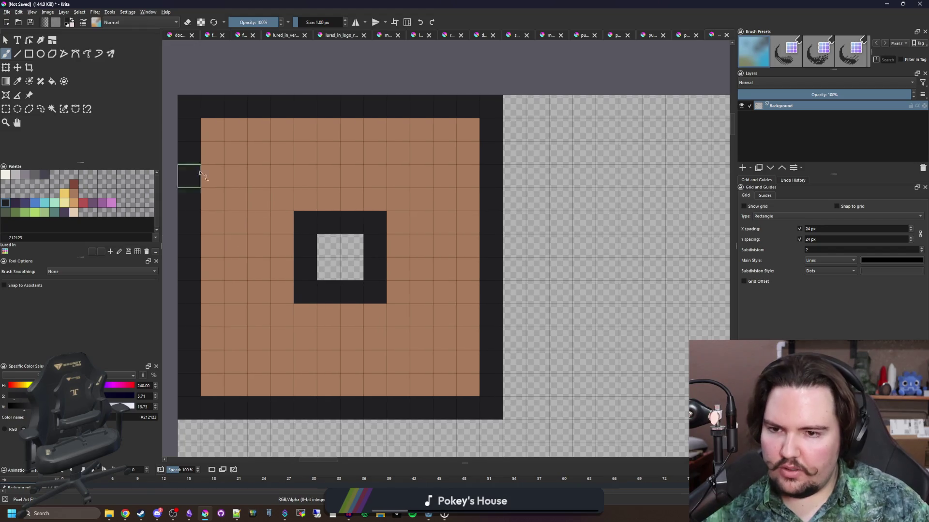
click(6, 109)
- Crop the image to the 14 × 14 px tile
key(ctrl+a)
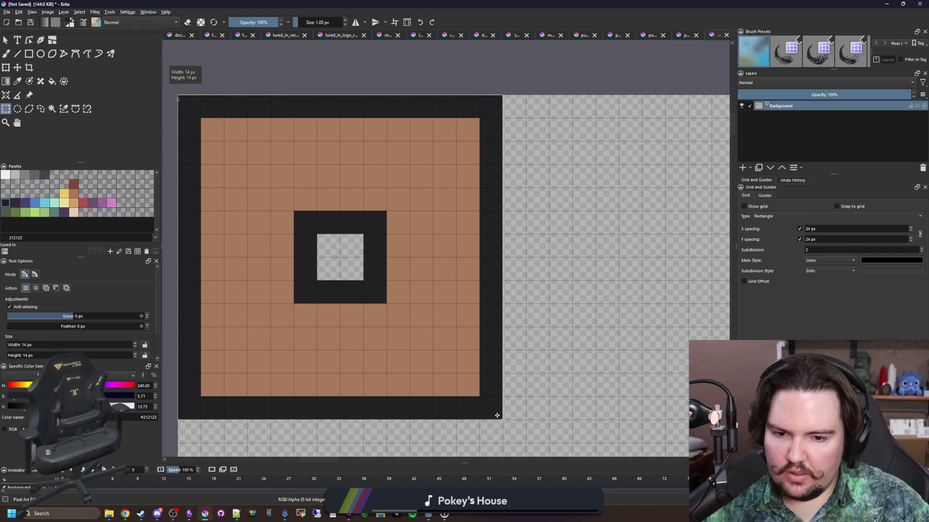
click(29, 67)
double_click(336, 173)
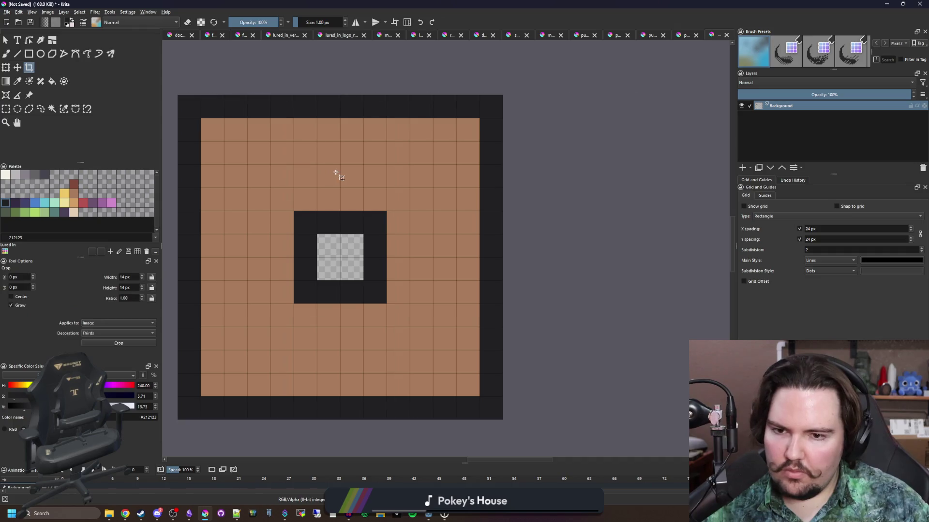
- Save the tile as border.png in Documents/achievement-maker, accepting the PNG export options
click(6, 12)
click(31, 55)
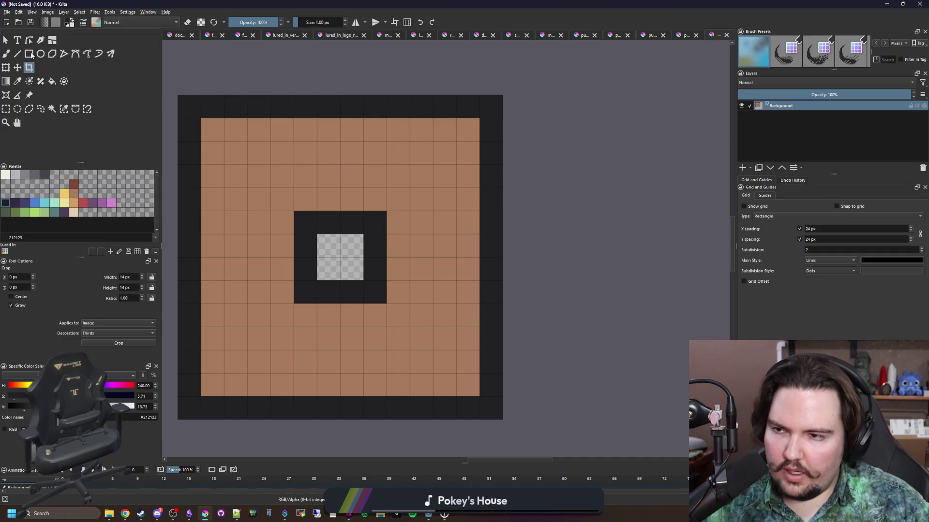
text(border)
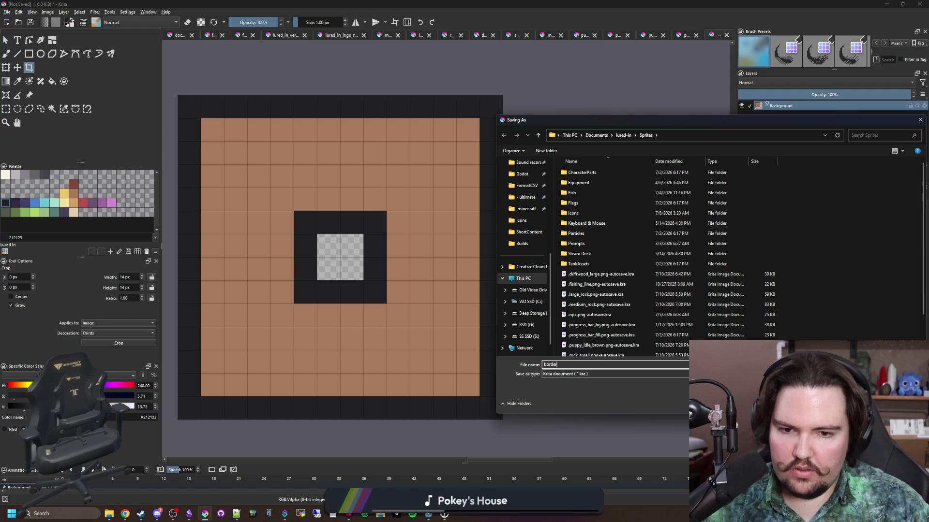
scroll(525, 242, up, 5)
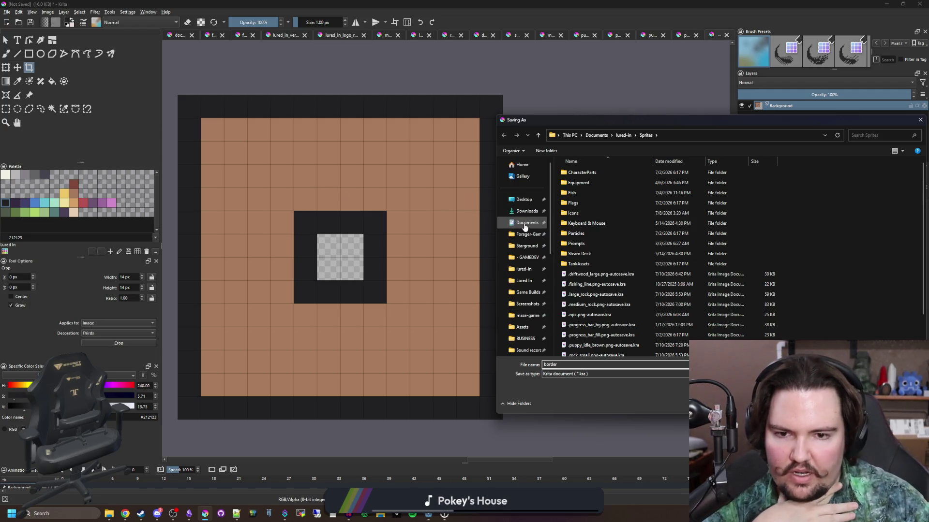
click(527, 222)
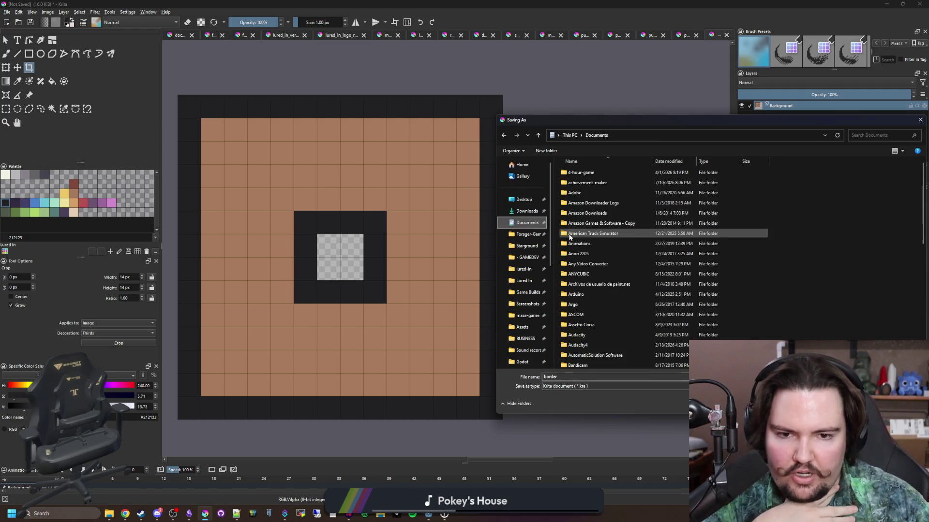
click(607, 185)
double_click(607, 185)
click(580, 387)
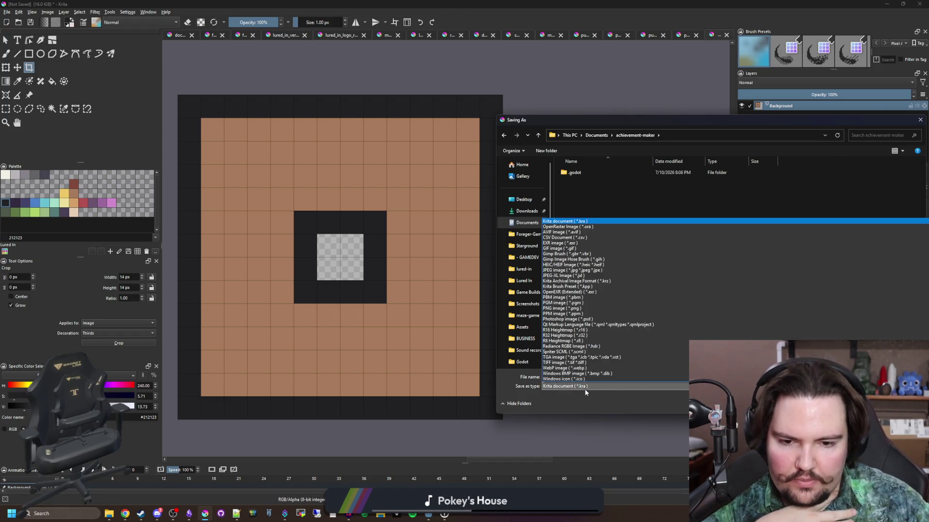
click(564, 308)
key(Return)
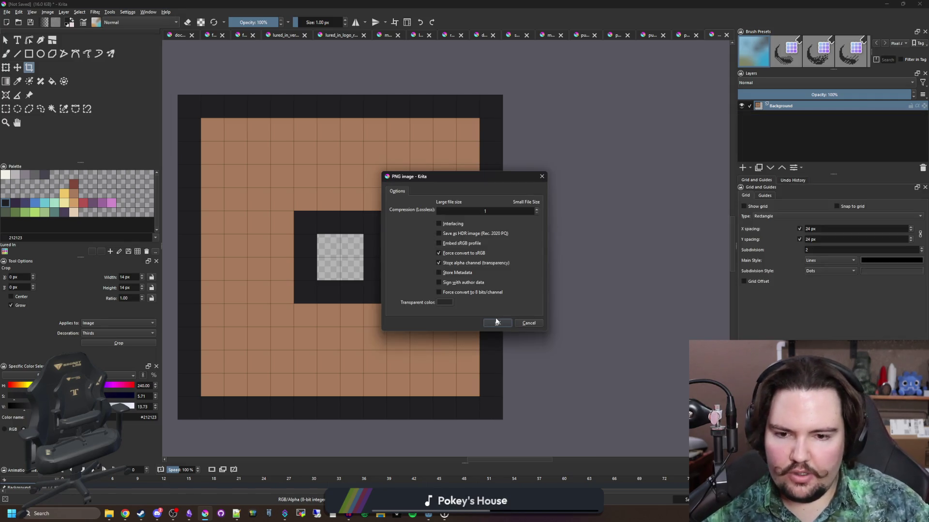
click(496, 322)
key(super+Down)
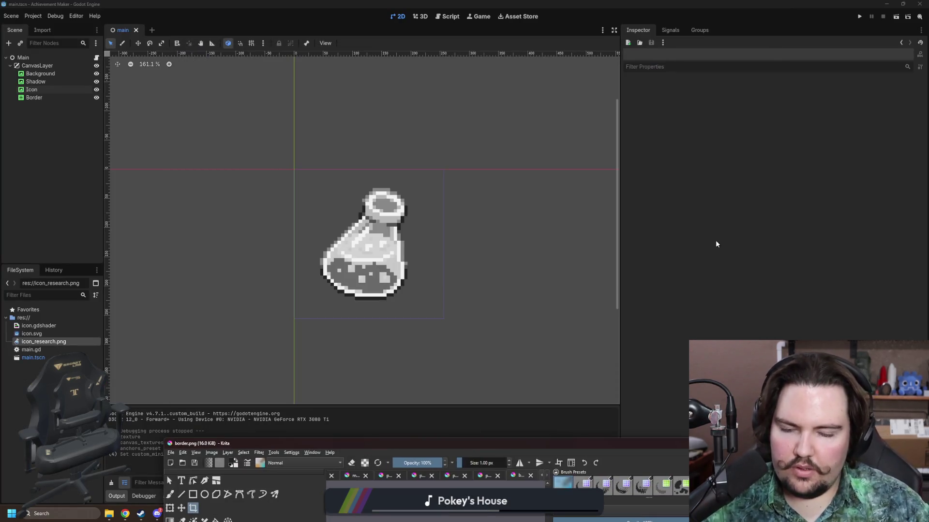
- Quick-load border.png as the Border node's texture
click(34, 97)
scroll(246, 236, up, 1)
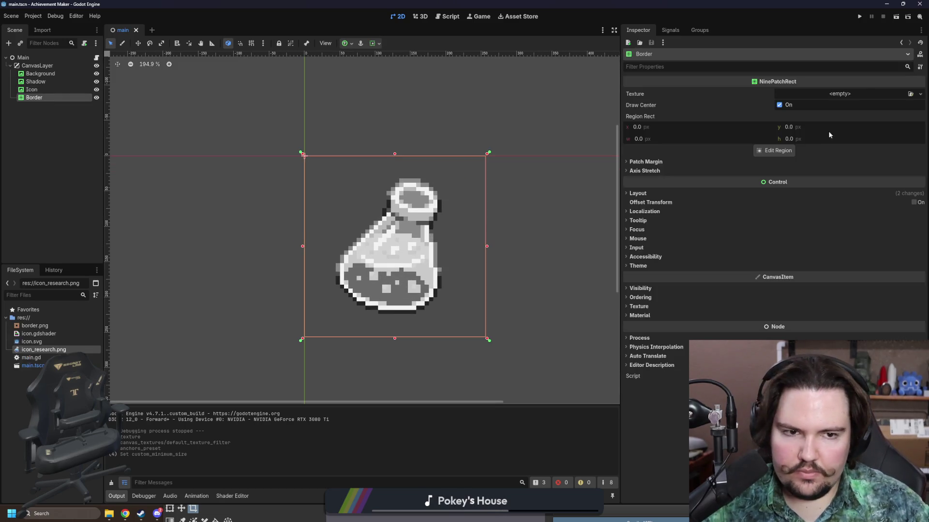
click(864, 92)
click(843, 279)
text(border)
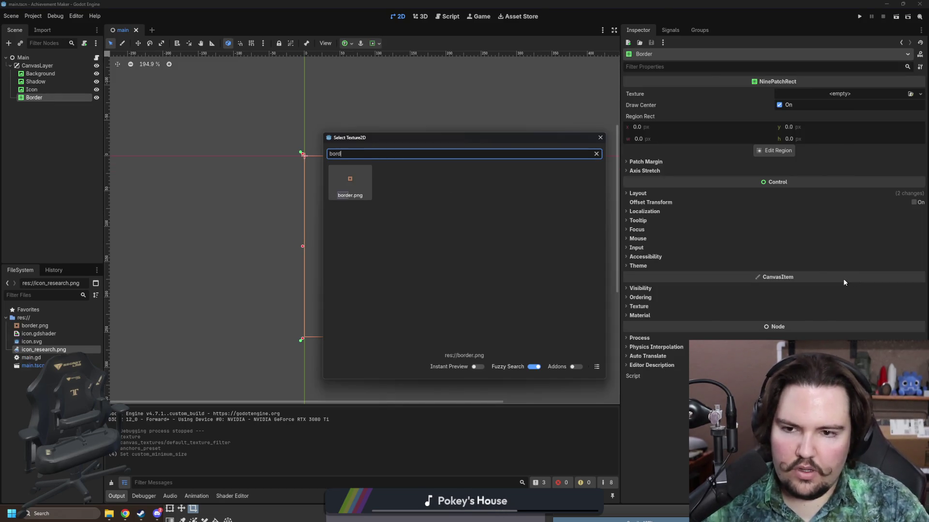
key(Return)
- Drag the left, right, top and bottom patch-margin guides inward to frame the flask thinly
scroll(406, 257, up, 2)
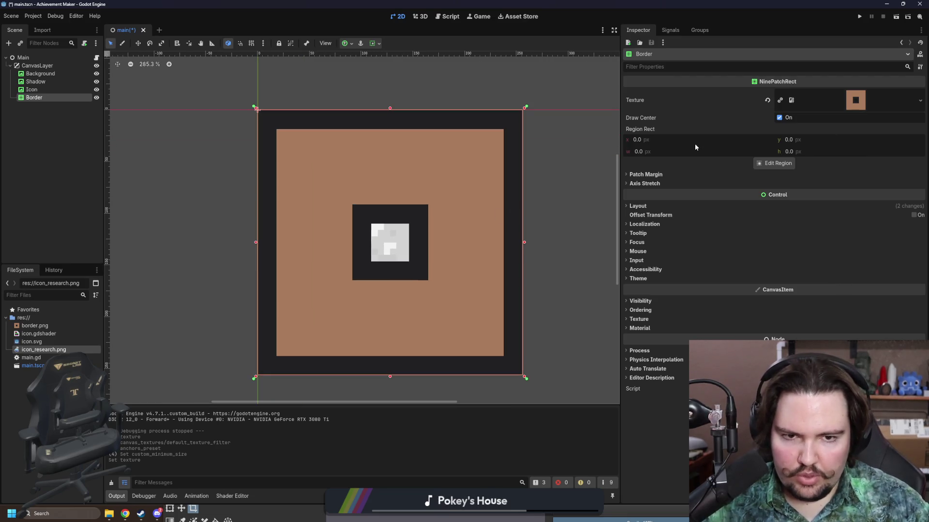
click(773, 163)
scroll(455, 304, up, 5)
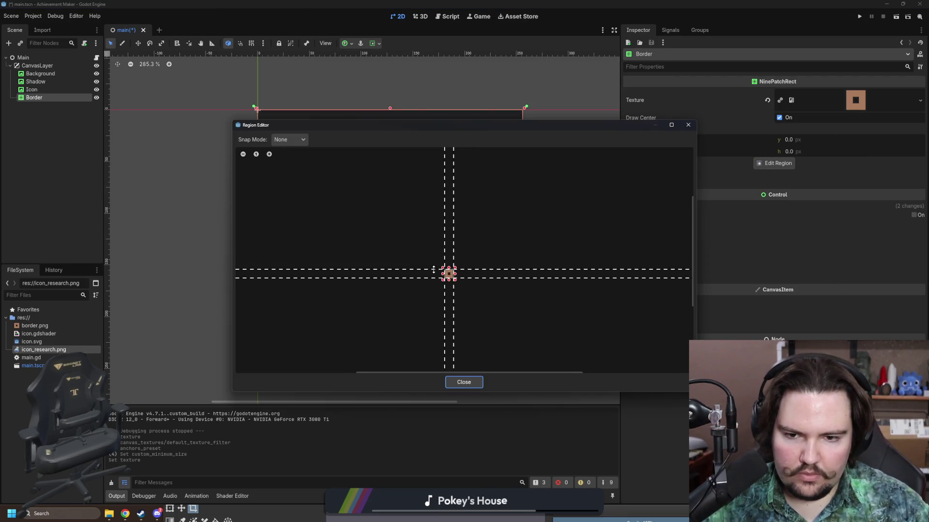
scroll(455, 304, up, 3)
drag(412, 321, 496, 321)
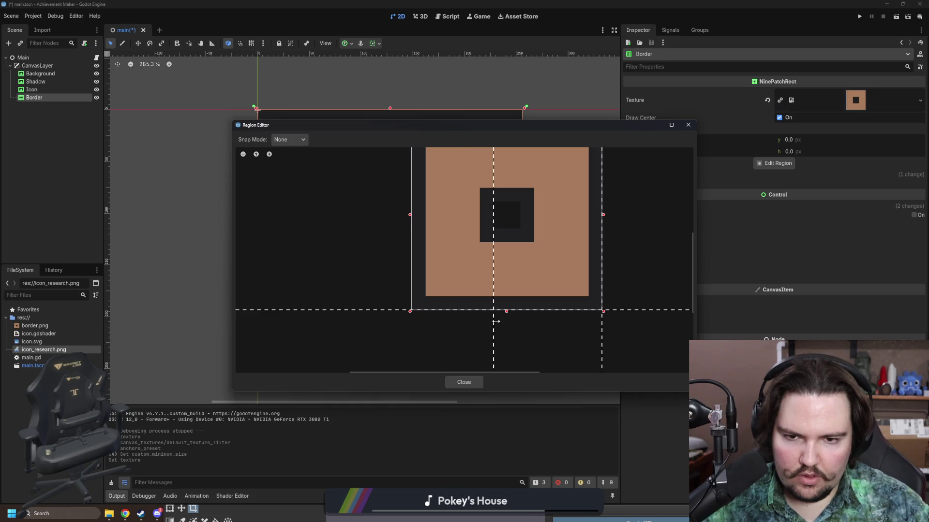
drag(601, 335, 520, 333)
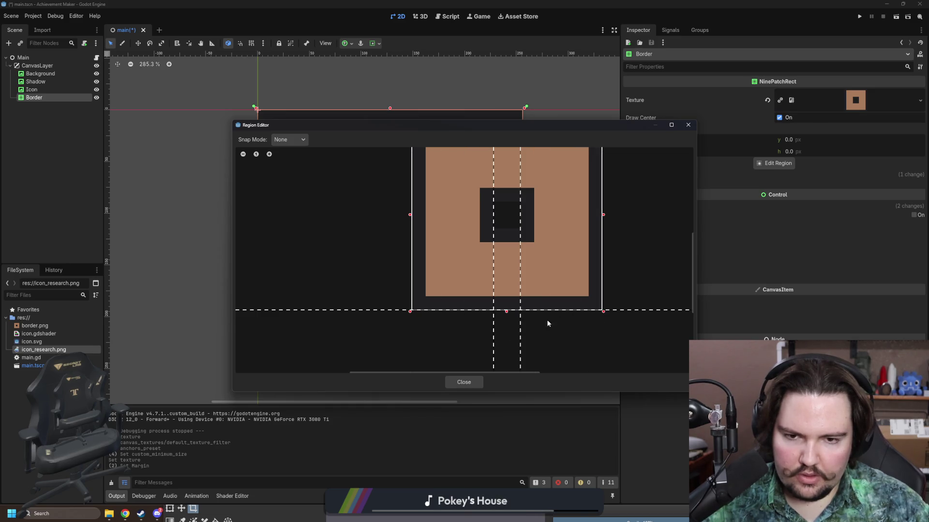
drag(639, 293, 645, 227)
scroll(587, 202, down, 2)
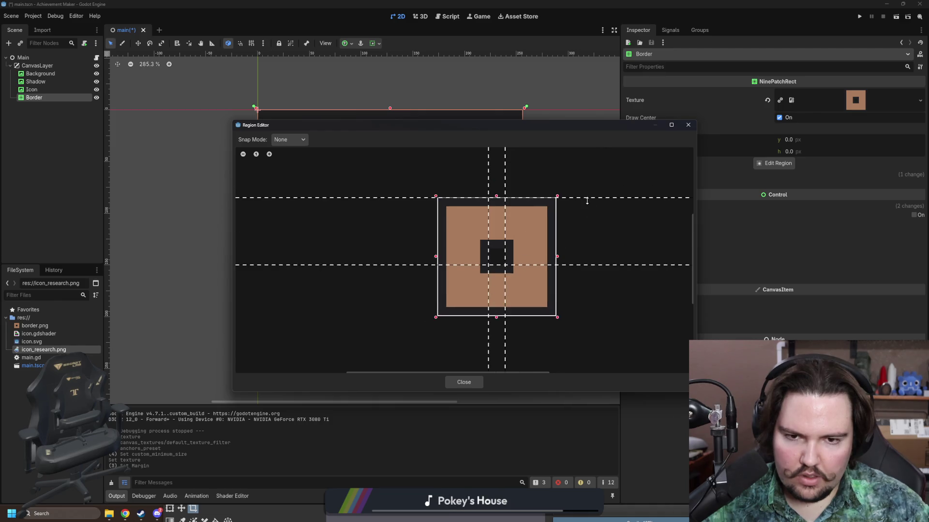
drag(591, 194, 588, 264)
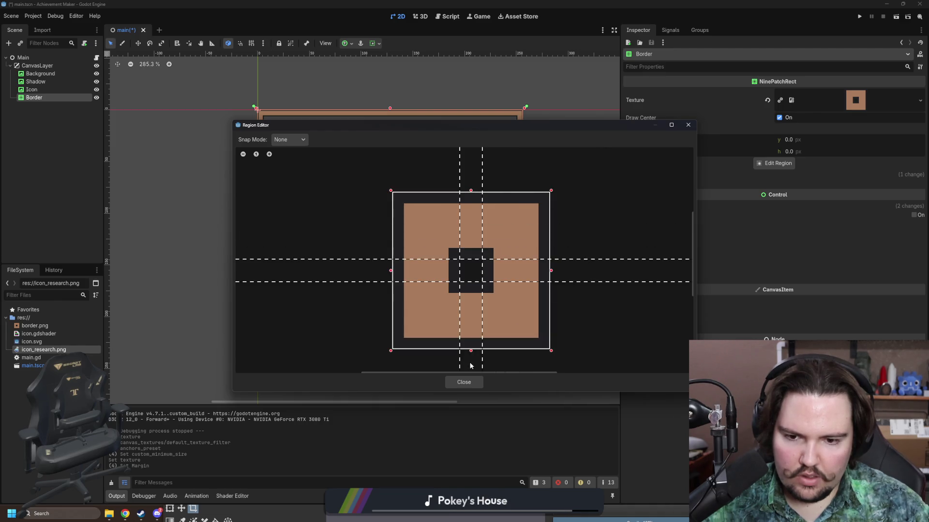
click(470, 382)
click(95, 200)
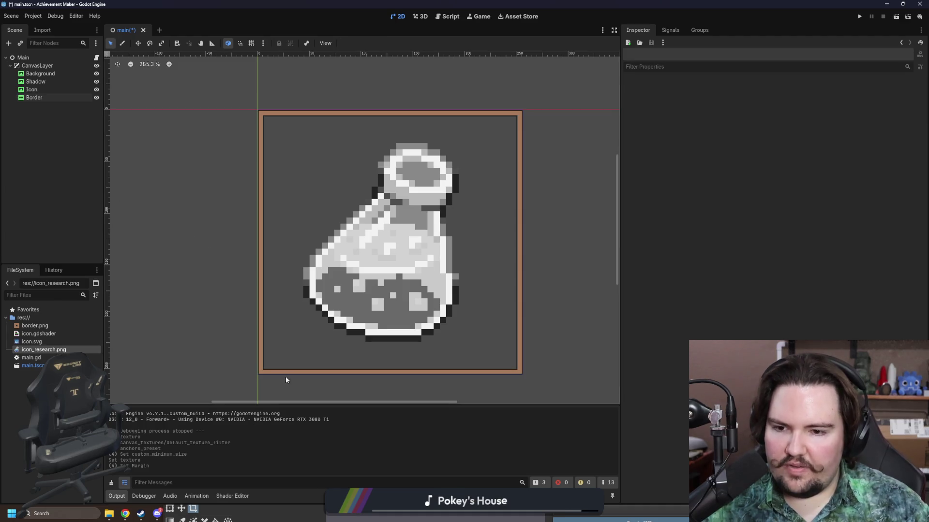
click(359, 520)
drag(362, 434, 364, 424)
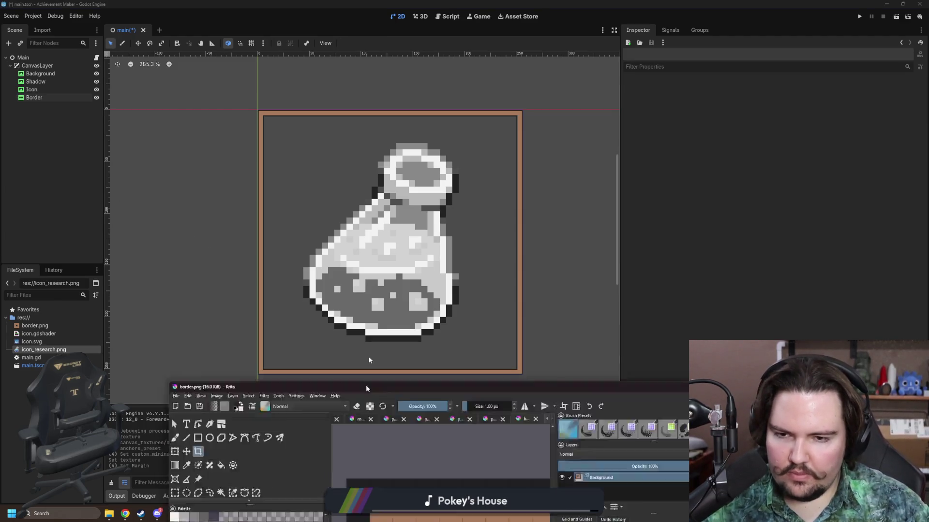
- Paint four dark red #80493a stripes on either side of the centre
double_click(364, 424)
click(48, 12)
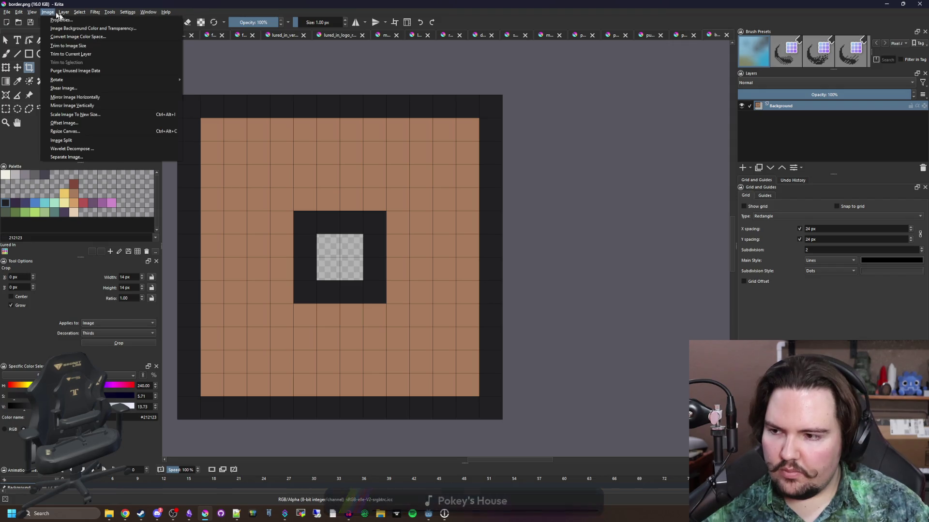
click(52, 15)
click(74, 185)
key(b)
drag(339, 225, 262, 226)
drag(338, 295, 264, 296)
drag(457, 295, 527, 295)
drag(527, 226, 447, 226)
- Paint the four inner corners of the border dark red
click(268, 132)
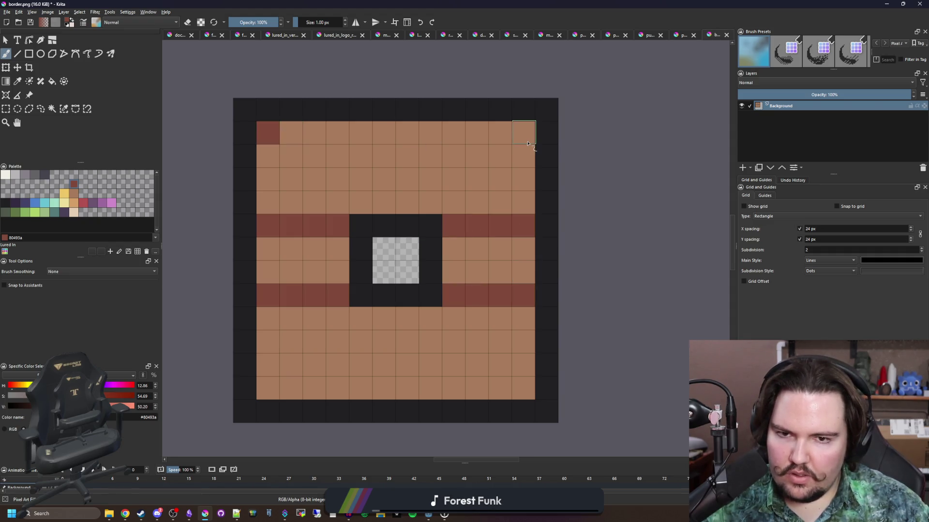
click(524, 133)
click(268, 389)
click(523, 388)
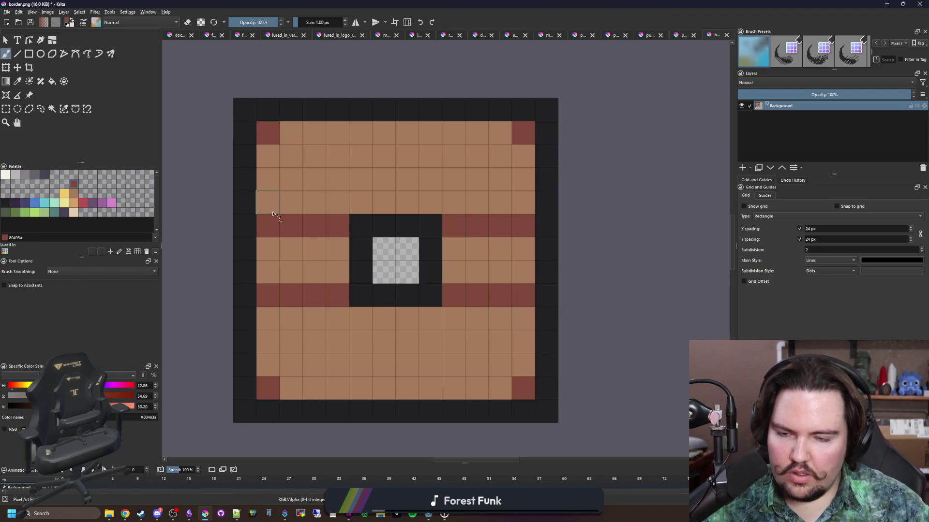
- Paint light grey blocks near each of the four corners
click(15, 175)
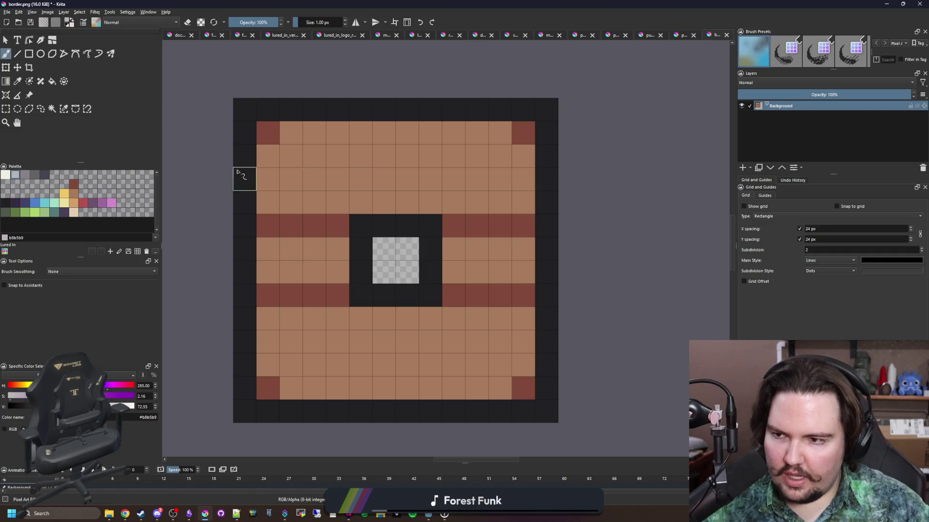
drag(316, 184, 291, 156)
drag(509, 182, 475, 180)
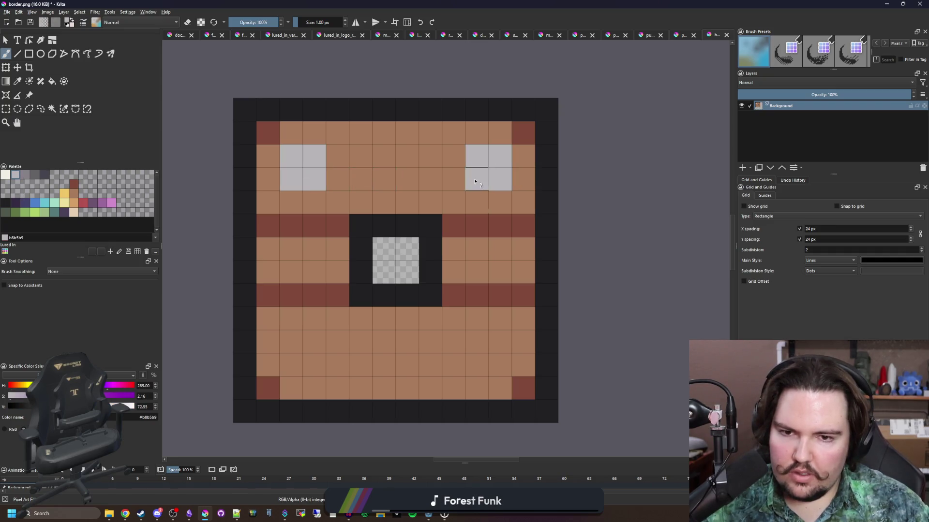
drag(501, 362, 477, 341)
mouse_move(317, 369)
mouse_down()
mouse_move(290, 361)
mouse_move(310, 338)
mouse_up()
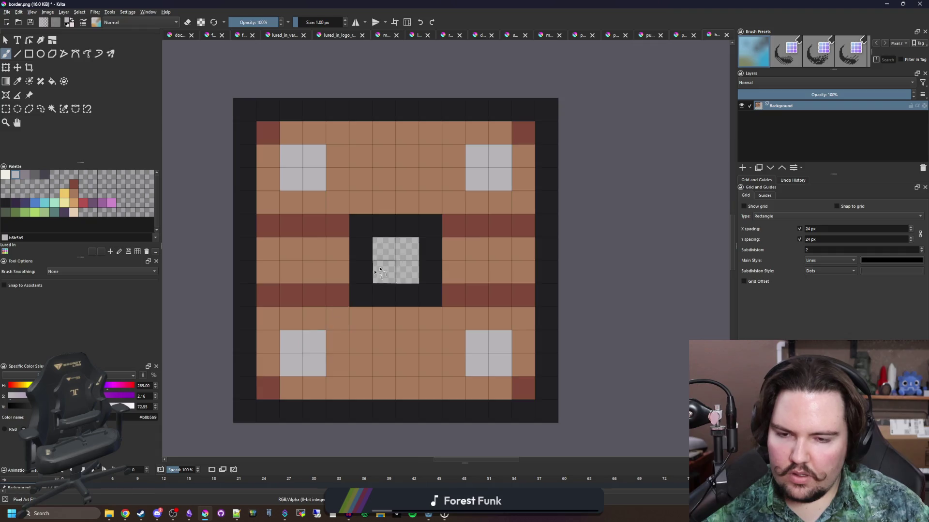
scroll(404, 248, down, 5)
scroll(404, 248, up, 5)
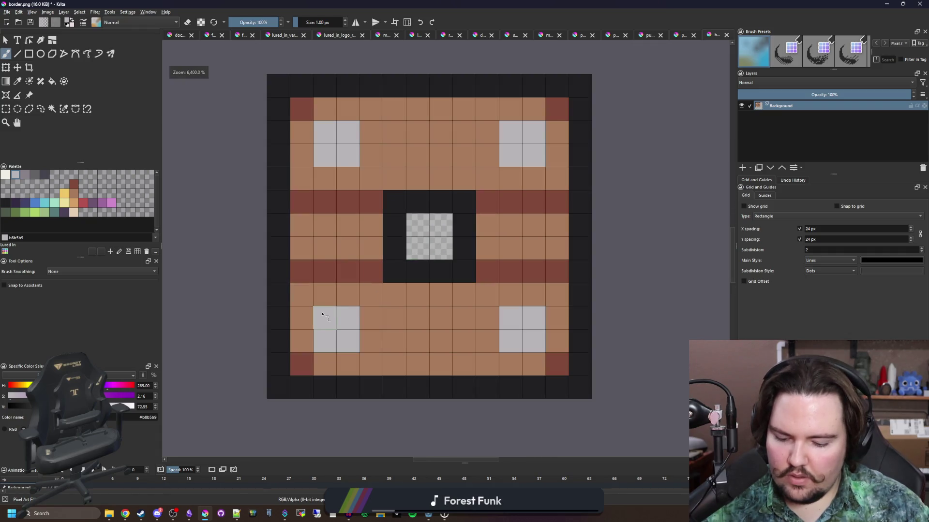
- Trim the grey blocks down to small rivets by painting tan brown over extra cells
key(p)
click(361, 333)
key(b)
mouse_move(348, 341)
mouse_down()
mouse_move(329, 341)
mouse_move(324, 318)
mouse_up()
drag(534, 341, 534, 320)
click(511, 155)
drag(532, 157, 534, 132)
mouse_move(371, 155)
mouse_down()
mouse_move(325, 129)
mouse_move(325, 155)
mouse_move(325, 132)
mouse_up()
- Shade around the grey rivets in dark red
click(73, 185)
drag(510, 156, 491, 138)
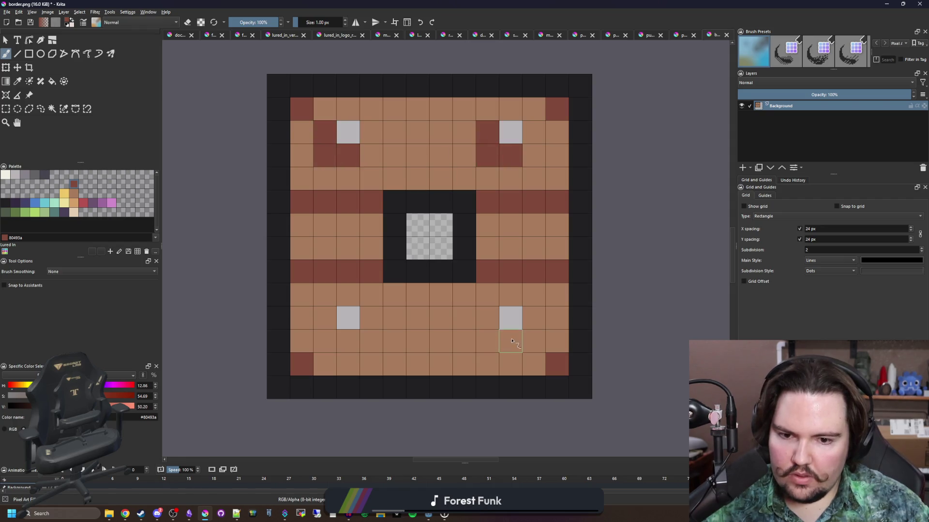
drag(510, 341, 487, 318)
drag(348, 341, 325, 318)
scroll(356, 300, down, 3)
scroll(358, 297, down, 3)
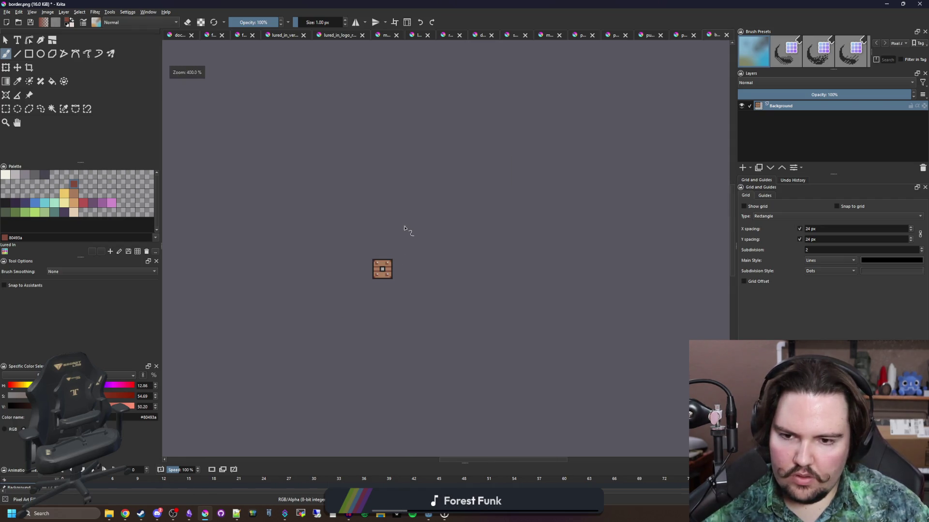
scroll(380, 295, up, 3)
scroll(377, 297, up, 3)
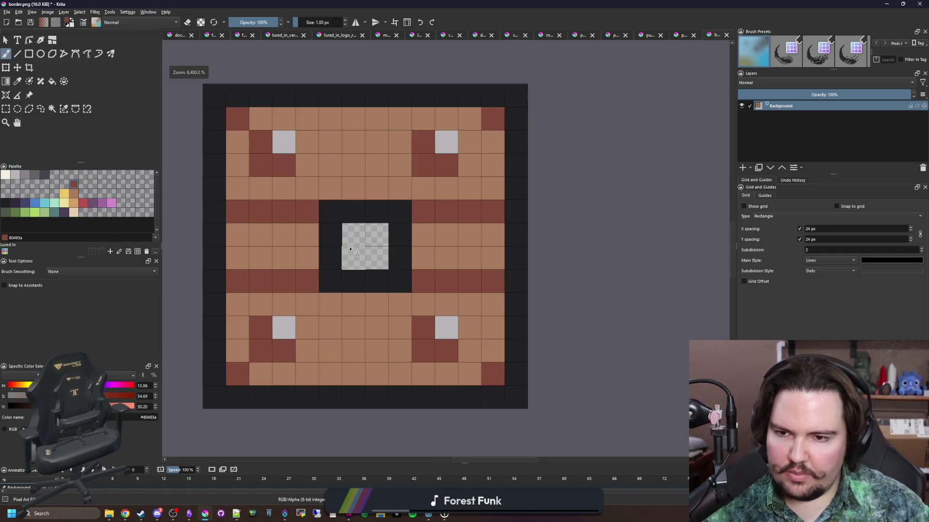
- Paint the four corners of the centre square dark blue #43436a
click(25, 203)
click(330, 212)
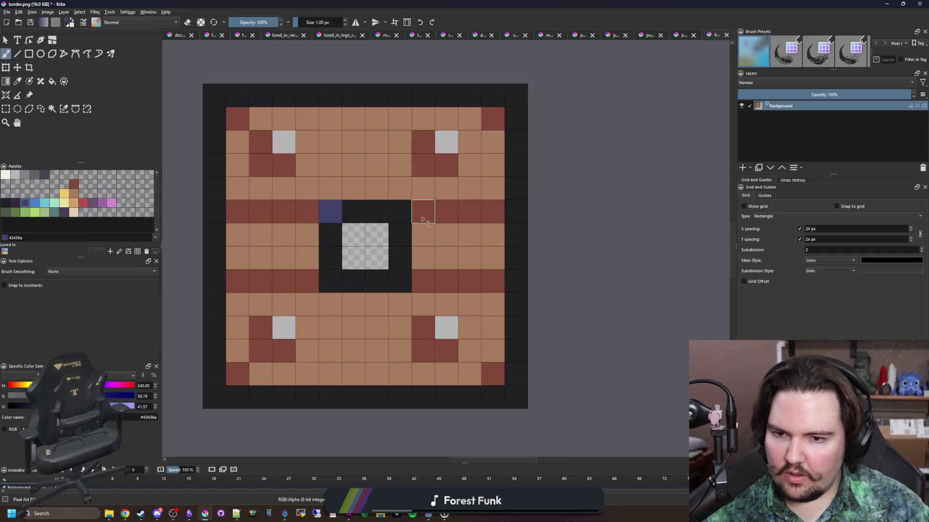
click(400, 211)
click(400, 281)
click(330, 281)
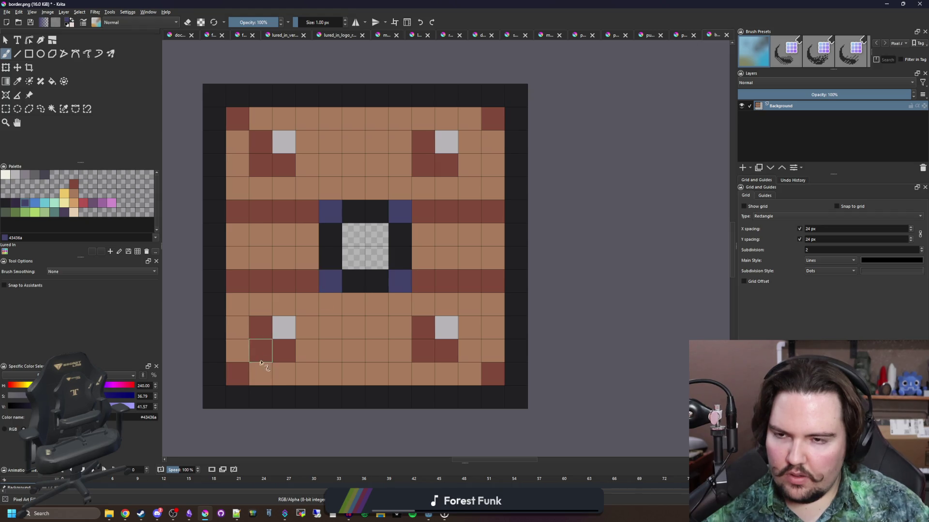
scroll(260, 364, down, 4)
scroll(347, 302, up, 3)
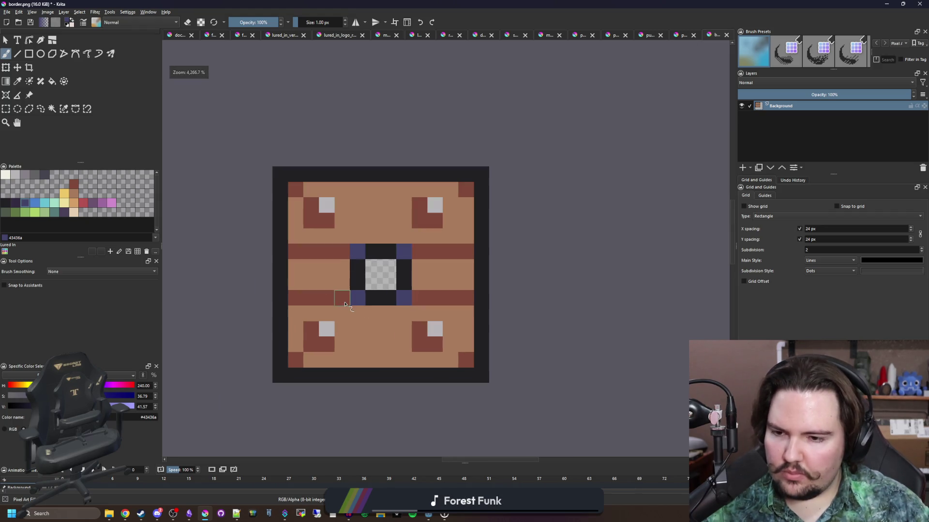
click(8, 11)
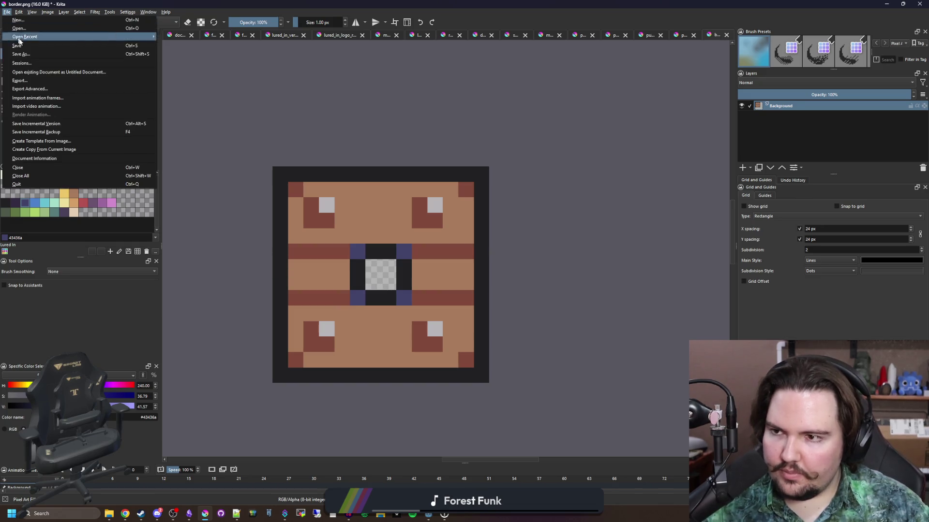
- Scale the border image from 14 to 28 pixels (14*2) with nearest-neighbour filtering
mouse_move(49, 13)
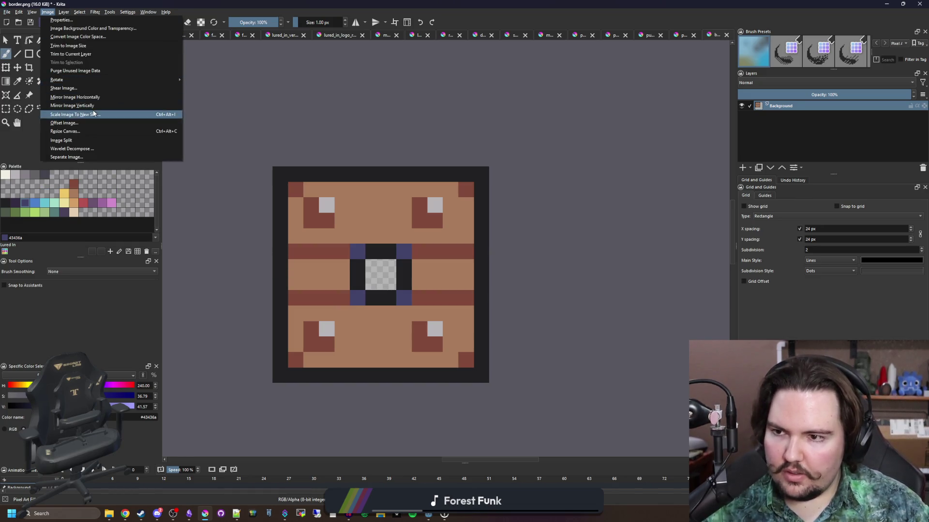
click(75, 114)
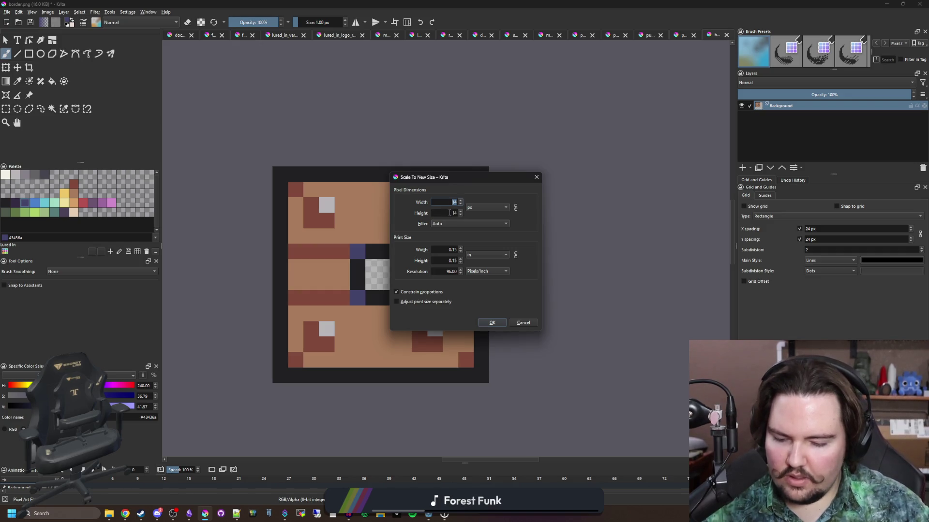
text(*2)
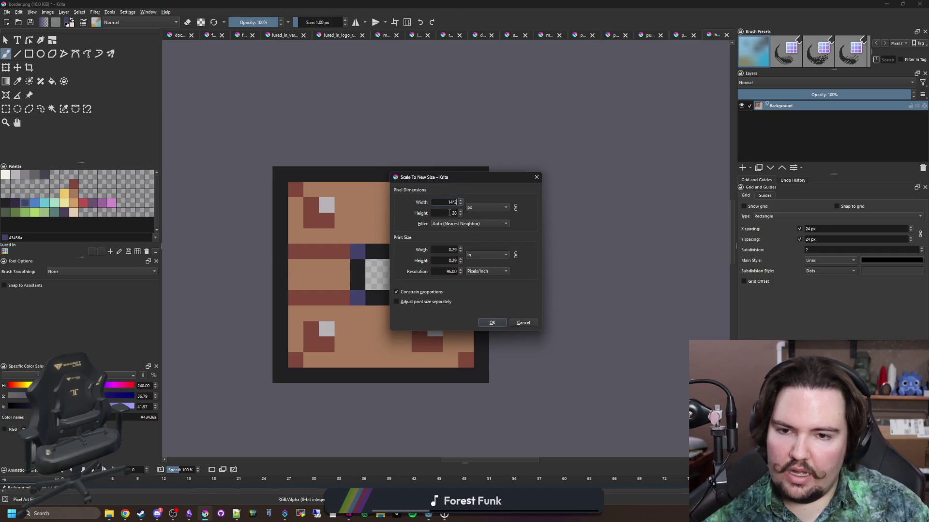
click(495, 323)
scroll(490, 310, down, 3)
- Save border.png again with the default PNG options and return to Godot
key(ctrl+s)
click(498, 323)
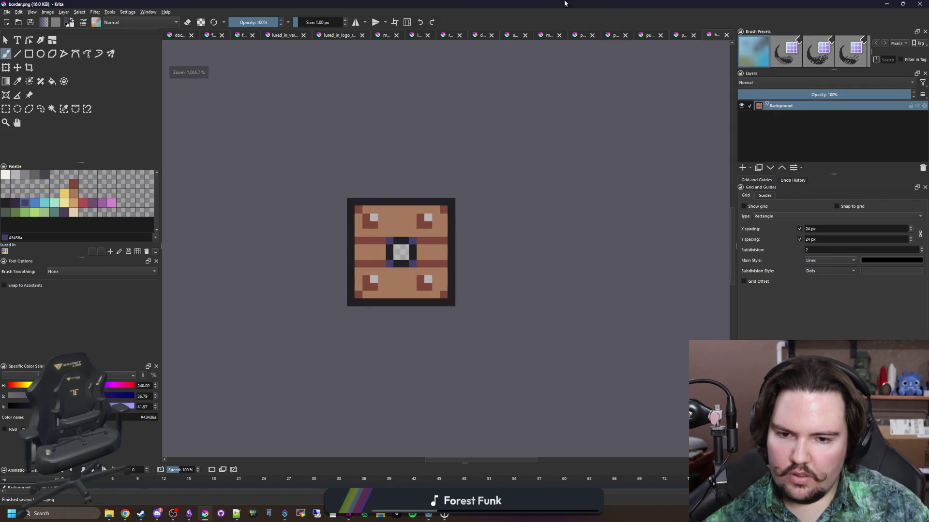
key(alt+Tab)
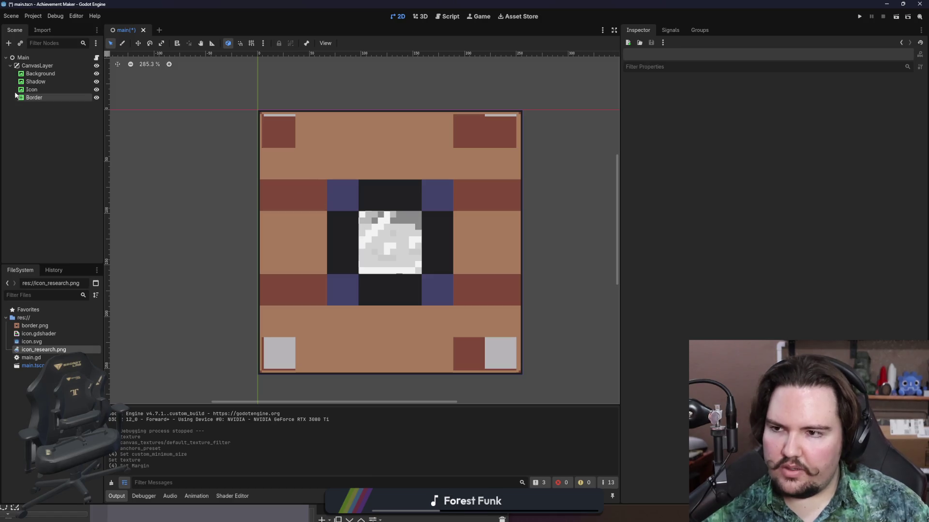
- Set the Border node's left, top, right and bottom patch margins to 12 px
click(34, 97)
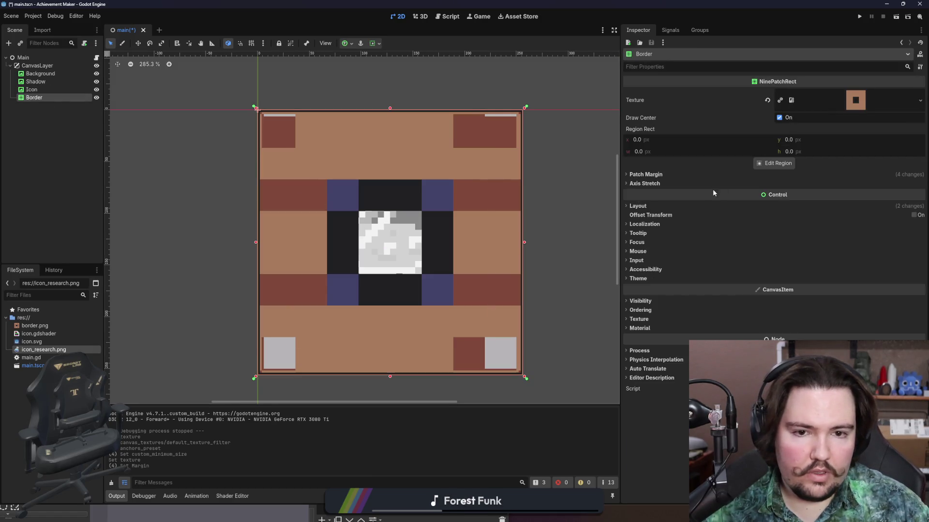
click(664, 173)
click(803, 184)
text(12)
key(Tab)
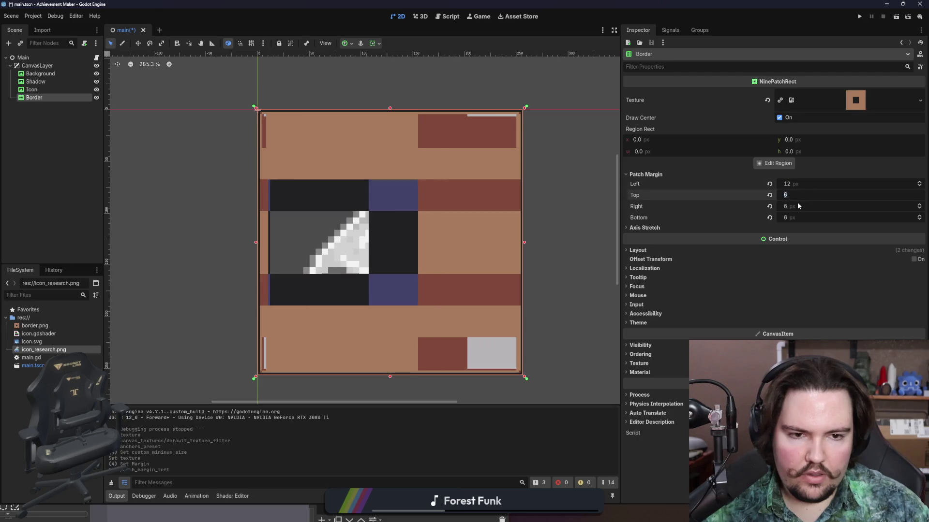
text(12)
key(Tab)
text(12)
key(Return)
key(Return)
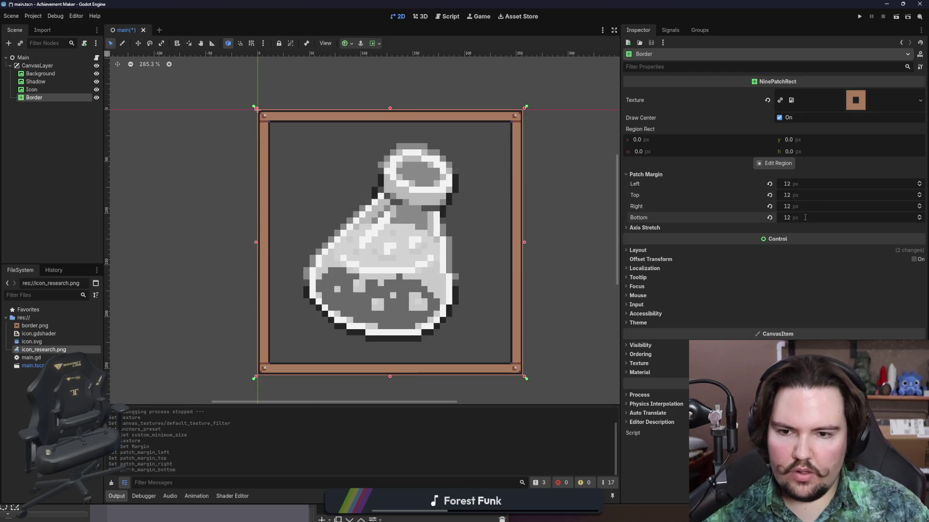
- Switch back to the border image in Krita
scroll(358, 268, down, 5)
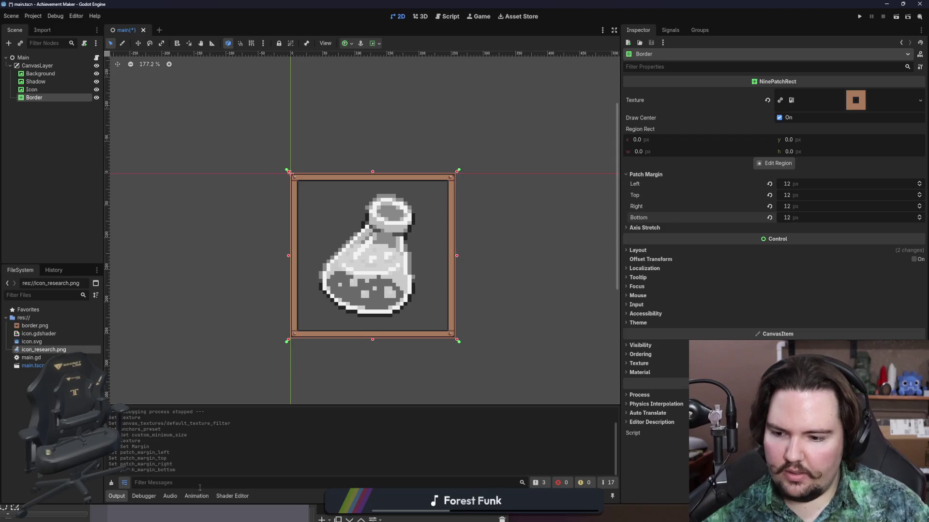
mouse_move(204, 514)
click(404, 436)
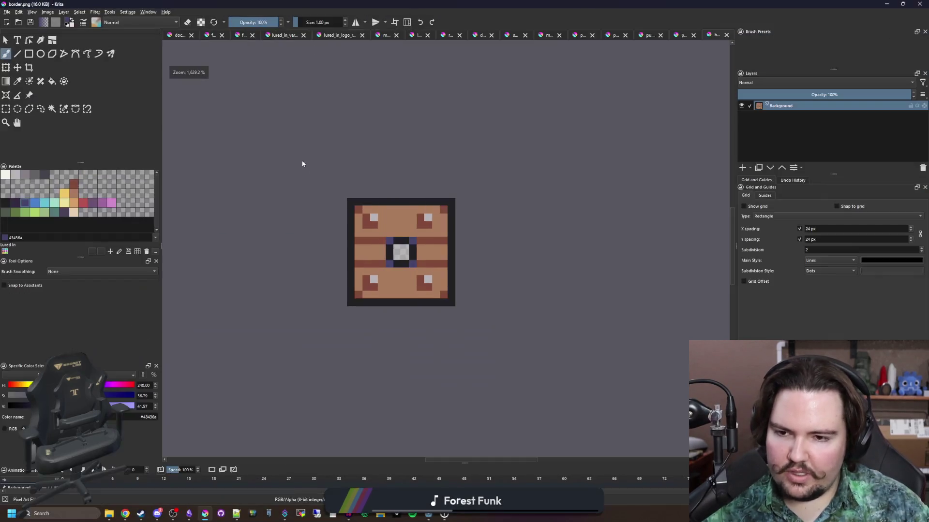
- Rescale the border image to 56 × 56 pixels with nearest-neighbour filtering
scroll(390, 216, up, 2)
click(48, 12)
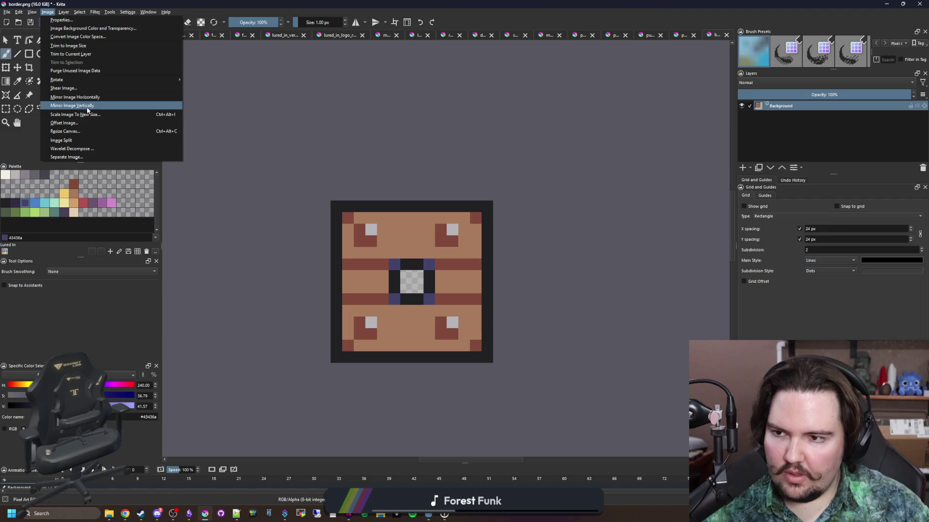
click(62, 106)
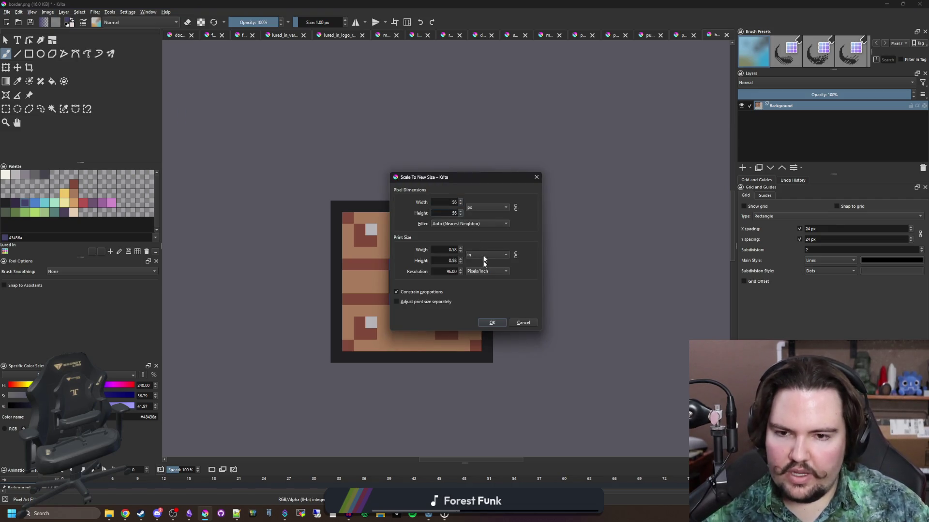
click(492, 323)
- Save the border image as PNG and restore down Krita to reveal Godot
scroll(361, 228, down, 1)
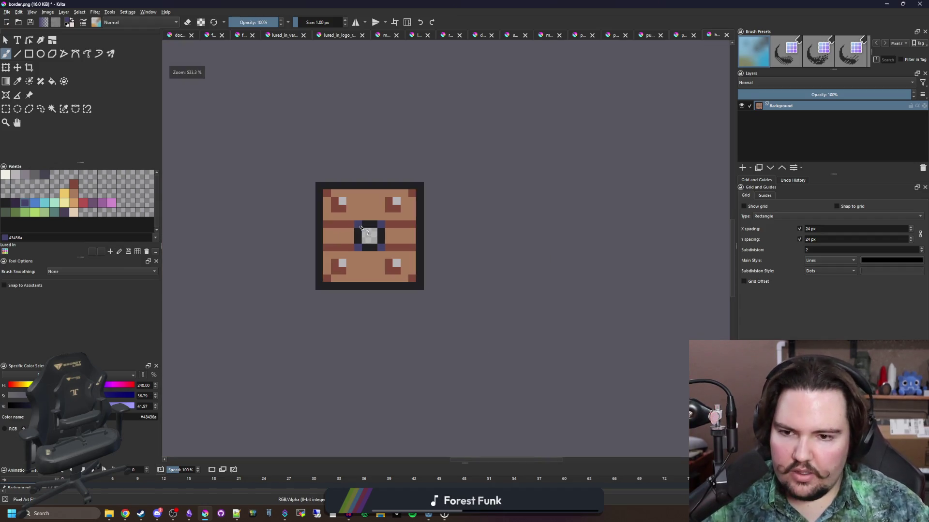
key(ctrl+s)
key(Return)
key(super+Down)
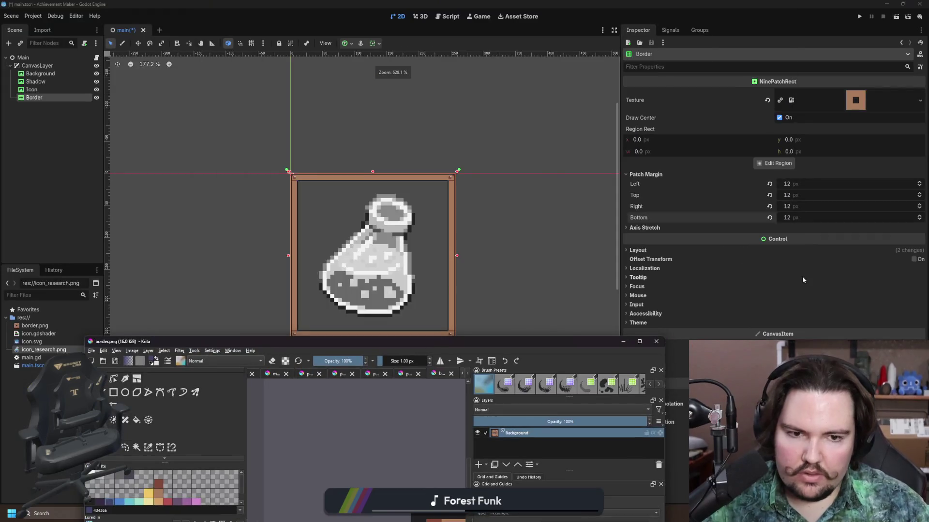
- Enter 24 px for all four Border patch margins, check the frame, then return to Krita
click(814, 182)
text(24)
key(Tab)
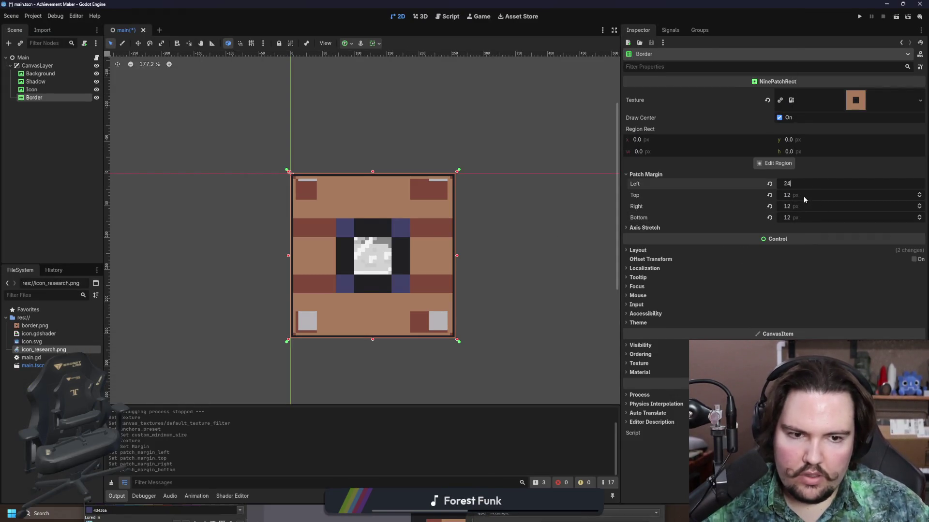
text(24)
key(Tab)
key(Tab)
text(24)
key(Tab)
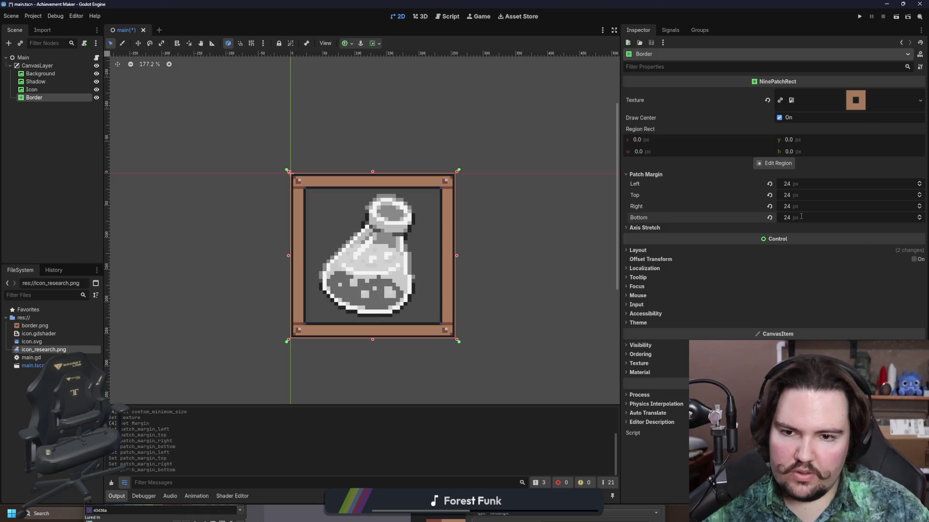
scroll(370, 184, up, 4)
scroll(369, 184, up, 4)
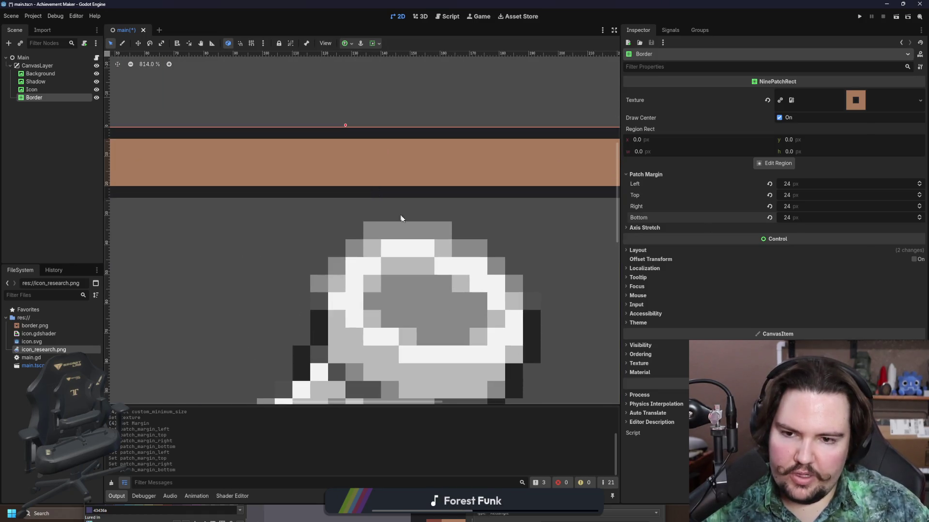
scroll(387, 235, down, 8)
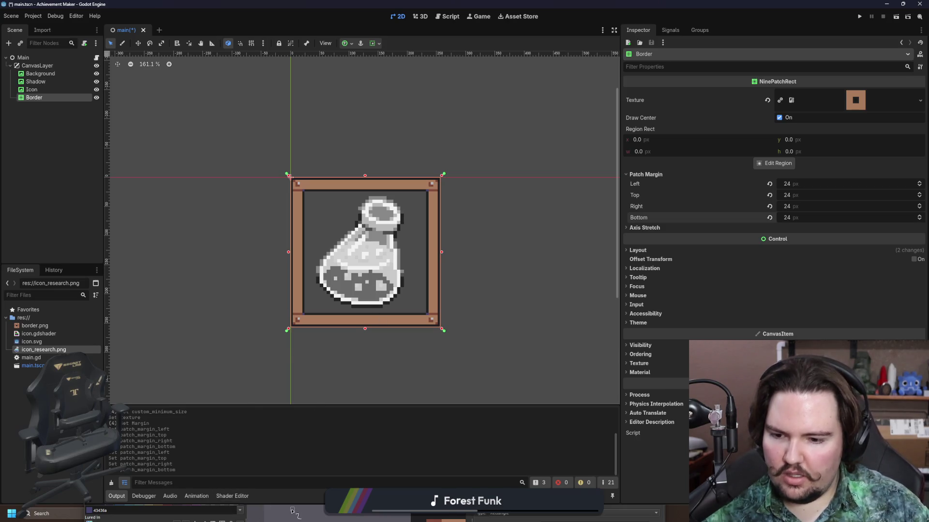
click(304, 493)
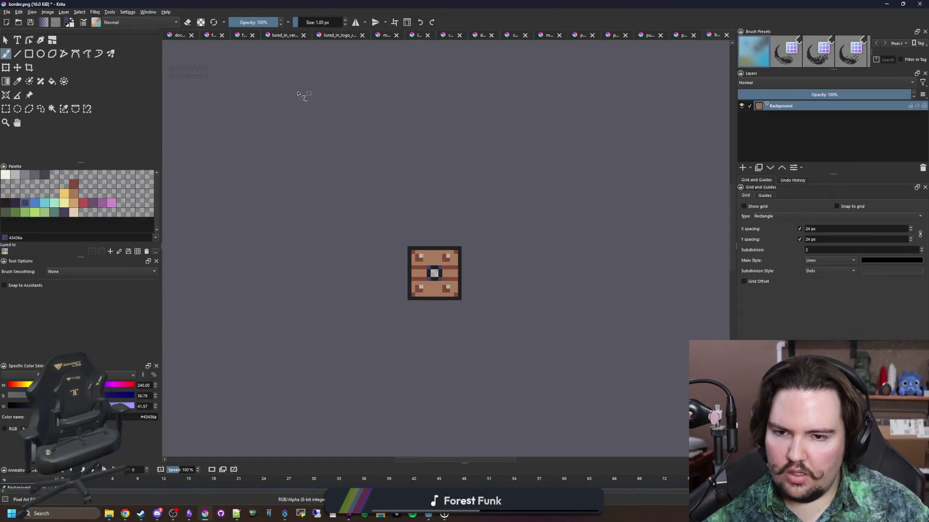
- Restore down Krita and select Godot's Icon node to check its 192 × 192 size
scroll(447, 206, up, 4)
key(super+Down)
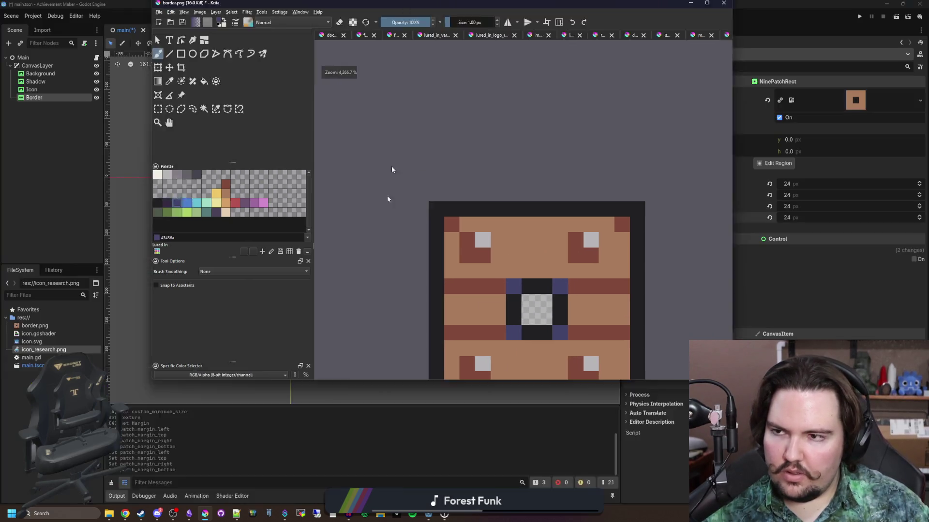
click(45, 92)
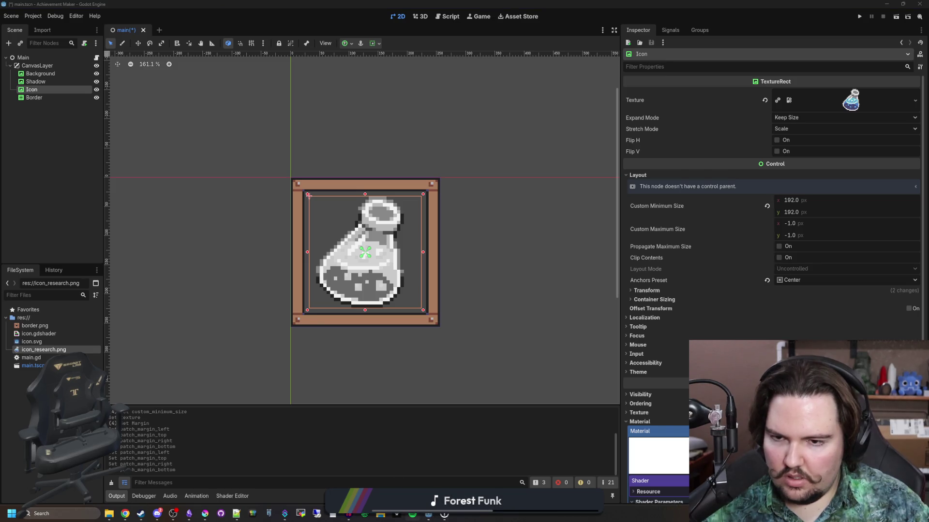
- Open Windows Calculator and compute 192 ÷ 32 = 6
scroll(364, 276, up, 3)
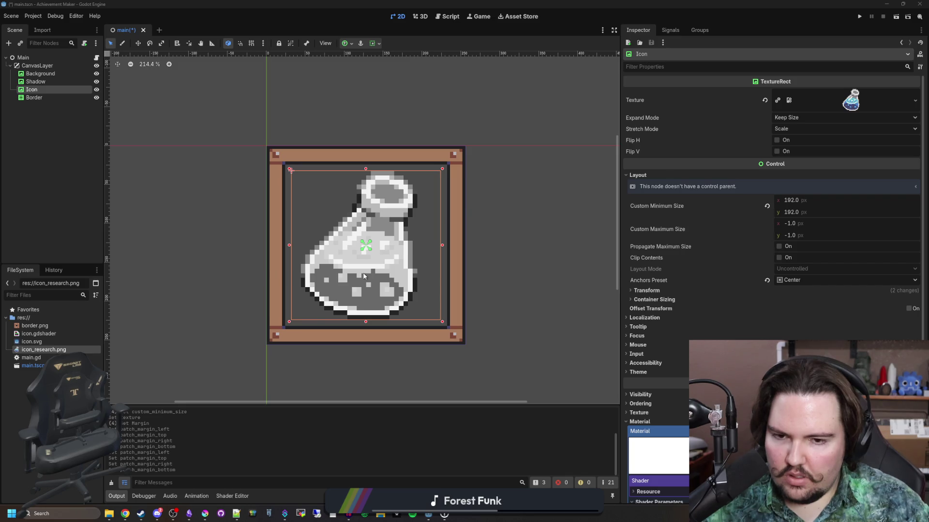
click(68, 508)
text(ca)
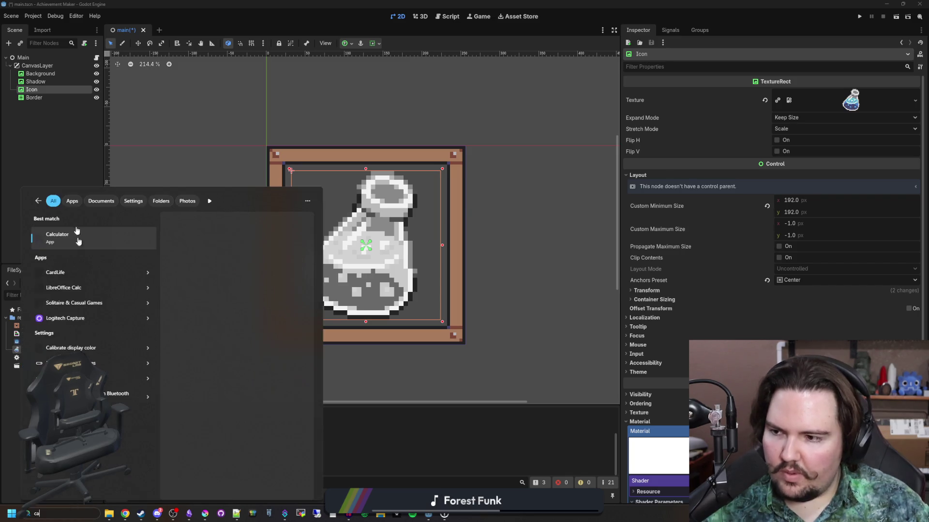
key(Escape)
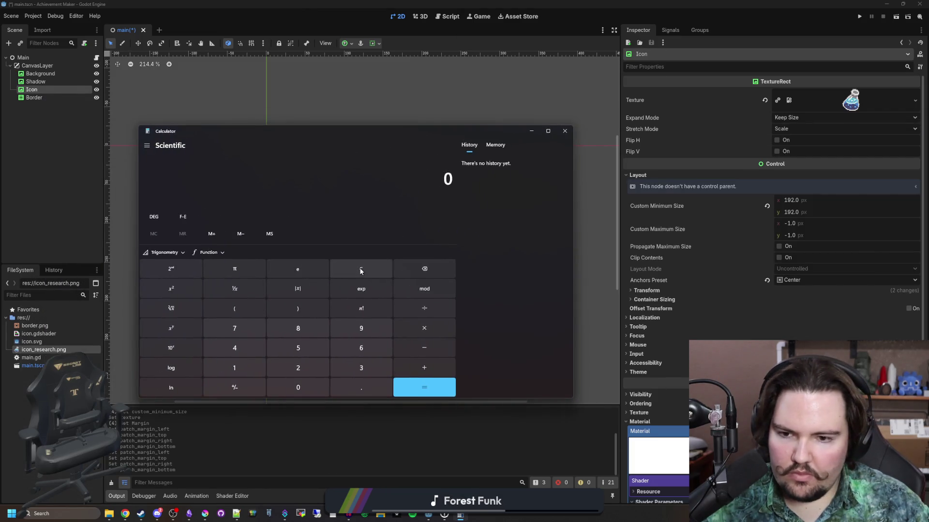
text(192/32)
key(Return)
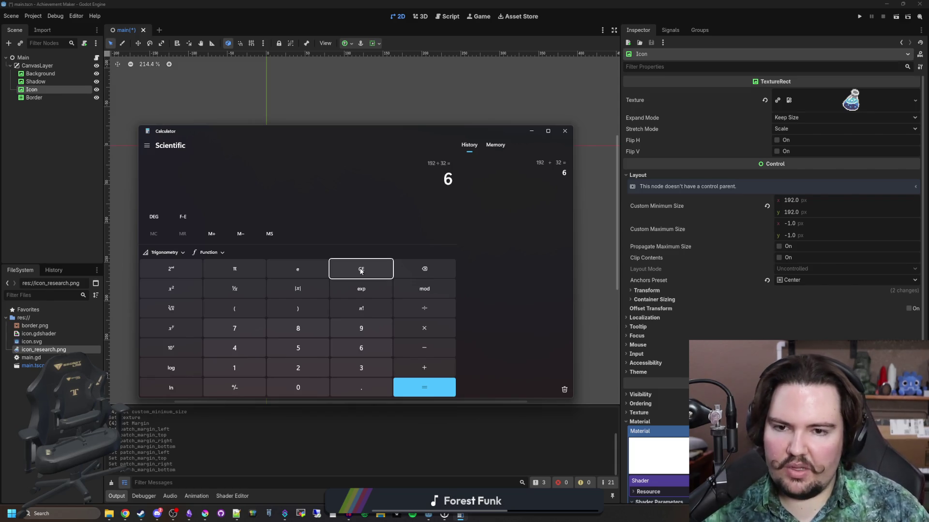
- Compute 12 × 6 = 72, then bring Krita's border image back up maximized
click(531, 130)
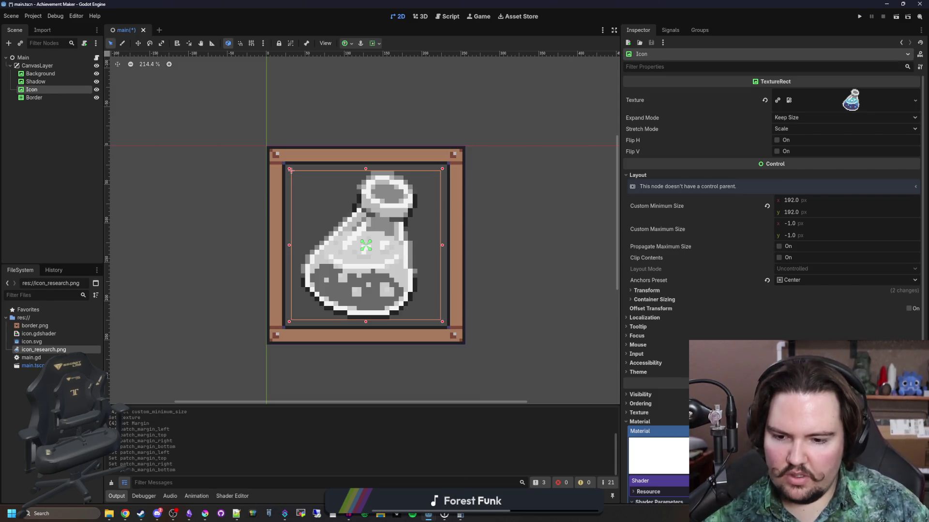
mouse_move(429, 515)
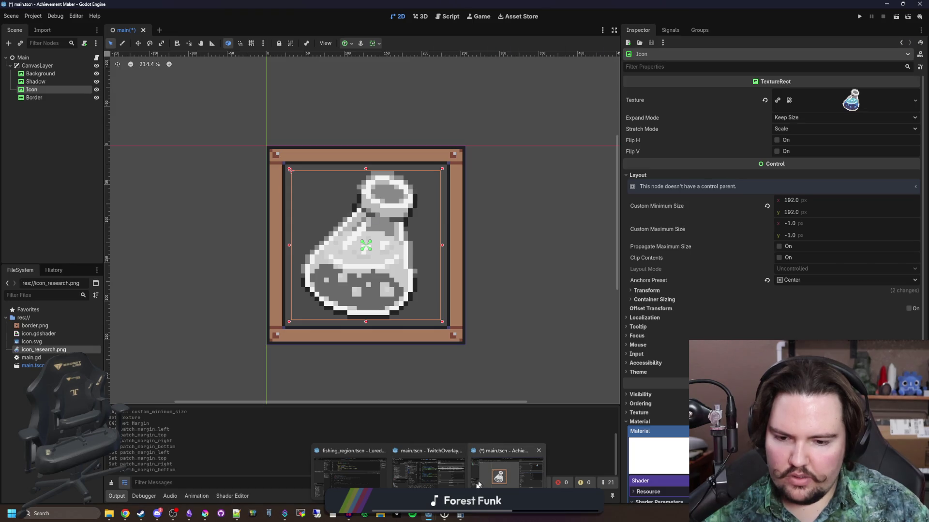
click(460, 515)
click(380, 271)
text(12*6)
key(Return)
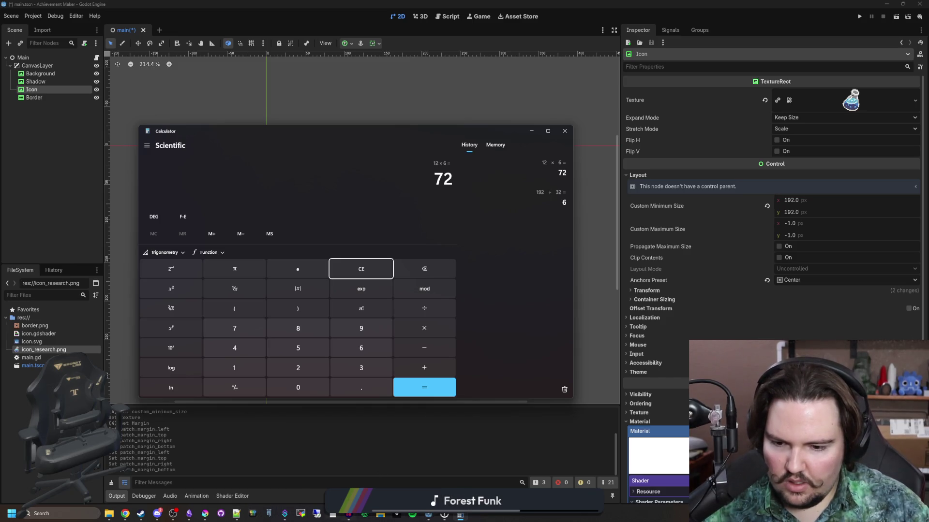
click(205, 513)
double_click(368, 371)
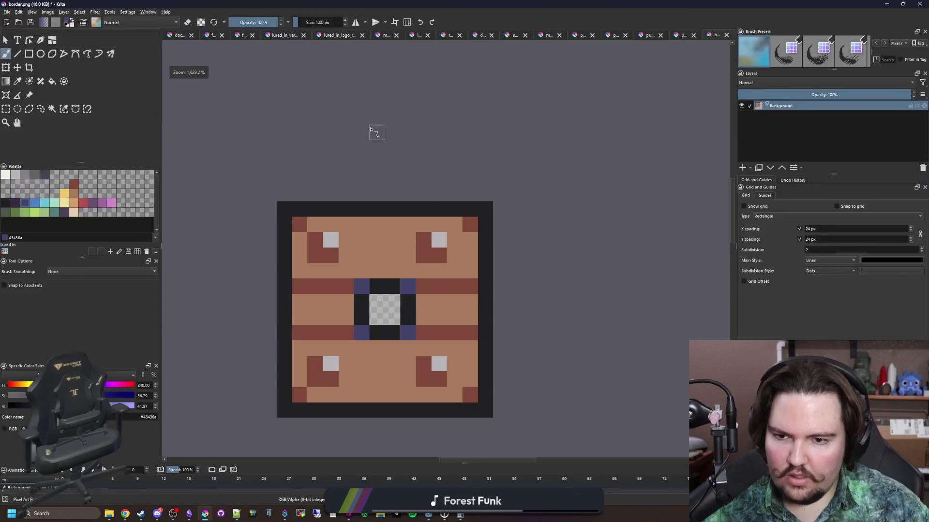
- Paint a dark ring around the centre with purple corner pixels
scroll(394, 291, up, 1)
drag(386, 288, 390, 243)
ctrl+click(366, 242)
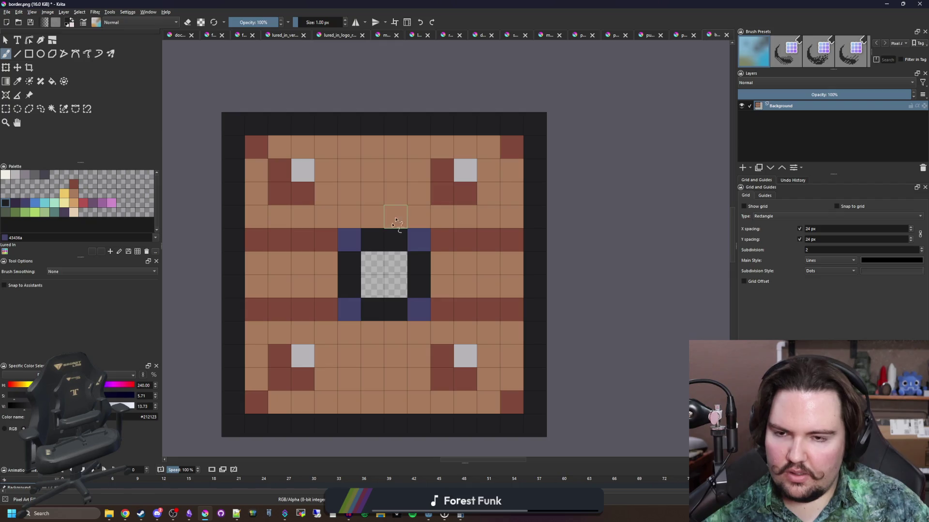
mouse_move(380, 217)
mouse_down()
mouse_move(419, 216)
mouse_move(338, 219)
mouse_move(321, 306)
mouse_move(413, 335)
mouse_move(442, 217)
mouse_up()
ctrl+click(418, 240)
click(324, 223)
click(326, 333)
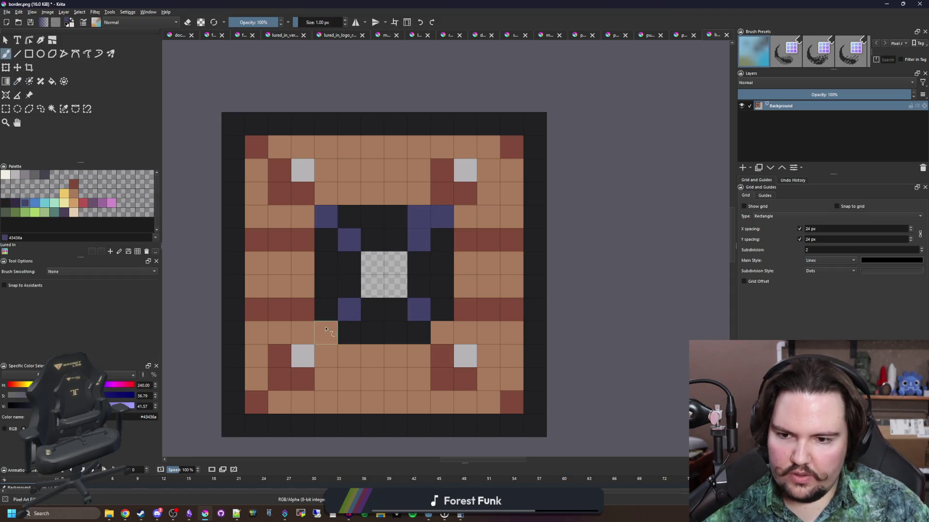
click(441, 333)
- Erase the centre to a 4×4 transparent area and darken the top purple cell
ctrl+click(484, 288)
mouse_move(421, 308)
mouse_down()
mouse_move(372, 241)
mouse_move(349, 309)
mouse_move(348, 242)
mouse_move(391, 304)
mouse_up()
key(e)
ctrl+click(329, 242)
click(416, 217)
- Paint dark red bands beside the centre and repaint stray red pixels tan
click(294, 234)
key(b)
drag(302, 216, 257, 216)
drag(310, 333, 256, 332)
drag(461, 333, 513, 298)
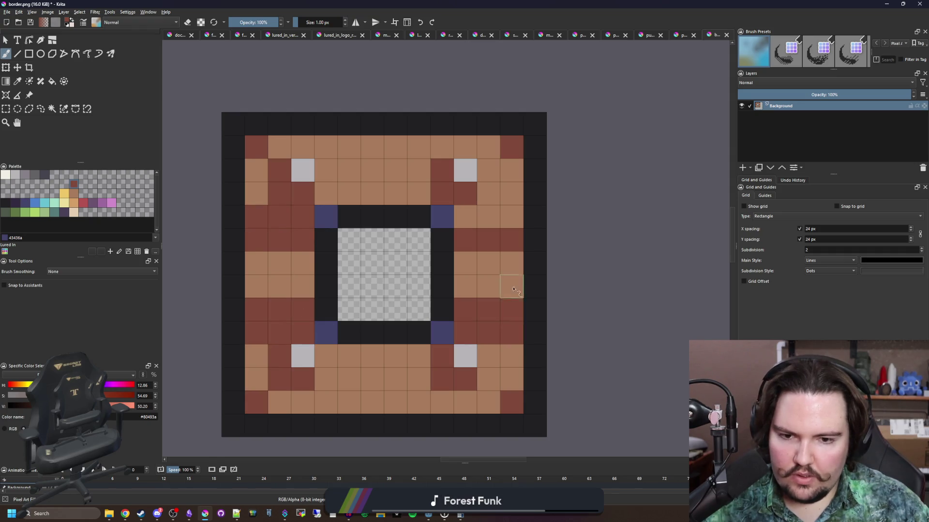
drag(512, 217, 468, 215)
drag(509, 242, 459, 242)
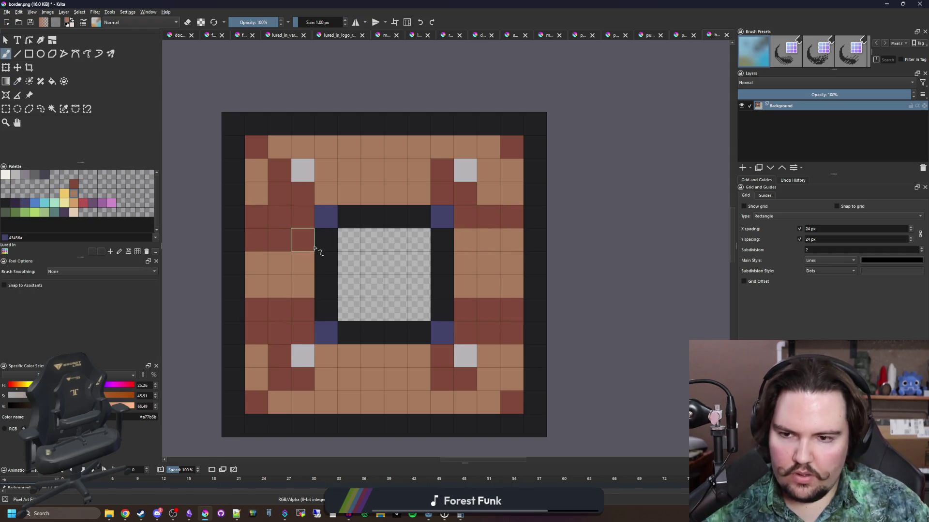
drag(305, 244, 257, 242)
drag(296, 310, 254, 310)
drag(464, 310, 512, 311)
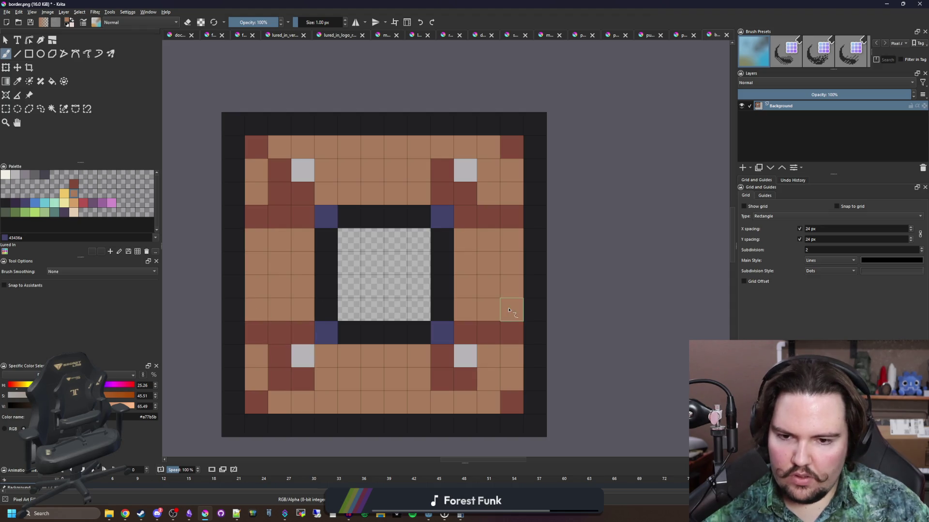
click(47, 12)
click(67, 104)
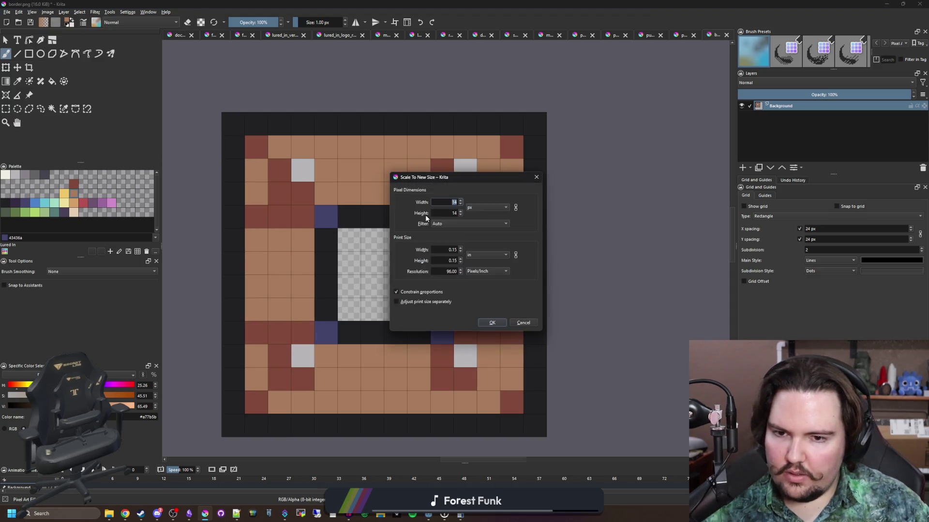
- Scale the border to 64 × 64 pixels with nearest-neighbour and save it as PNG
text(64)
key(Tab)
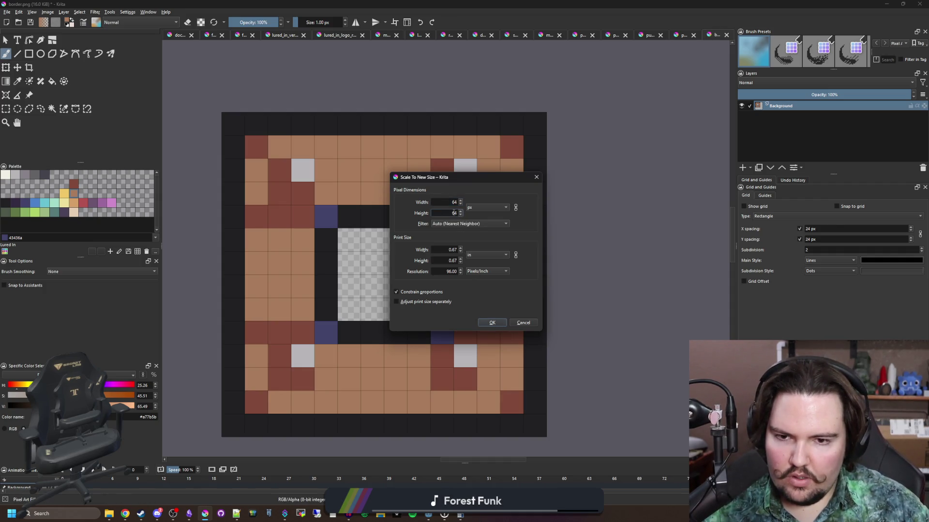
click(492, 322)
key(ctrl+s)
click(497, 323)
- Select the entire 64 × 64 image with a rectangular selection
key(ctrl+r)
scroll(363, 166, up, 1)
drag(279, 128, 526, 374)
- Clear the previous calculator result and put the calculator away
key(alt+Tab)
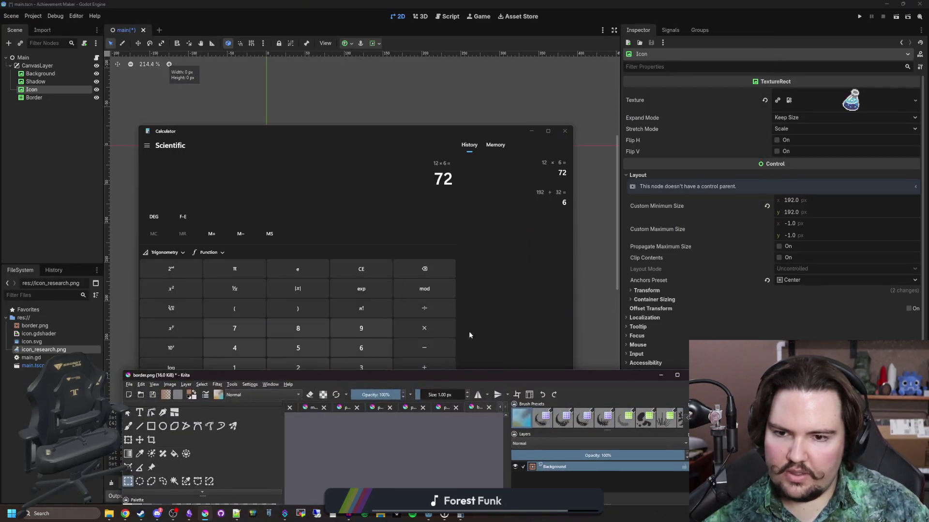
click(372, 279)
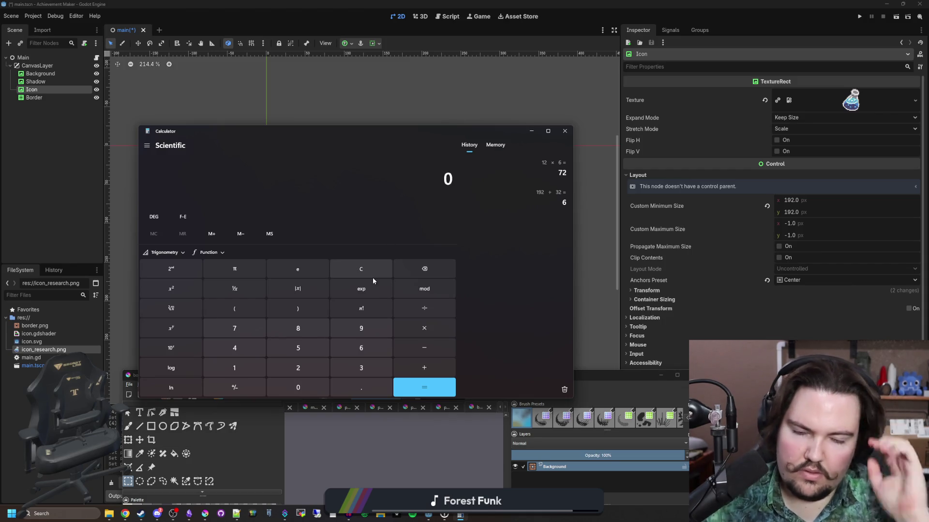
click(531, 131)
- In Godot, select the Border node and set its left patch margin to 32 px
click(568, 271)
mouse_move(568, 271)
mouse_down()
mouse_move(307, 209)
mouse_move(332, 204)
mouse_up()
click(34, 97)
click(802, 183)
click(797, 196)
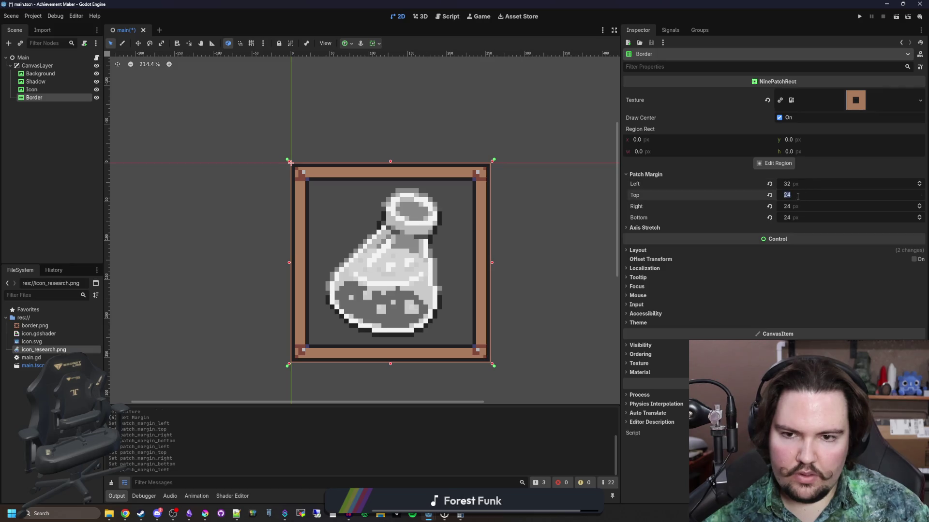
- Set the Border's top, right and bottom patch margins to 32 px
text(2)
click(798, 209)
text(32)
click(799, 214)
text(32)
key(Return)
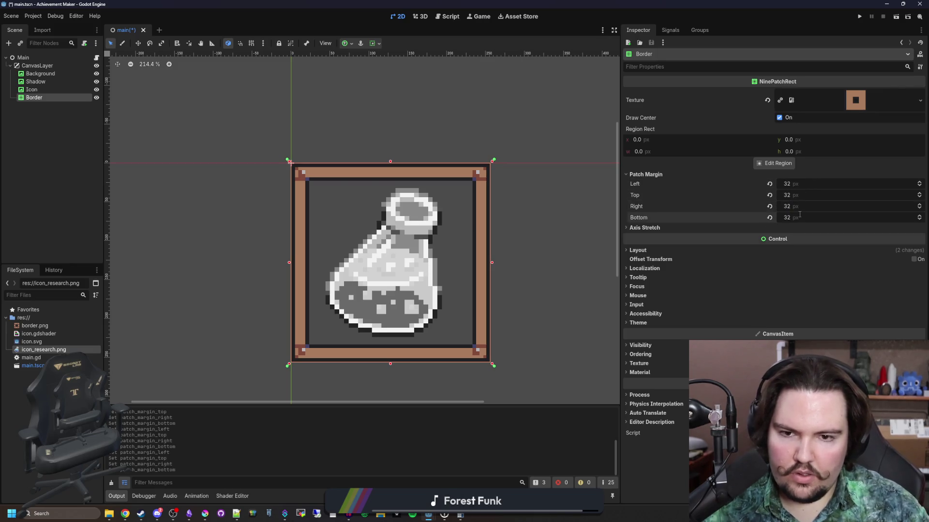
- Zoom in and out to inspect the 32 px frame, then save the scene
scroll(492, 237, up, 4)
scroll(508, 271, down, 3)
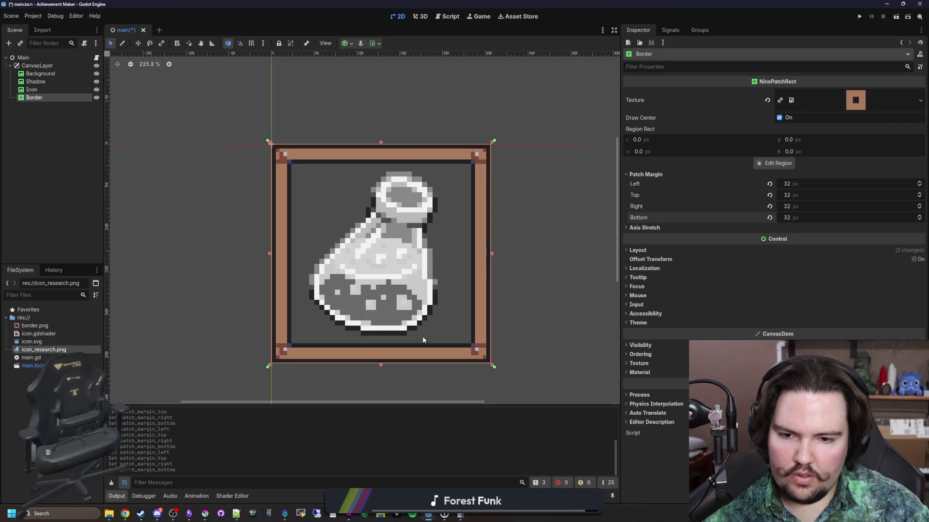
scroll(364, 358, up, 5)
scroll(364, 358, down, 3)
scroll(240, 320, up, 4)
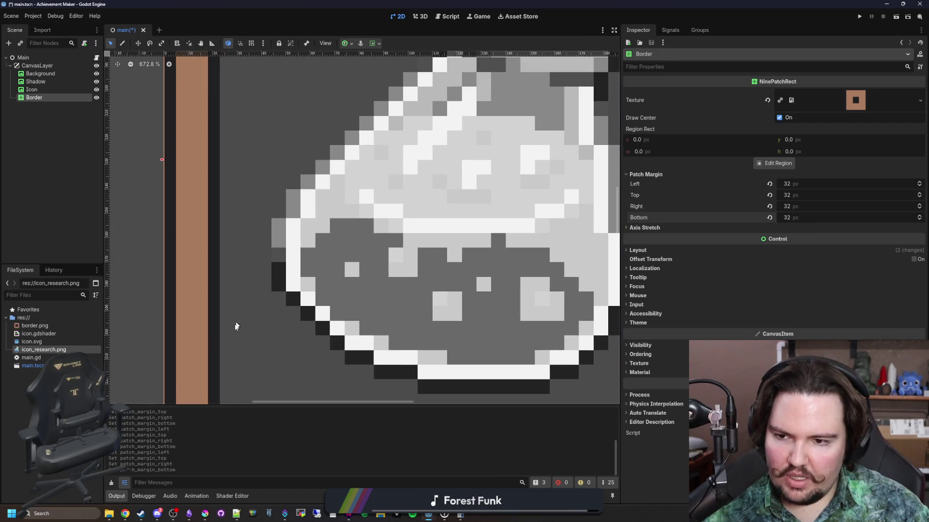
scroll(232, 355, down, 5)
scroll(467, 153, up, 4)
scroll(467, 154, down, 4)
key(ctrl+s)
- Preview the border texture resource, then select the Icon node
click(877, 107)
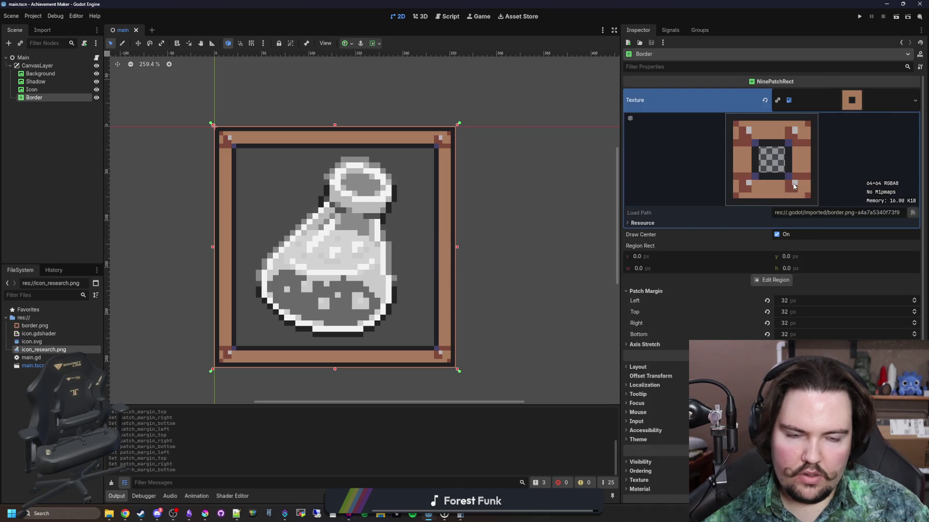
scroll(304, 337, up, 1)
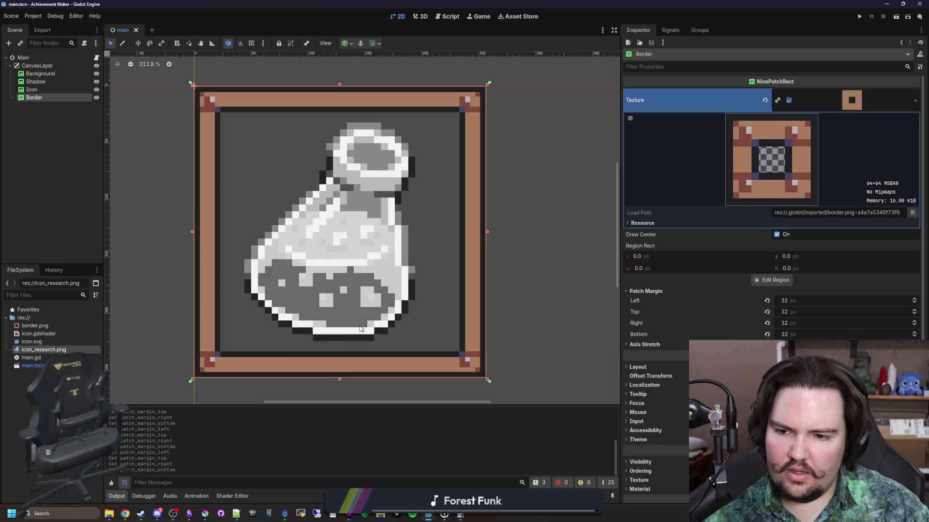
scroll(290, 357, up, 2)
scroll(360, 373, up, 4)
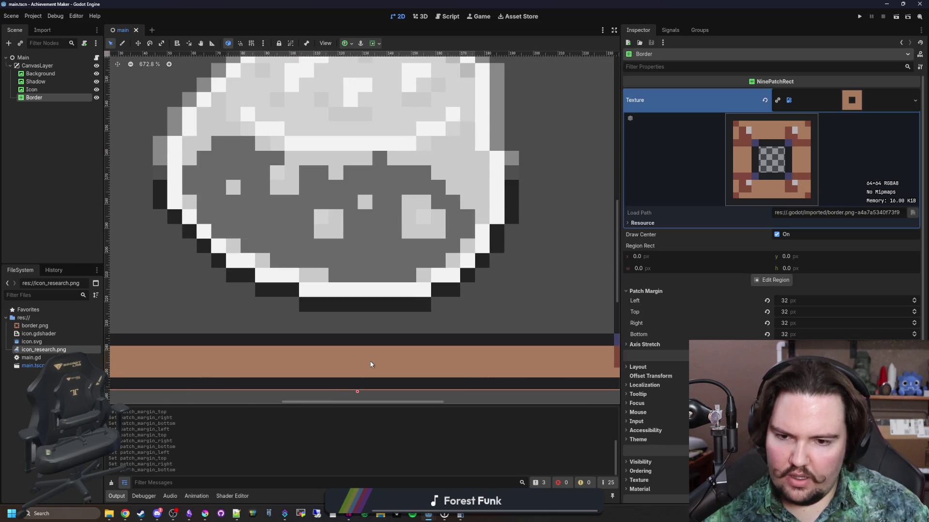
scroll(371, 364, down, 2)
scroll(367, 338, down, 1)
click(32, 89)
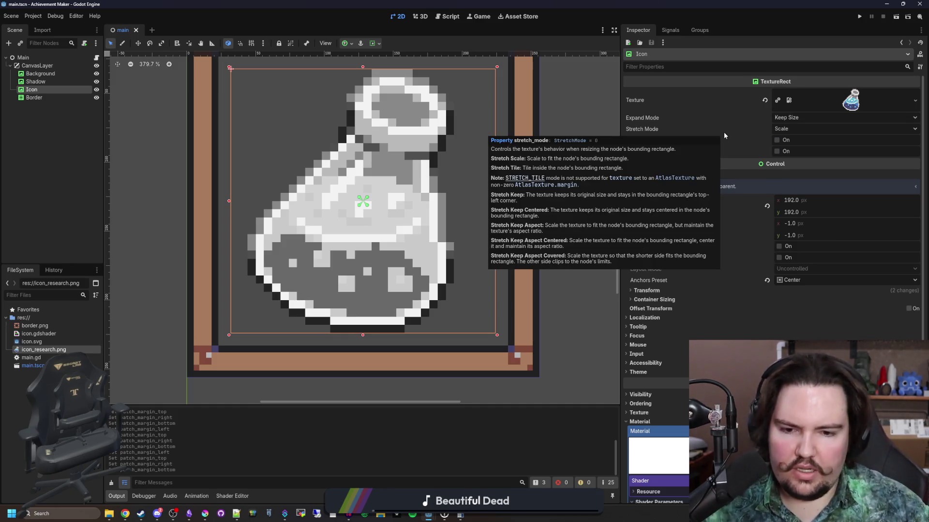
- Compute 256 ÷ 8 = 32 in Calculator
key(alt+Tab)
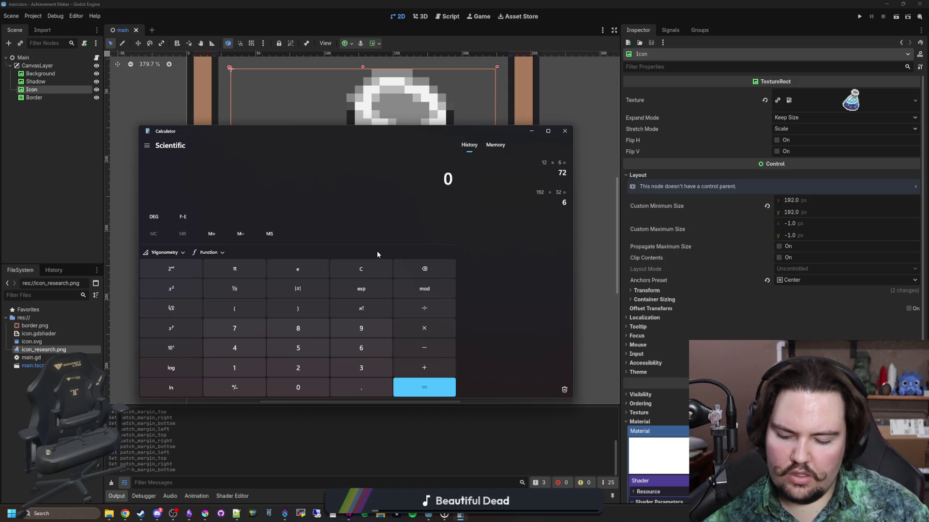
text(256 ÷ )
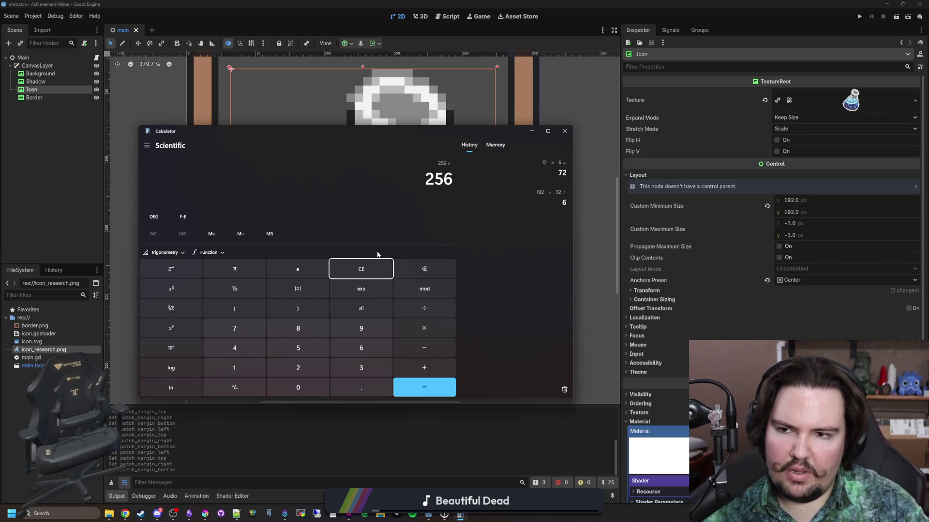
text(8)
key(Return)
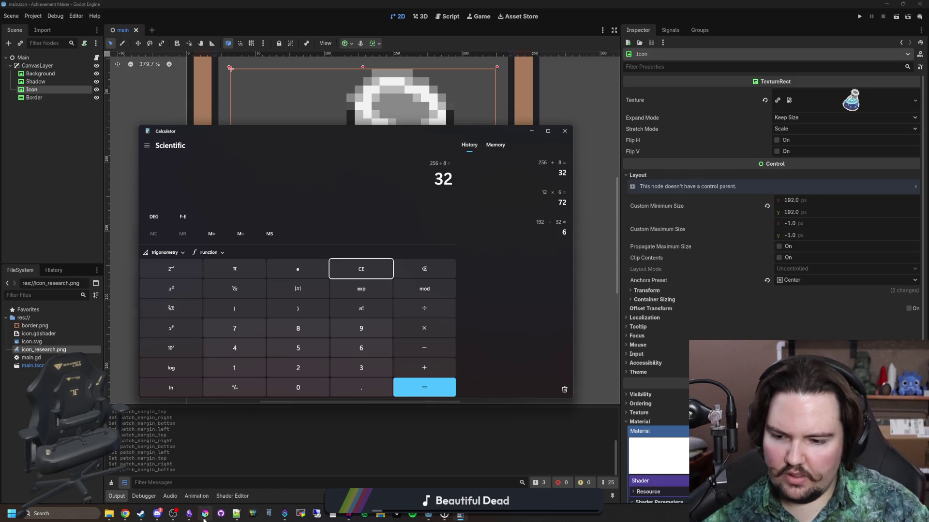
- Bring Krita's border image back up maximized
click(204, 517)
double_click(378, 376)
scroll(346, 240, up, 5)
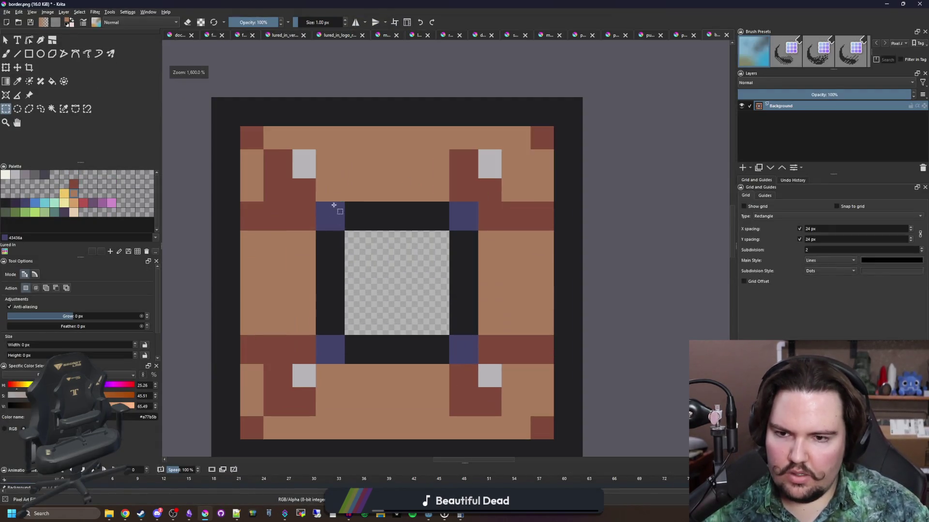
- Measure the top five rows of the Krita border tile with a rectangular selection, then deselect
scroll(346, 240, down, 4)
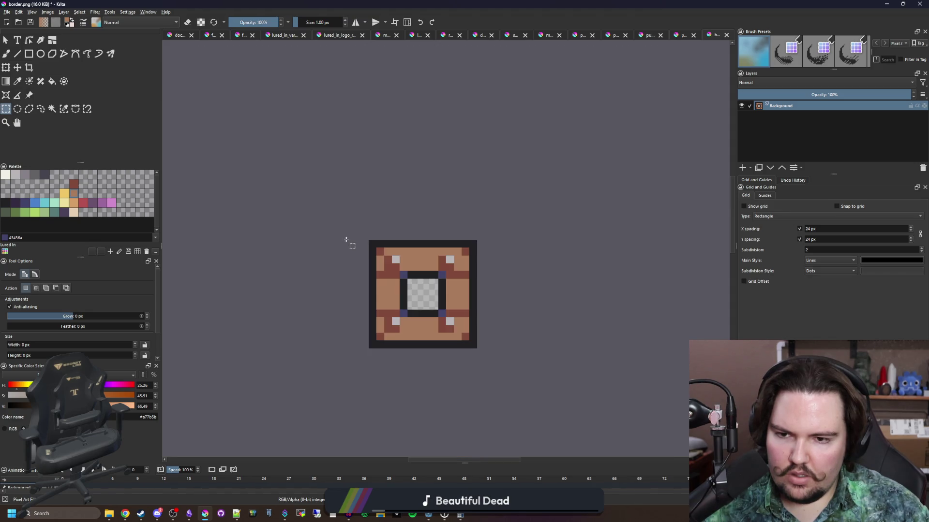
scroll(382, 269, up, 6)
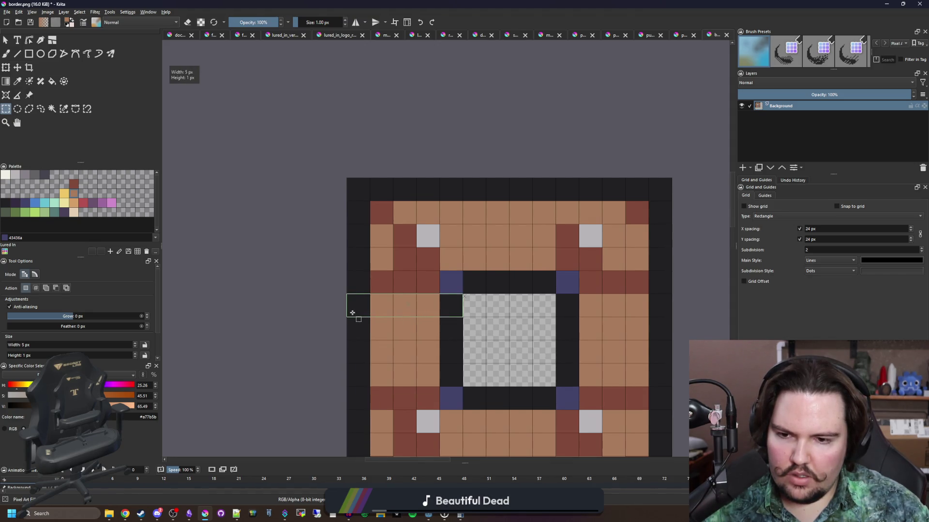
click(353, 184)
drag(353, 185, 677, 305)
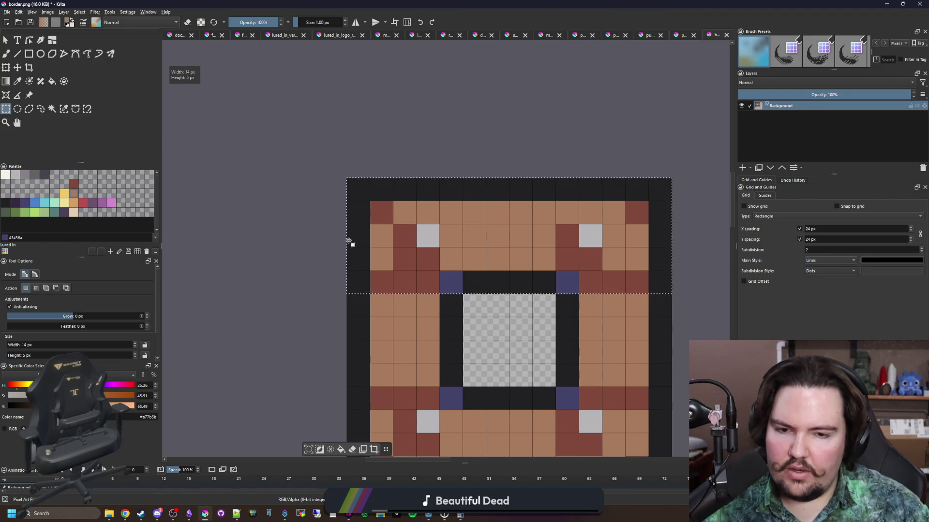
scroll(427, 314, down, 2)
scroll(427, 314, up, 1)
click(428, 314)
- In Calculator, compute 256 ÷ 14 (18.2857…) and 14 ÷ 256 (0.0546875), clearing between them
click(460, 515)
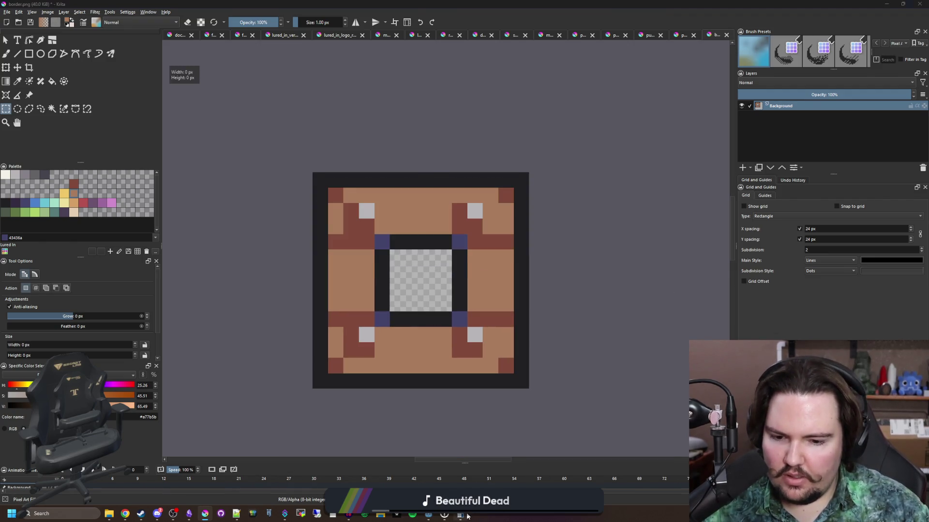
click(382, 274)
text(256/14)
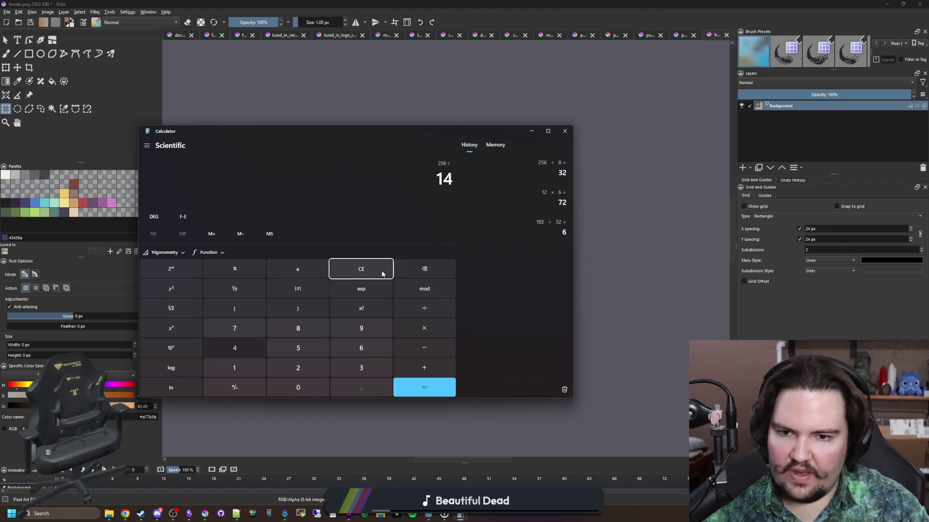
key(Return)
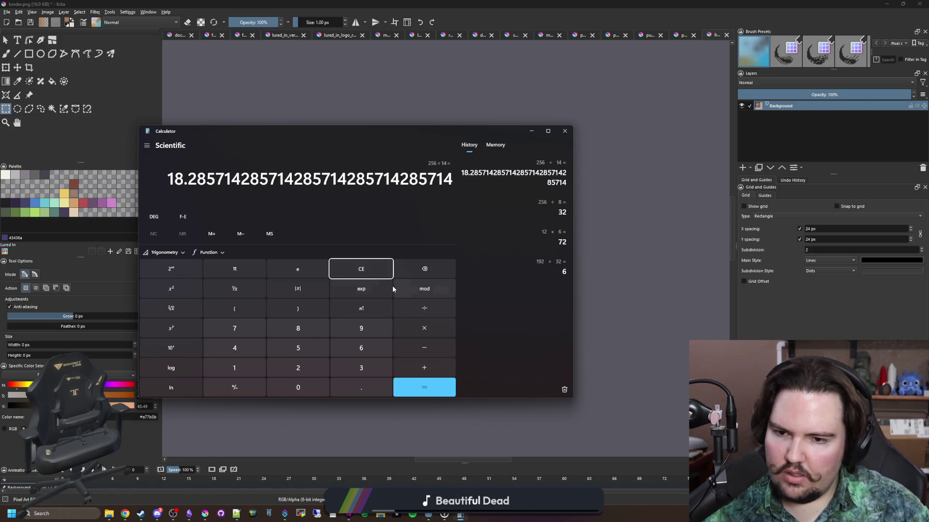
click(376, 269)
text(14/256)
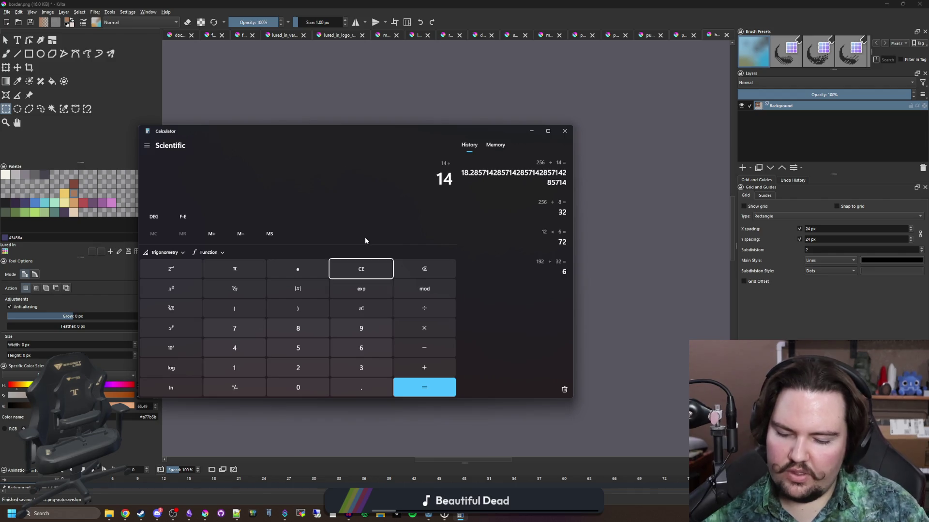
key(Return)
click(379, 275)
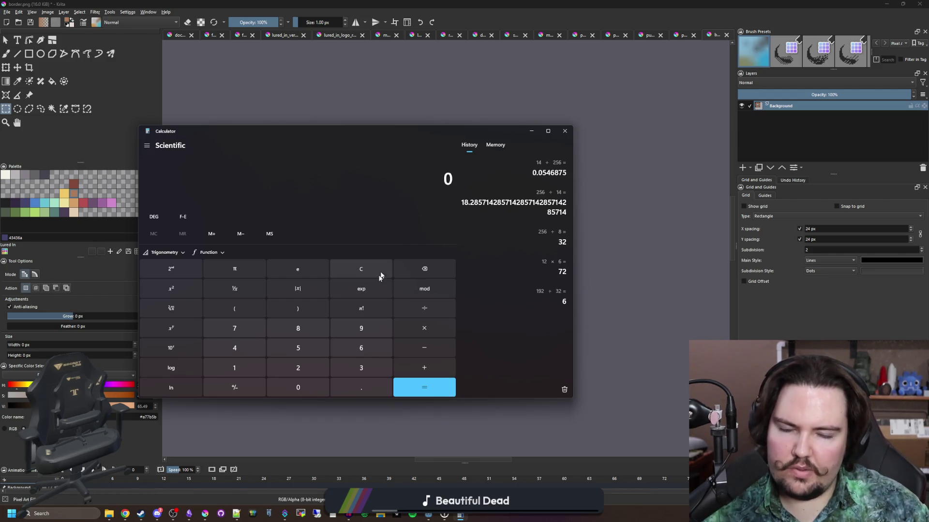
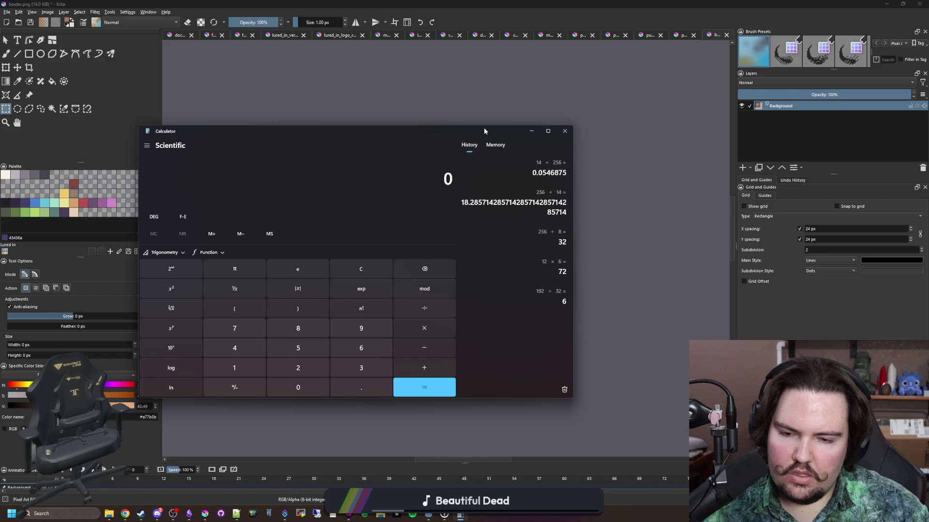
- Drag the calculator aside and minimize Krita so the border.png artwork is visible
drag(484, 130, 398, 322)
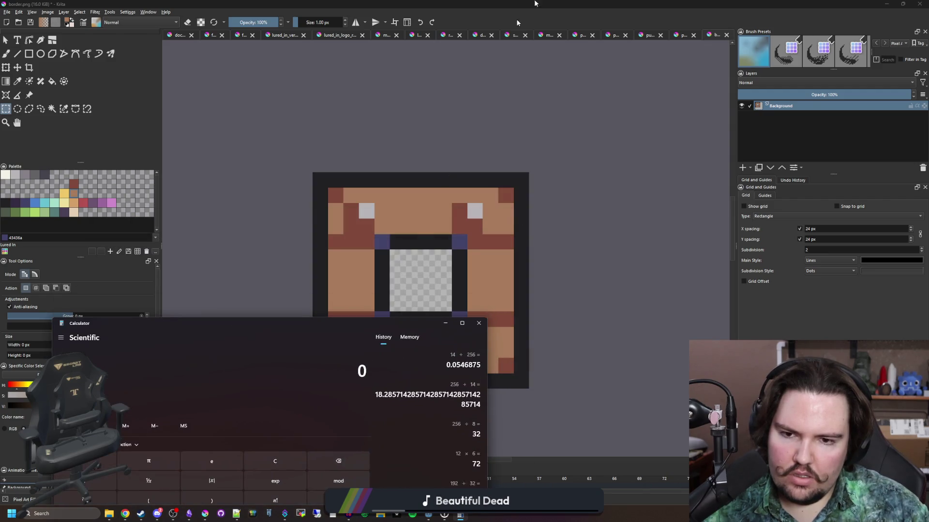
key(super+Down)
- Bring Godot forward and clear the node selection in the achievement icon scene
click(574, 326)
scroll(375, 360, down, 2)
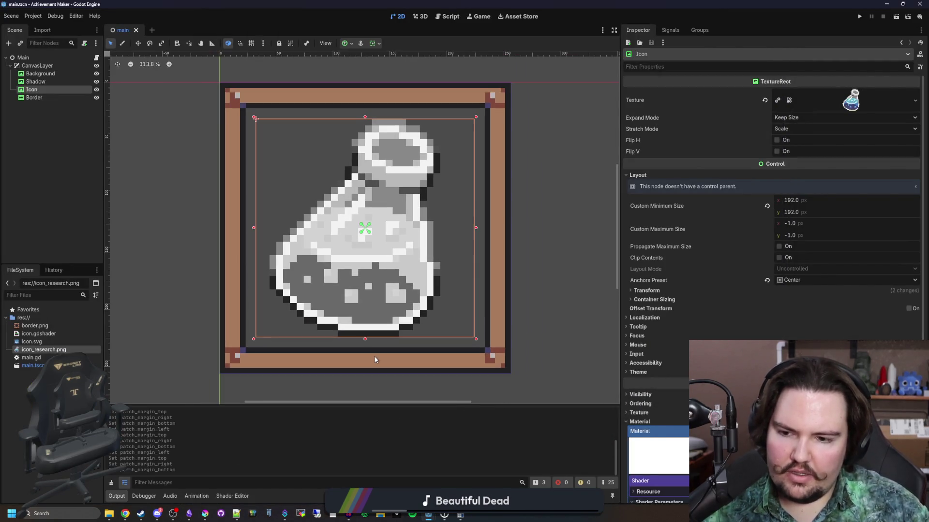
scroll(376, 370, up, 5)
scroll(327, 286, down, 12)
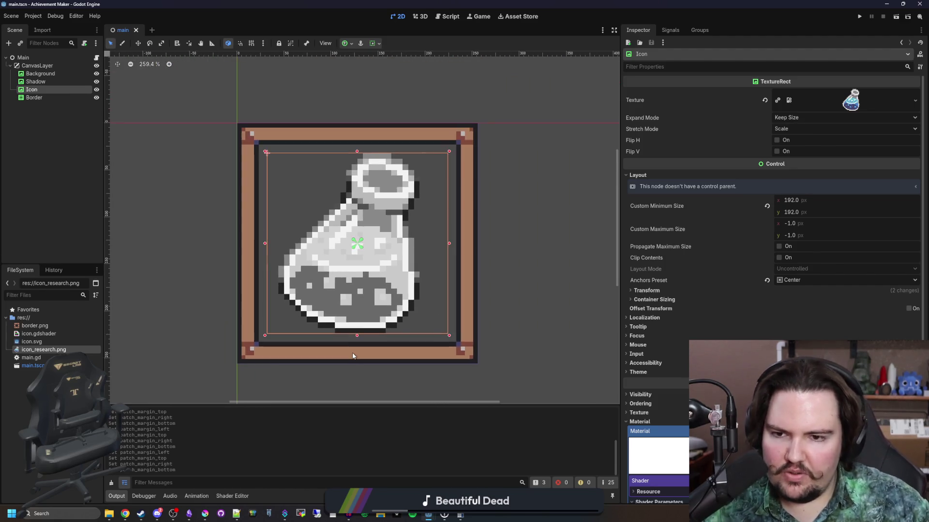
click(80, 159)
scroll(426, 299, down, 13)
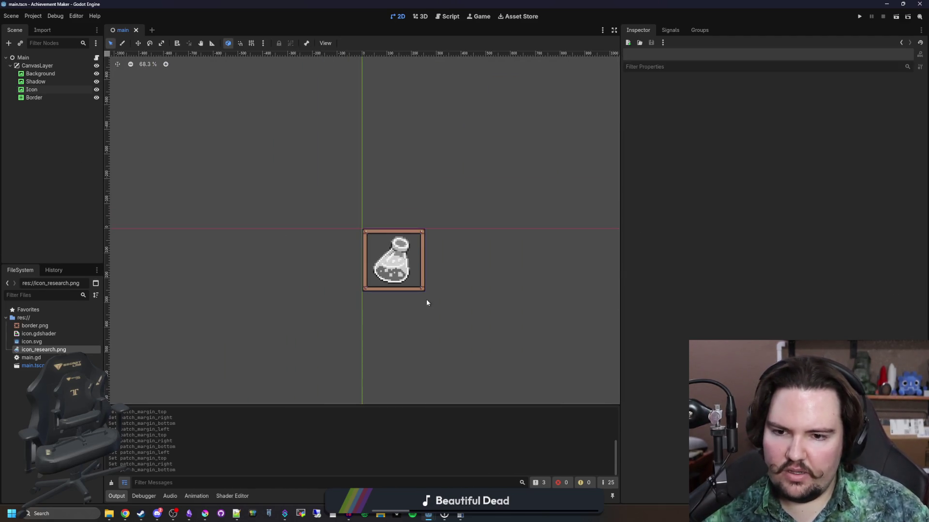
scroll(400, 268, up, 17)
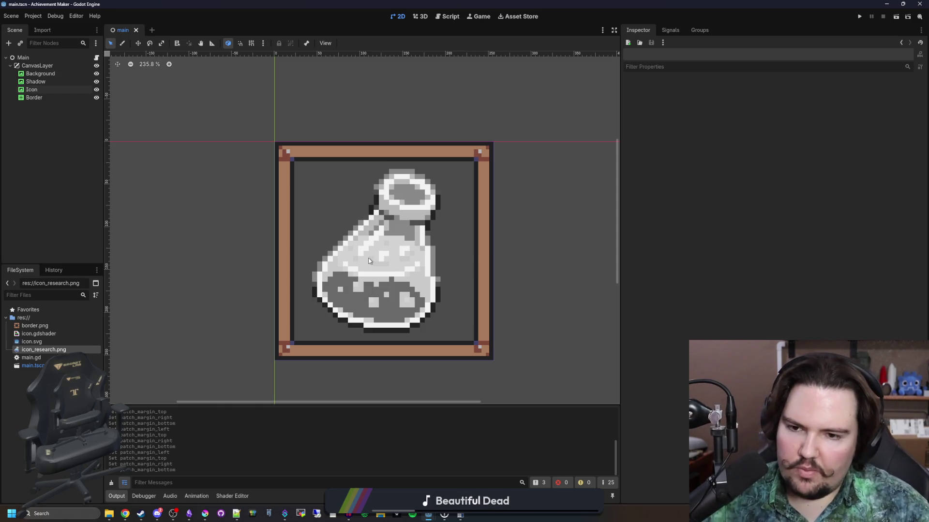
scroll(372, 263, up, 1)
scroll(375, 265, down, 1)
scroll(375, 264, down, 2)
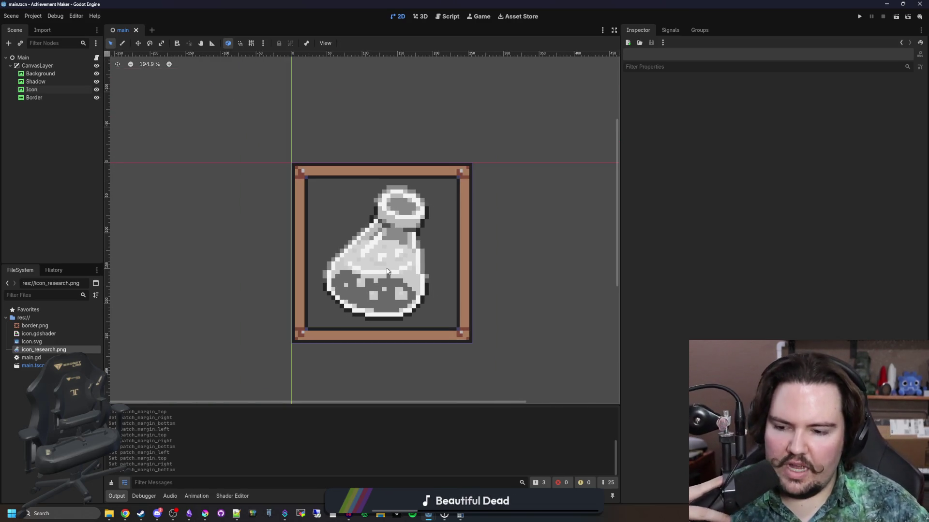
scroll(352, 299, up, 2)
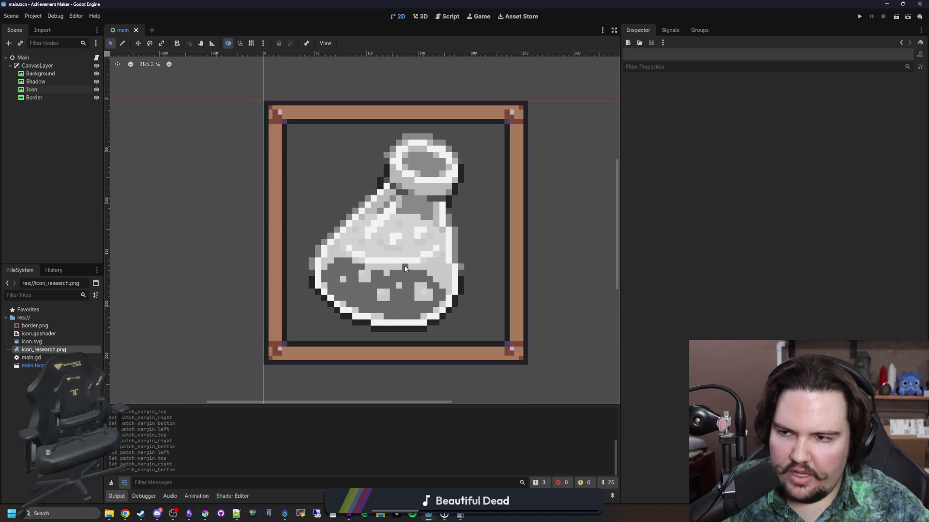
- Inspect the Icon, CanvasLayer and Background nodes, then select the Shadow node
click(53, 90)
scroll(454, 238, down, 6)
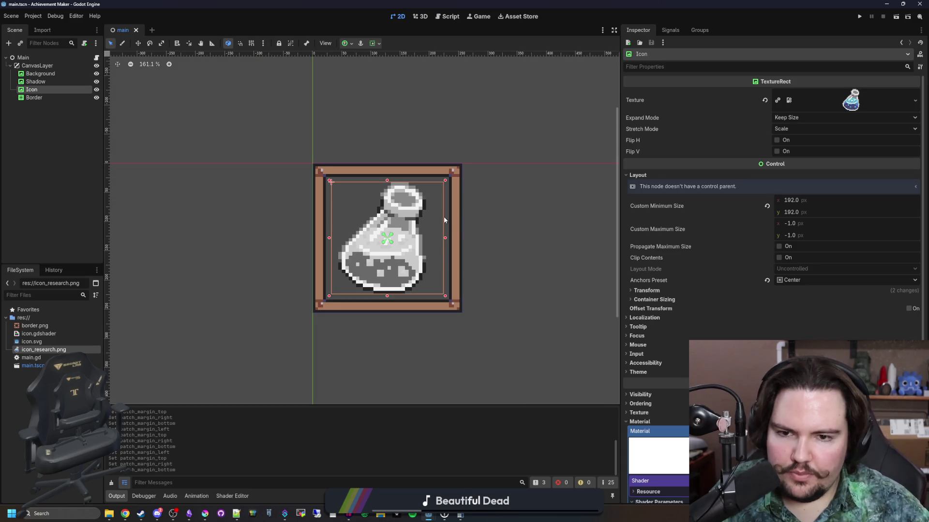
click(491, 219)
scroll(492, 220, up, 2)
scroll(395, 241, down, 3)
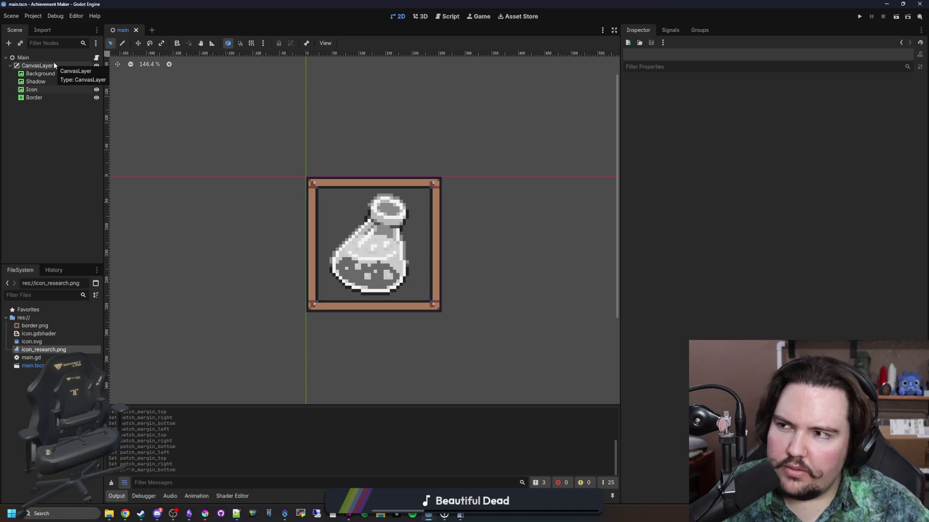
click(64, 90)
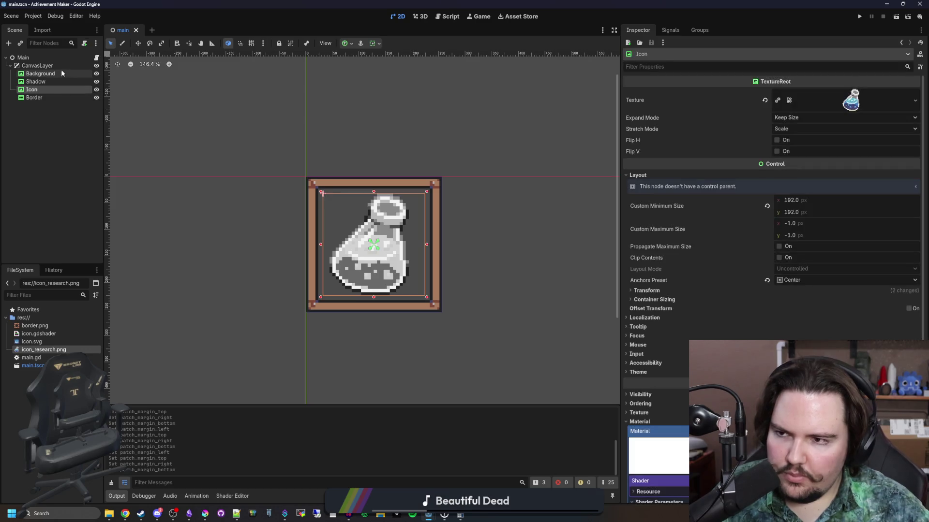
click(60, 67)
click(52, 74)
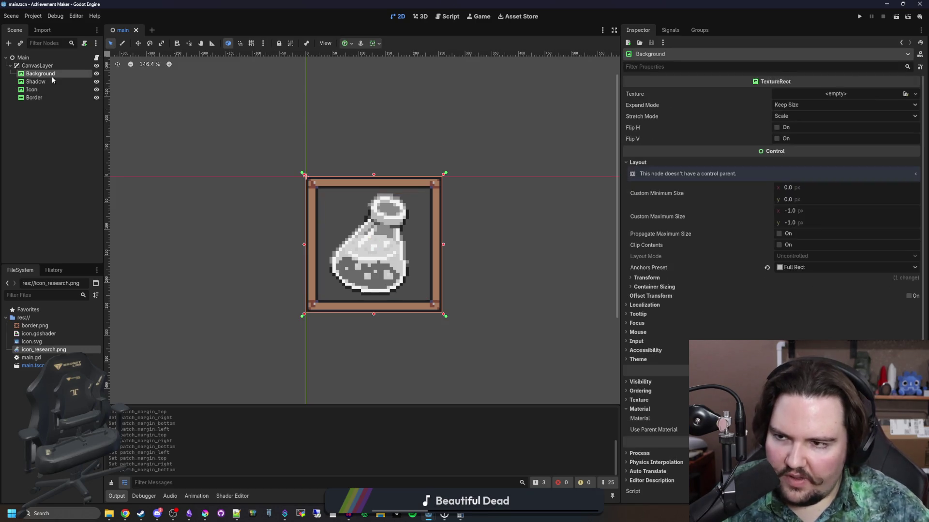
click(46, 82)
scroll(378, 250, up, 1)
scroll(378, 249, up, 3)
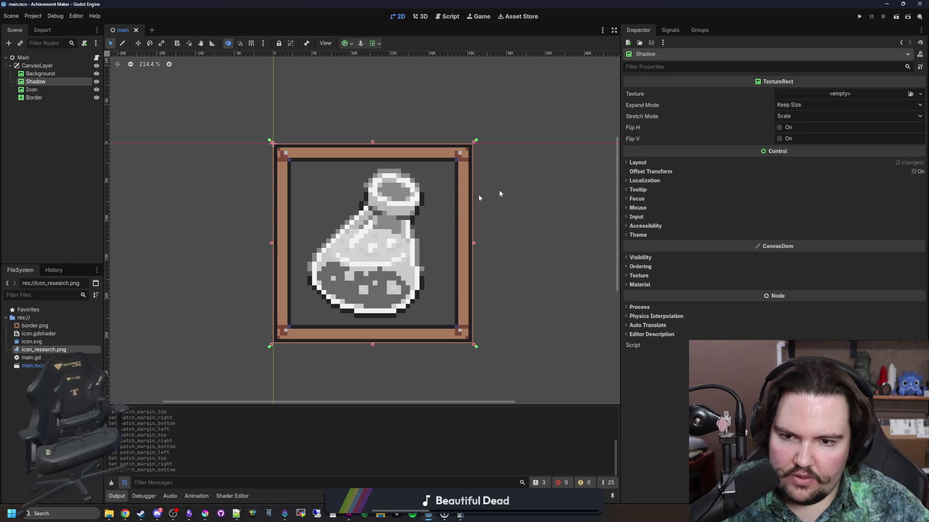
- Quick Load icon_research.png as the Shadow node's texture
click(825, 95)
click(865, 282)
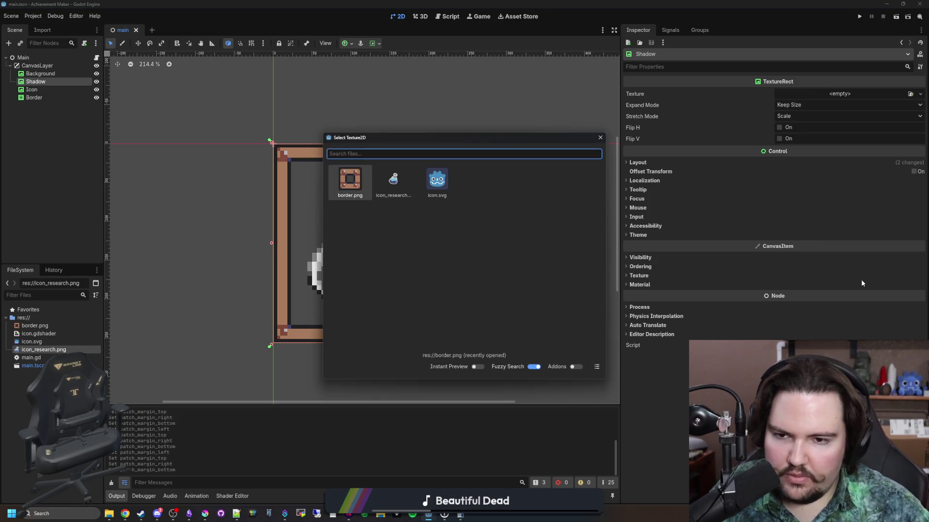
double_click(407, 180)
scroll(385, 236, down, 4)
scroll(385, 236, up, 4)
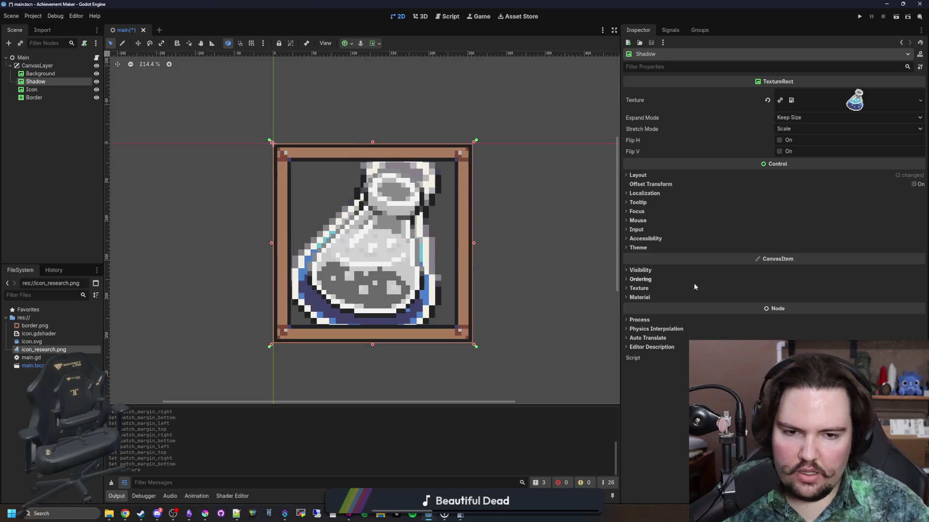
- Expand Shadow's Material types, then show the Godot Shaders homepage in a maximized browser
click(640, 297)
click(920, 307)
key(alt+Tab)
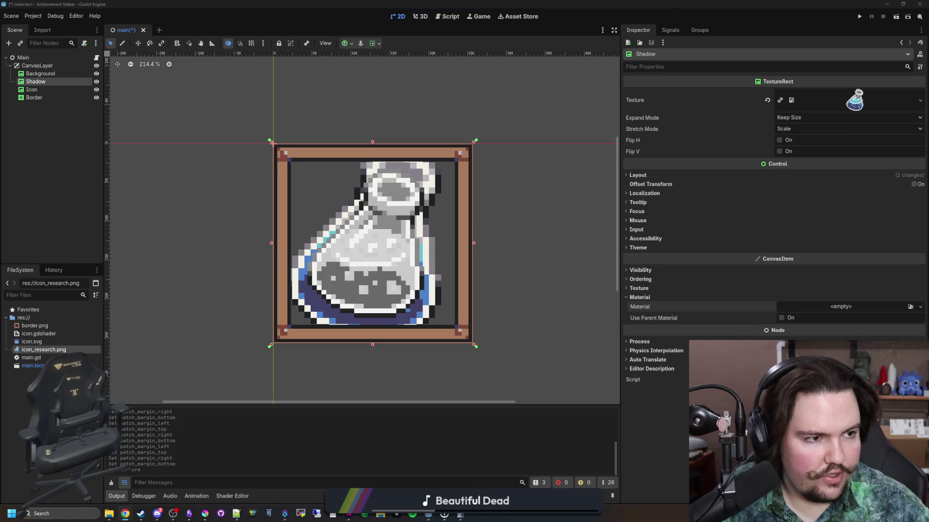
double_click(465, 208)
click(288, 62)
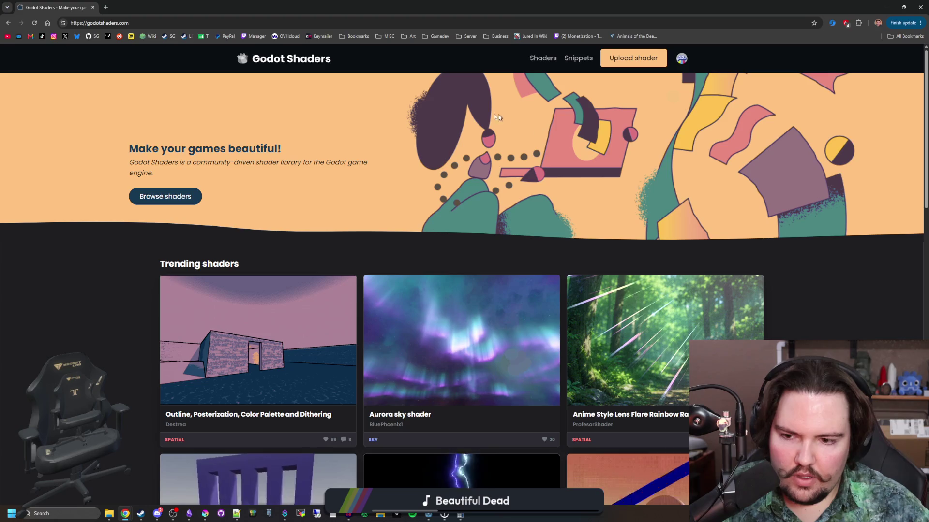
- Search shaders for 'blur', open Dual Kawase Up – Fast Blur's code, then return to Godot
click(165, 197)
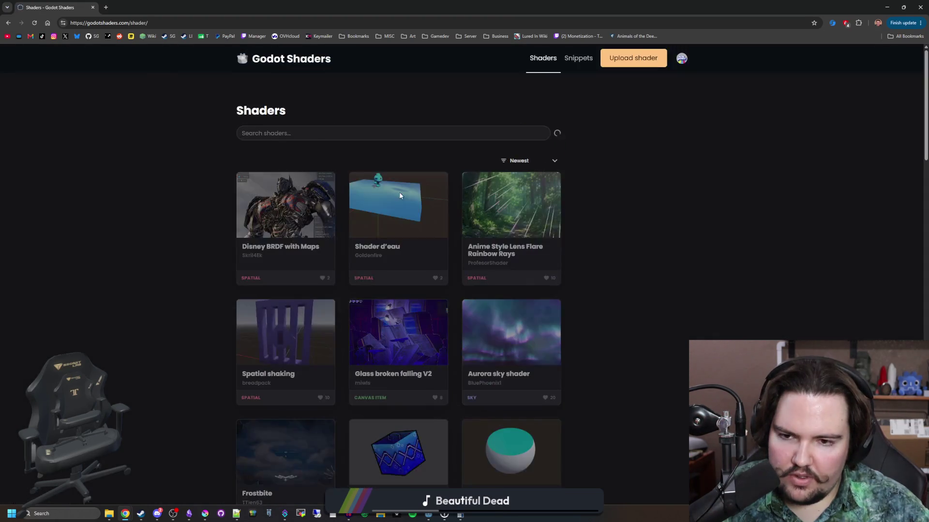
text(blur)
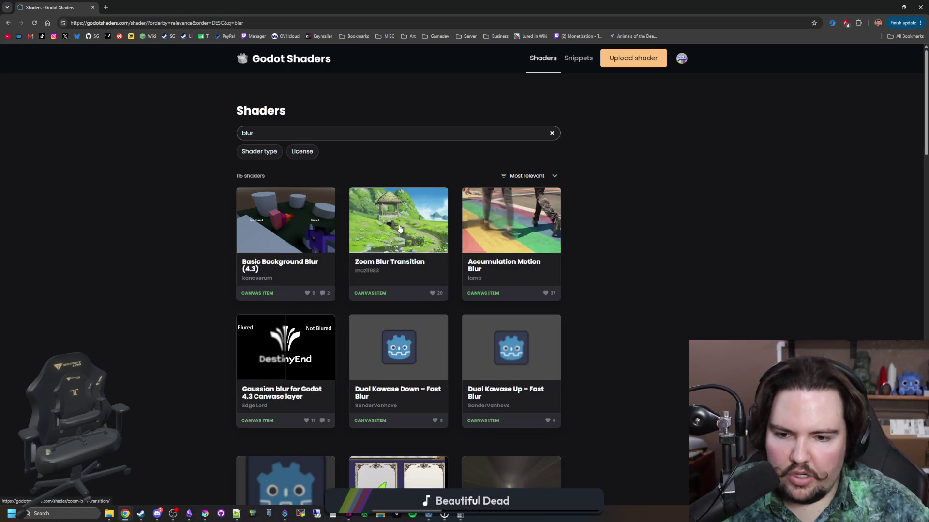
click(506, 357)
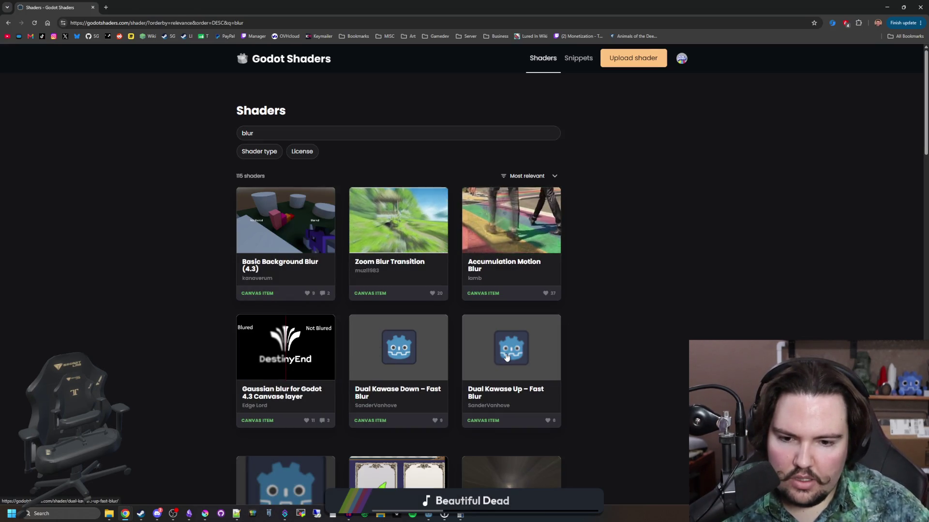
scroll(507, 357, down, 2)
click(511, 252)
scroll(532, 361, down, 2)
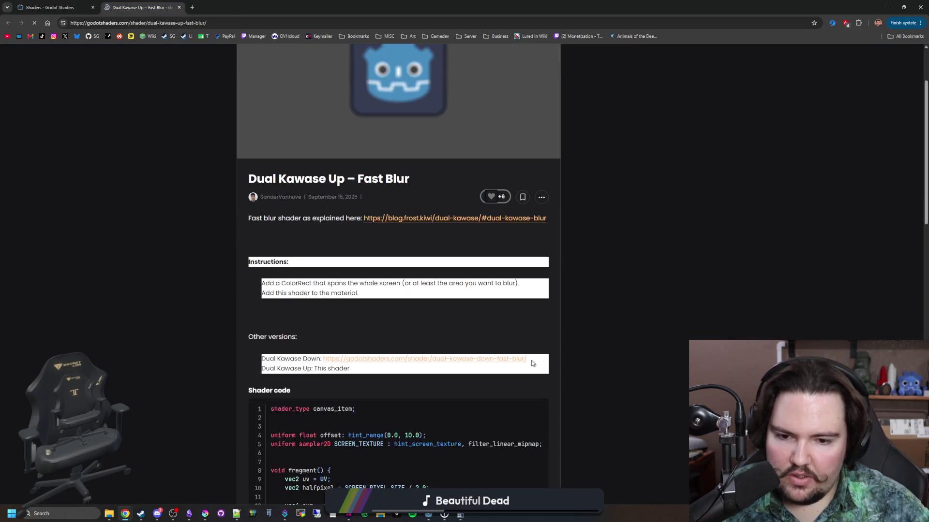
scroll(512, 384, down, 2)
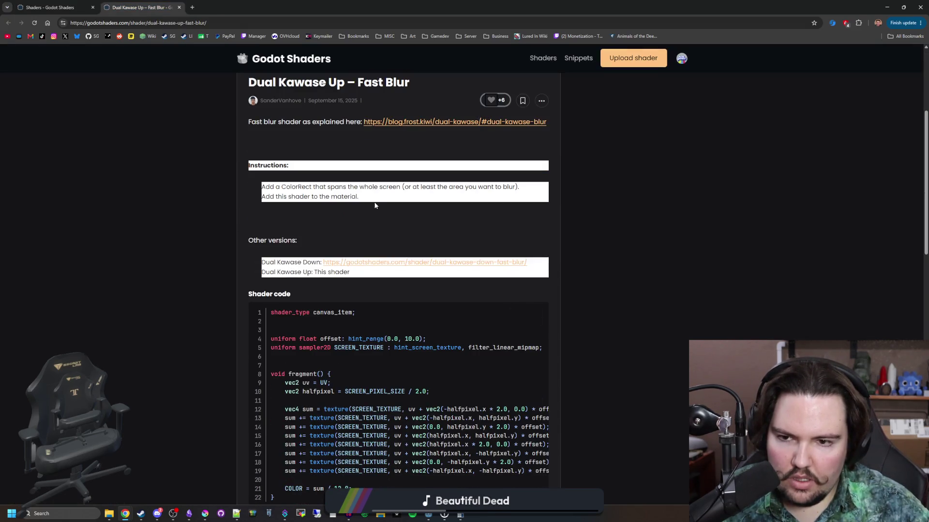
key(alt+Tab)
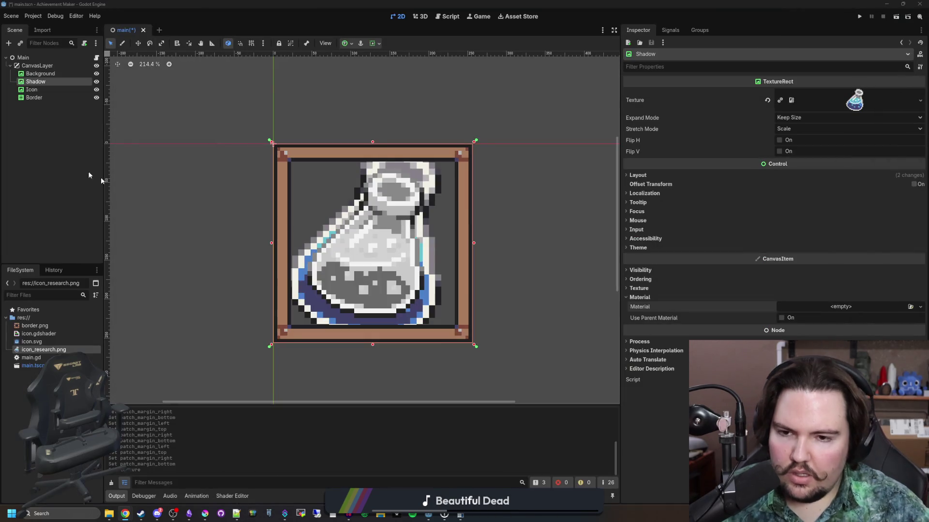
- Give Shadow a new ShaderMaterial with a new shader saved as blur.gdshader
click(897, 307)
click(876, 338)
click(819, 312)
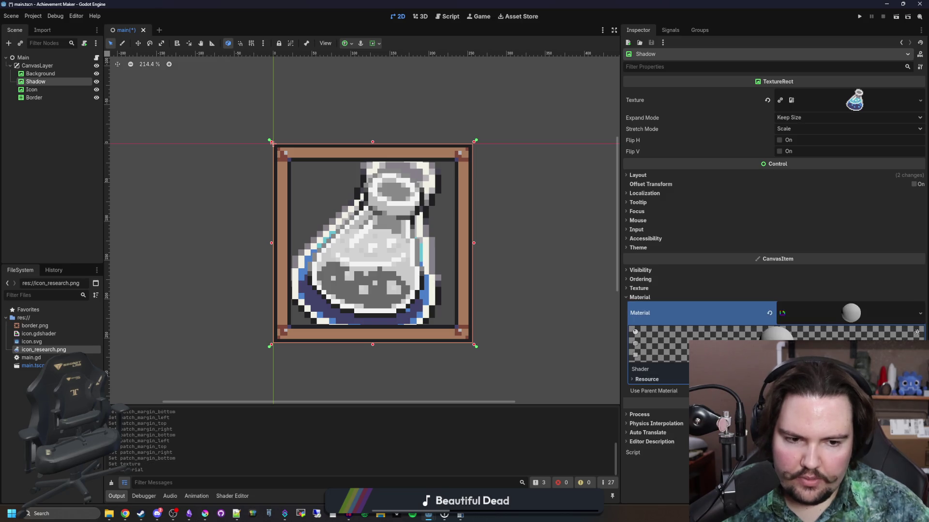
click(803, 382)
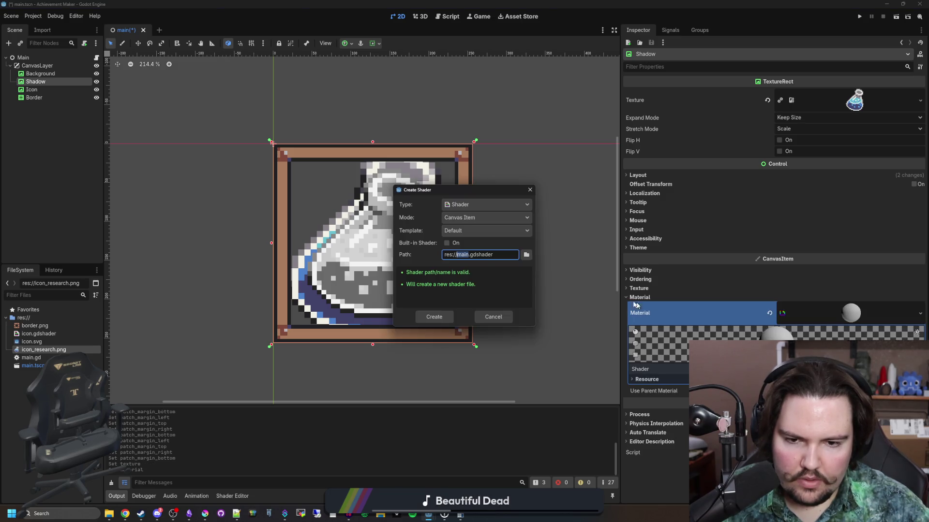
text(blur)
click(449, 318)
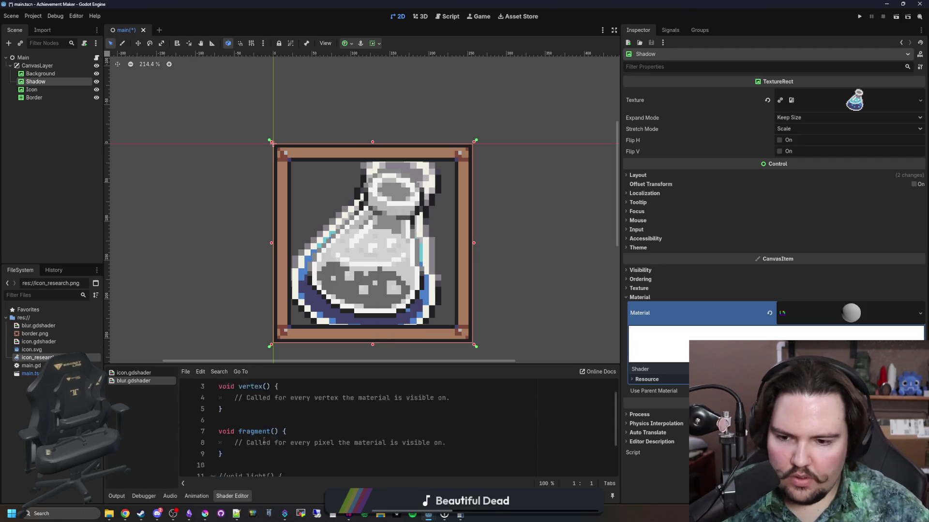
- Replace the template code with the pasted Dual Kawase blur code and reveal its Offset parameter
key(ctrl+a)
key(ctrl+v)
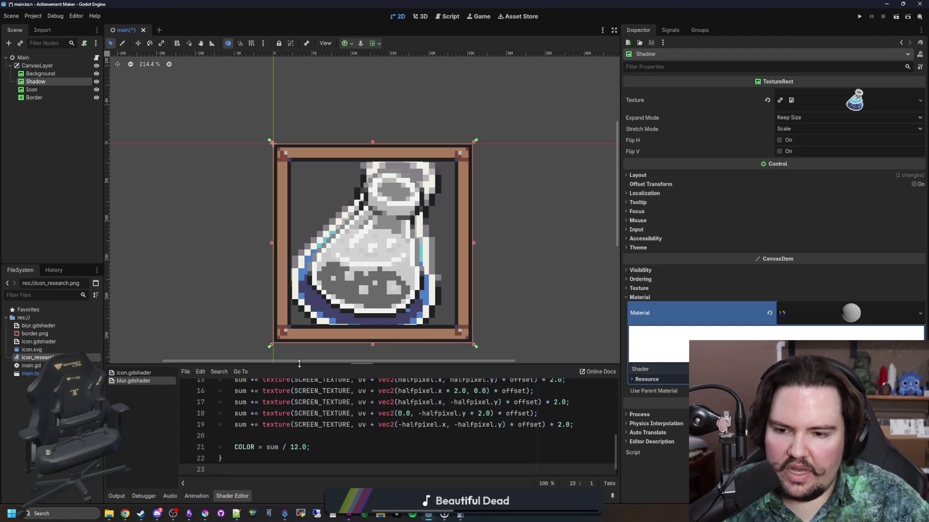
drag(224, 272, 213, 257)
scroll(299, 266, up, 1)
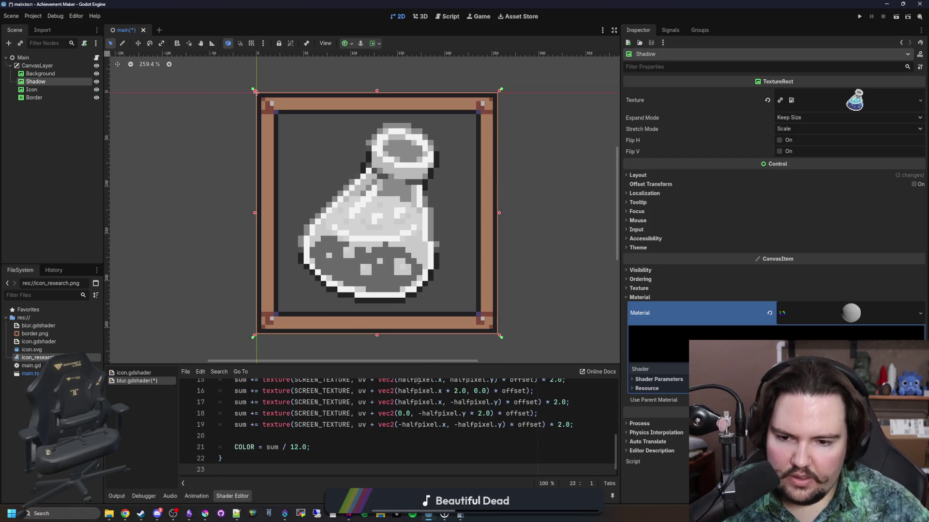
drag(424, 363, 421, 239)
scroll(401, 370, up, 2)
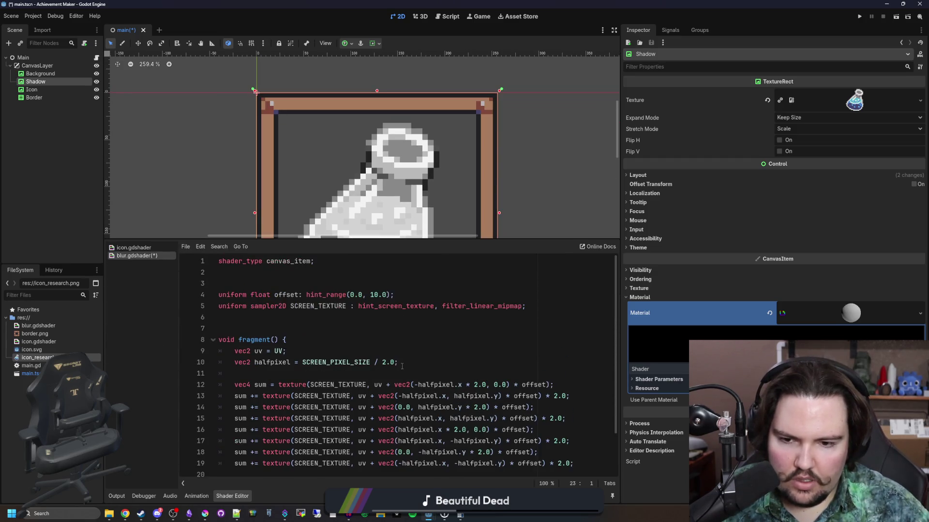
click(681, 379)
scroll(459, 178, down, 3)
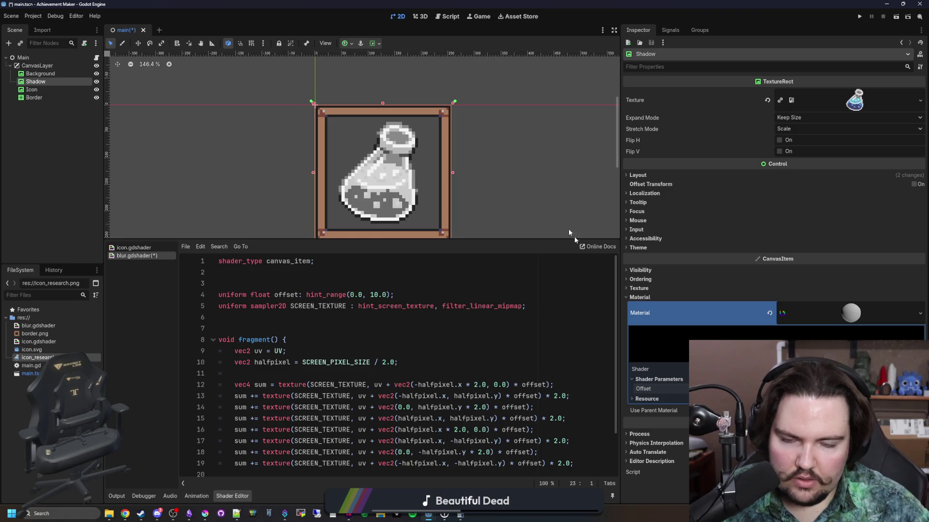
drag(444, 240, 444, 344)
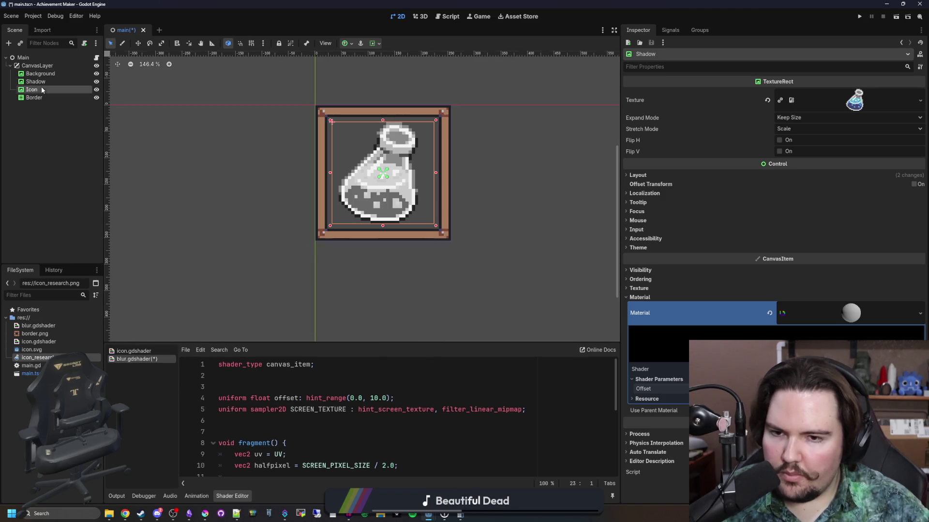
- Select the Icon node and open the Border node's context menu
click(90, 89)
scroll(195, 129, up, 2)
right_click(43, 97)
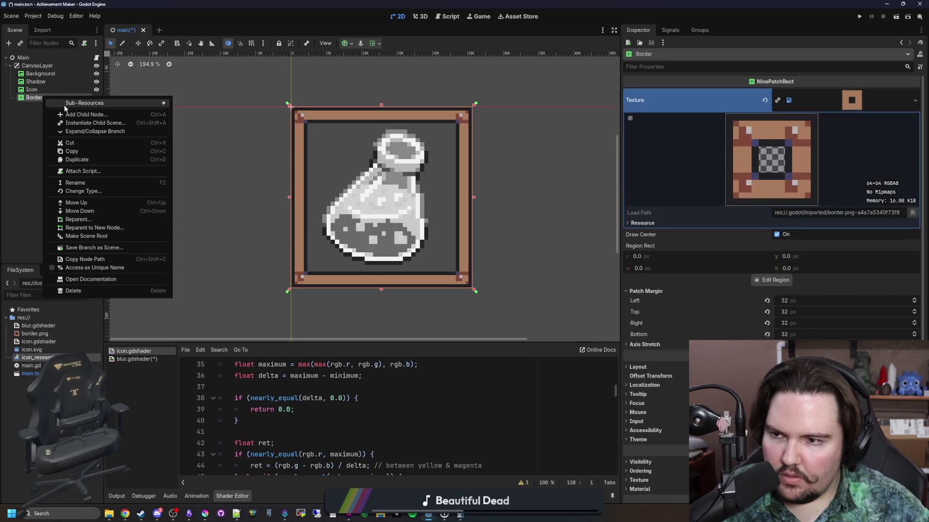
- Add a ColorRect child under Border using Anchors layout with the Full Rect preset
click(71, 114)
text(color)
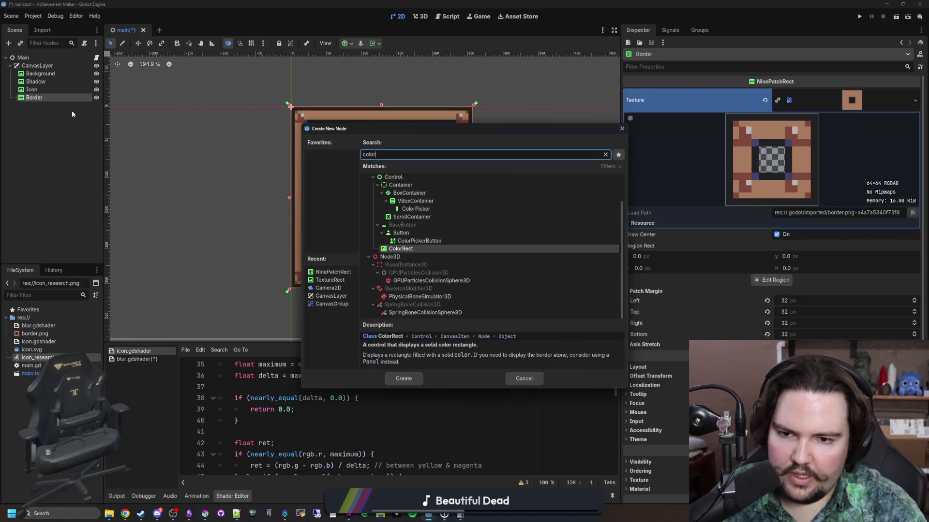
key(Return)
click(672, 116)
click(822, 210)
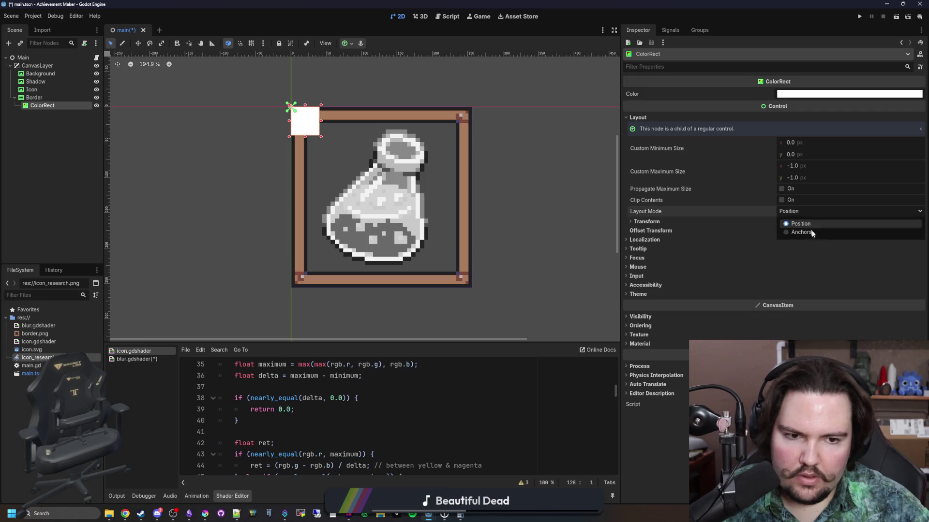
click(814, 233)
click(815, 222)
click(814, 242)
- Give the ColorRect a new ShaderMaterial using blur.gdshader
scroll(677, 349, down, 3)
click(640, 419)
click(662, 421)
click(639, 419)
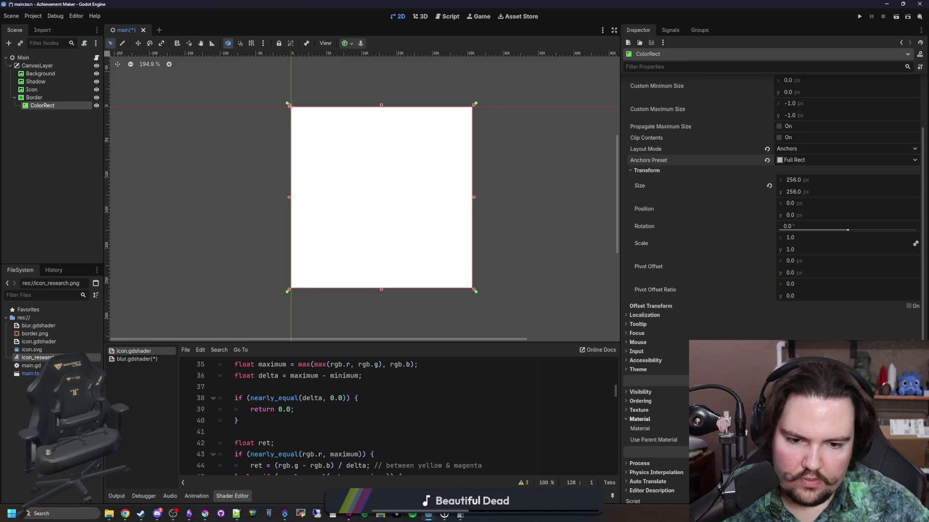
click(803, 429)
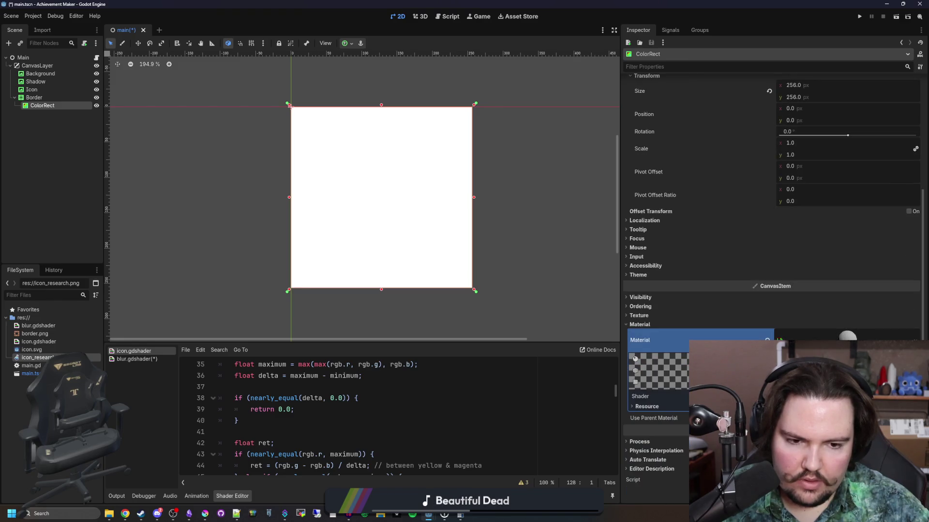
mouse_move(39, 326)
mouse_down()
mouse_move(782, 366)
mouse_move(783, 396)
mouse_up()
- Move the ColorRect between Shadow and Icon and clear Shadow's material
scroll(270, 151, up, 2)
drag(49, 105, 47, 88)
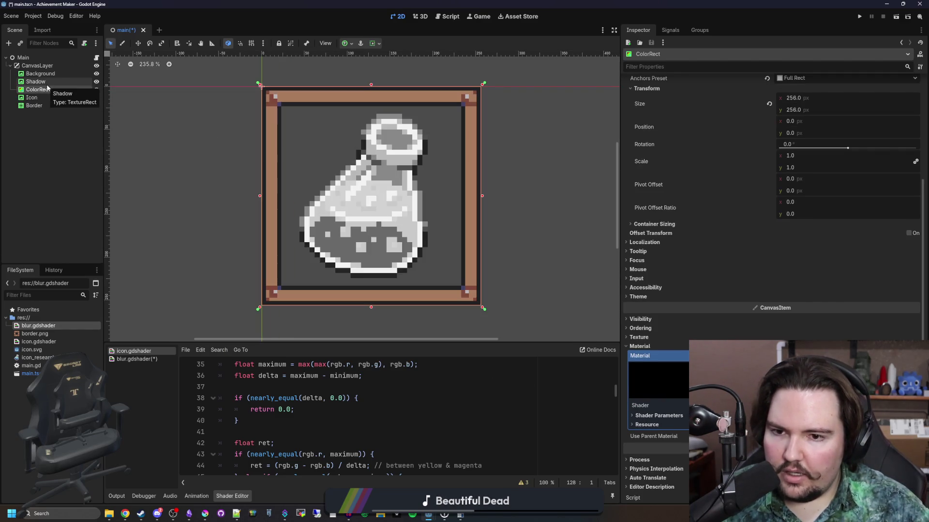
click(48, 82)
click(770, 307)
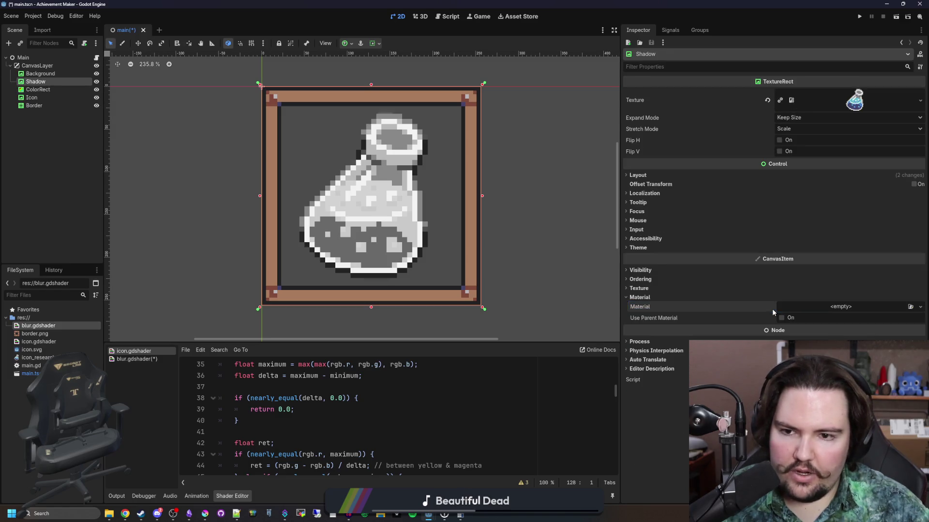
click(39, 89)
scroll(440, 206, down, 3)
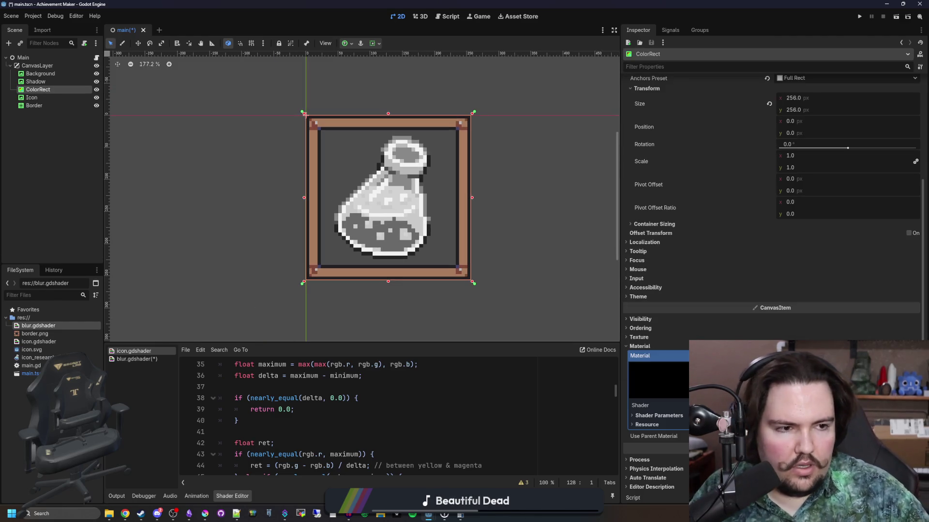
key(alt+Tab)
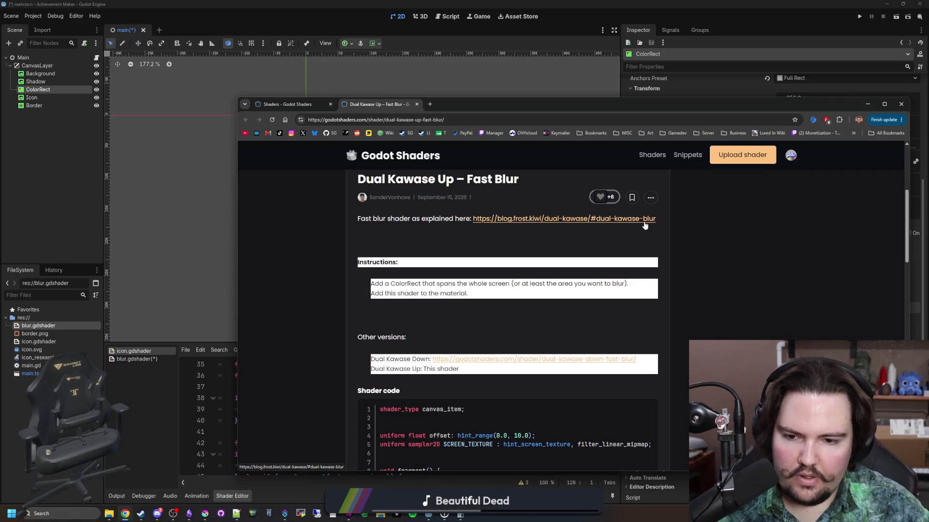
- Return to the blur results and look over the Configurable Box Blur page
scroll(472, 292, up, 4)
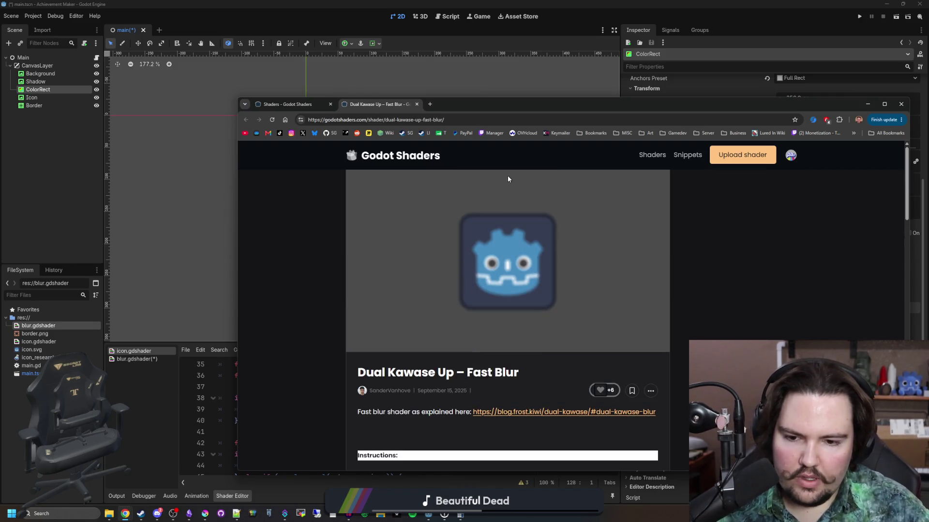
click(289, 104)
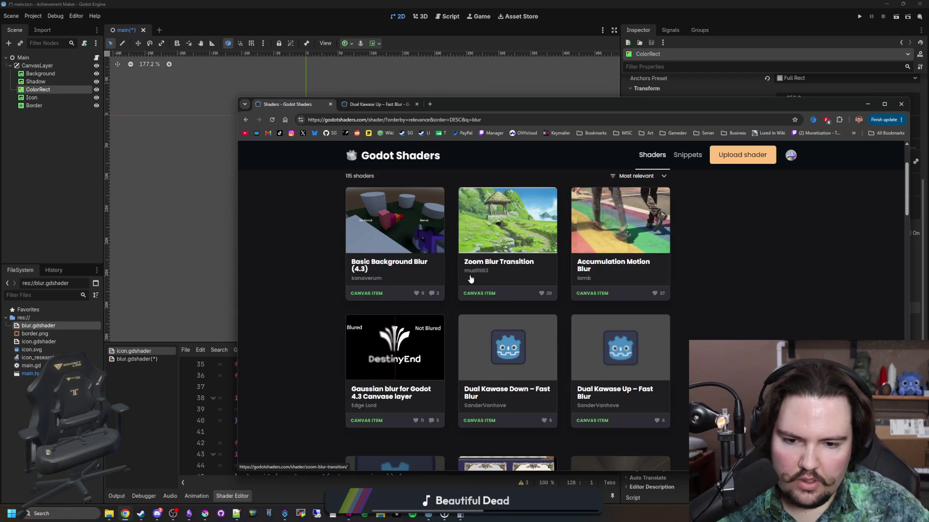
scroll(471, 271, down, 2)
scroll(470, 279, down, 2)
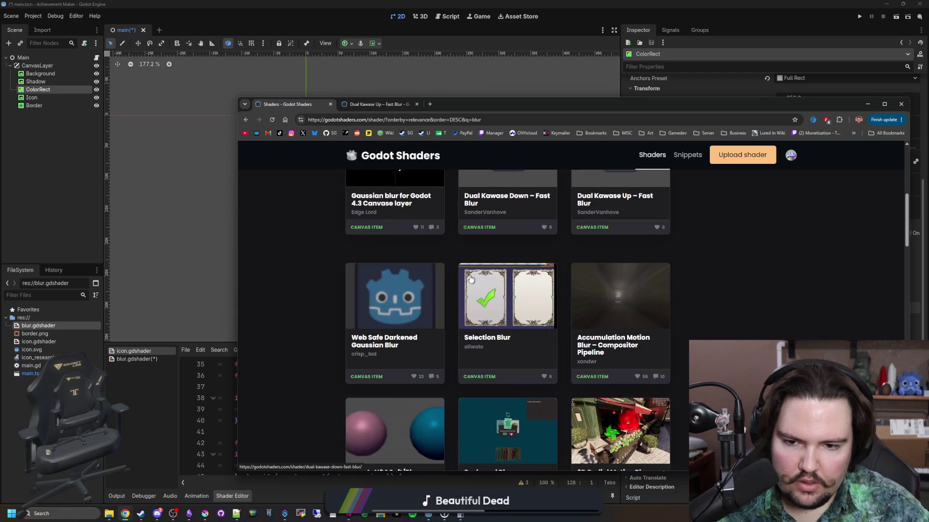
scroll(460, 305, down, 3)
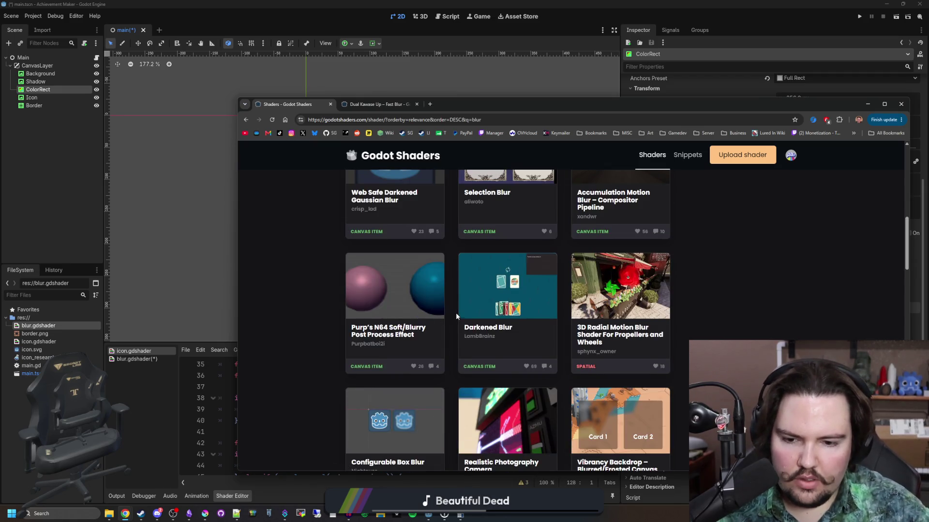
scroll(456, 313, down, 2)
click(380, 315)
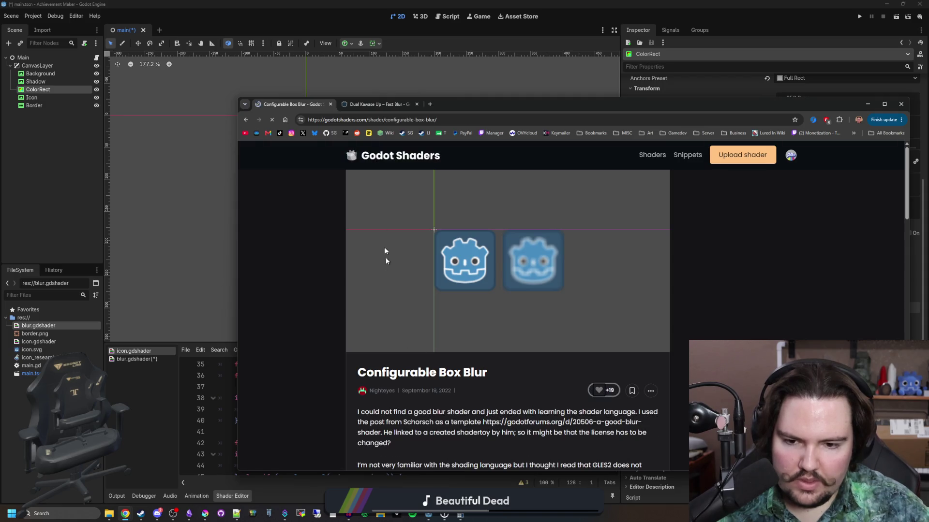
key(alt+Left)
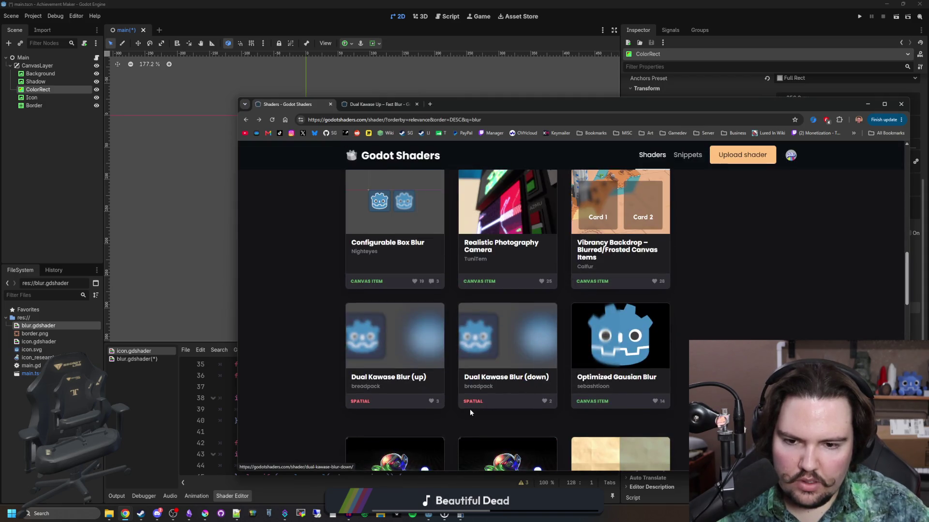
- Read through the Dual Kawase Blur (up) shader page's code
click(414, 357)
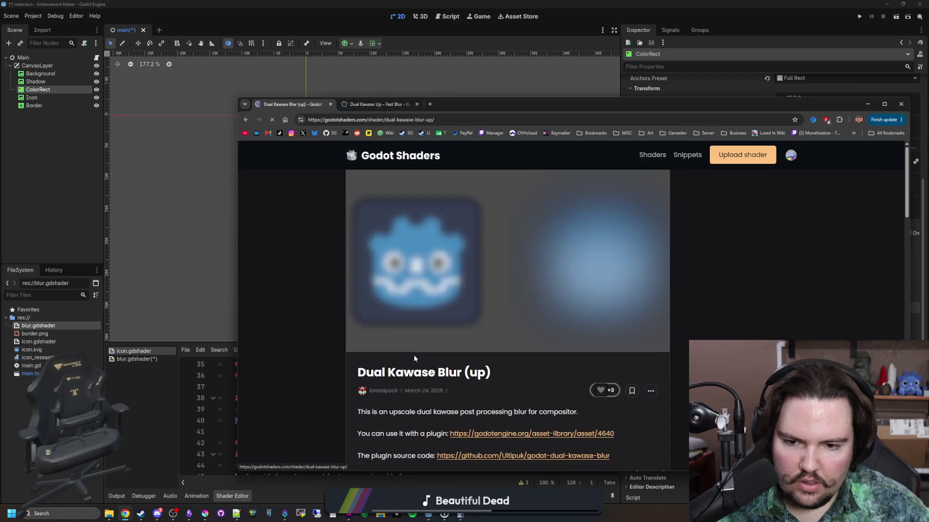
scroll(414, 358, down, 3)
scroll(414, 358, down, 3)
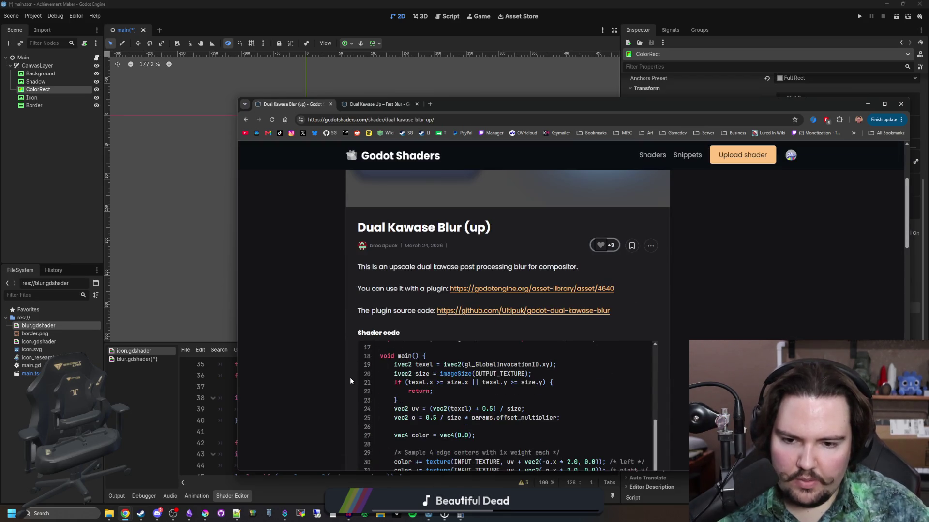
scroll(350, 378, down, 6)
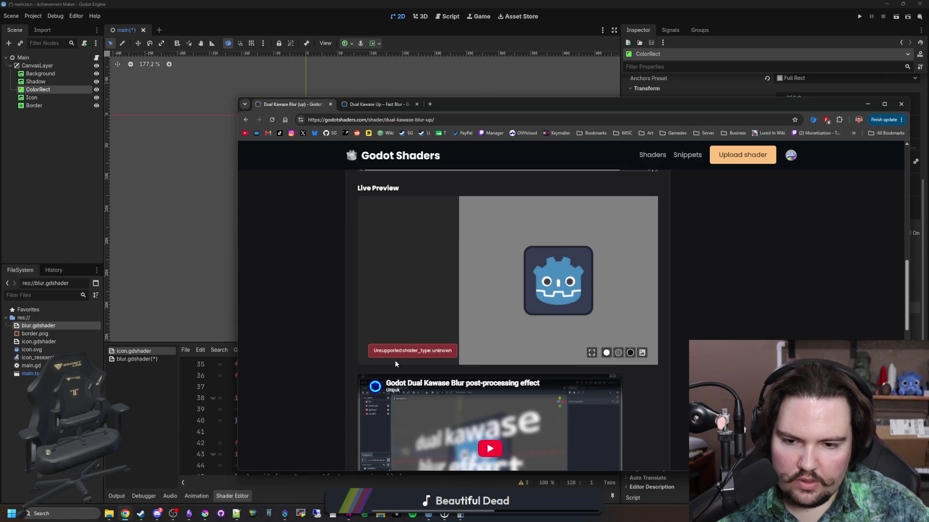
scroll(315, 341, down, 3)
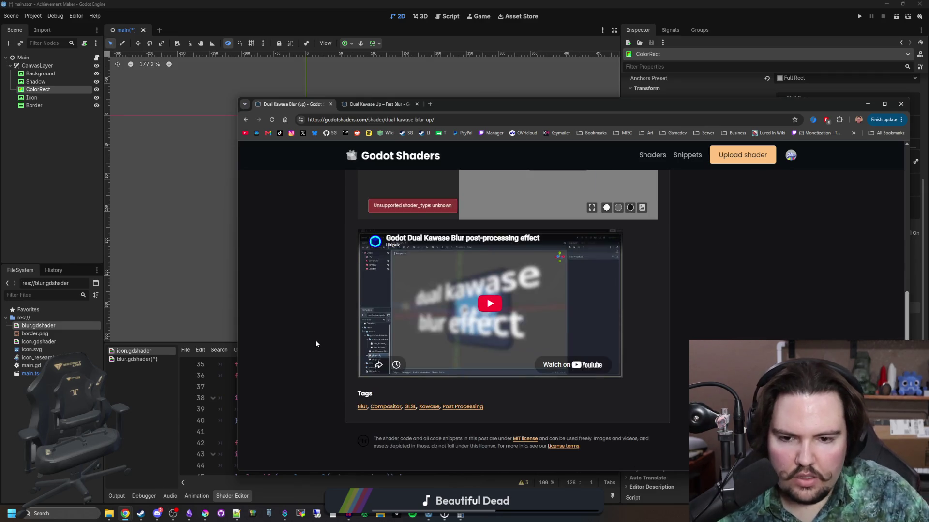
scroll(317, 340, up, 10)
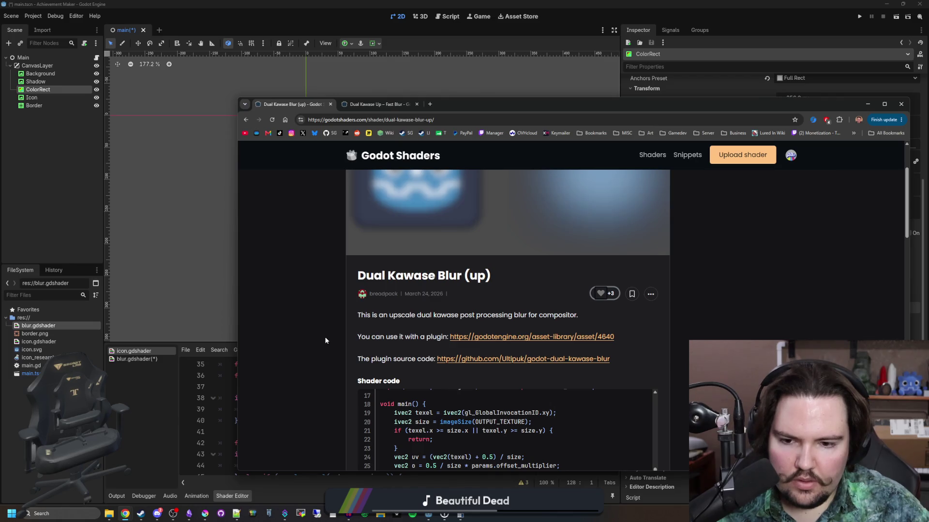
scroll(325, 340, down, 4)
scroll(648, 372, up, 3)
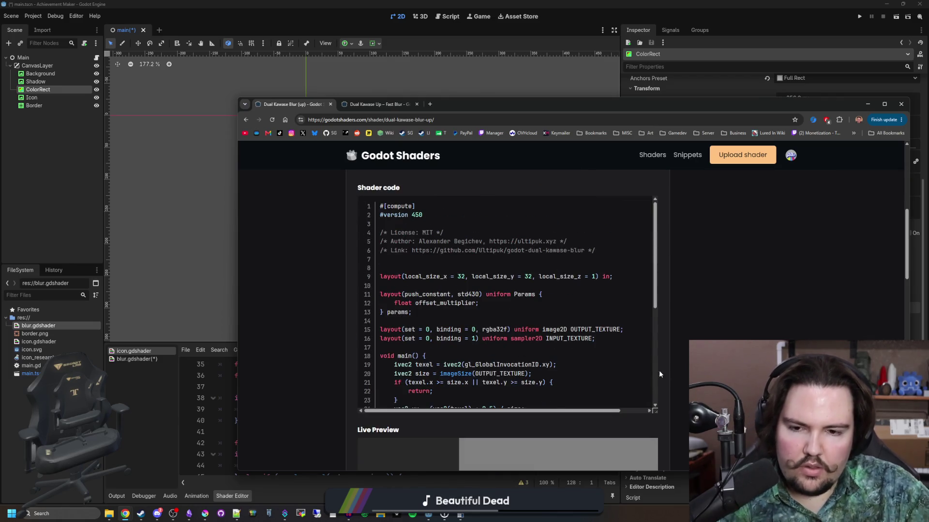
key(alt+Left)
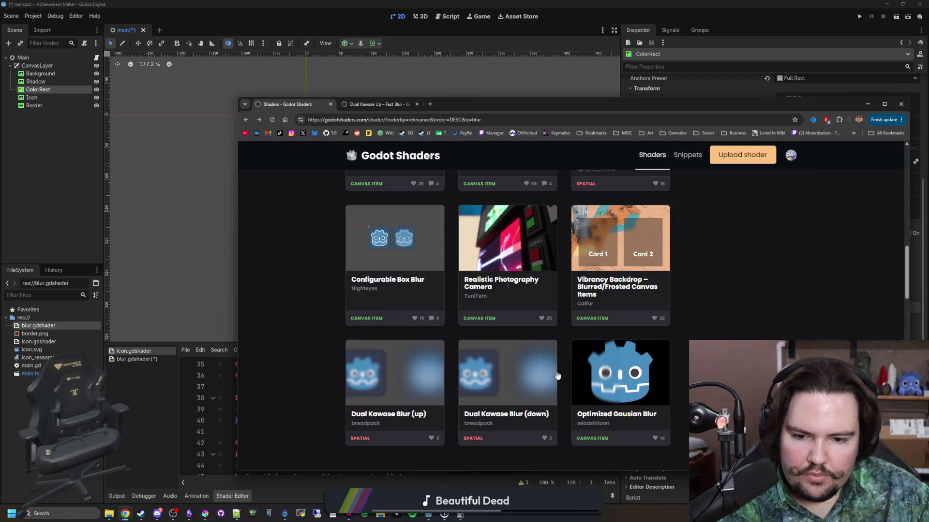
- Review the Dual Kawase Blur (down) page, then open the Simple Blur Godot 4.1 page
click(534, 373)
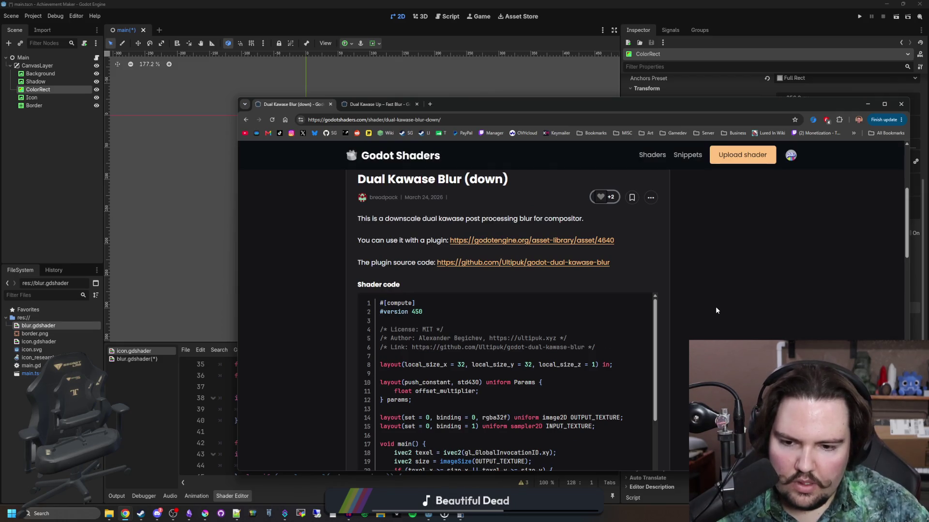
scroll(715, 307, down, 1)
scroll(629, 358, down, 8)
scroll(631, 356, down, 5)
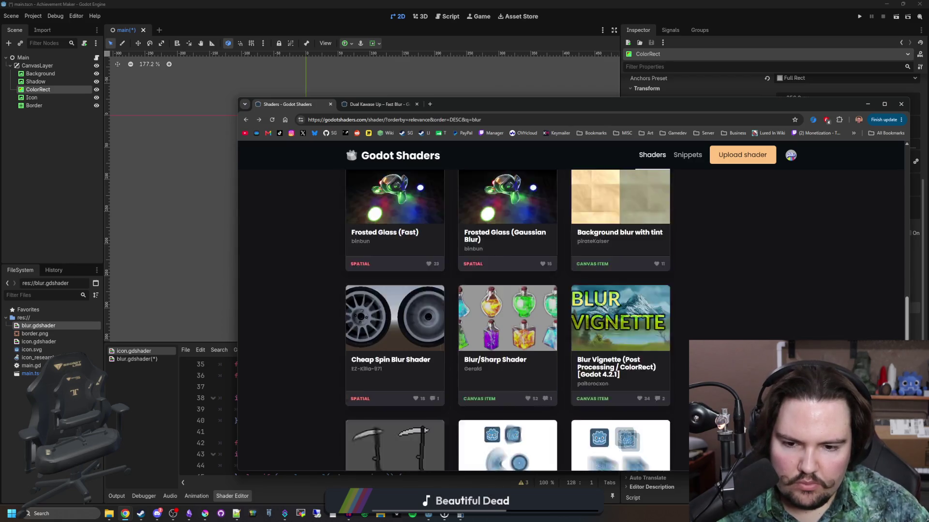
scroll(508, 320, down, 7)
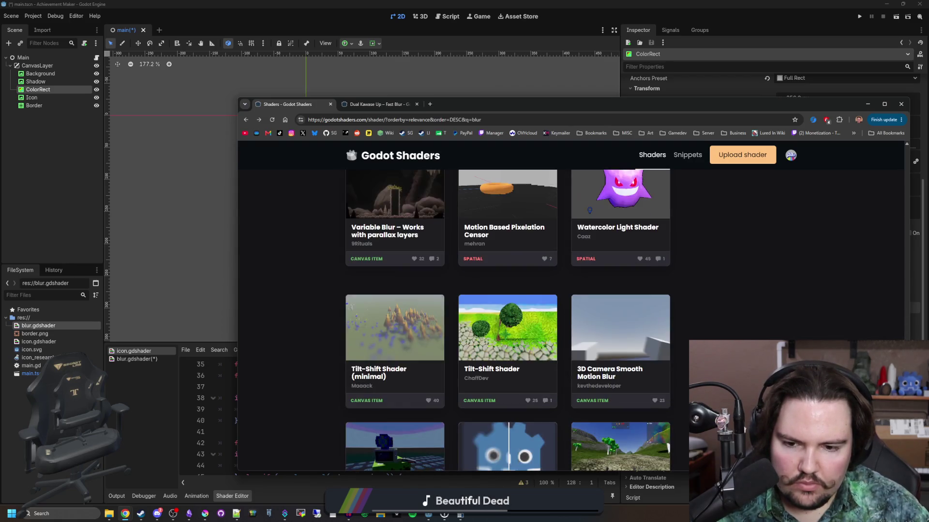
scroll(508, 321, down, 3)
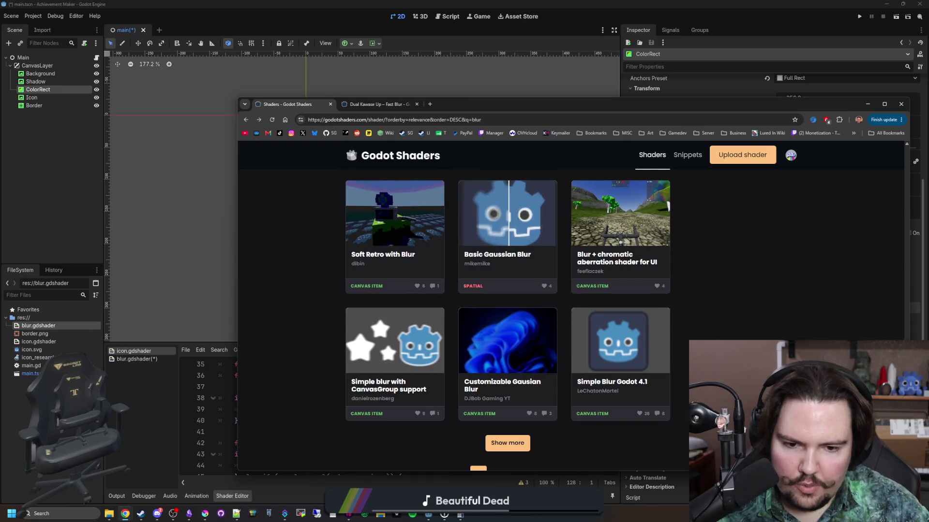
click(618, 344)
scroll(622, 334, down, 4)
scroll(626, 321, down, 3)
scroll(589, 311, up, 3)
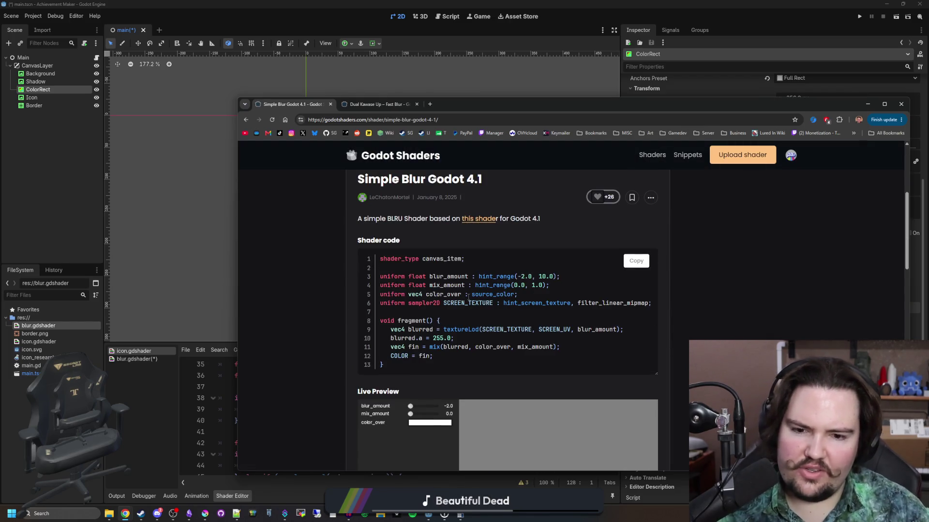
- In Simple Blur's live preview, raise blur, set mix to about 0.59, and tint the overlay cyan
scroll(468, 298, down, 4)
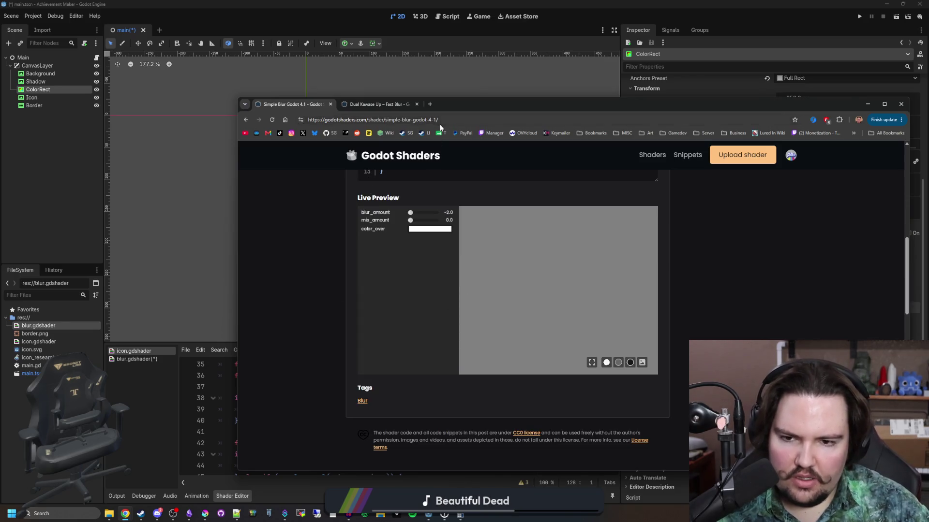
mouse_move(419, 216)
mouse_down()
mouse_move(436, 220)
mouse_move(425, 220)
mouse_up()
drag(425, 213, 436, 215)
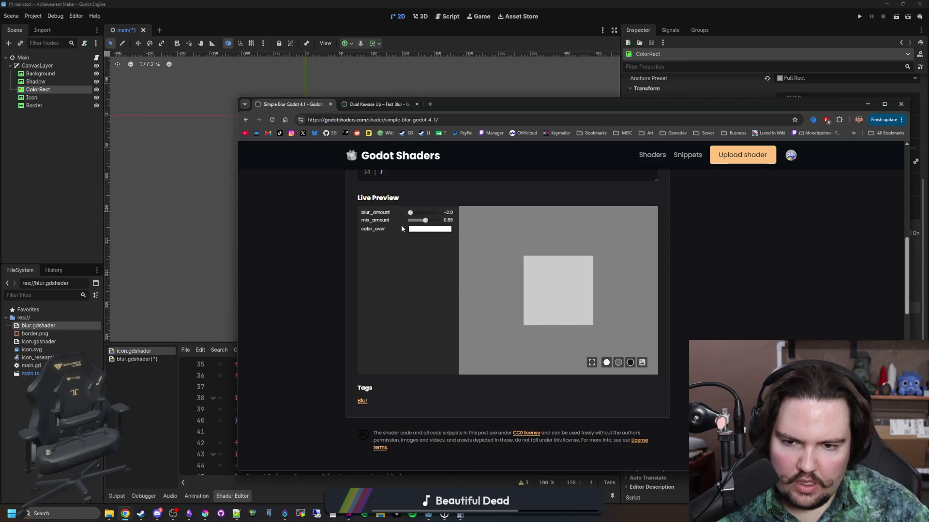
click(430, 229)
click(475, 261)
drag(475, 261, 519, 238)
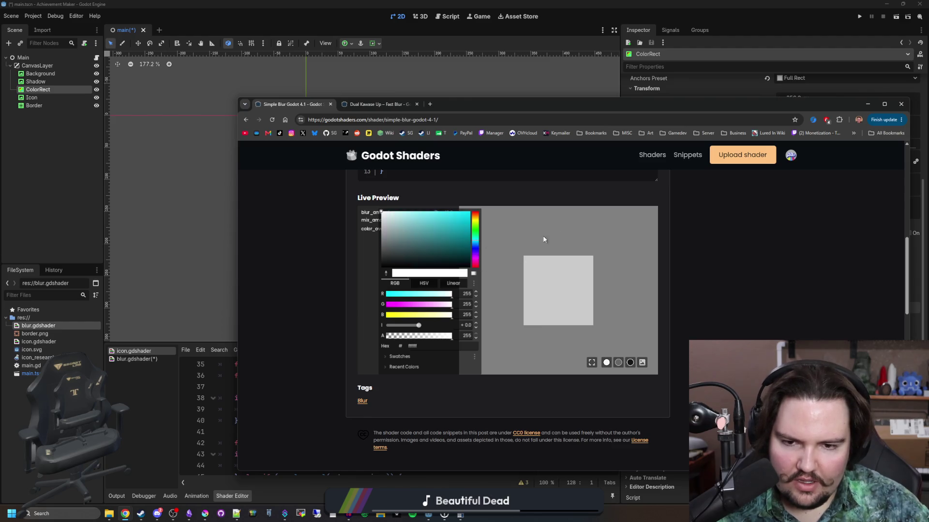
click(518, 239)
- Back in Godot, toggle the ColorRect's visibility to compare the icon with and without blur
click(544, 95)
scroll(427, 145, up, 2)
click(96, 90)
click(96, 89)
click(99, 92)
click(99, 92)
scroll(393, 300, down, 4)
scroll(376, 323, up, 8)
scroll(410, 182, down, 5)
- Save the scene, test-run the framed potion icon, then select the Shadow node
scroll(390, 246, up, 3)
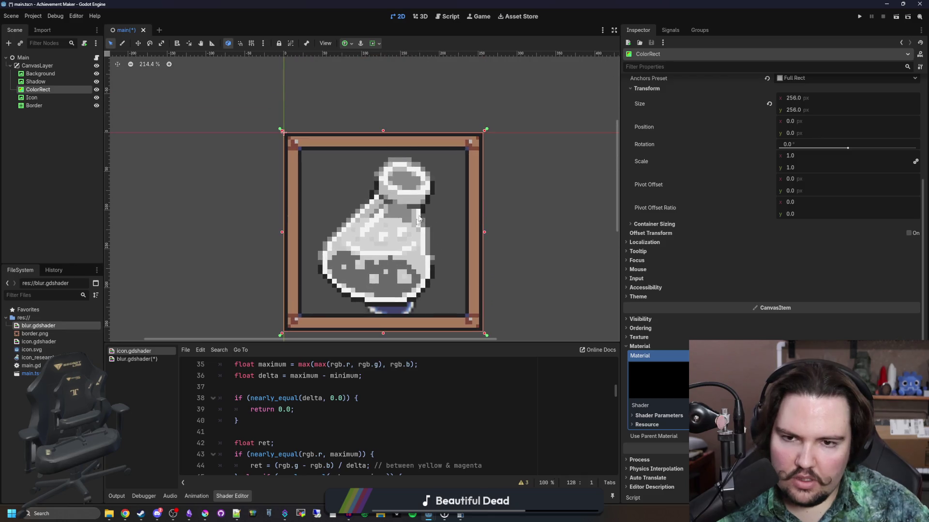
scroll(390, 246, down, 3)
key(ctrl+s)
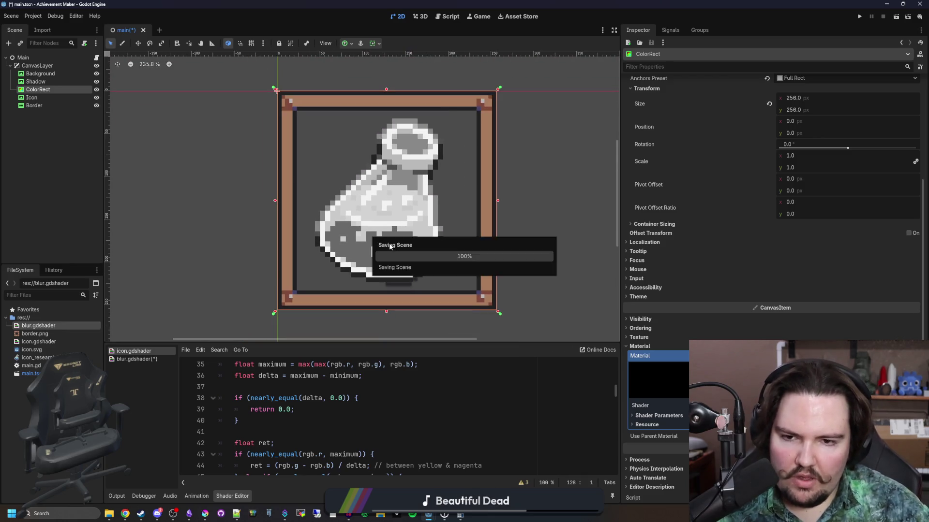
scroll(390, 246, up, 2)
click(859, 16)
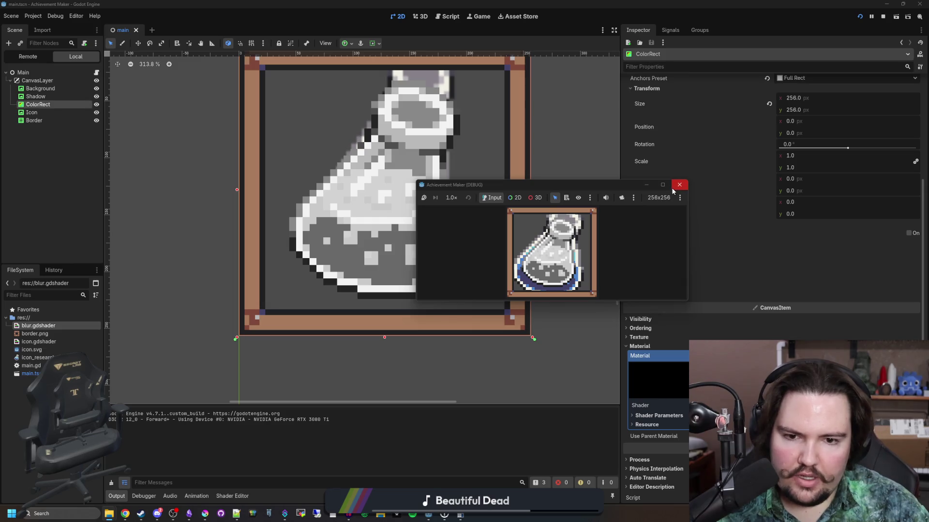
click(679, 184)
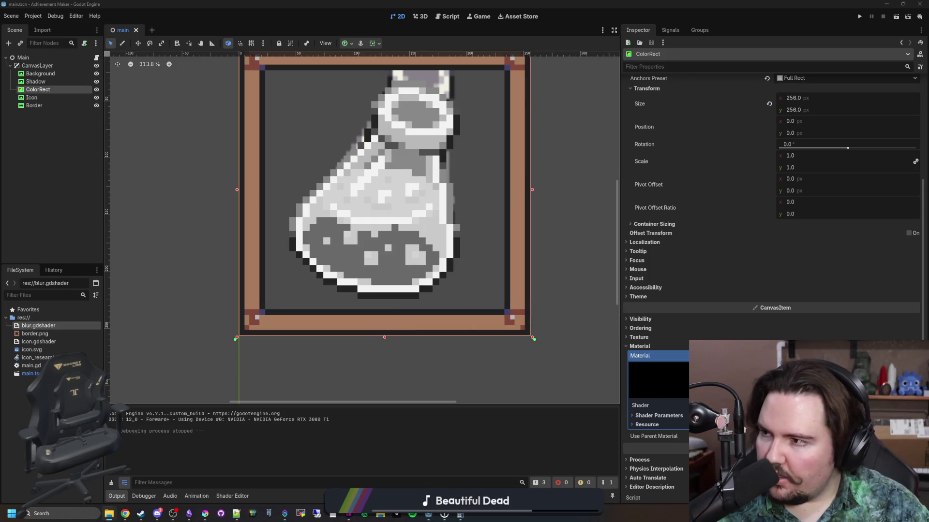
click(53, 85)
scroll(499, 280, down, 1)
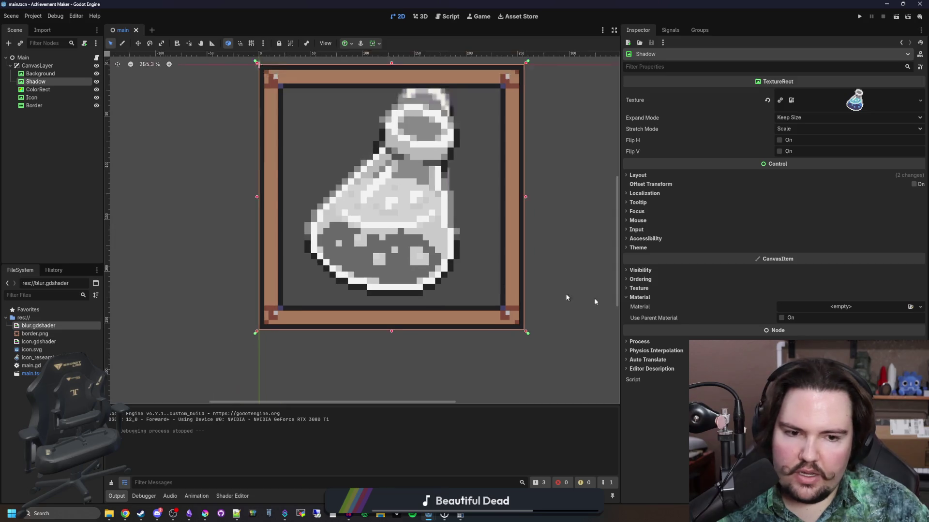
- Give the Shadow node a new ShaderMaterial with a new shader file named darken
drag(885, 337, 851, 306)
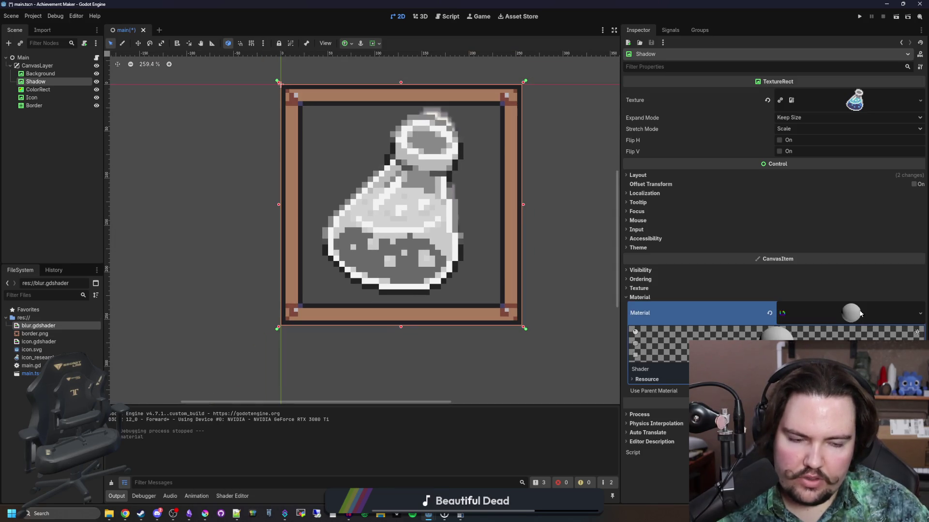
click(822, 380)
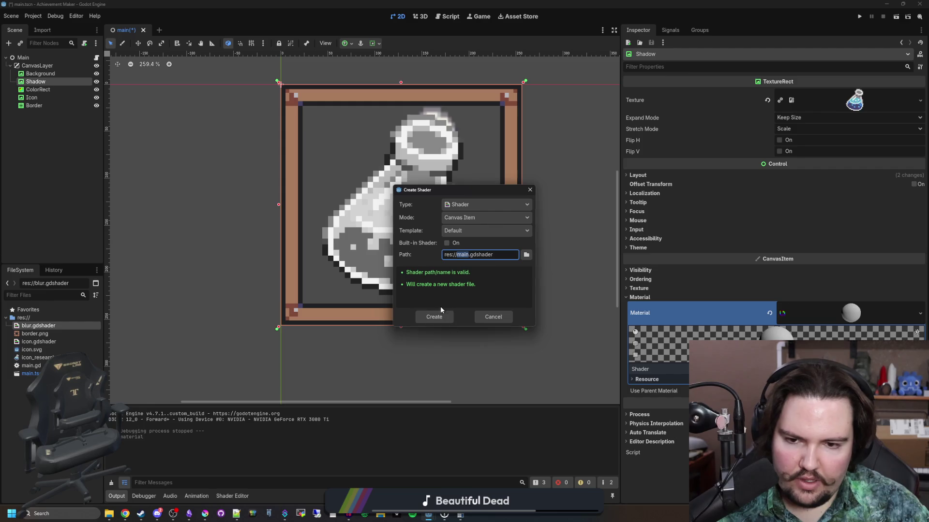
text(darken)
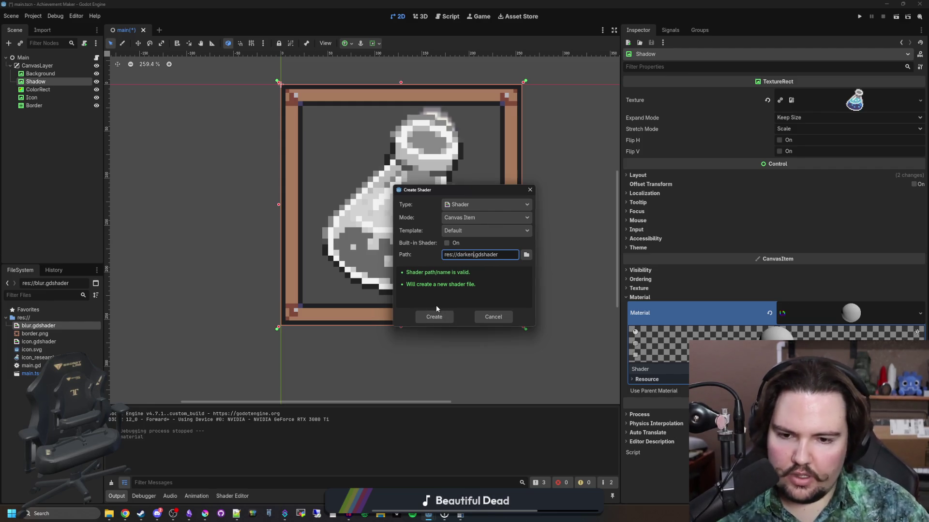
click(434, 317)
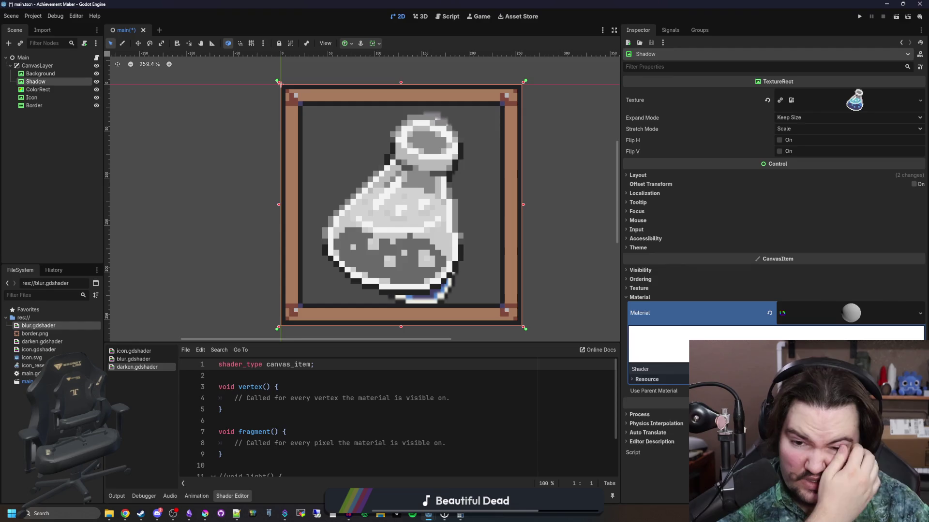
- Replace the fragment() placeholder comment with 'COLOR.rgb = col.rgb;'
drag(338, 342, 338, 263)
click(284, 385)
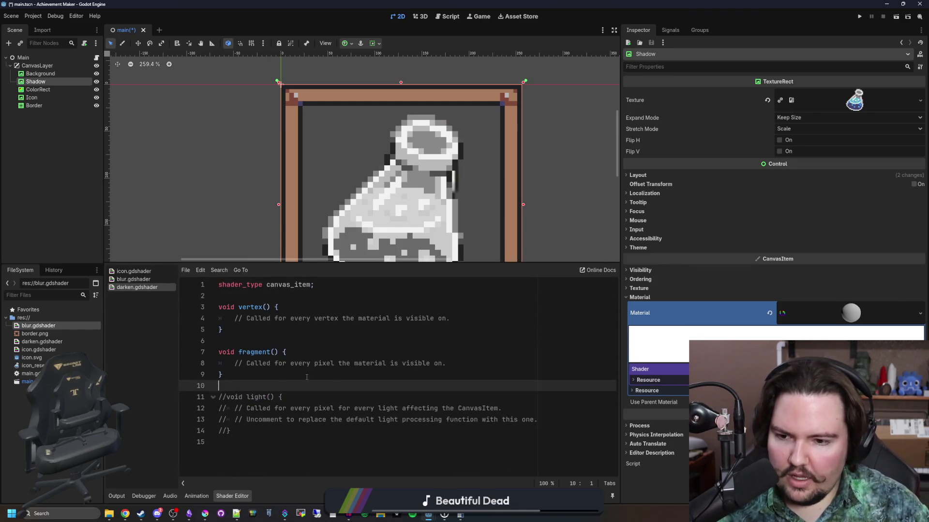
drag(445, 363, 234, 363)
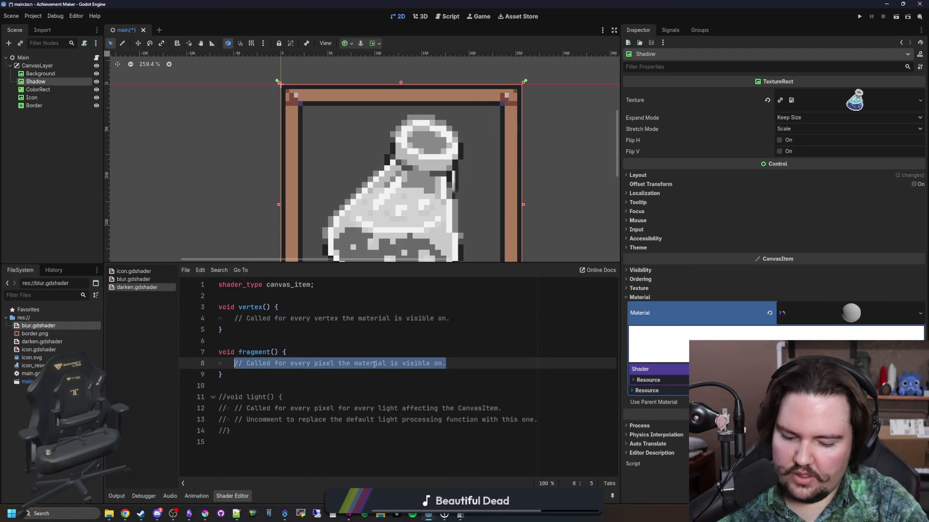
text(CO)
text(dar)
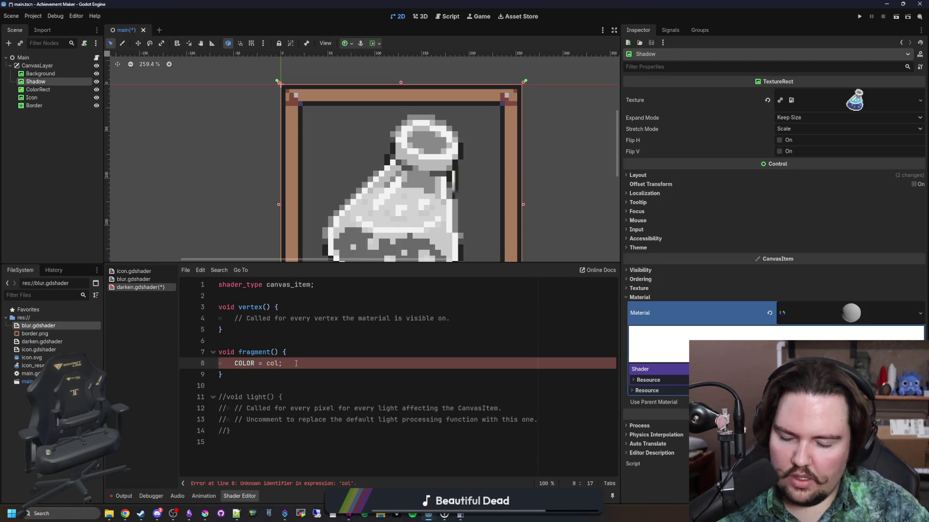
key(Return)
text(COLOR.a =)
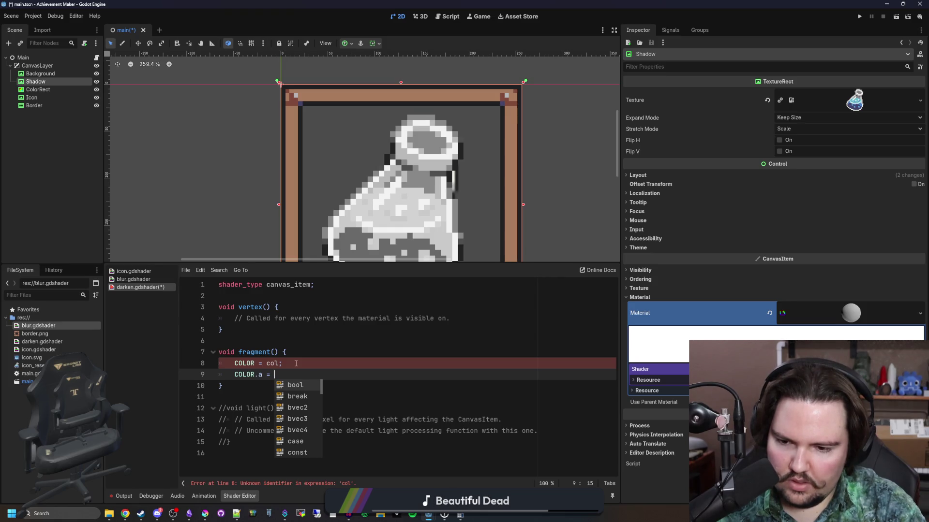
key(BackSpace)
key(BackSpace)
key(BackSpace)
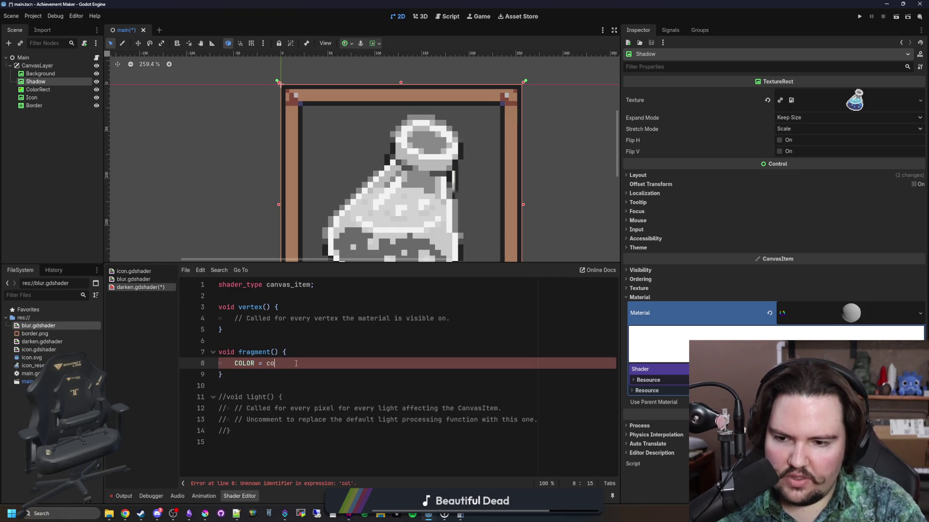
text(.rgb= col.rgb;)
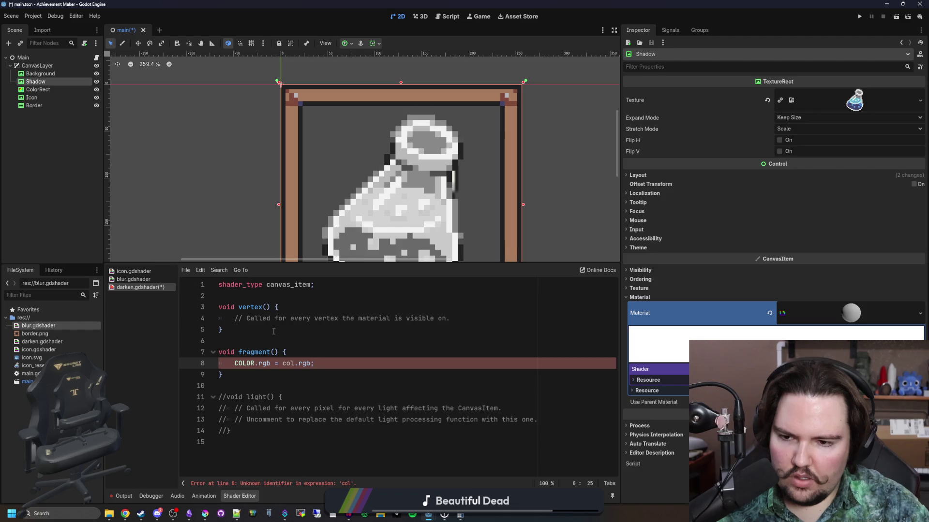
- Replace the vertex() stub with 'uniform vec3 col;', delete the light() block, and save
drag(273, 332, 196, 307)
key(BackSpace)
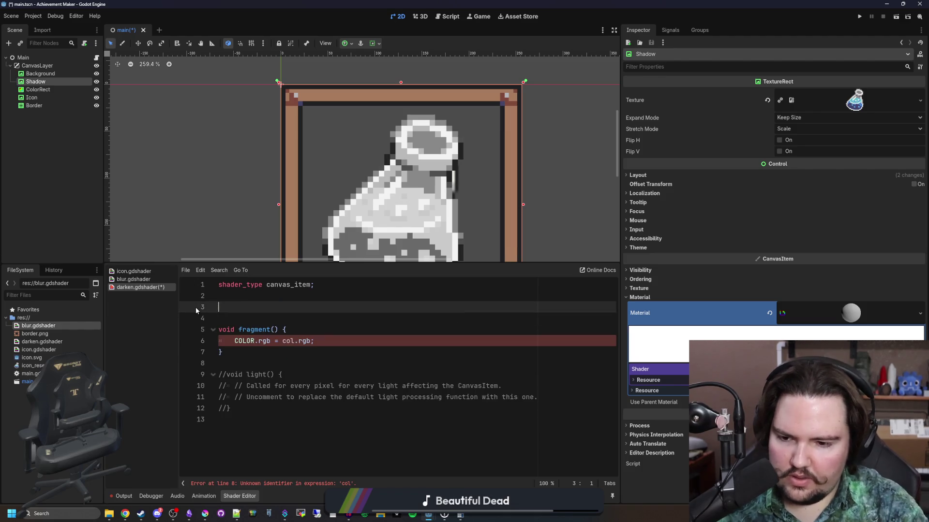
text(uniform )
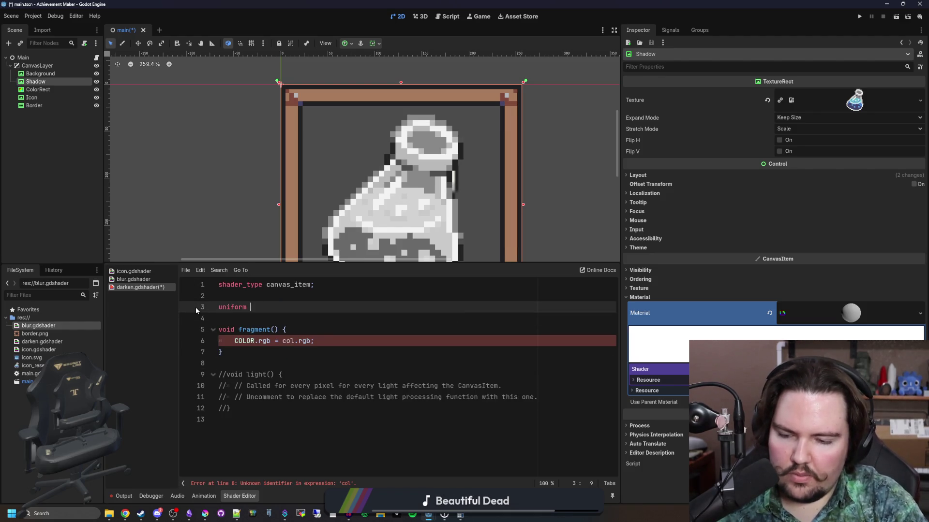
text(vec3)
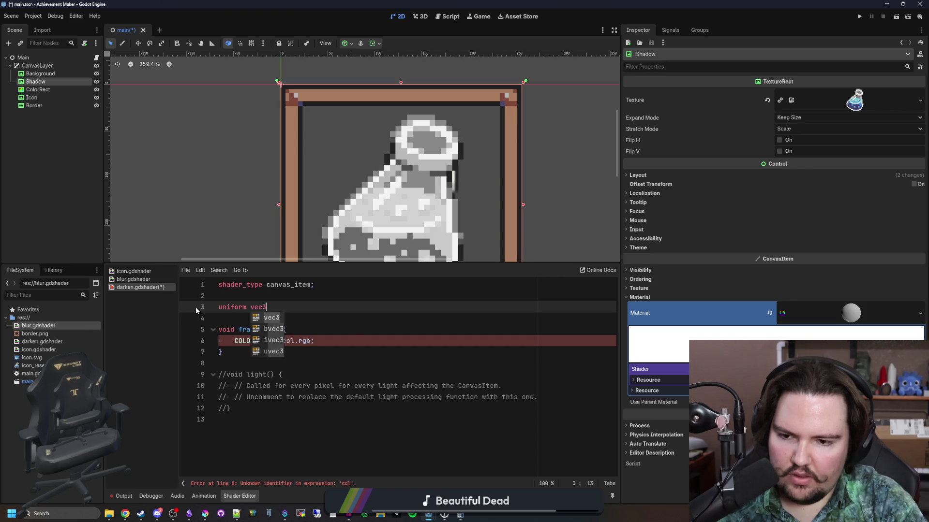
text( col;)
drag(232, 421, 253, 358)
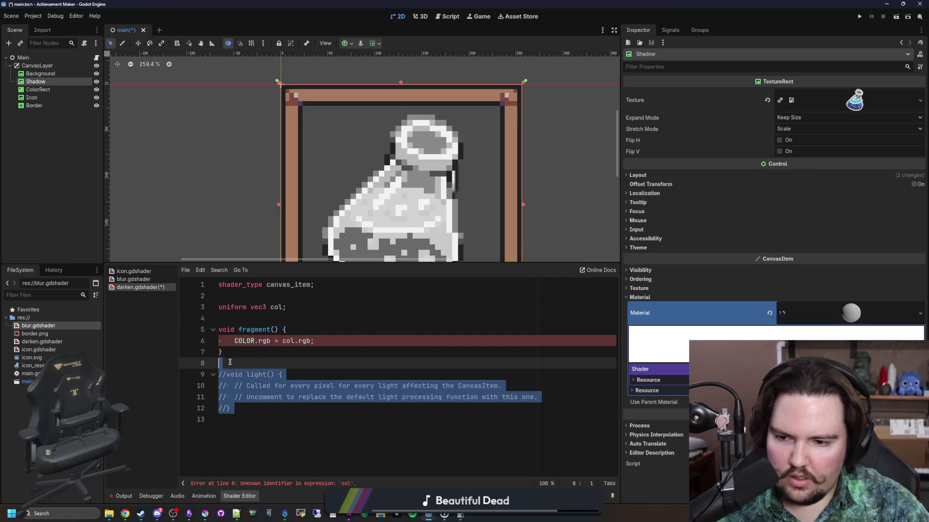
key(BackSpace)
key(BackSpace)
click(296, 320)
key(ctrl+s)
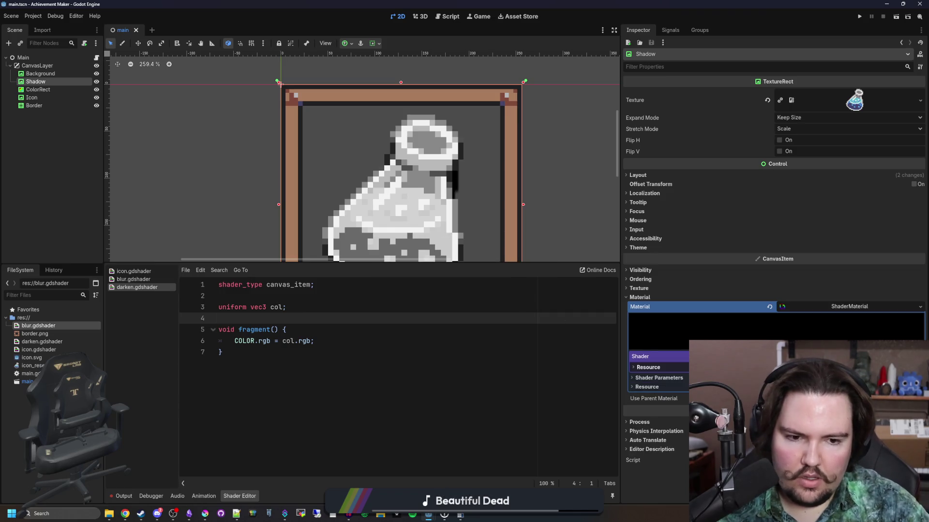
- Rename the ColorRect node to Blur
scroll(489, 211, up, 4)
key(f)
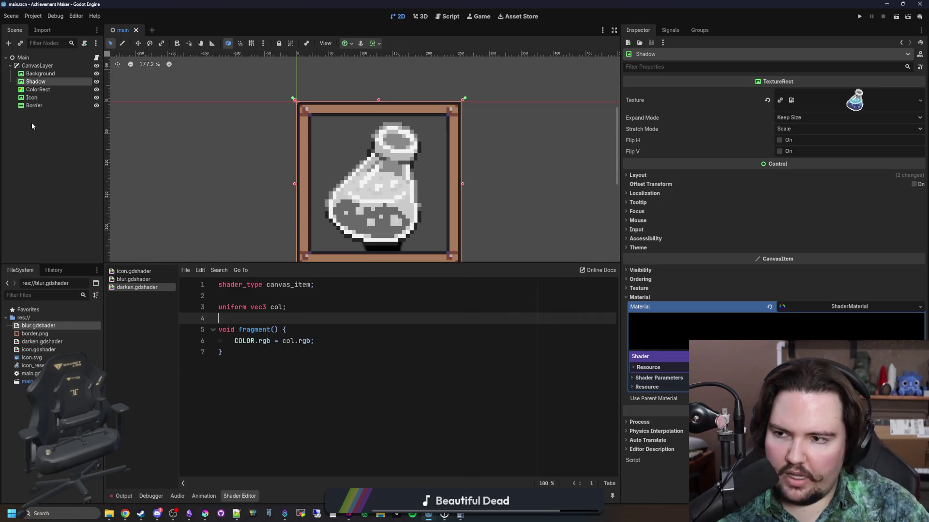
click(43, 89)
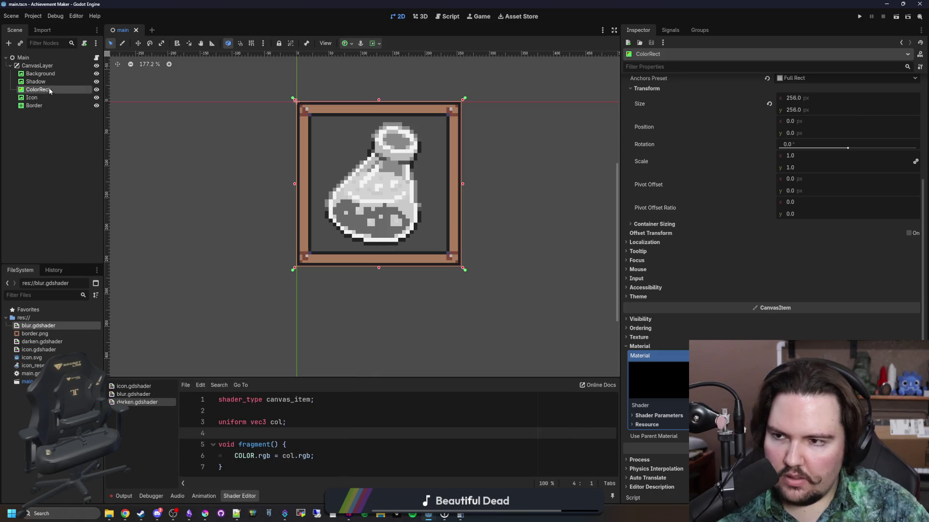
click(63, 88)
text(uir)
key(Return)
click(48, 89)
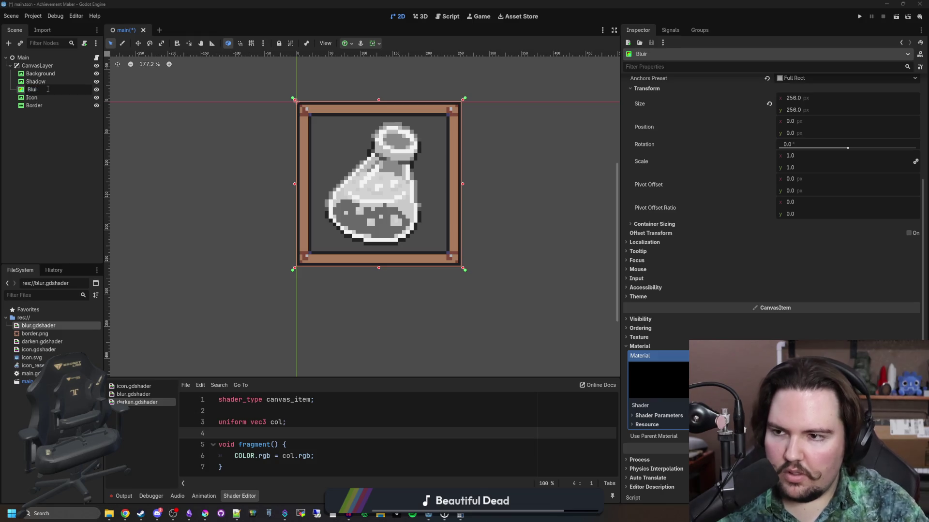
text(r)
key(Return)
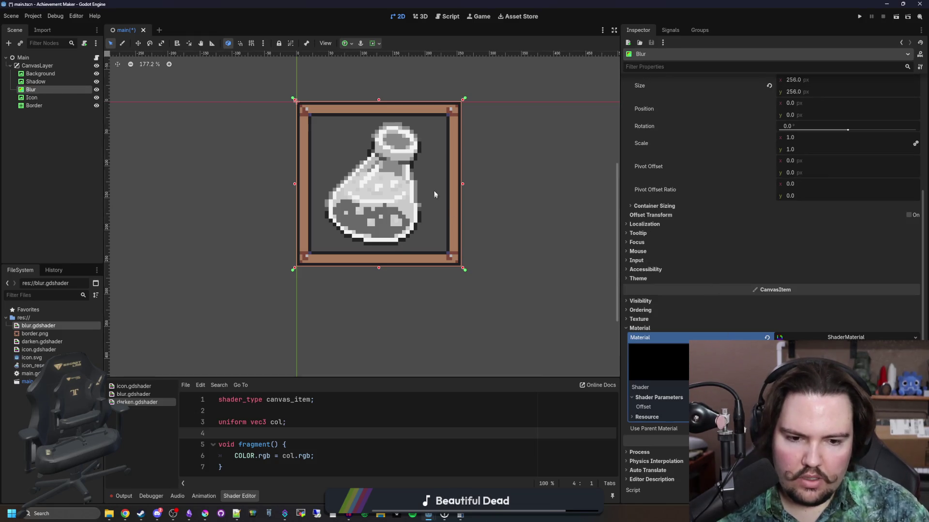
- Test-run the scene with F5 to preview the icon, then close the game window
scroll(435, 197, up, 3)
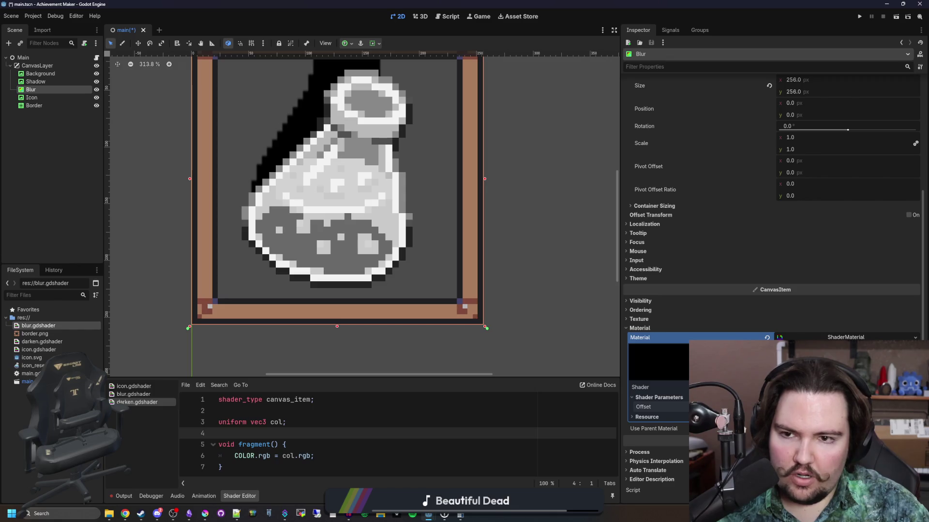
key(F5)
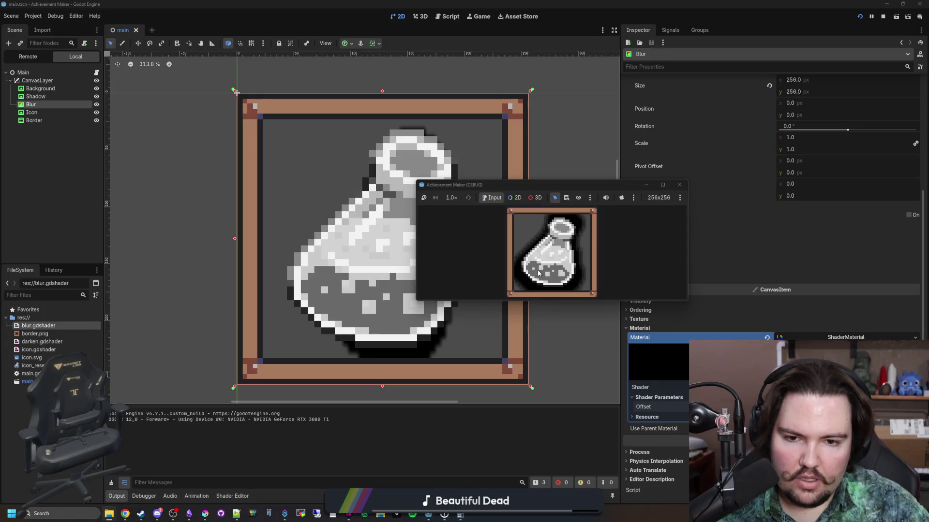
click(680, 185)
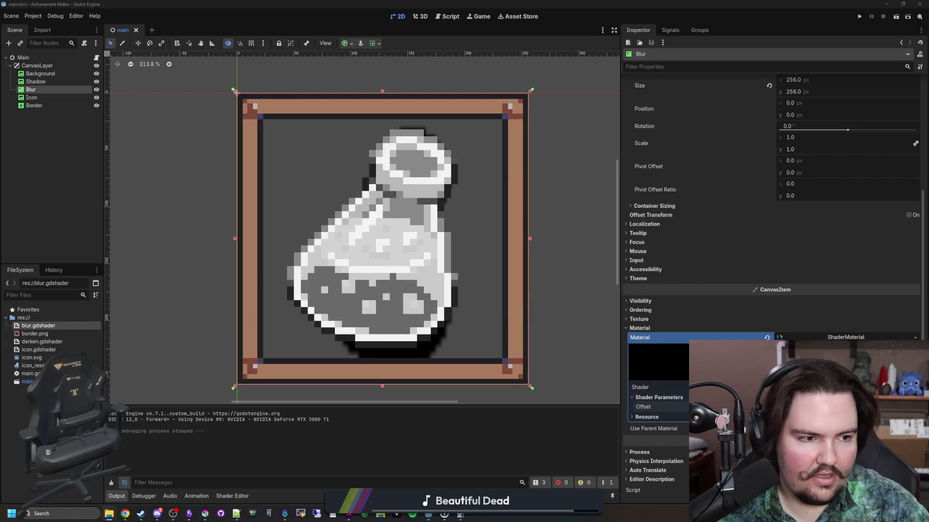
- Copy the Simple Blur shader code from the web page in Chrome
key(alt+Tab)
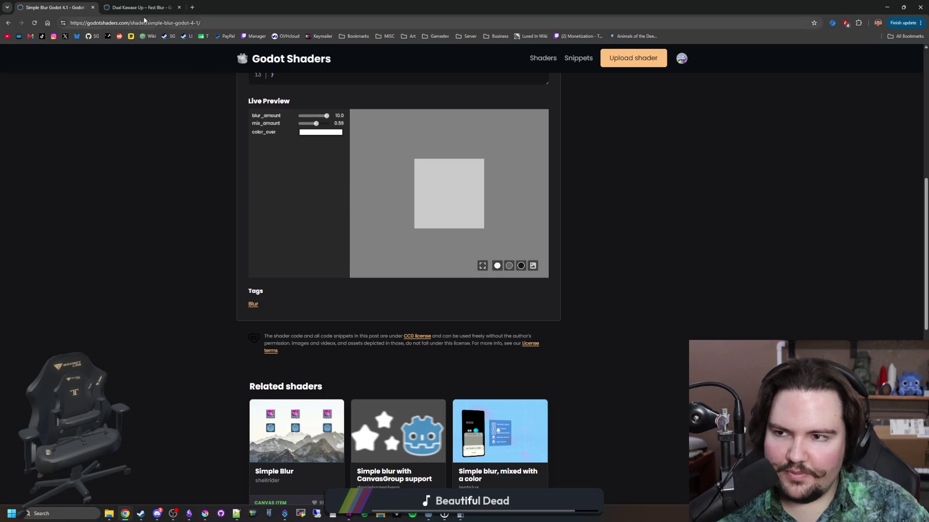
scroll(300, 130, up, 5)
scroll(483, 398, down, 1)
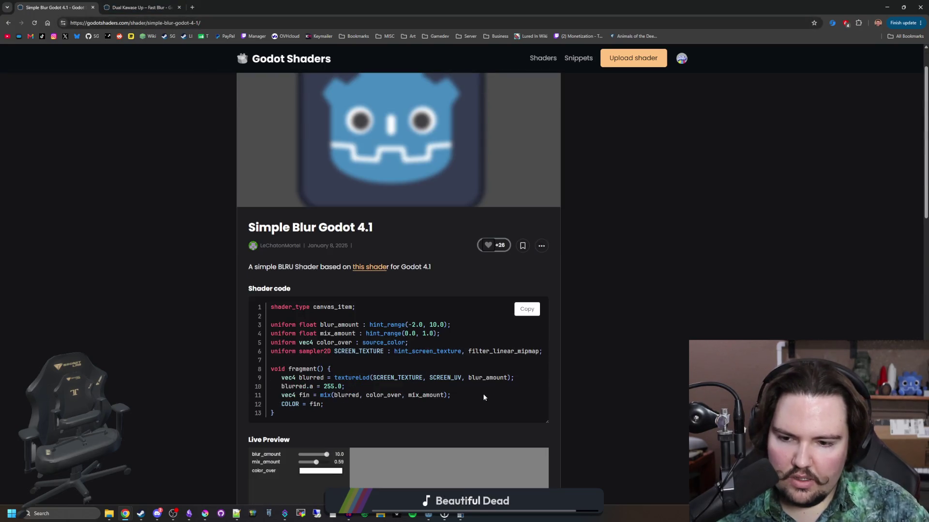
click(527, 312)
key(alt+Tab)
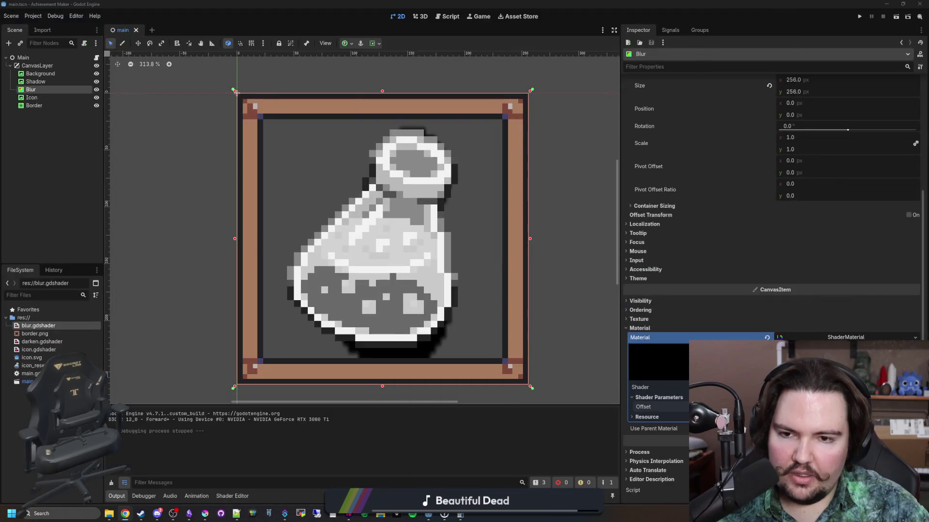
- Replace blur.gdshader's code with the copied Simple Blur code and save it
click(835, 387)
click(336, 449)
key(ctrl+a)
key(ctrl+v)
key(ctrl+a)
key(ctrl+z)
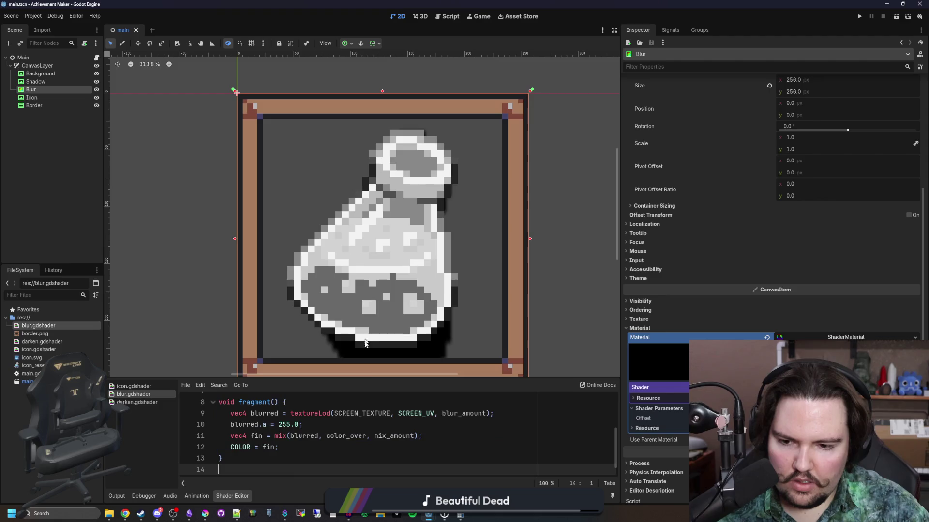
drag(366, 377, 366, 311)
scroll(377, 189, down, 2)
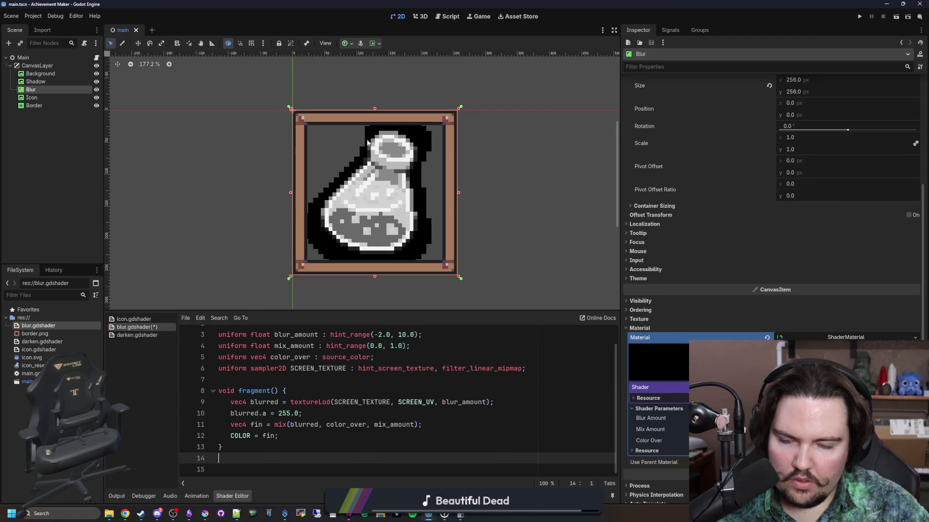
scroll(373, 184, up, 1)
click(333, 382)
scroll(339, 387, up, 1)
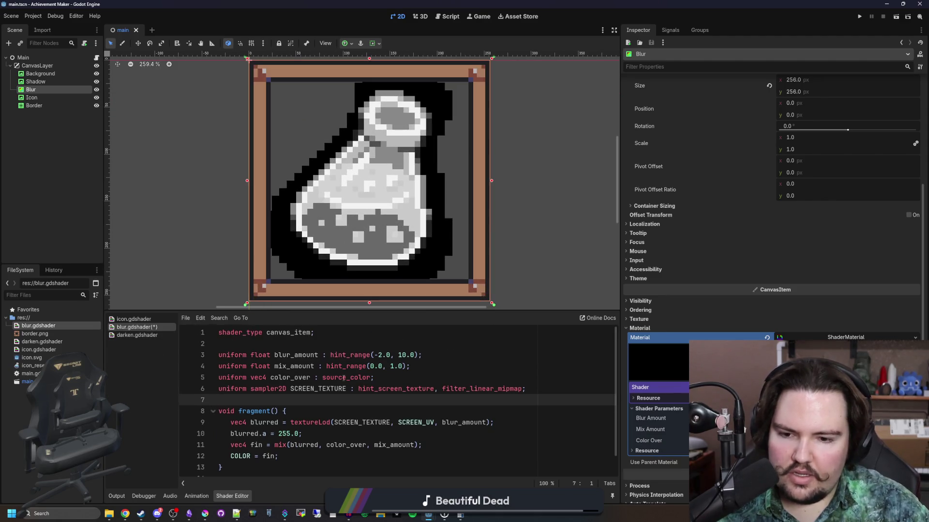
key(ctrl+s)
scroll(359, 401, down, 1)
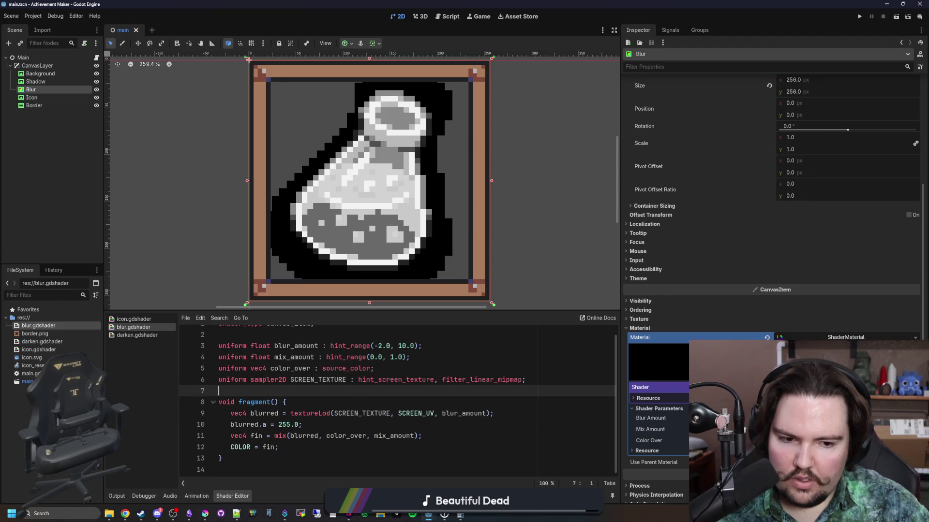
- Raise the Blur Amount shader parameter to soften the potion's shadow
mouse_move(847, 419)
mouse_down()
mouse_move(870, 419)
mouse_move(834, 430)
mouse_move(847, 430)
mouse_up()
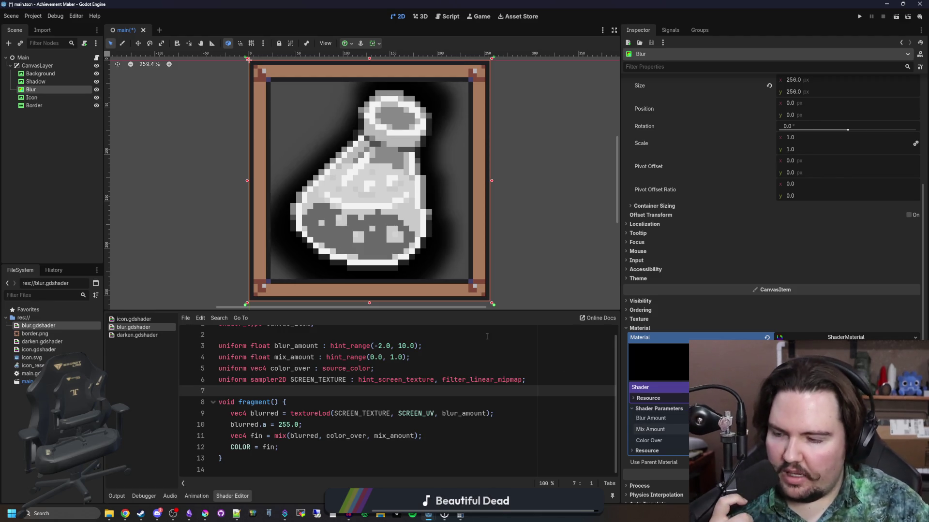
scroll(486, 219, down, 5)
scroll(486, 218, up, 3)
scroll(791, 256, up, 3)
scroll(792, 257, up, 5)
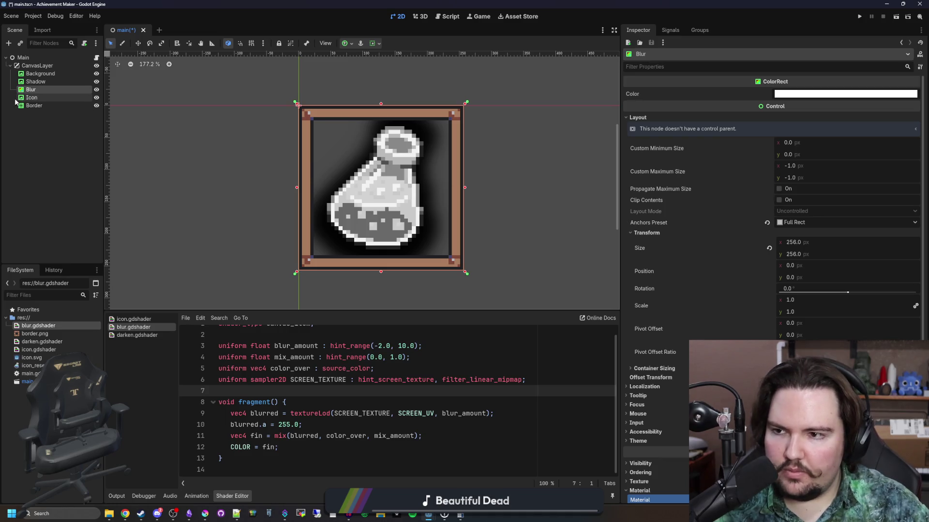
- Set the Shadow's Expand Mode to Ignore Size and its Anchors Preset to Center
click(51, 81)
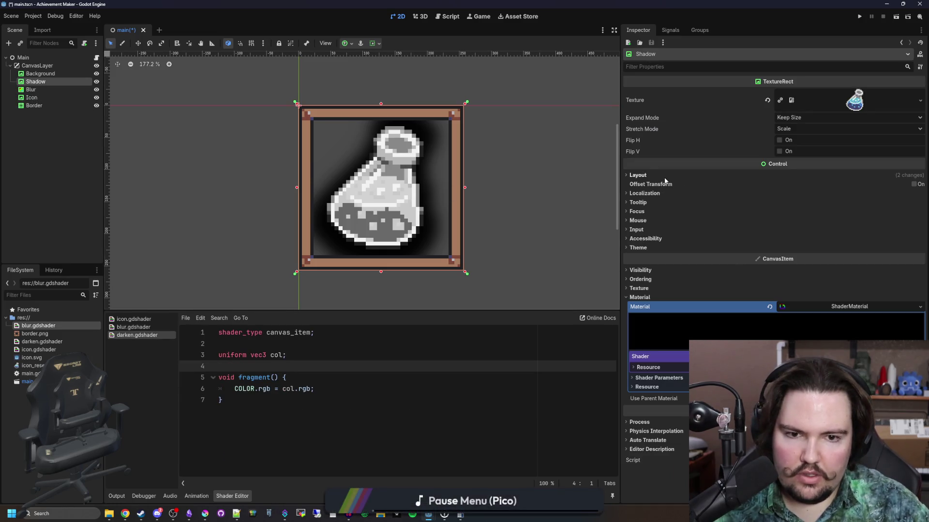
click(787, 129)
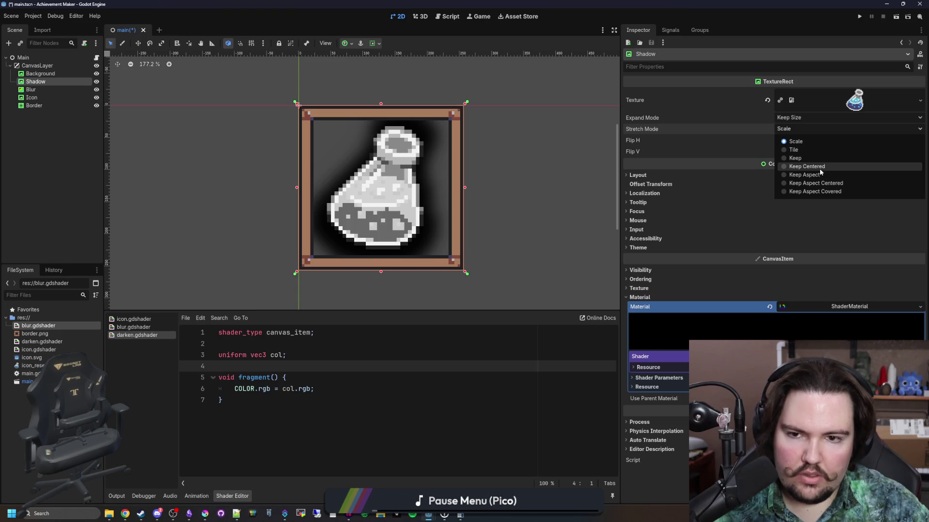
click(798, 118)
click(798, 117)
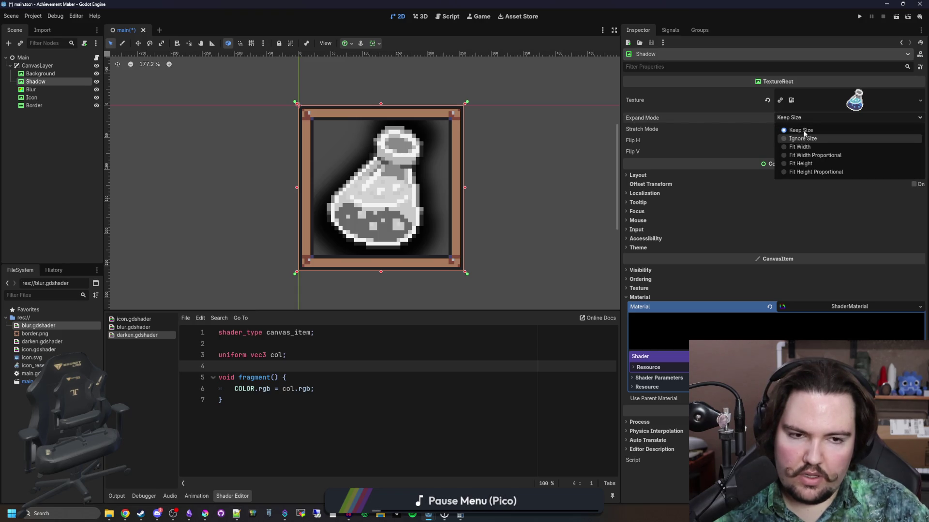
click(735, 151)
click(794, 118)
click(798, 140)
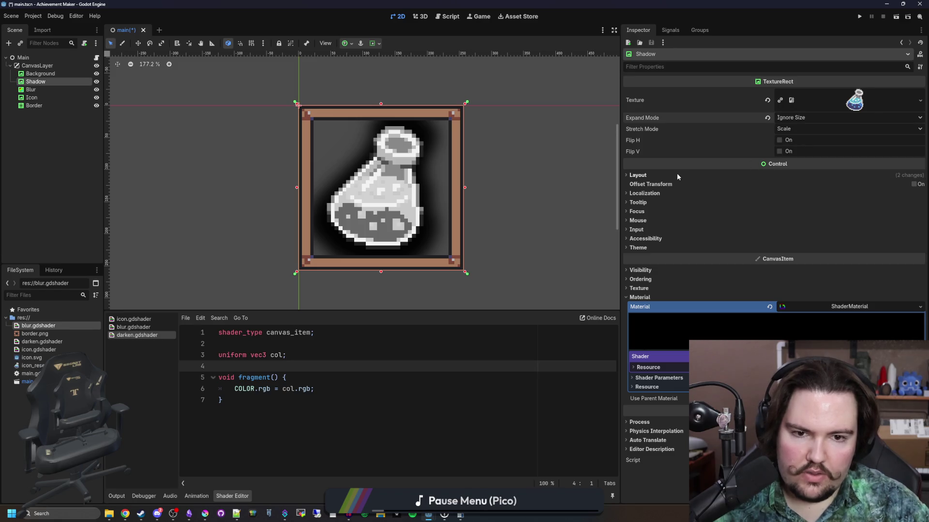
click(637, 175)
click(800, 281)
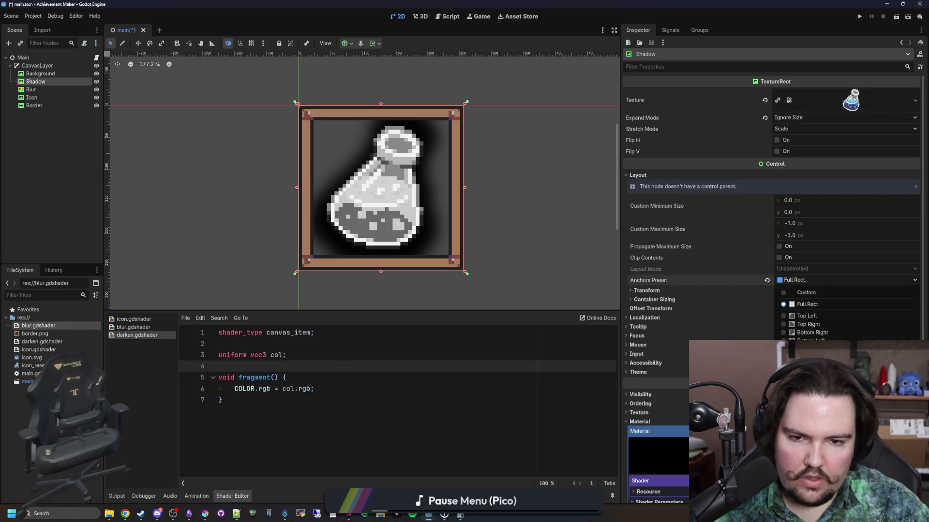
click(808, 382)
- Set the Shadow's Custom Minimum Size to 192 × 192
click(794, 203)
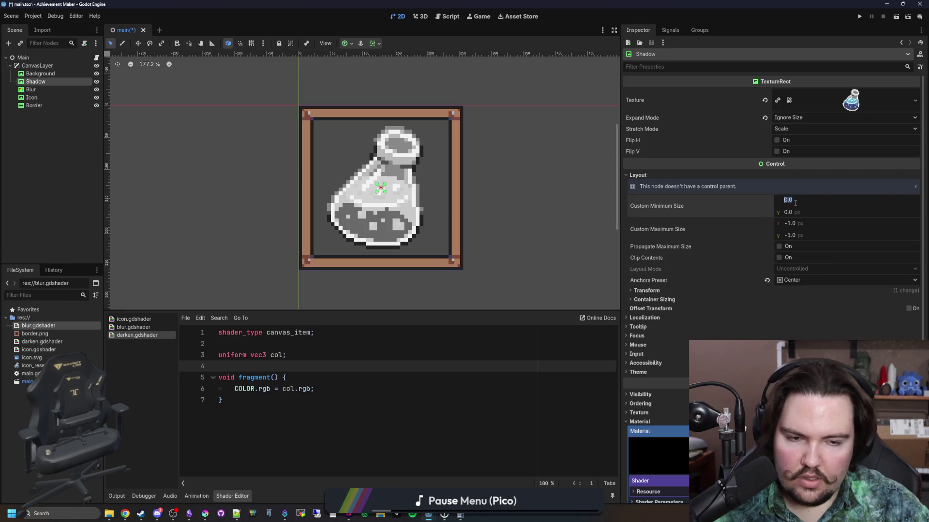
text(192)
key(Return)
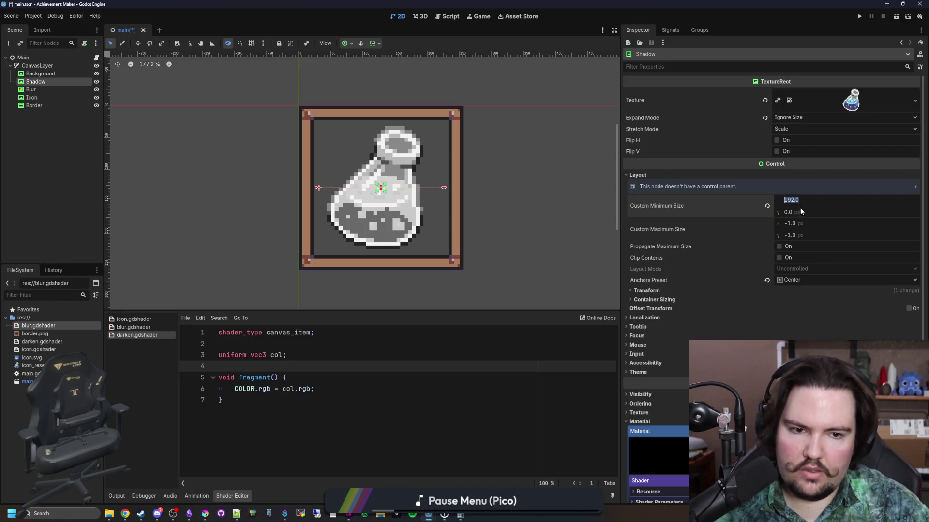
text(192)
key(Return)
- Save the scene with Ctrl+S and select the Background node
click(431, 401)
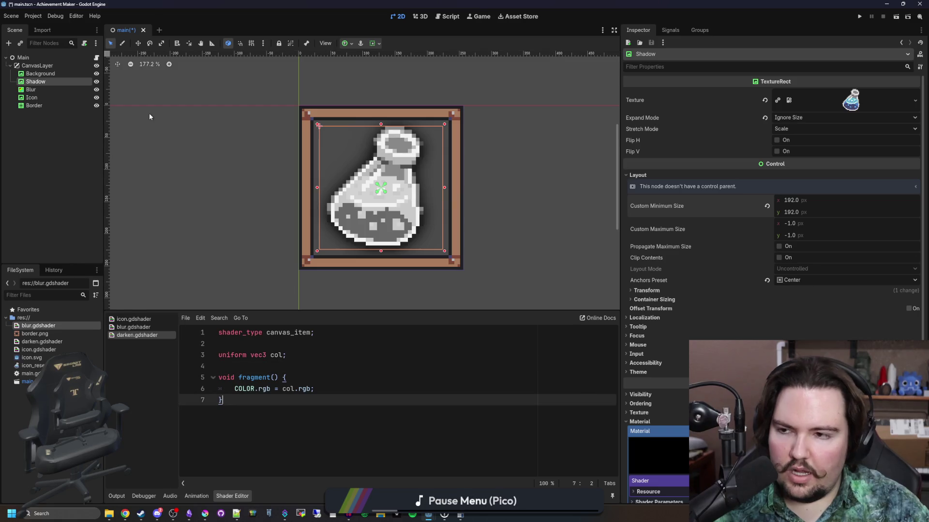
click(151, 112)
scroll(404, 220, down, 5)
key(ctrl+s)
scroll(389, 234, up, 3)
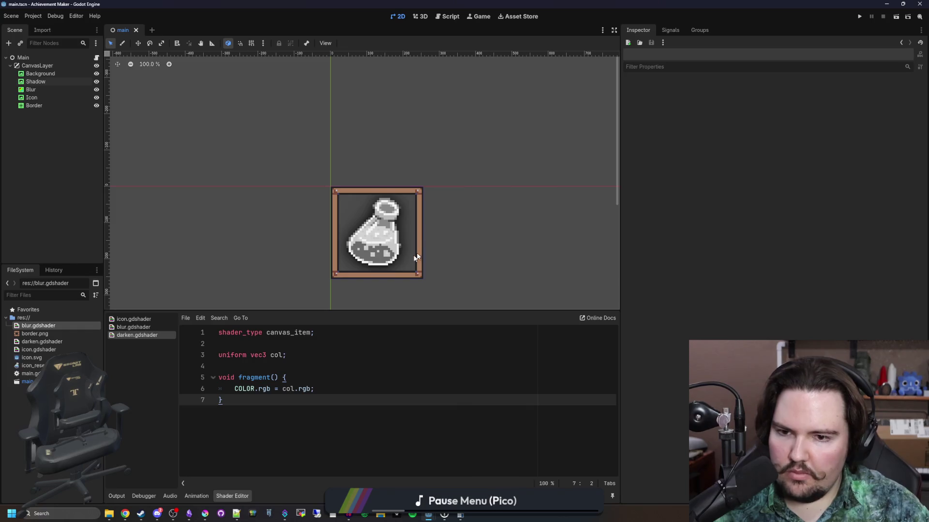
scroll(423, 253, up, 3)
key(ctrl+s)
click(67, 73)
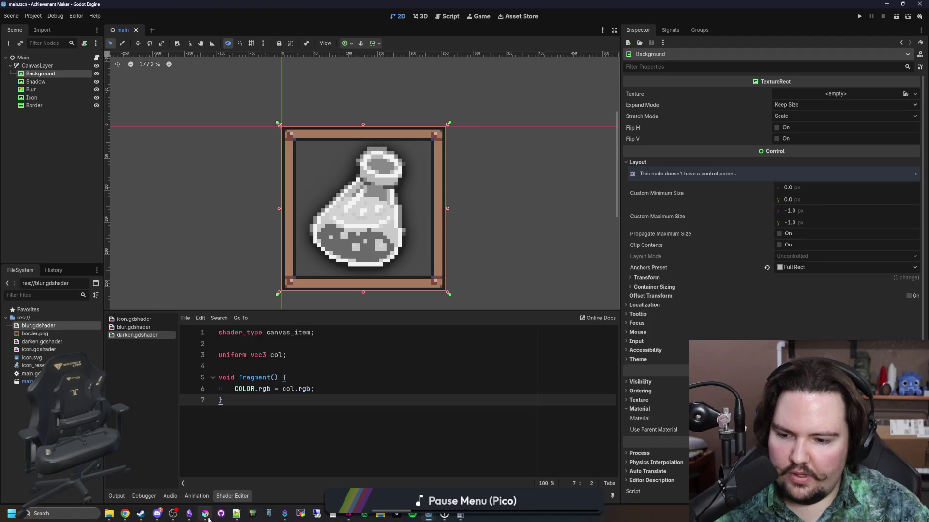
- Give the Background a gradient texture found by searching 'gra' in the Texture field
mouse_move(209, 519)
click(854, 96)
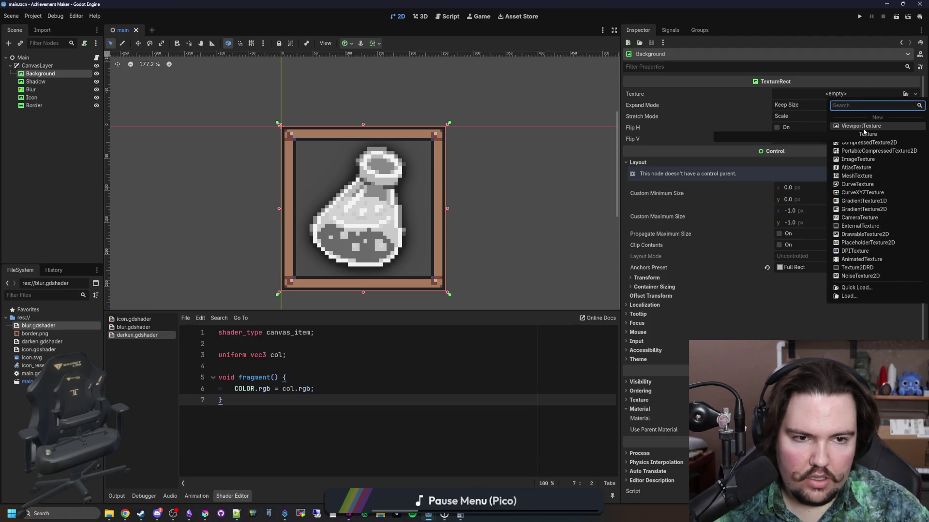
text(gra)
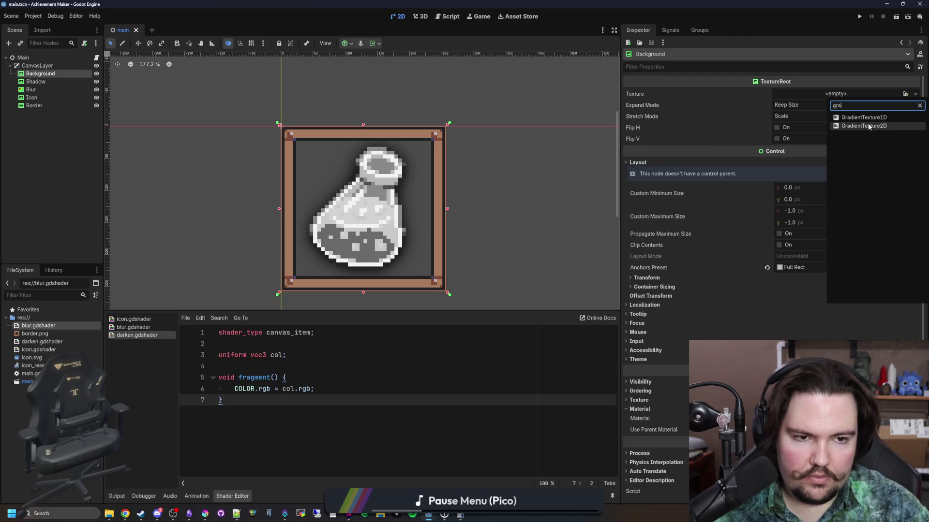
click(864, 117)
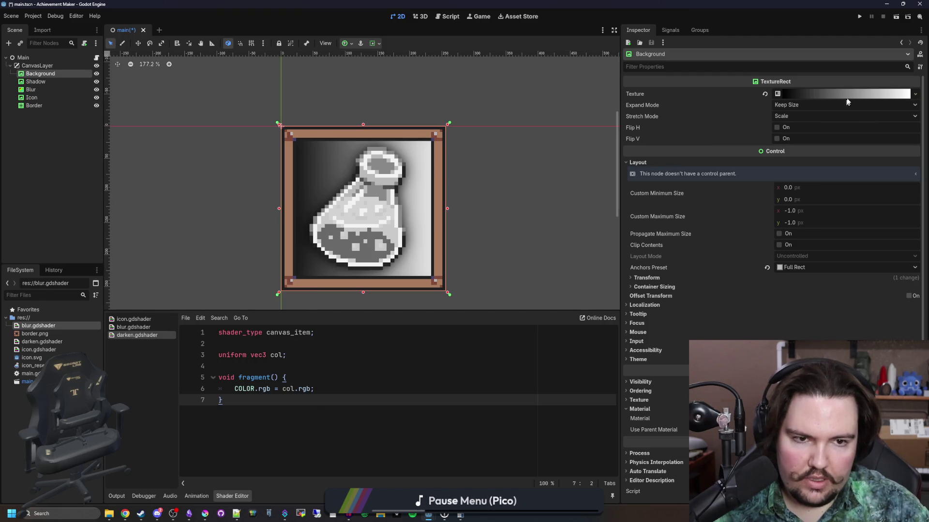
click(846, 101)
click(915, 94)
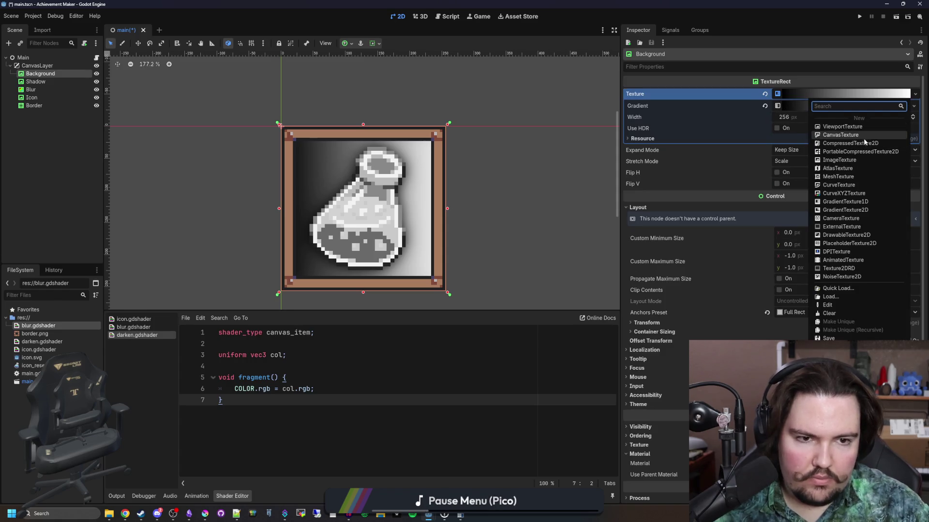
click(847, 143)
- Switch the Background texture to GradientTexture2D and open its gradient colour editor
click(914, 93)
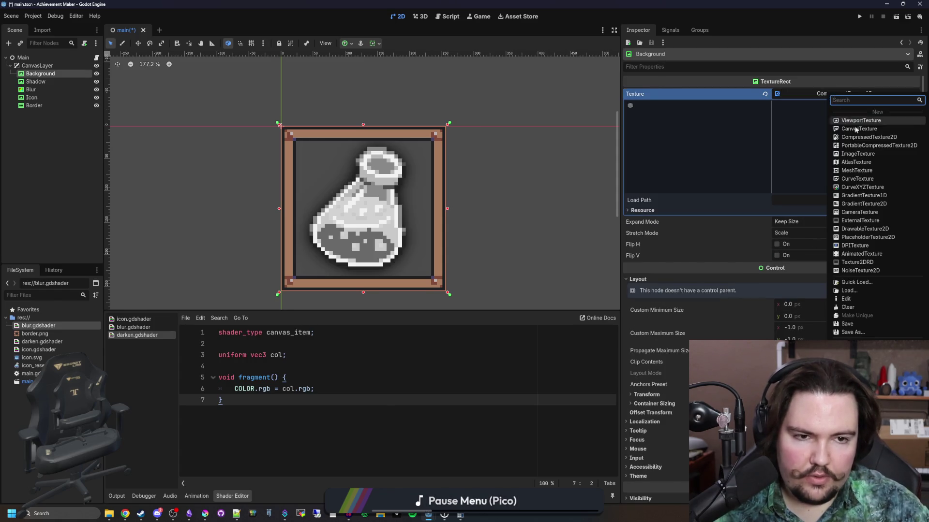
text(grad)
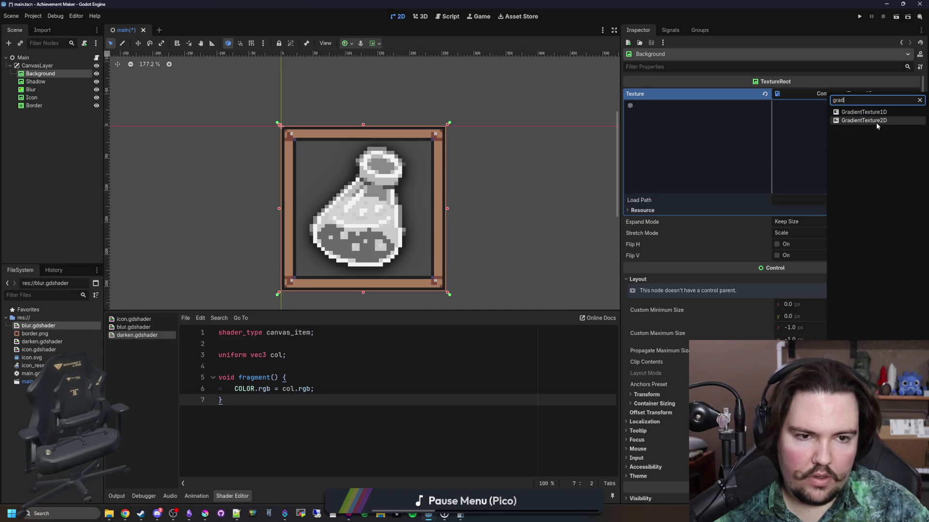
click(864, 129)
click(876, 220)
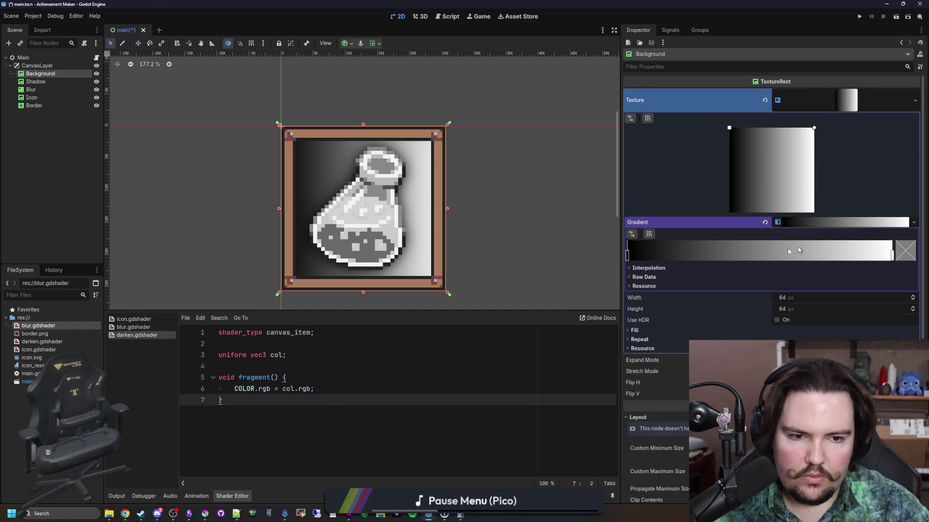
click(626, 255)
click(205, 514)
- Set the gradient's start colour stop to hex 4b80ca
double_click(353, 294)
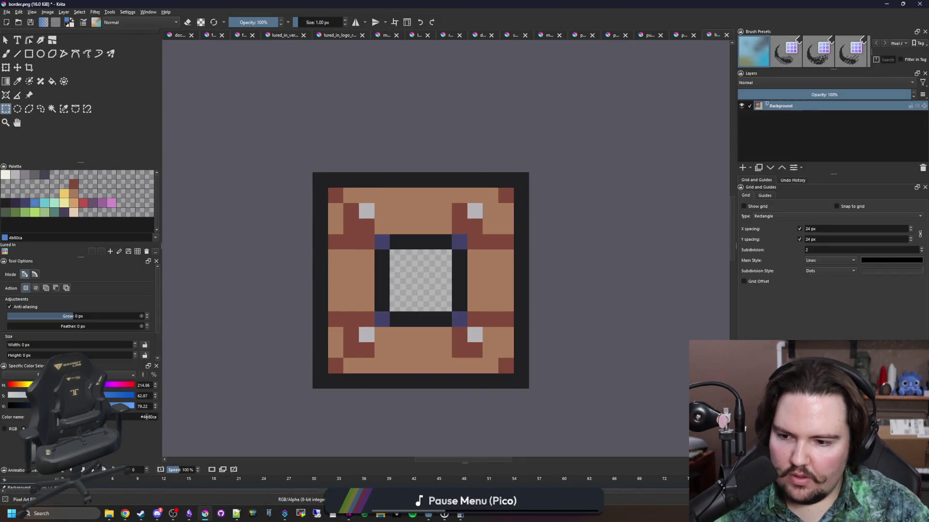
key(super+Down)
click(908, 262)
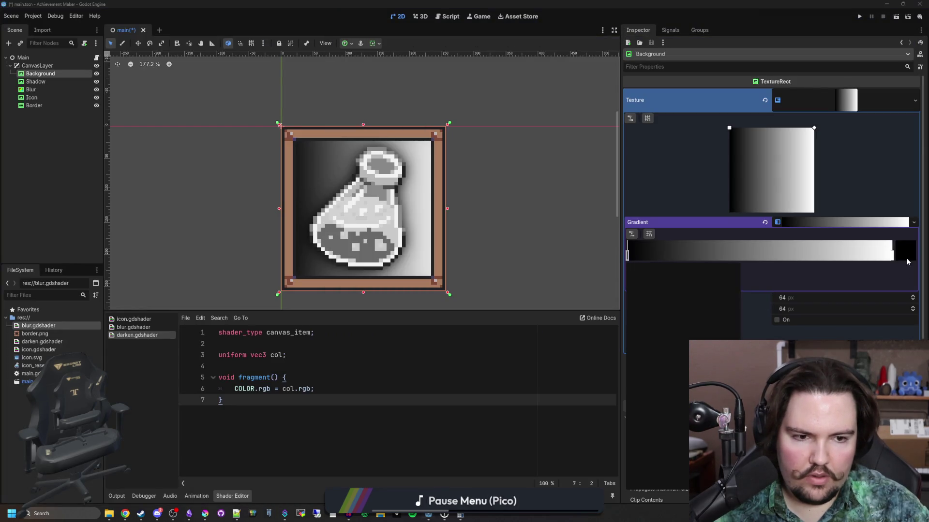
double_click(672, 453)
text(#4b80ca)
key(Return)
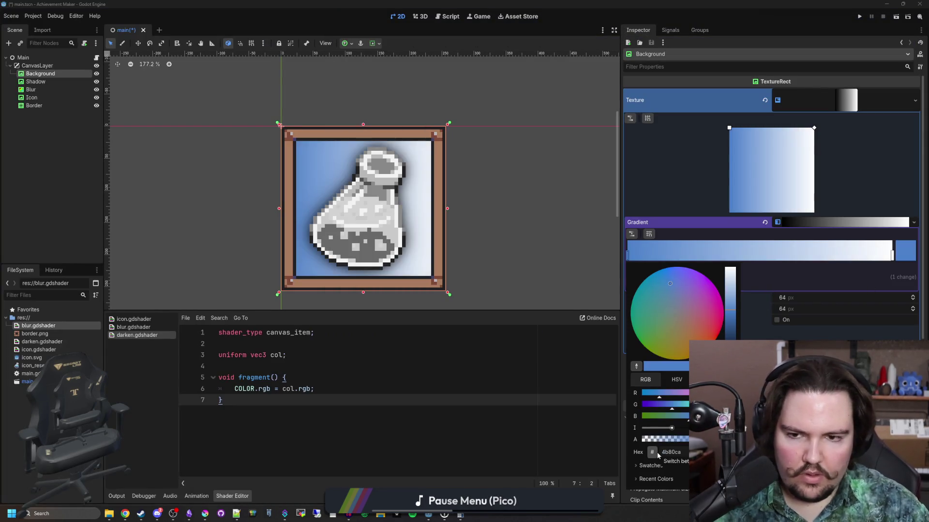
- Set the gradient's end colour stop to hex 43436a
click(211, 516)
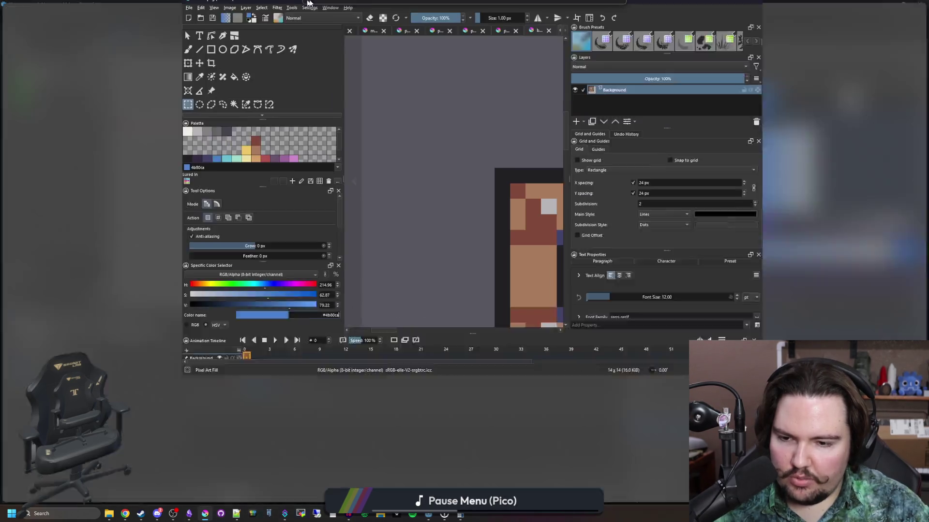
double_click(310, 382)
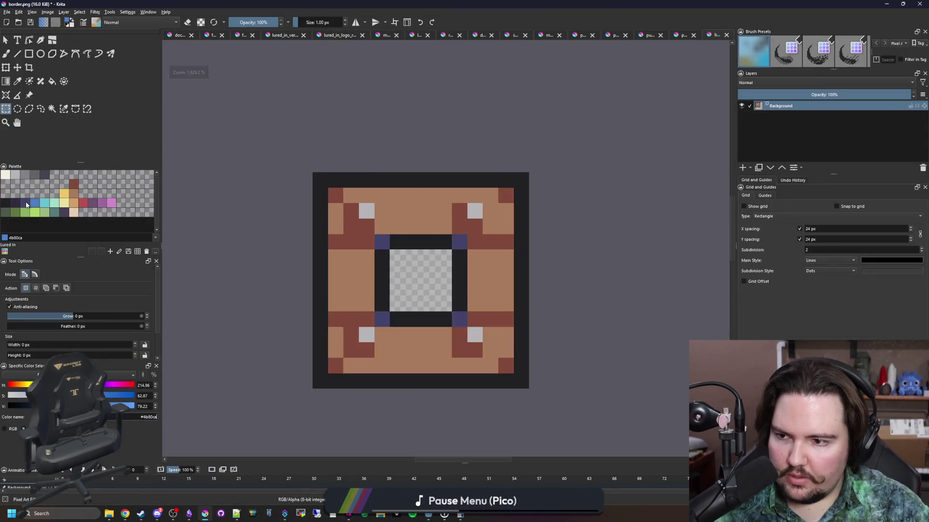
double_click(477, 4)
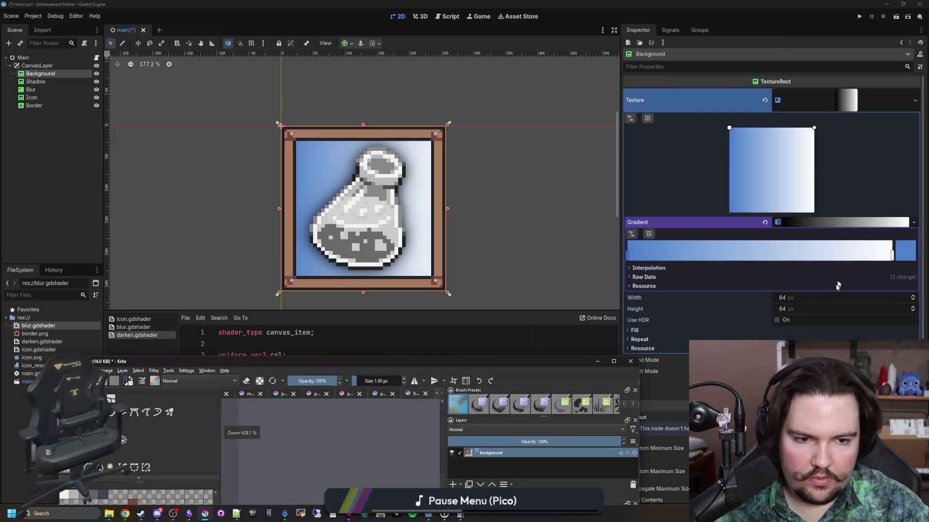
click(893, 254)
click(906, 250)
double_click(682, 453)
text(43436a)
key(Return)
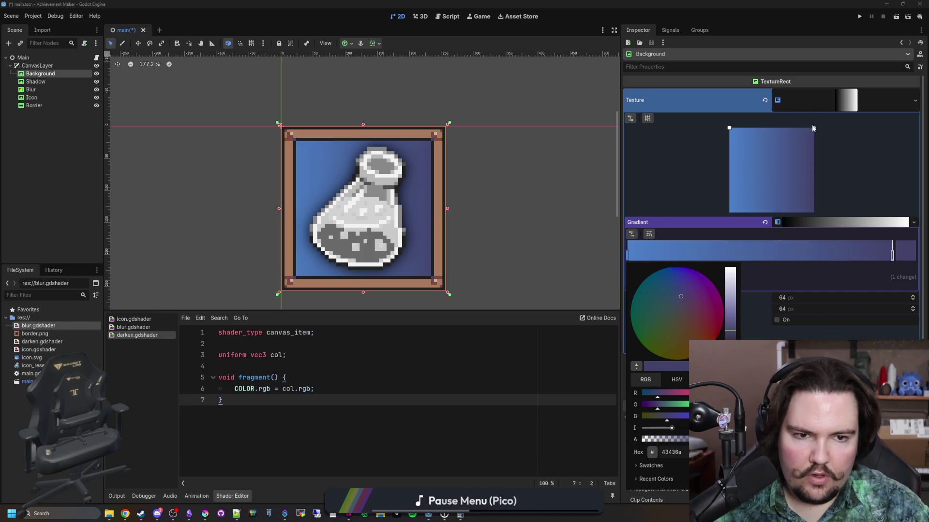
- Drag the gradient's fill end handle so it runs toward the bottom-right
click(815, 143)
drag(816, 132, 820, 200)
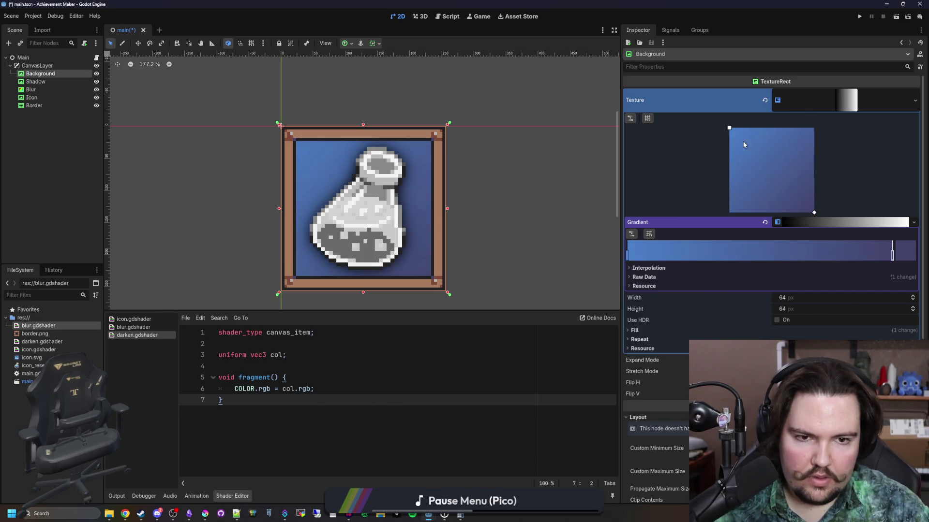
scroll(362, 196, down, 3)
click(60, 175)
scroll(391, 224, up, 4)
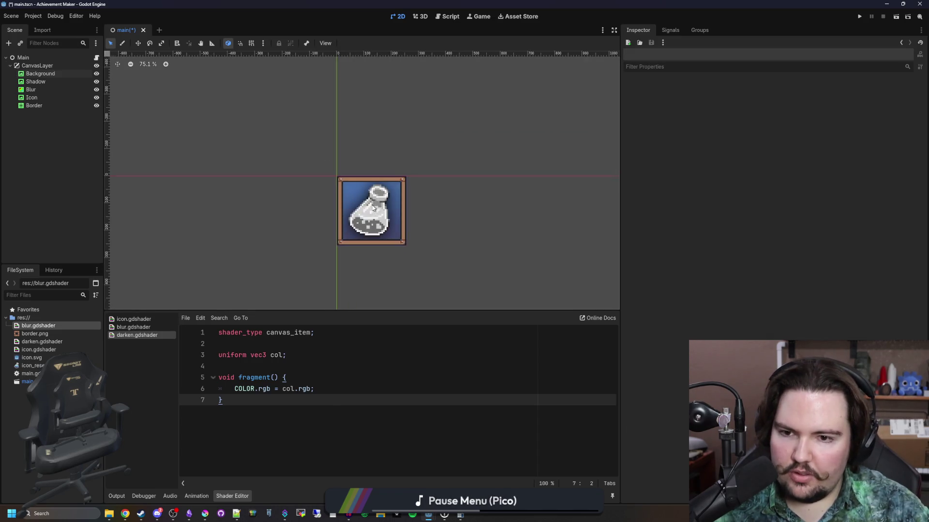
- Restore the potion's colour on the Icon node and save the scene
key(ctrl+s)
click(41, 96)
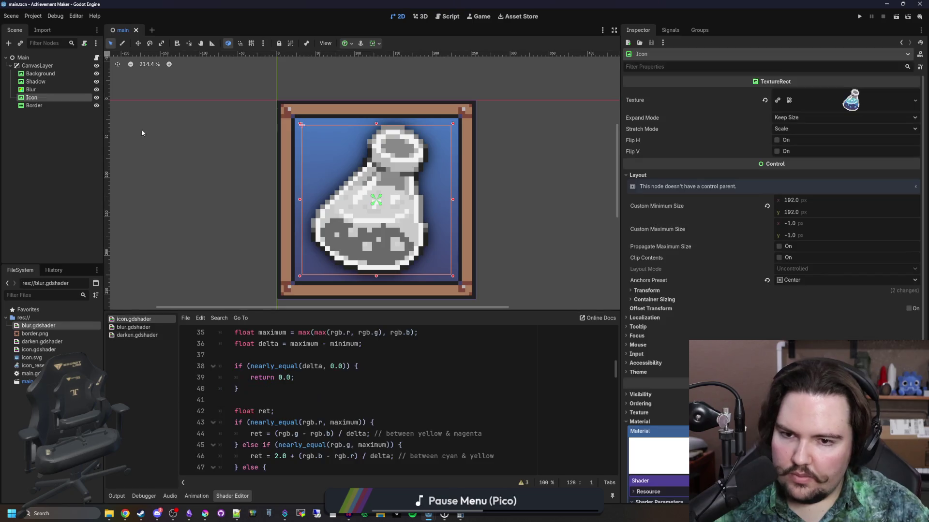
drag(774, 373, 798, 374)
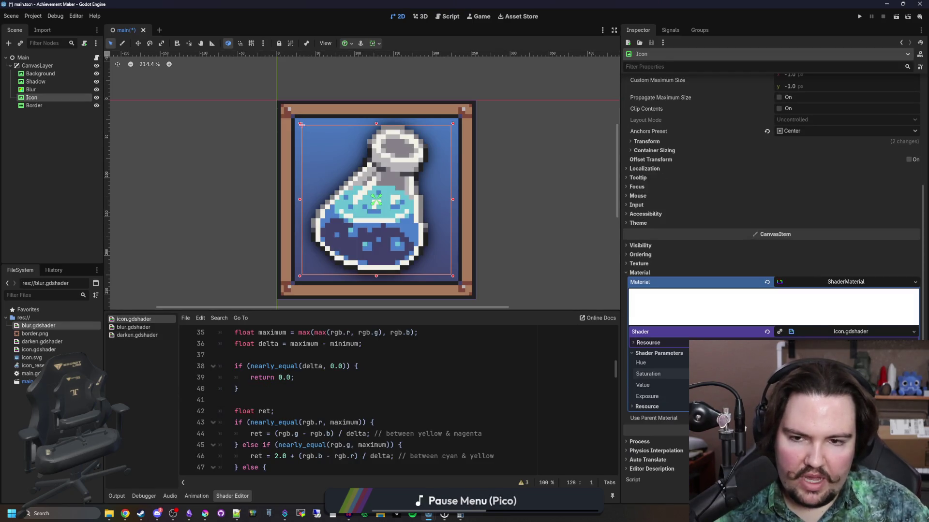
scroll(357, 245, down, 3)
click(234, 211)
key(ctrl+s)
scroll(374, 208, down, 4)
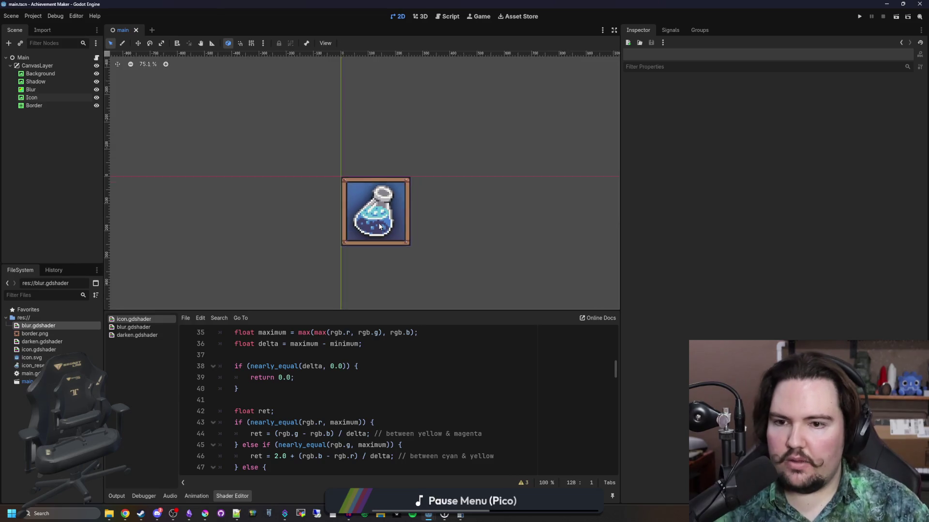
scroll(387, 227, up, 3)
scroll(387, 226, up, 3)
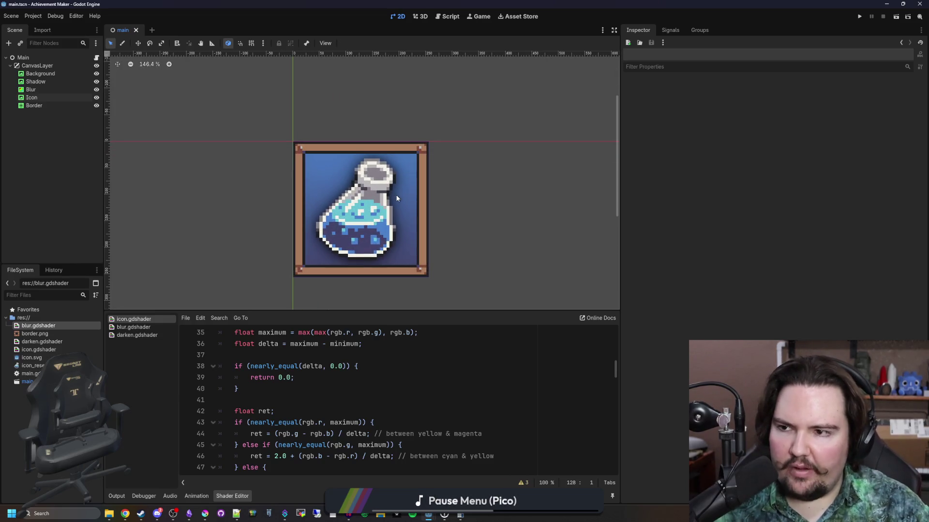
scroll(371, 236, up, 2)
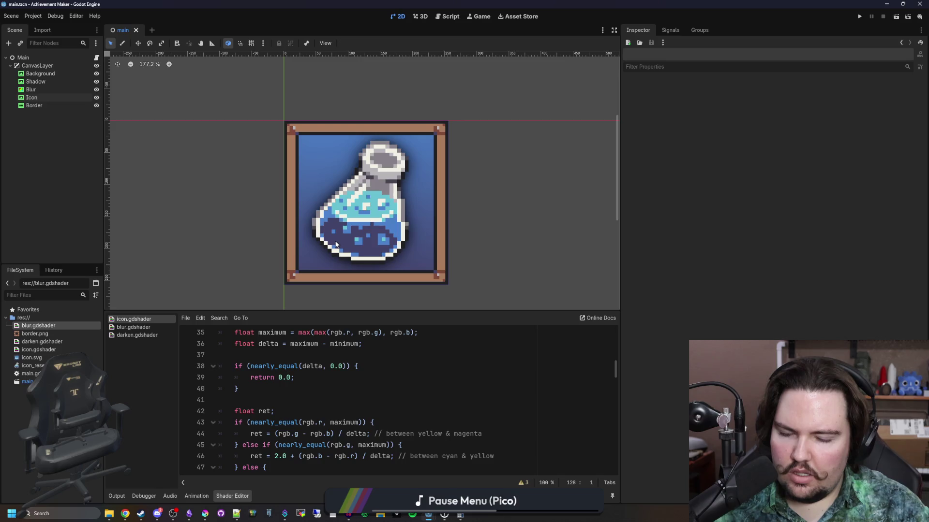
- Inspect the Icon and Border nodes and filter the FileSystem dock by 'icon'
click(43, 98)
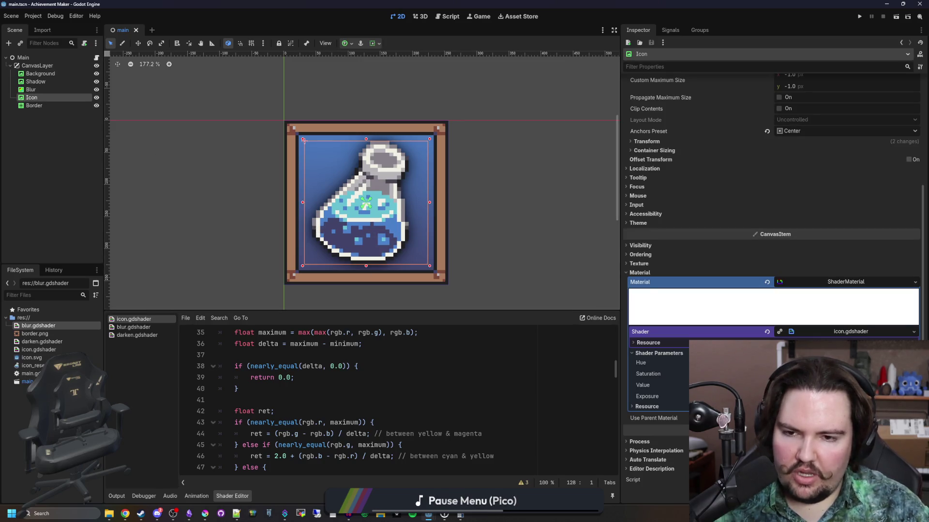
scroll(388, 203, up, 2)
scroll(389, 213, down, 2)
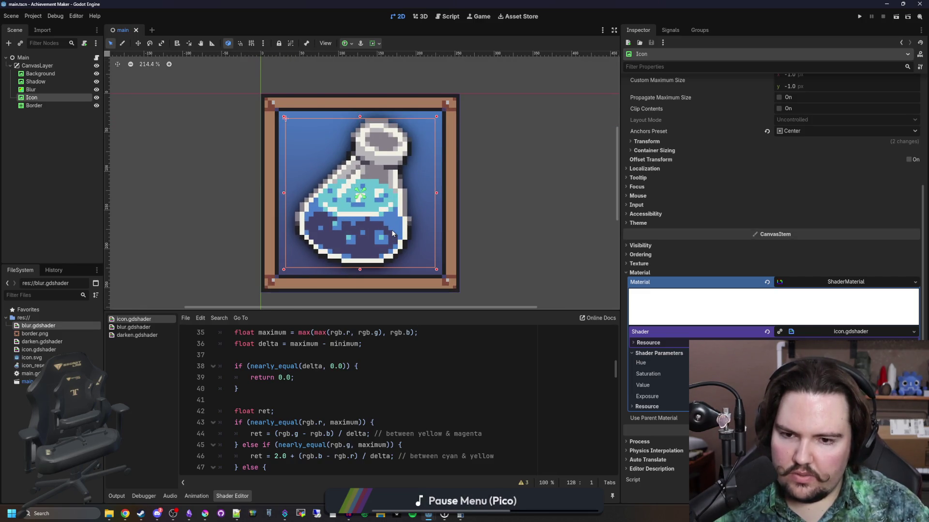
scroll(391, 234, down, 1)
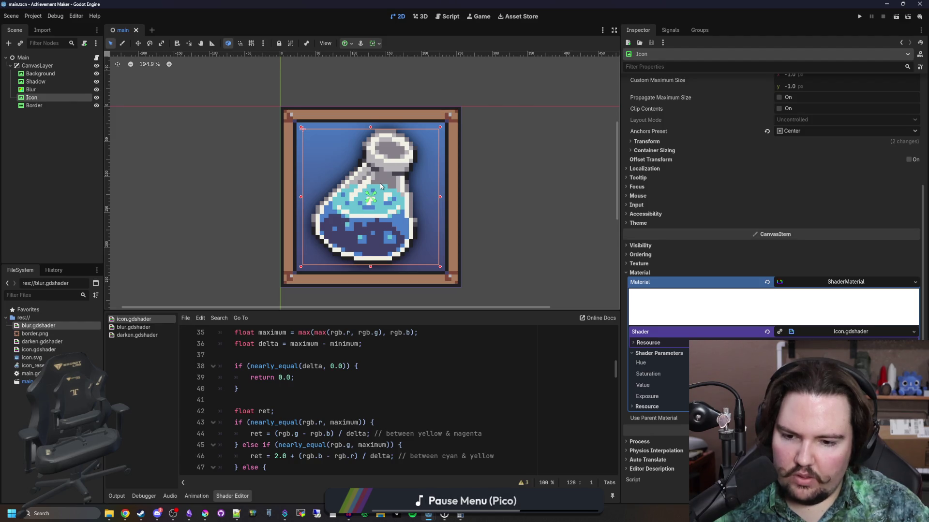
click(48, 106)
scroll(658, 378, down, 2)
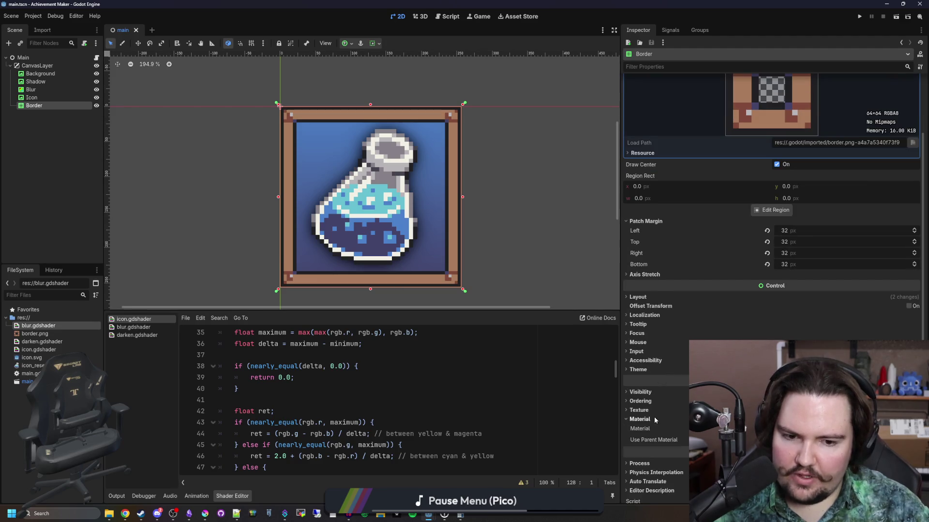
scroll(655, 420, down, 1)
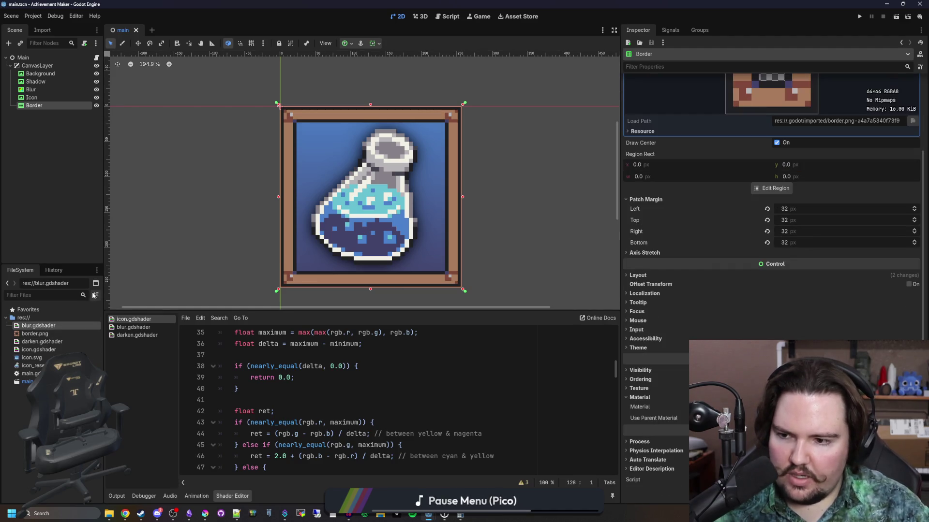
click(72, 295)
text(icon)
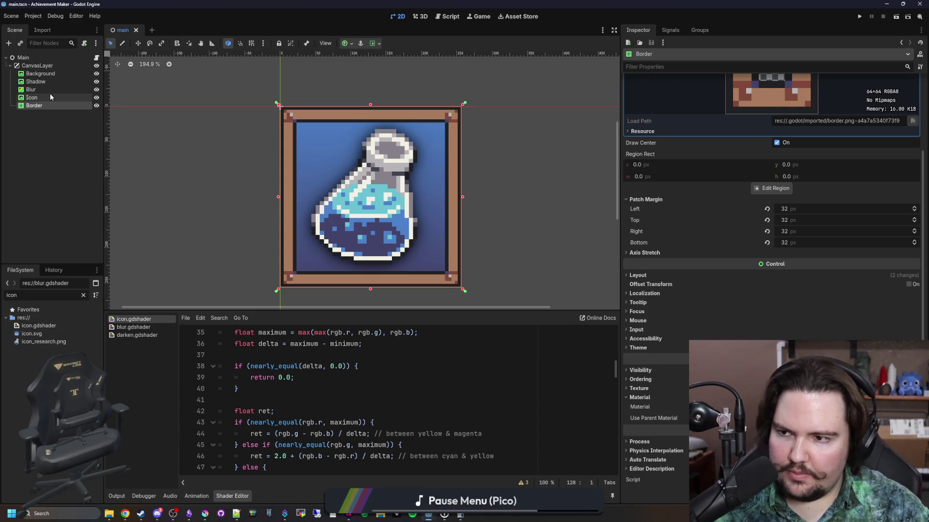
- Review the Icon's material, Border and Background nodes, then save the scene
click(32, 97)
right_click(862, 281)
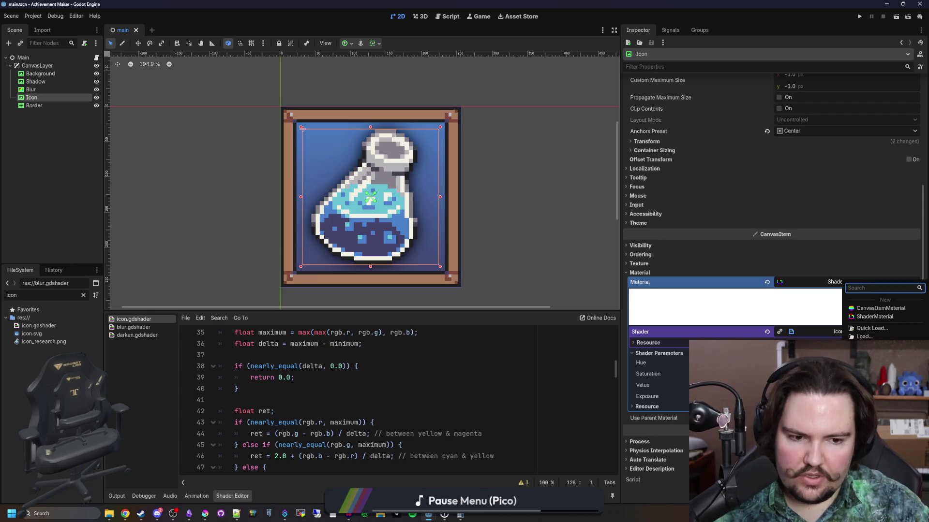
click(412, 286)
click(53, 106)
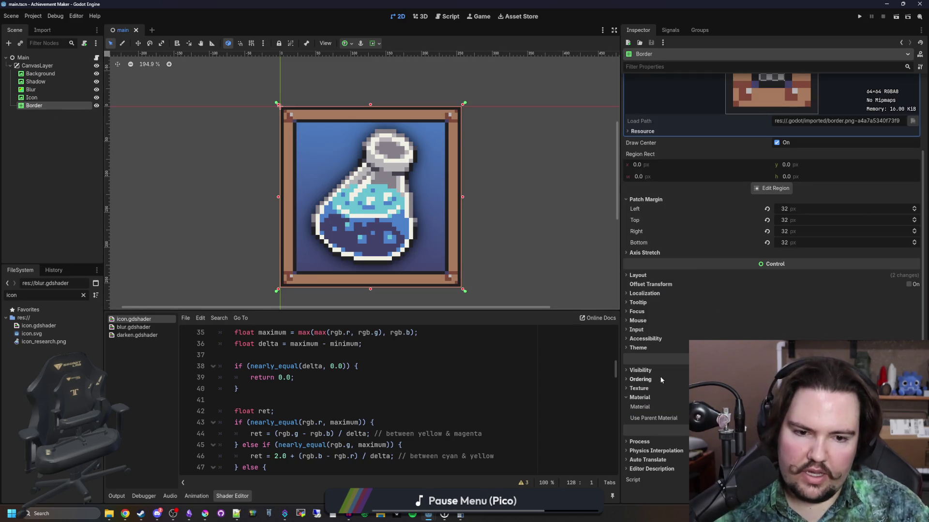
click(279, 105)
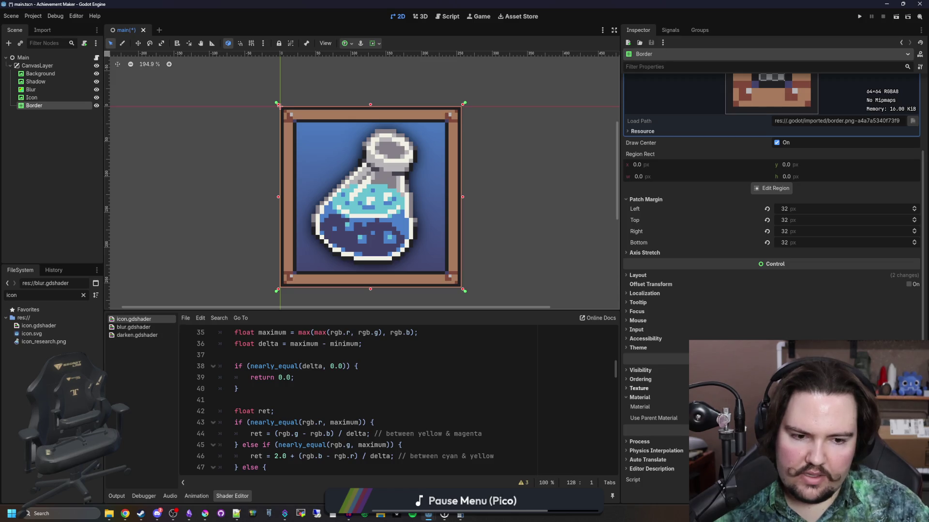
click(40, 74)
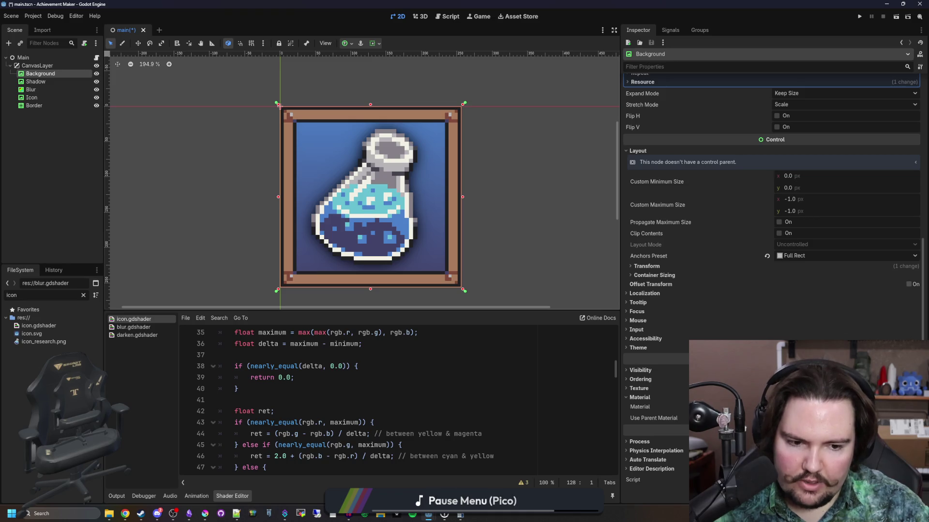
key(ctrl+s)
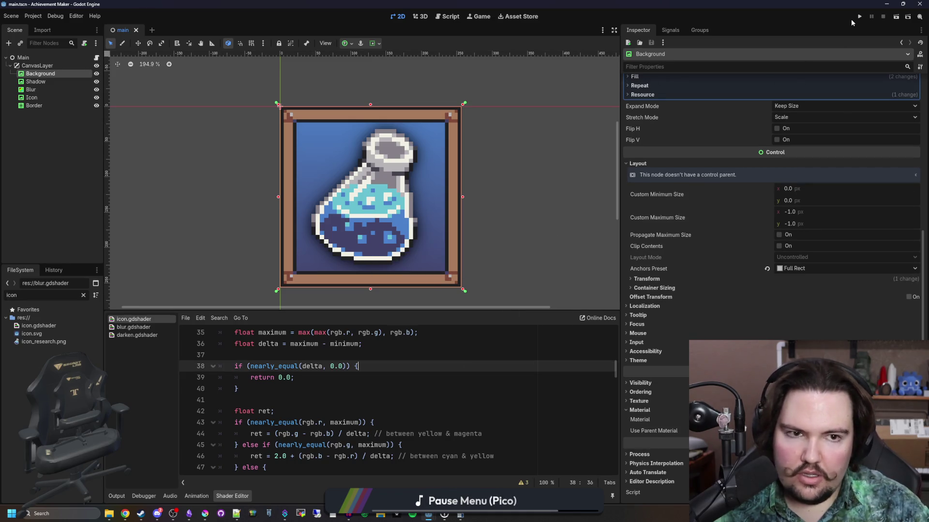
- Run the project to export the icons and view the coloured Einsten.png
click(859, 16)
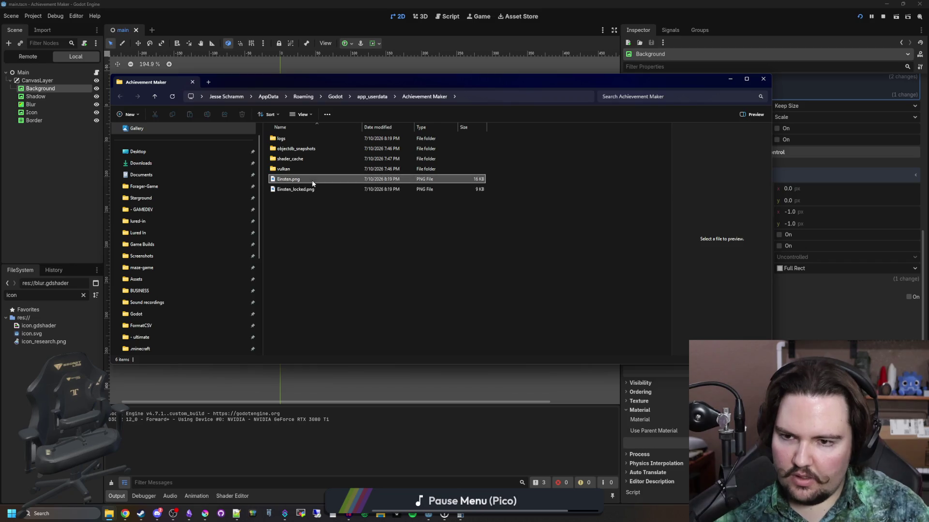
click(312, 179)
double_click(312, 182)
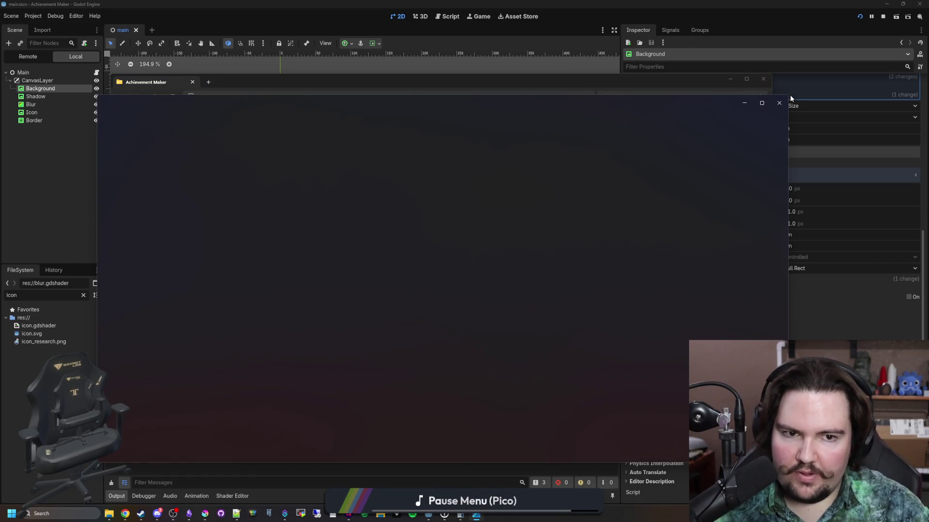
click(784, 99)
- View the grey Einsten_locked.png, close the user-data folder, and stop the game
double_click(327, 189)
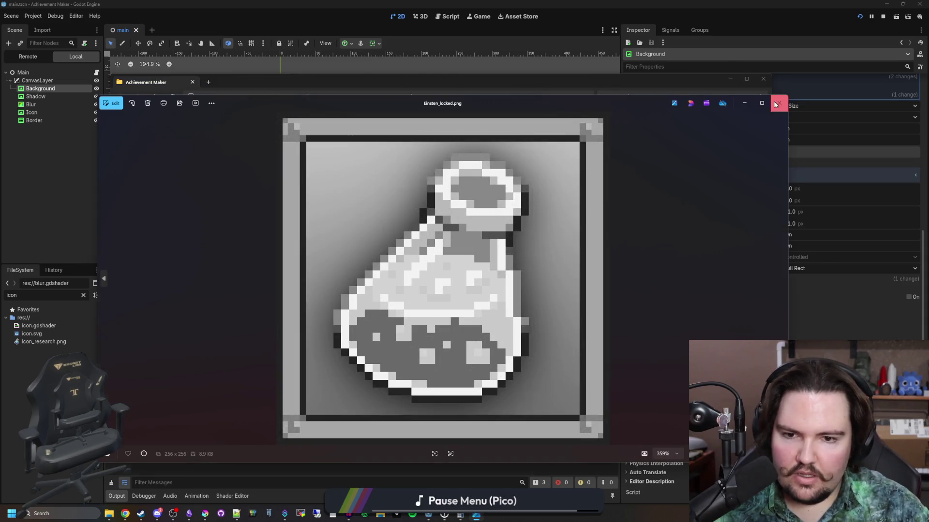
click(775, 105)
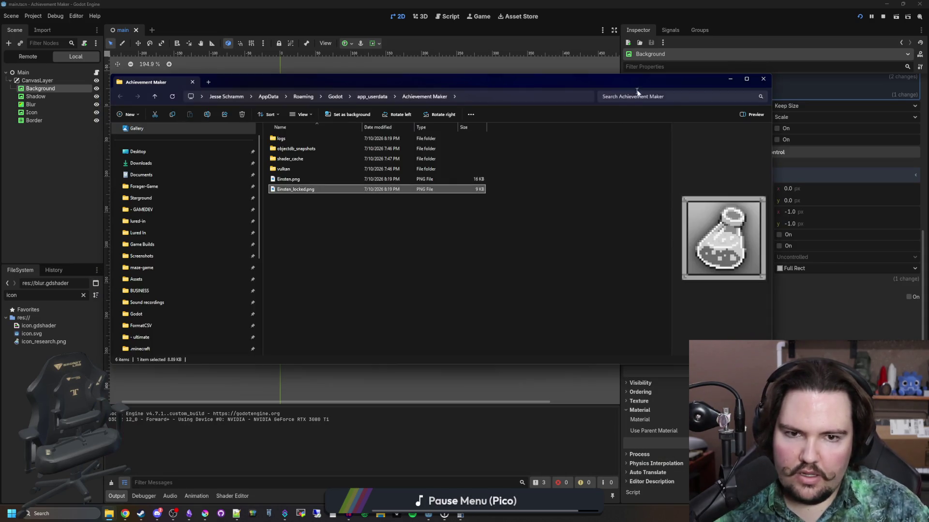
click(763, 79)
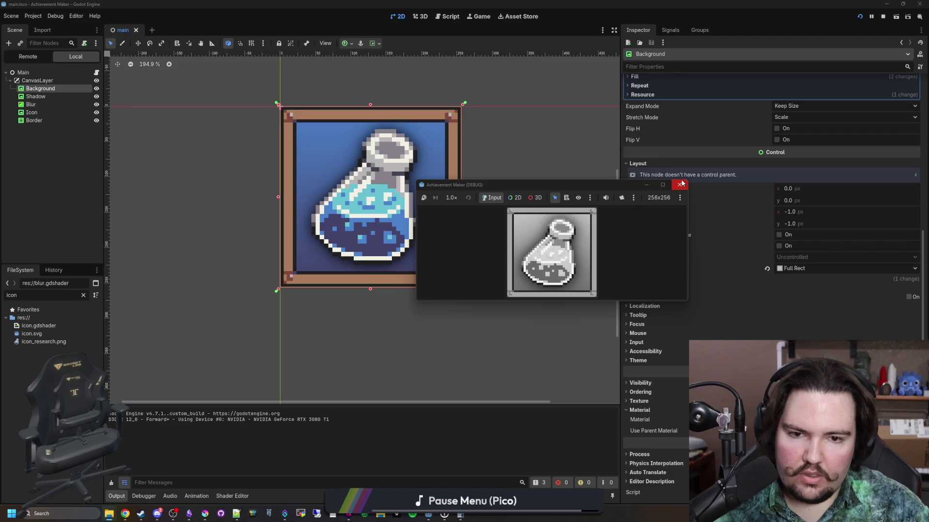
click(97, 72)
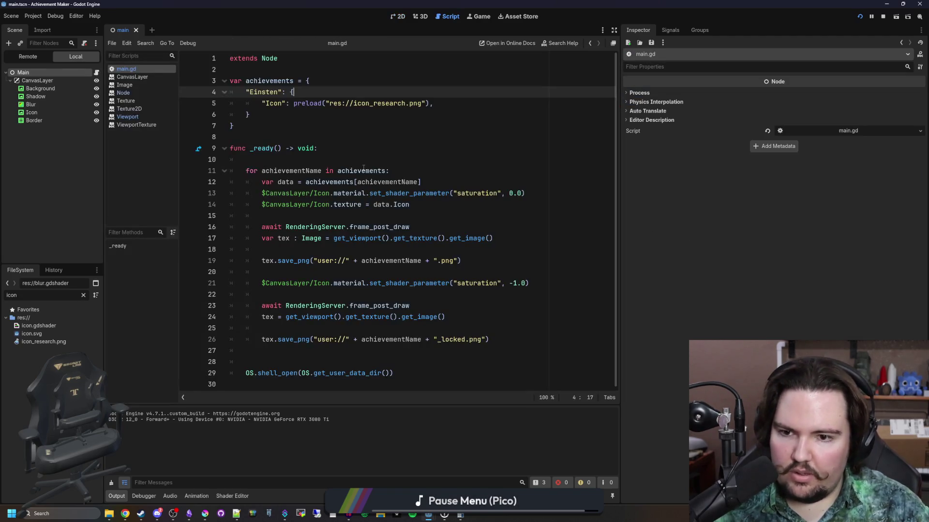
- Duplicate the saturation call from line 13 into a new line 14 of main.gd
click(490, 250)
click(513, 205)
click(539, 194)
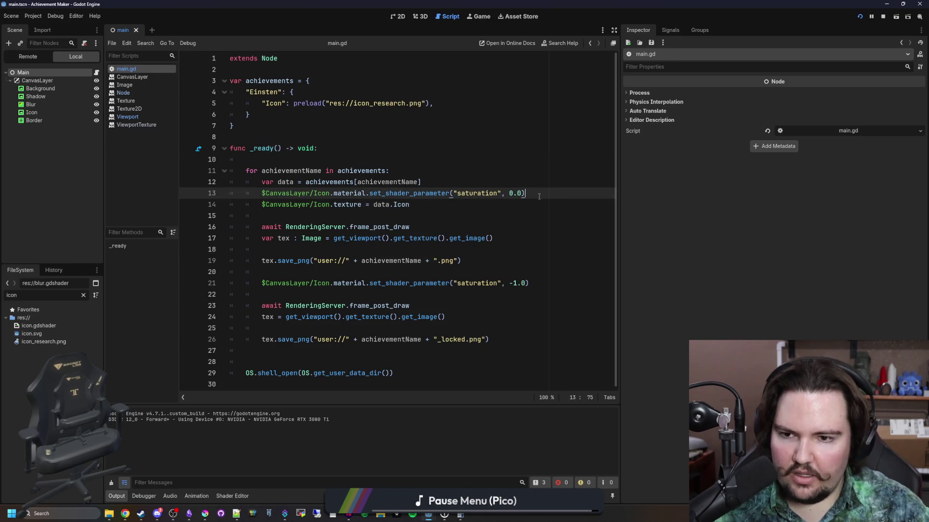
key(Return)
click(277, 204)
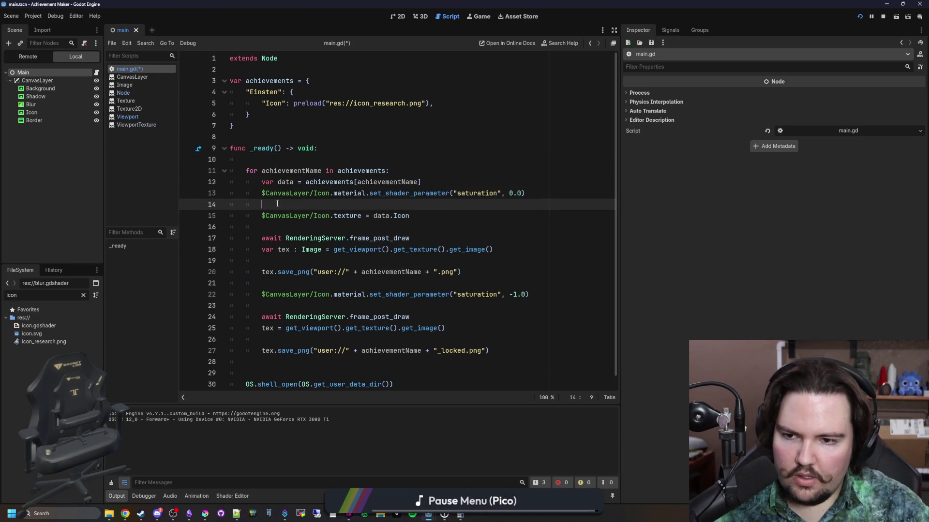
text($CanvasLayer/Icon.material.set_shader_parameter("saturation", 0.0))
- Change line 14's shader parameter from saturation to exposure with value 0.3
click(53, 97)
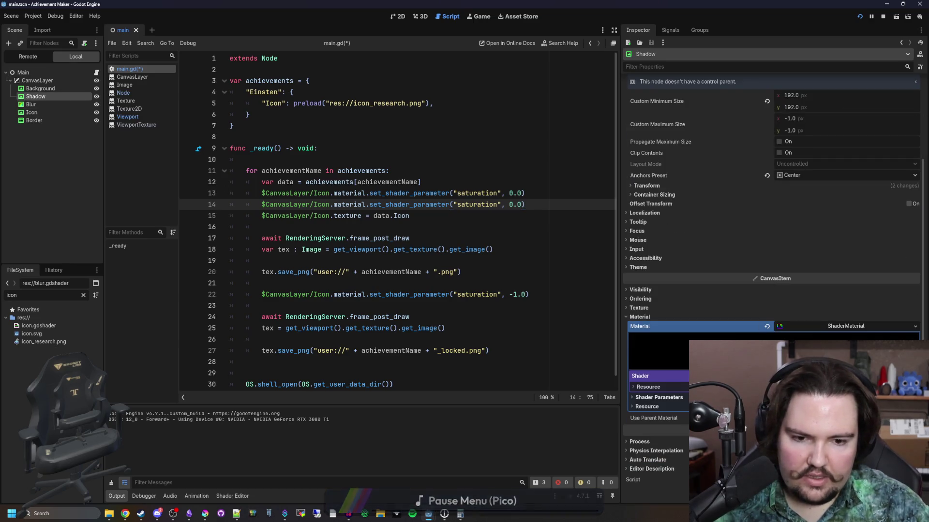
click(30, 89)
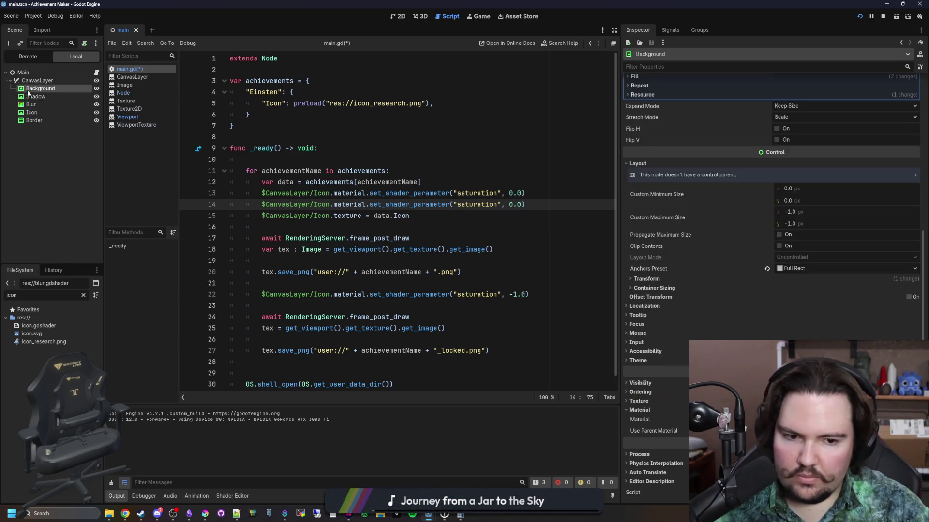
click(846, 420)
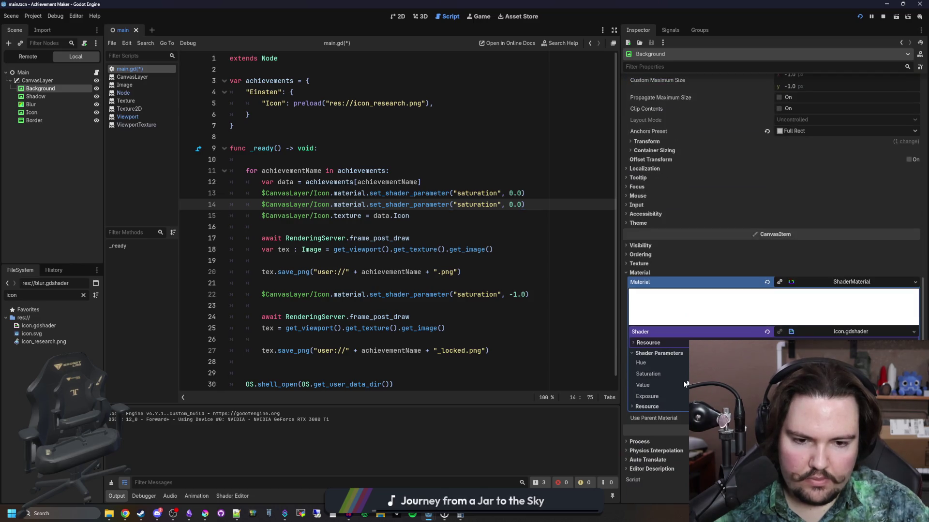
double_click(477, 205)
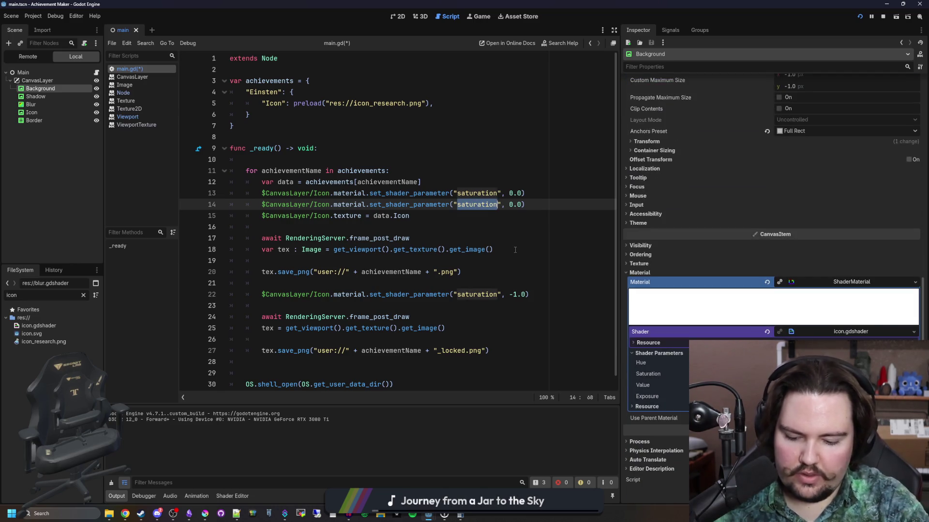
text(value)
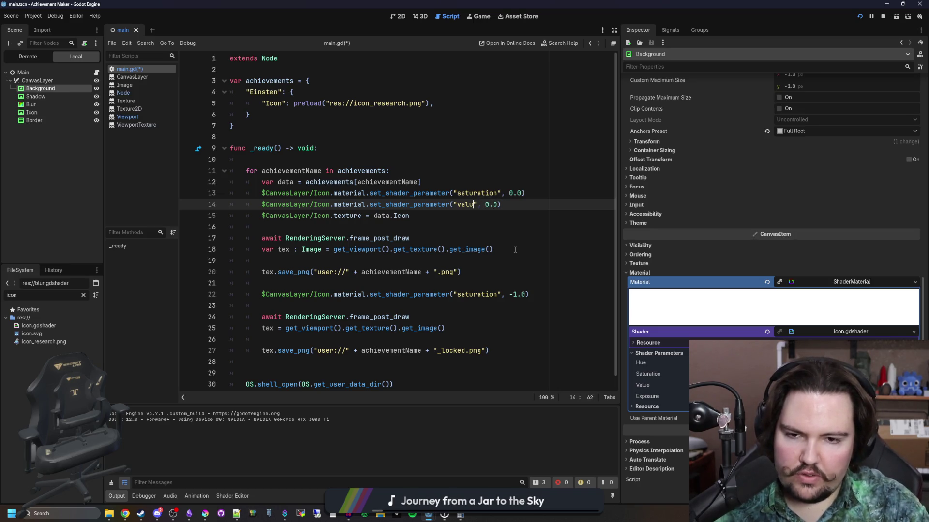
key(BackSpace)
key(BackSpace)
key(BackSpace)
text(exposure)
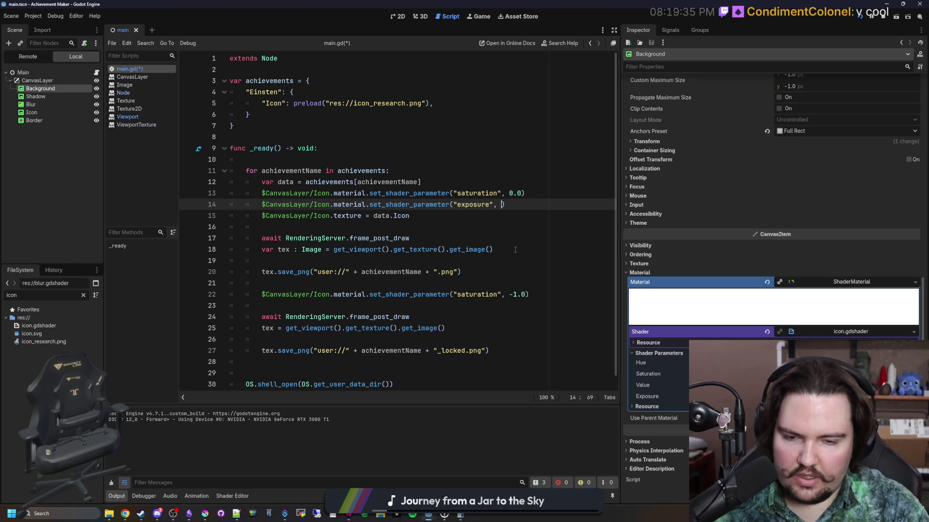
text(0.3)
- Copy the exposure call below line 22 with value 0.5 for the locked icon, and save
right_click(516, 250)
drag(516, 205, 265, 202)
key(ctrl+c)
click(544, 295)
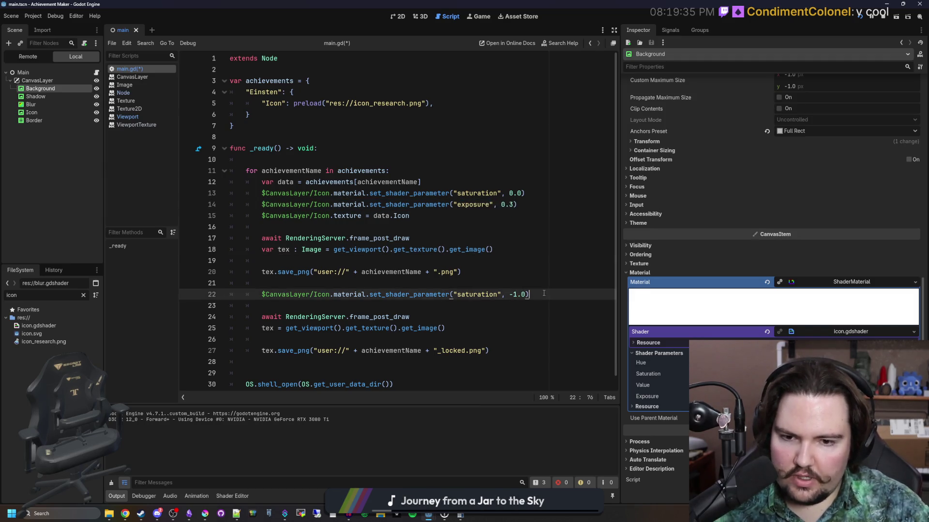
key(Return)
key(ctrl+v)
click(543, 295)
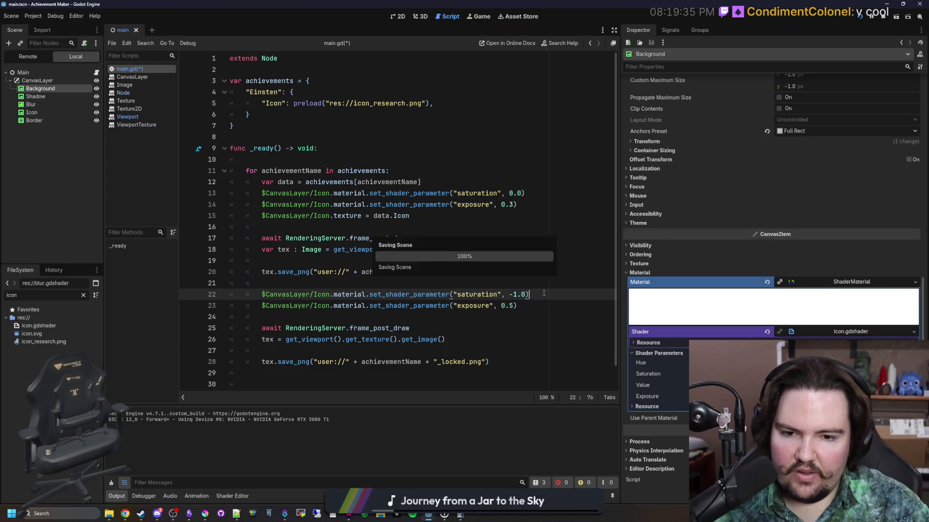
- Run the project to re-export the icons, then review line 14's exposure call
click(857, 16)
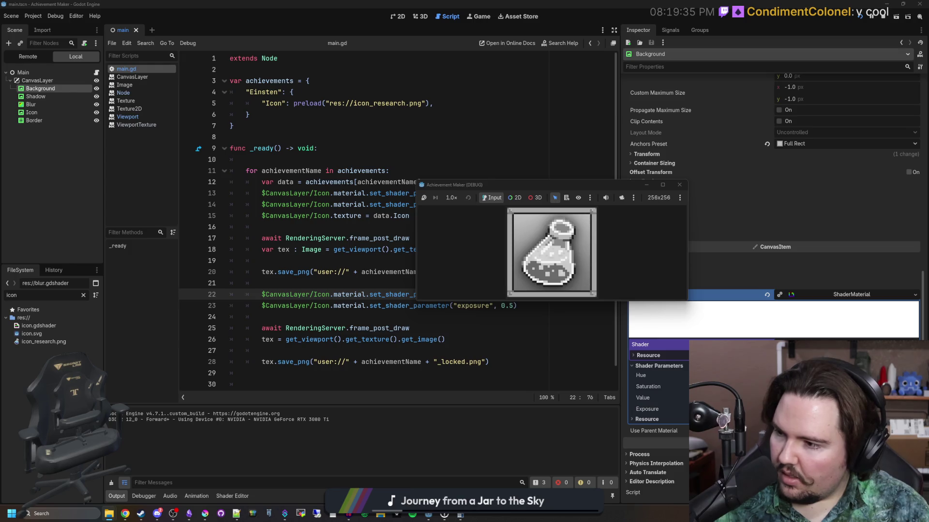
click(420, 316)
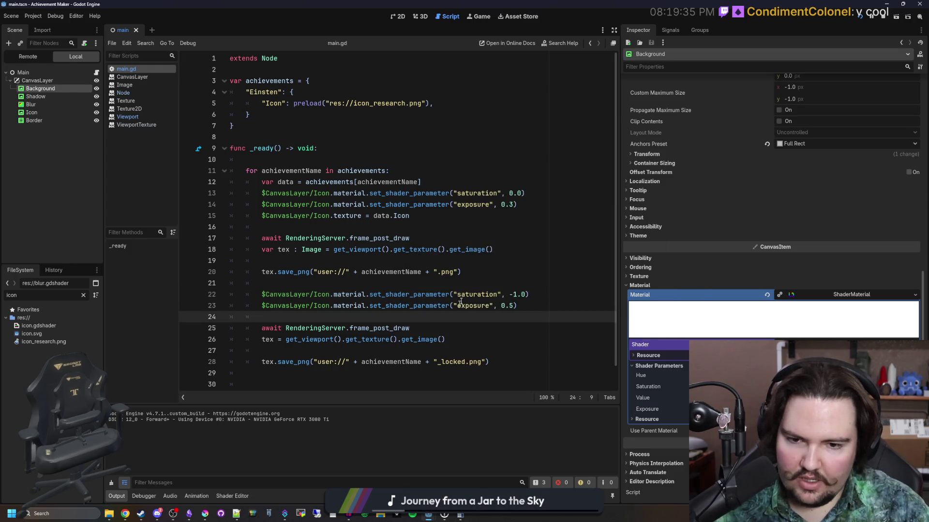
click(484, 216)
click(514, 204)
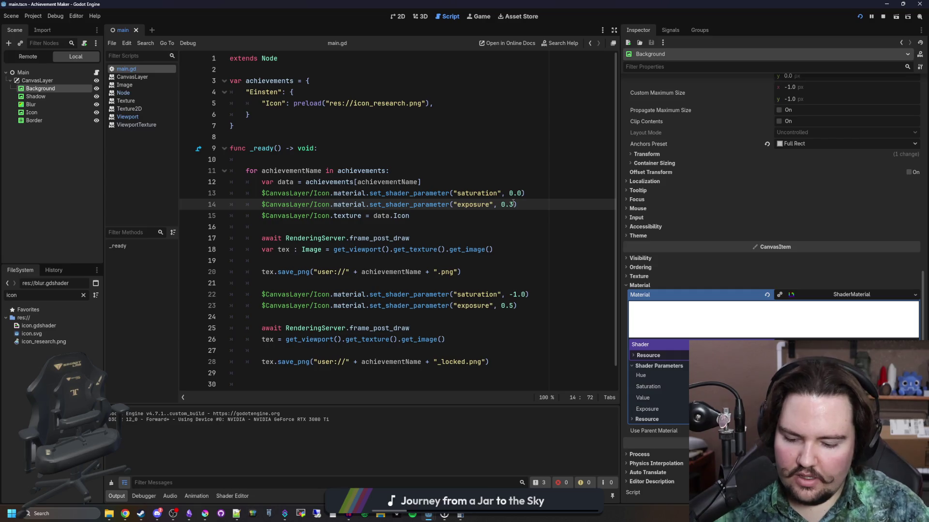
text(0)
click(451, 177)
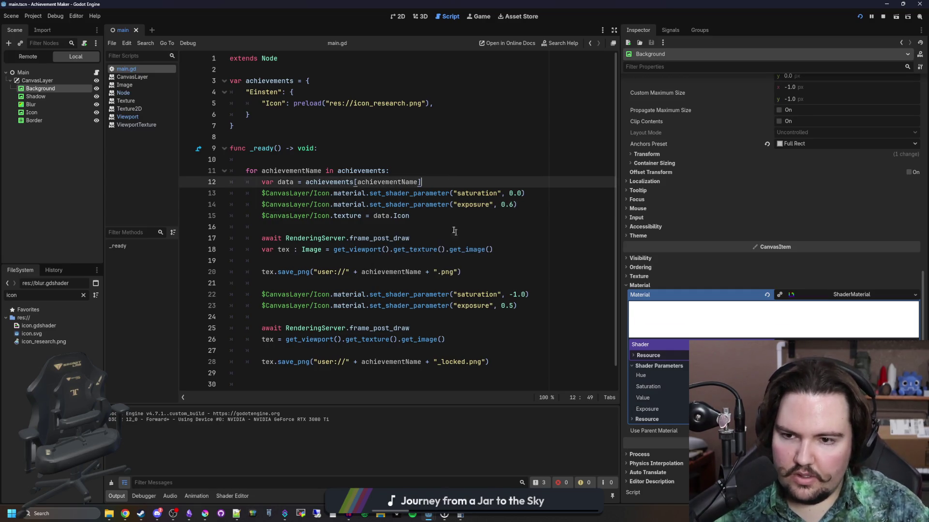
click(425, 218)
drag(522, 201, 257, 202)
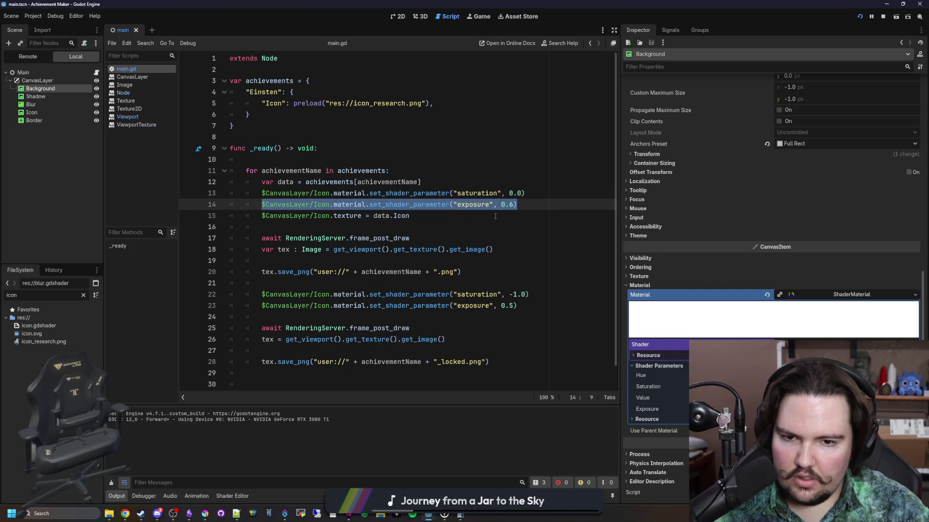
click(515, 205)
- Change the locked icon's exposure on line 23 from 0.5 to 0.7 and save main.gd
click(520, 340)
drag(525, 306, 263, 305)
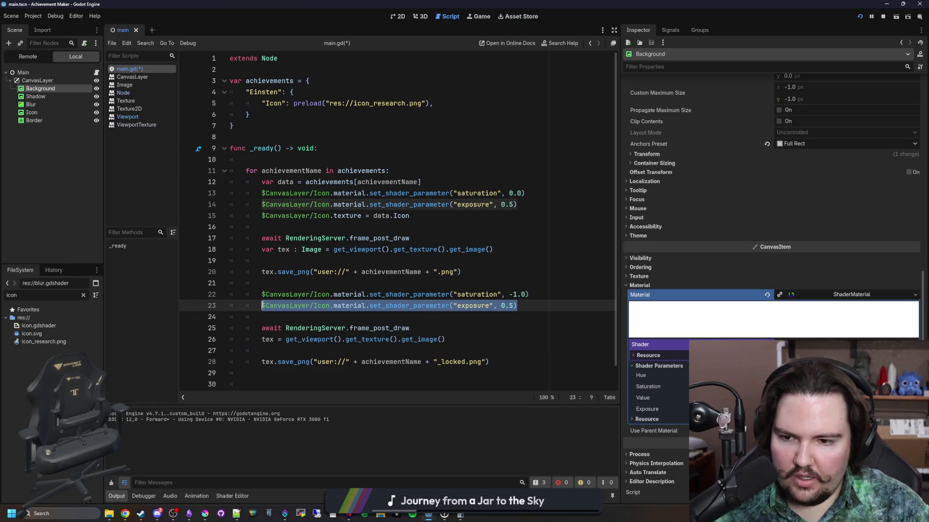
click(513, 305)
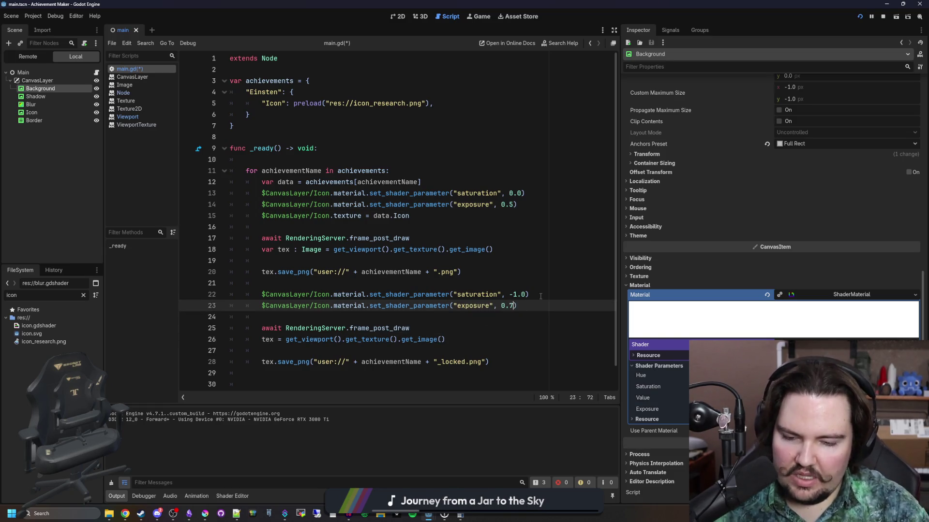
key(Up)
key(Up)
key(Up)
key(ctrl+s)
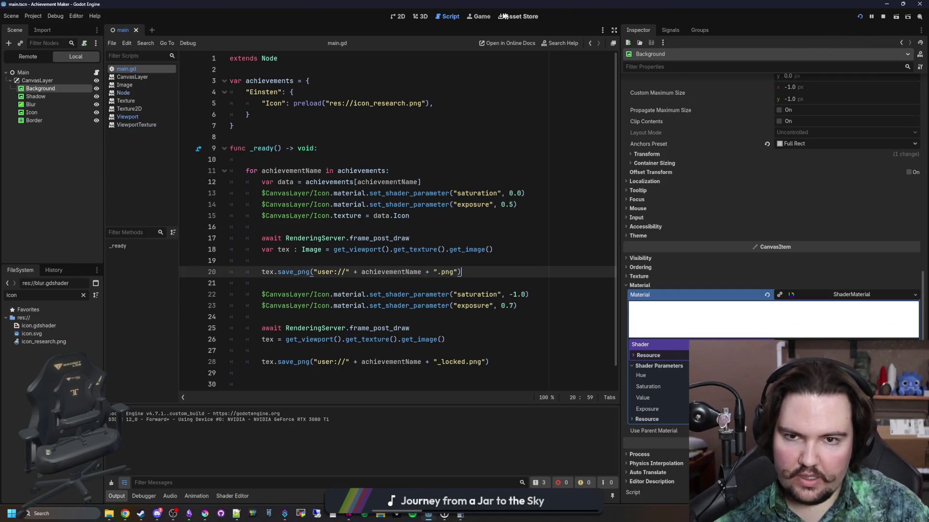
- Rerun the project to regenerate the icons and close the game window
click(884, 11)
click(859, 16)
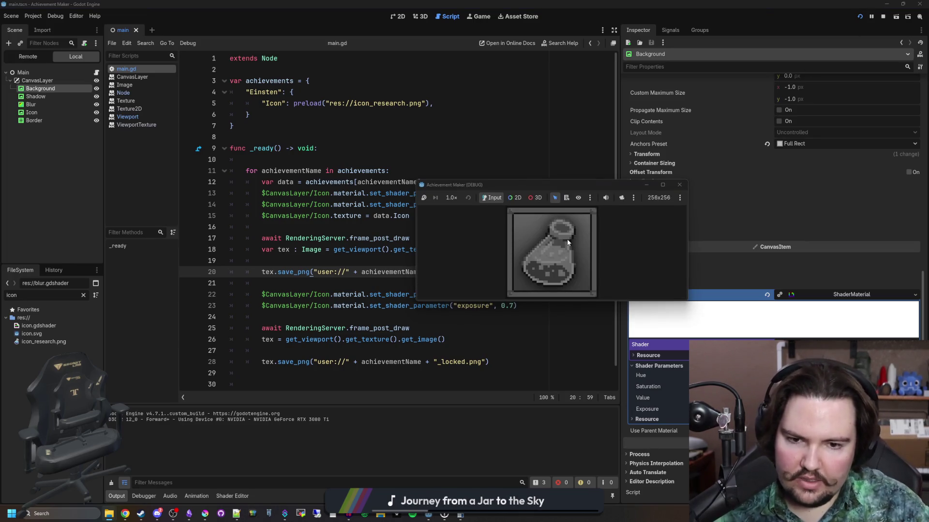
click(678, 184)
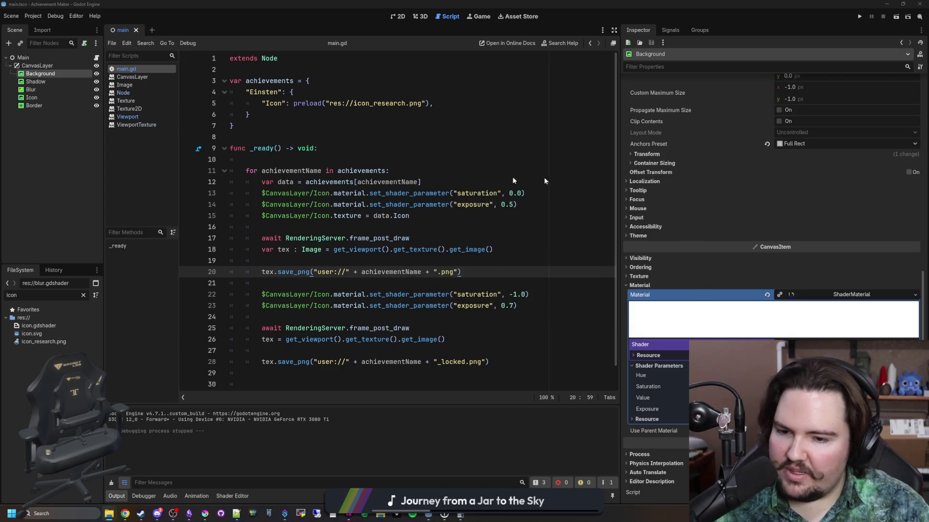
- Check the regenerated colour Einsten.png and grey Einsten_locked.png, then go back to Godot's 2D view
key(alt+Tab)
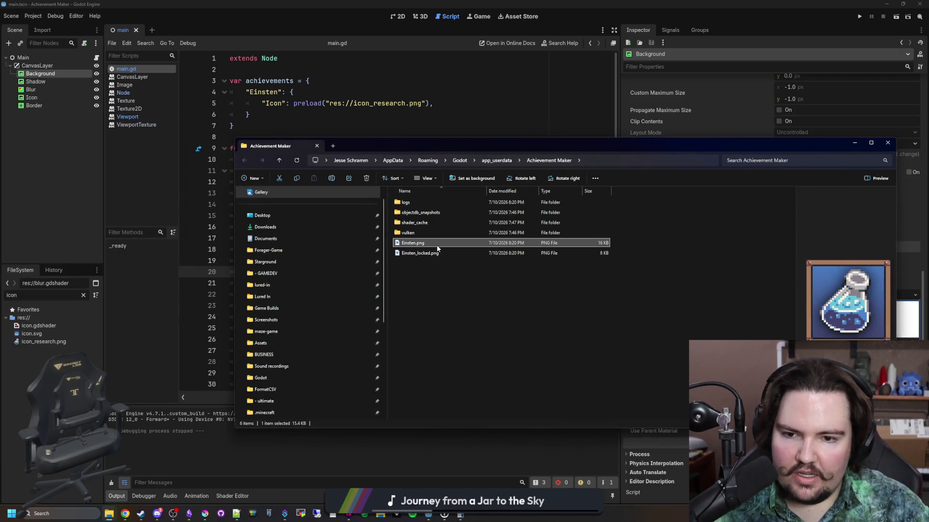
key(space)
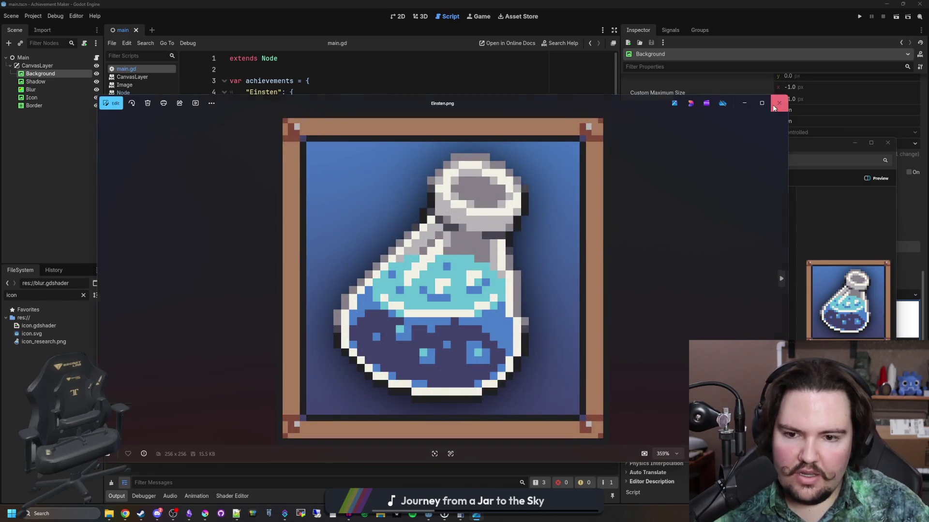
key(space)
double_click(442, 255)
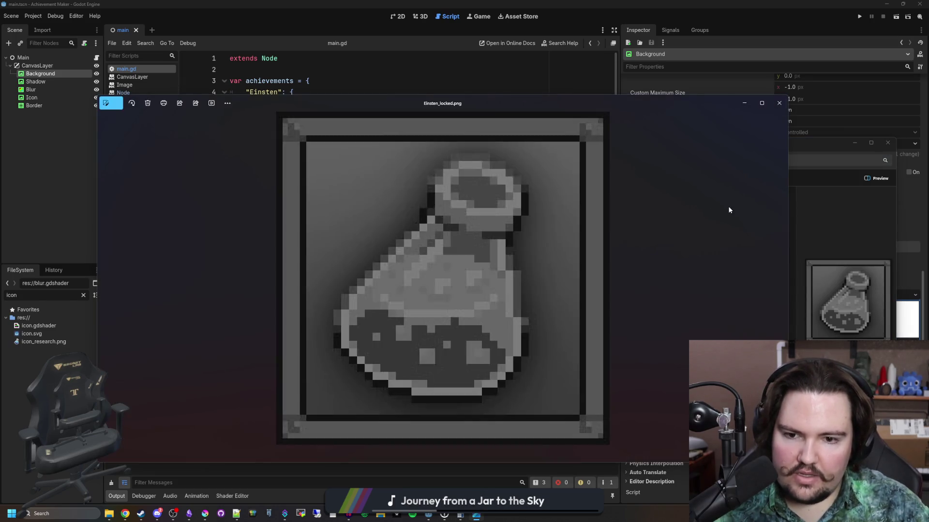
scroll(484, 278, down, 5)
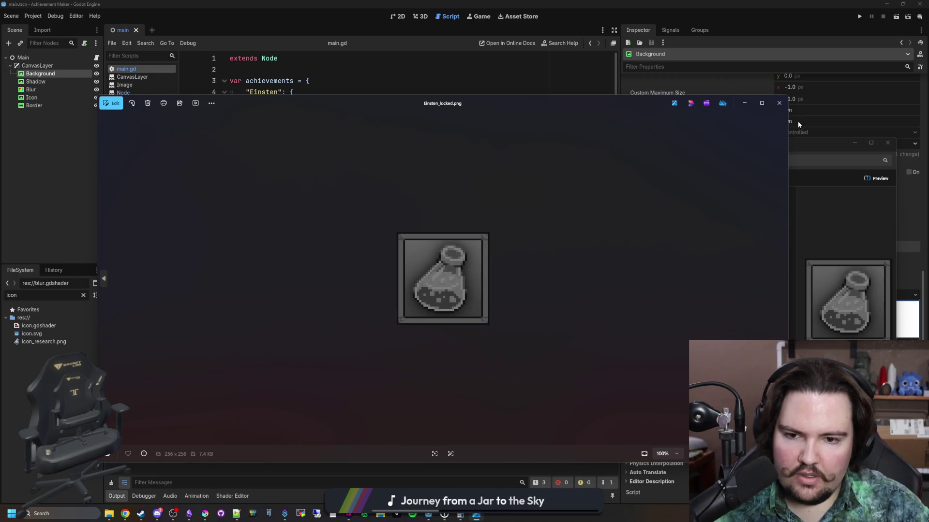
click(780, 104)
click(887, 143)
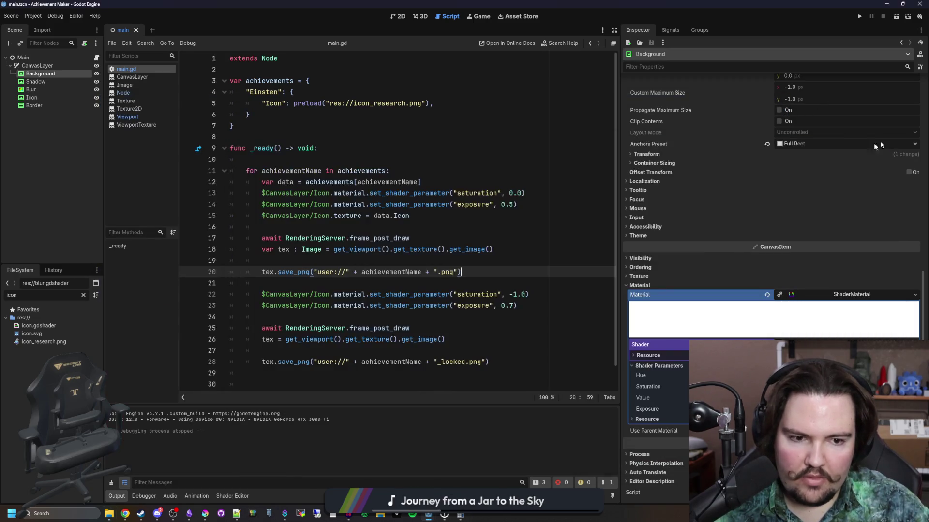
click(358, 141)
click(398, 16)
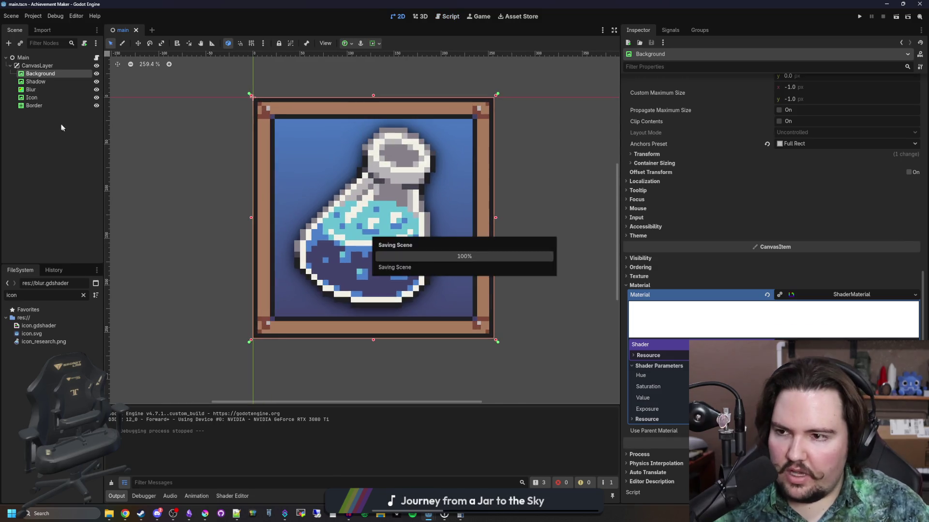
- Copy the Border node, paste it under Blur, move it above Blur, and rename it BorderShadow
right_click(44, 105)
click(73, 161)
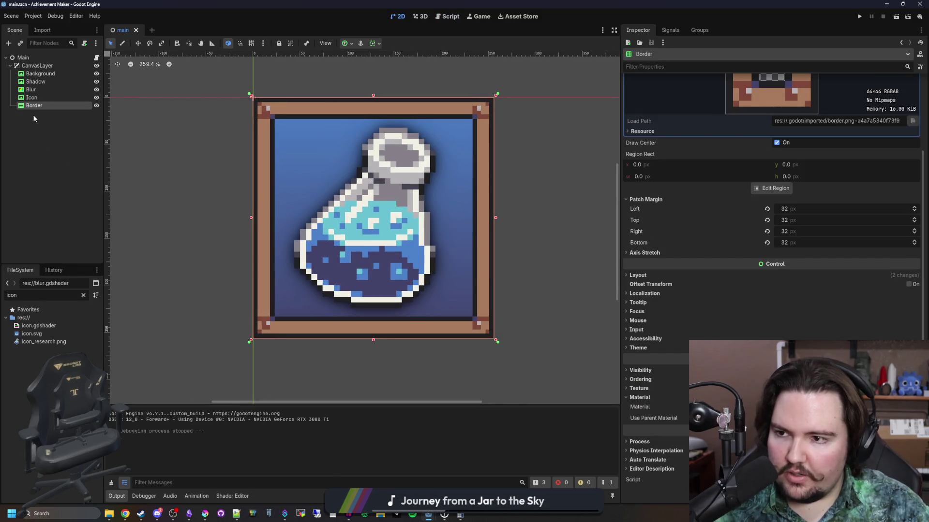
right_click(31, 90)
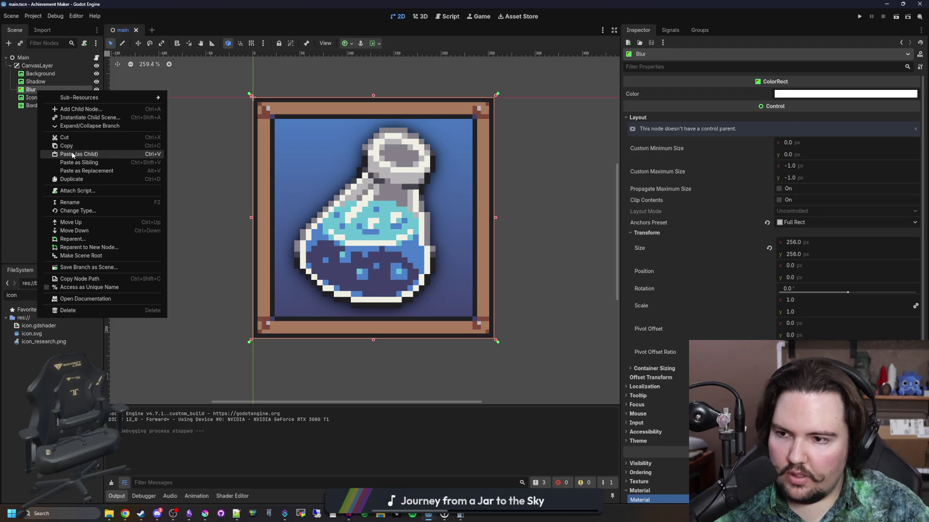
click(72, 155)
drag(40, 98, 38, 87)
double_click(37, 90)
text(BorderShadow)
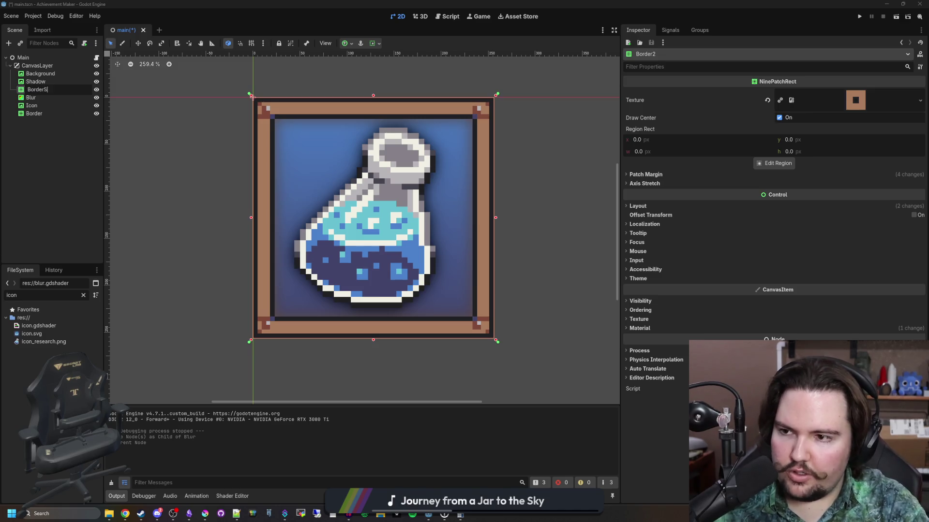
key(Return)
- Try copying Shadow's material, undoing an accidental Border paste onto BorderShadow
click(35, 81)
right_click(830, 307)
click(44, 90)
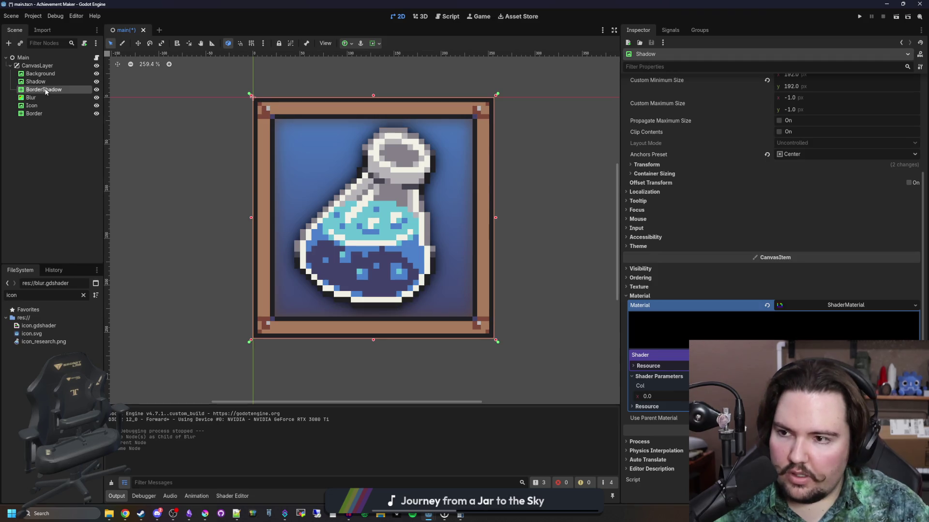
right_click(47, 90)
click(80, 153)
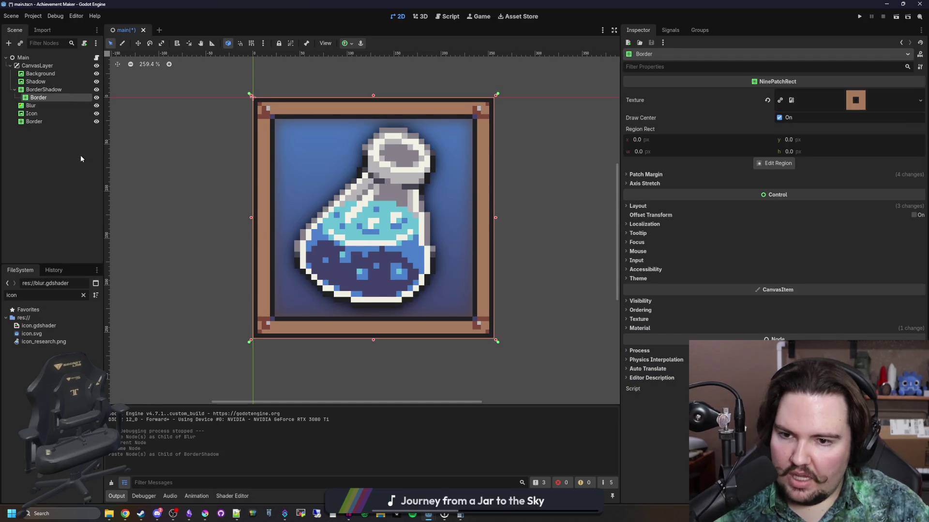
key(f)
key(f)
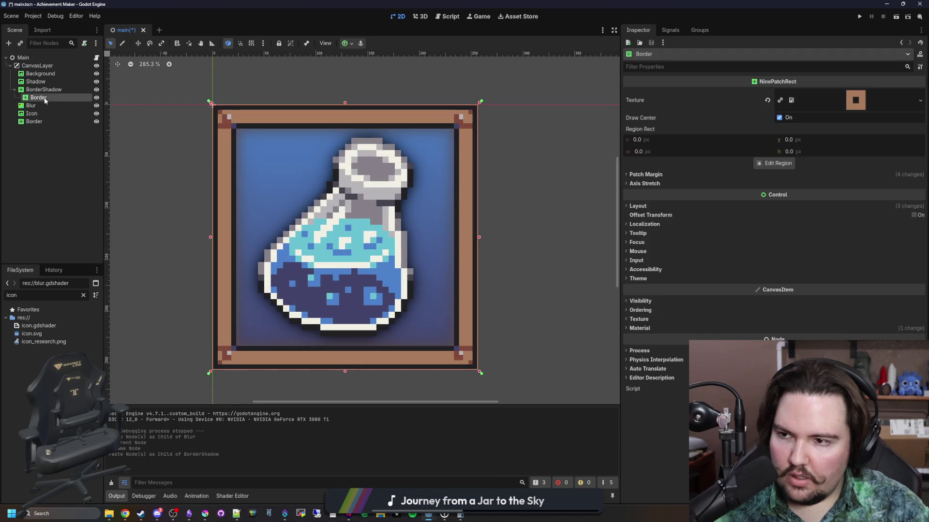
key(ctrl+z)
- Apply Shadow's shader material to BorderShadow and save the scene
click(37, 115)
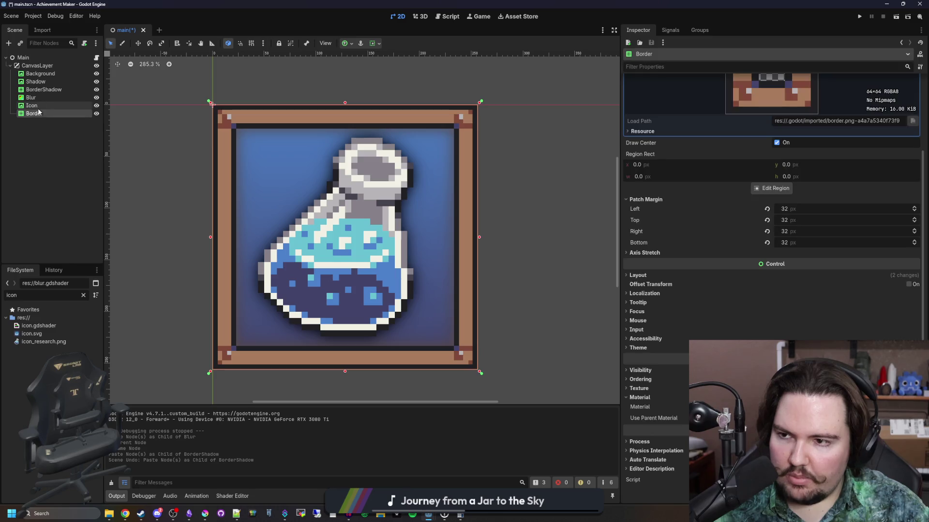
click(36, 81)
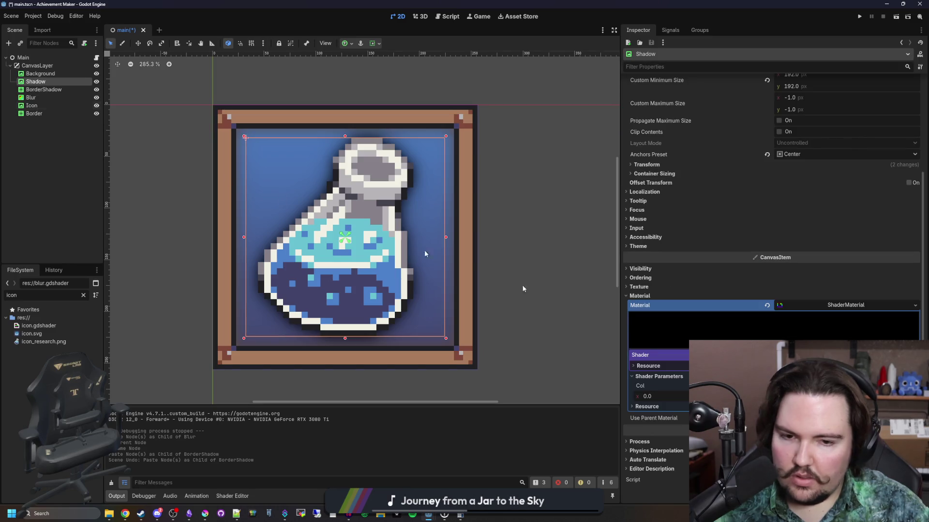
click(915, 306)
key(Escape)
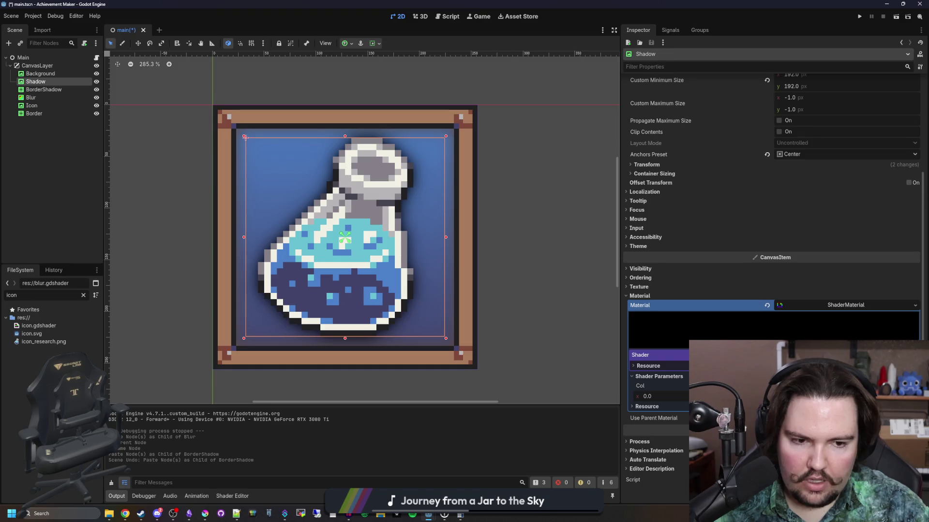
click(43, 89)
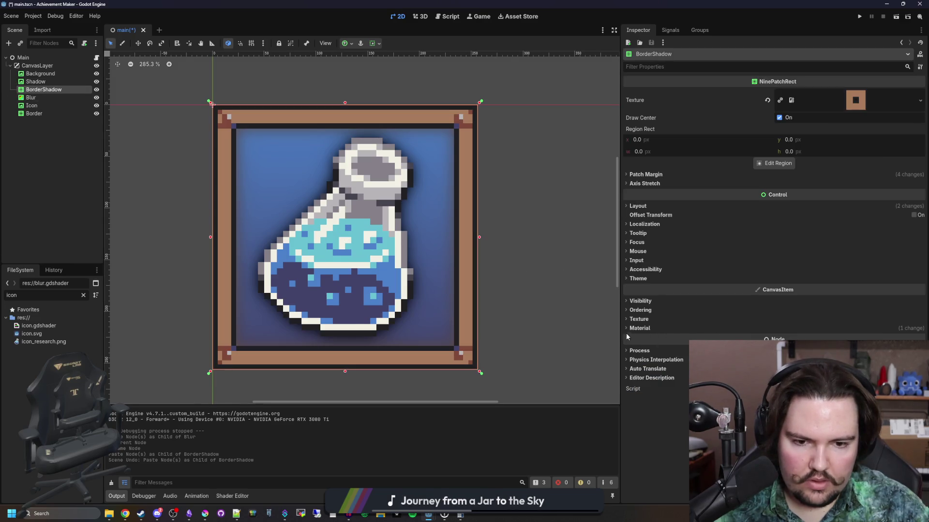
click(640, 328)
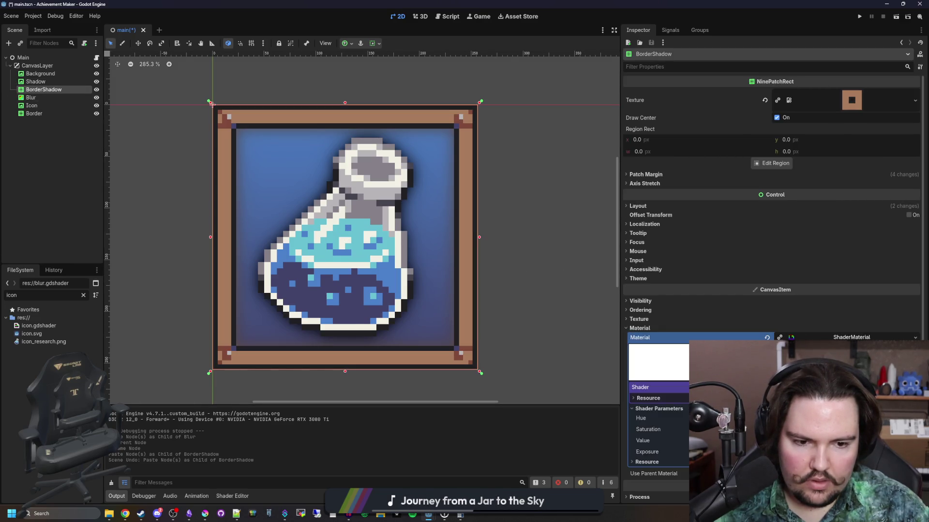
click(819, 338)
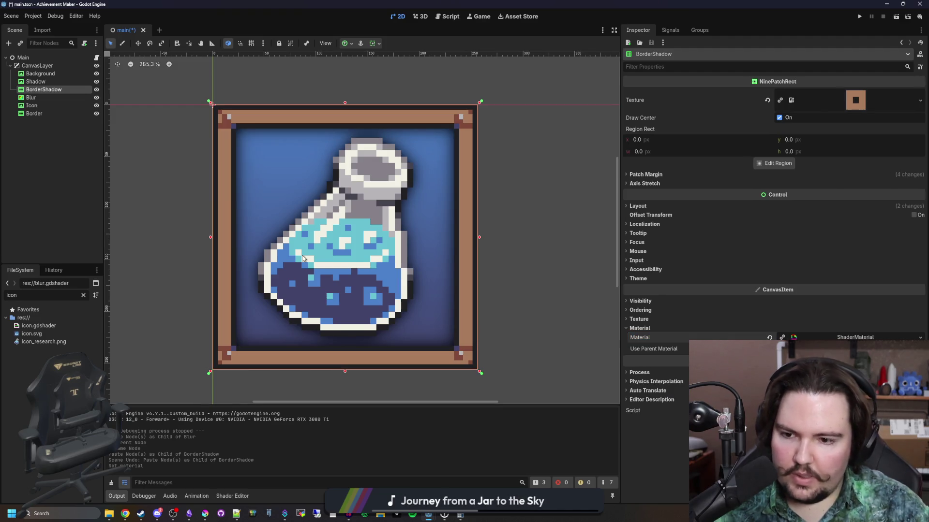
scroll(304, 258, down, 2)
key(ctrl+s)
- Lower the Blur node's mix and blur amounts to sharpen the icon
key(Up)
scroll(270, 233, up, 2)
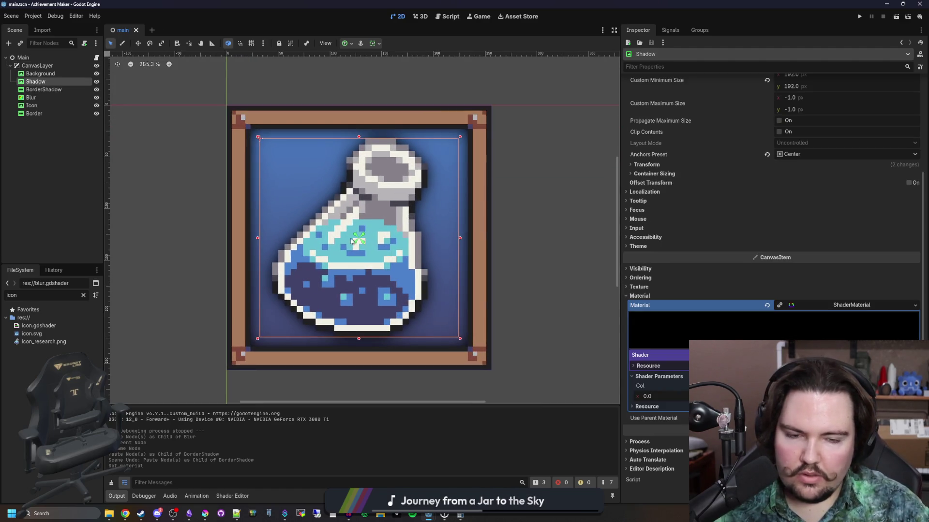
click(44, 97)
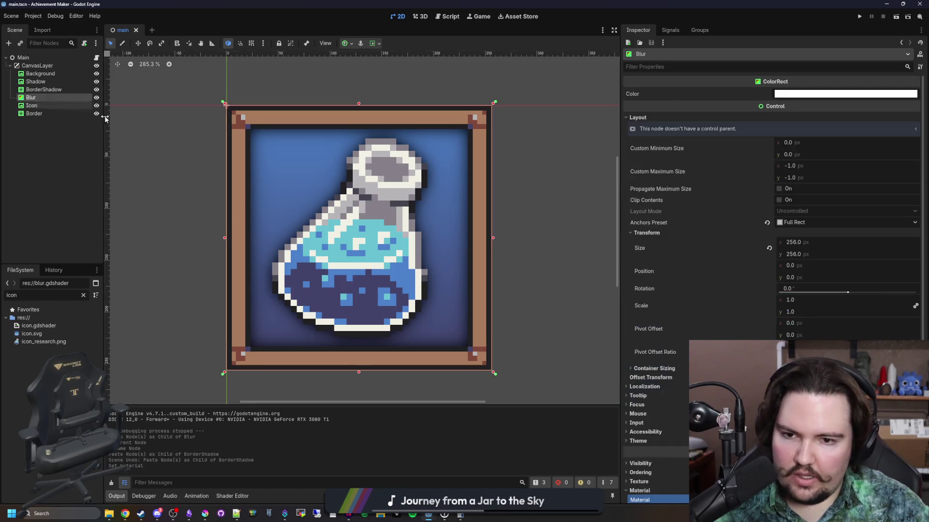
mouse_move(716, 385)
mouse_down()
mouse_move(754, 385)
mouse_move(680, 382)
mouse_up()
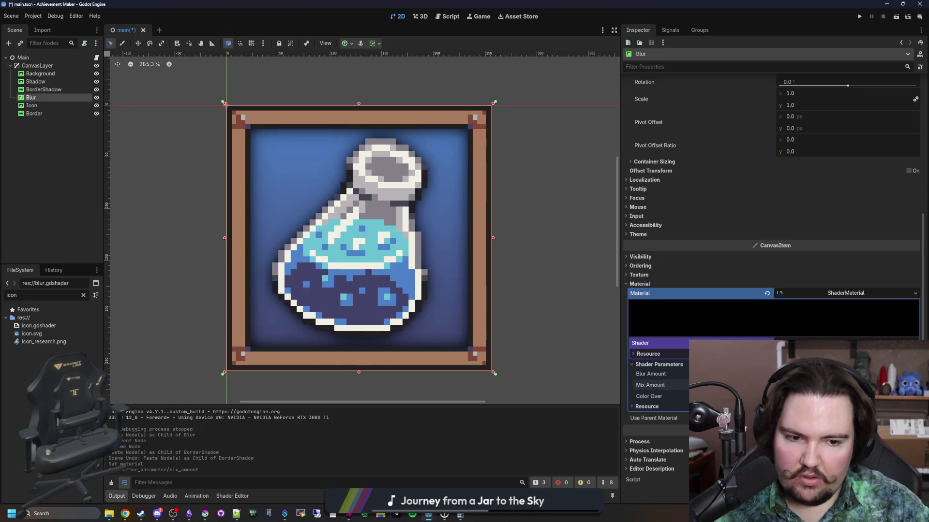
drag(822, 374, 779, 373)
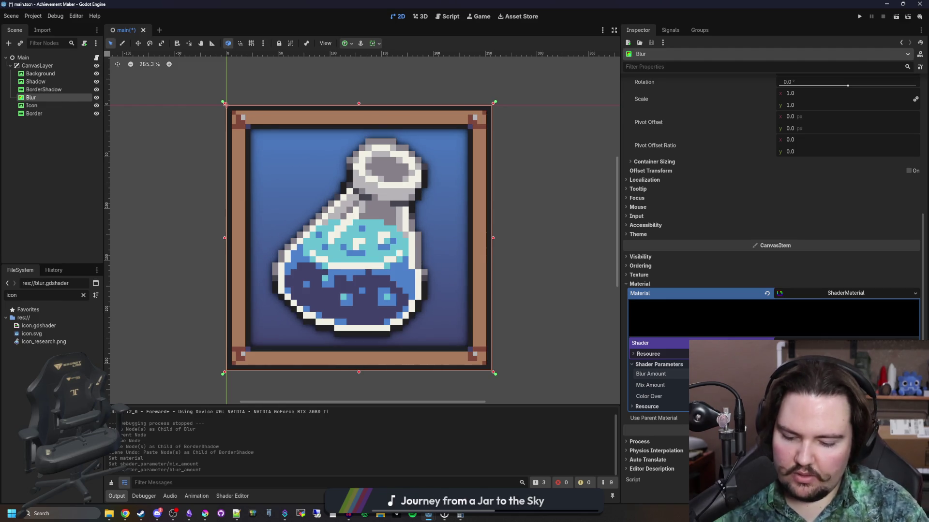
- Zoom to the icon, run the project to re-export it, and open the exported icons folder
click(16, 167)
scroll(363, 241, down, 10)
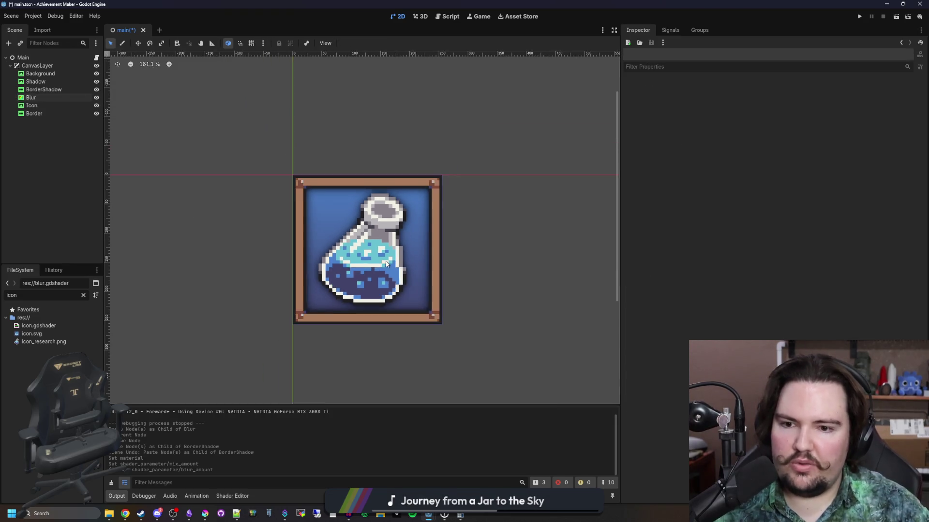
scroll(368, 237, up, 14)
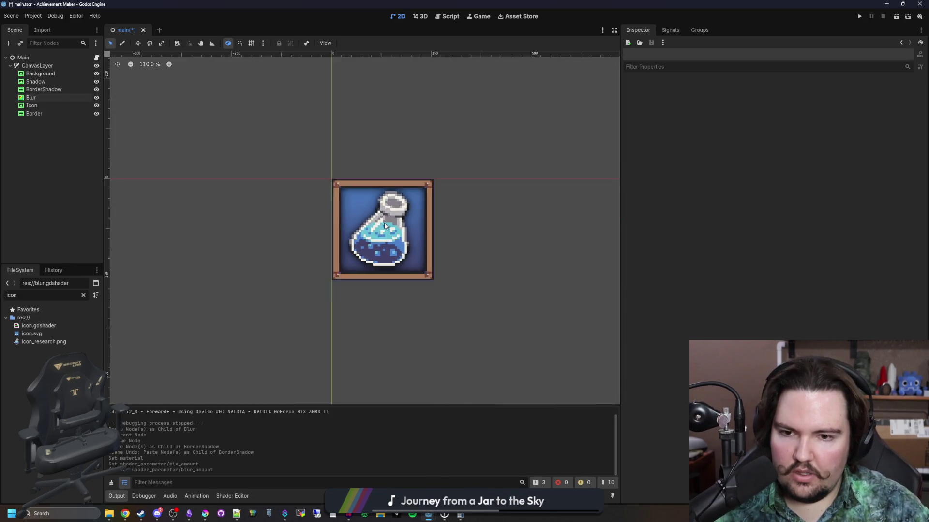
scroll(378, 232, down, 14)
scroll(385, 226, up, 1)
scroll(385, 226, up, 10)
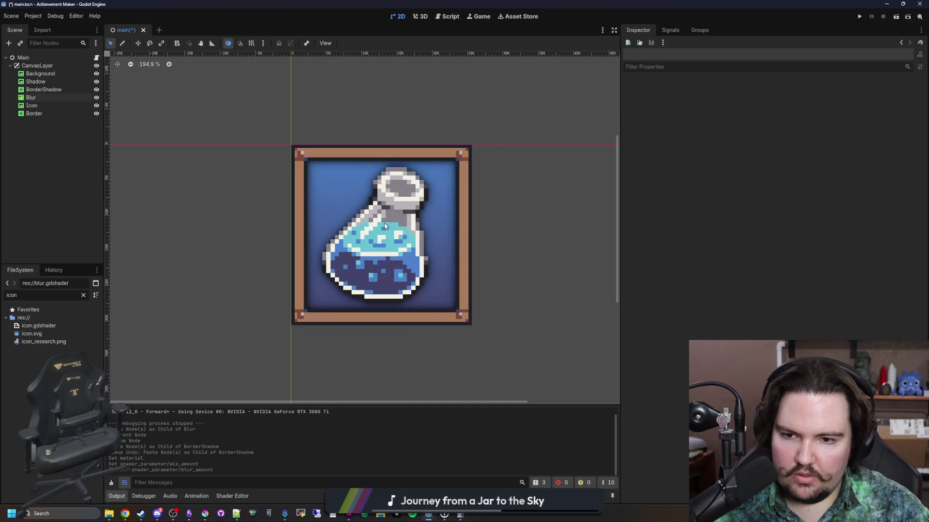
click(855, 14)
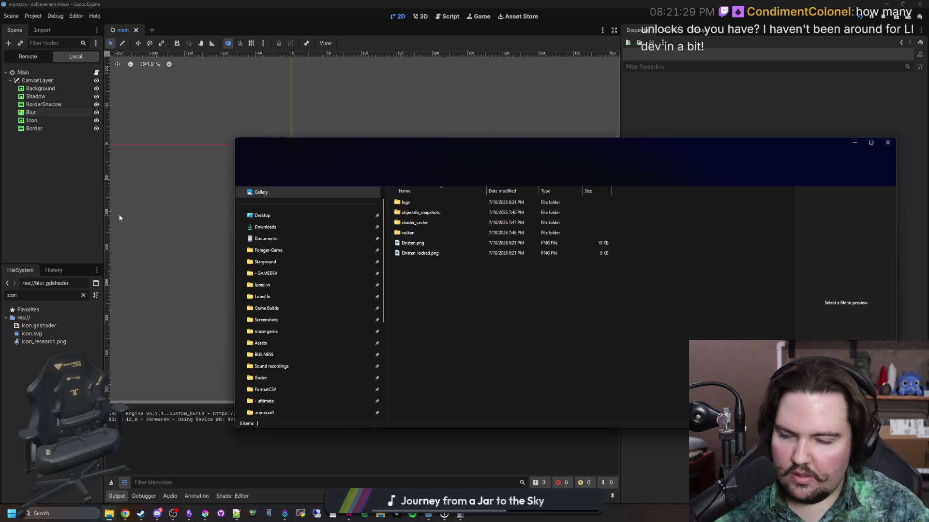
click(431, 243)
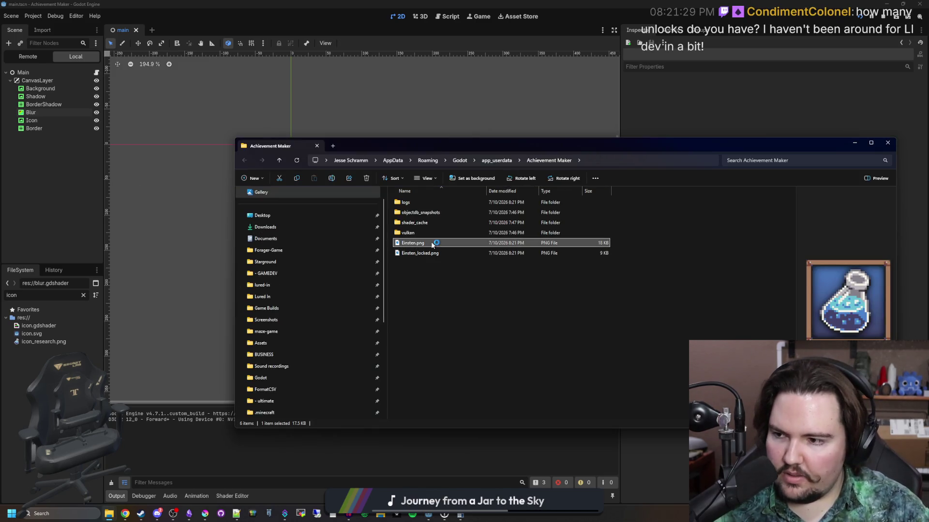
- View the re-exported Einsten.png and grey Einsten_locked.png, minimise Explorer, and close the game
double_click(432, 245)
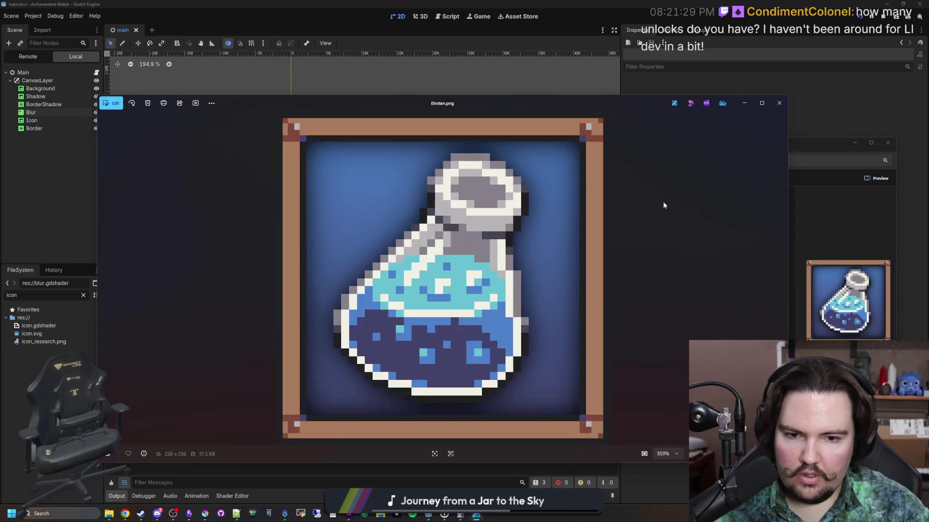
scroll(525, 263, down, 5)
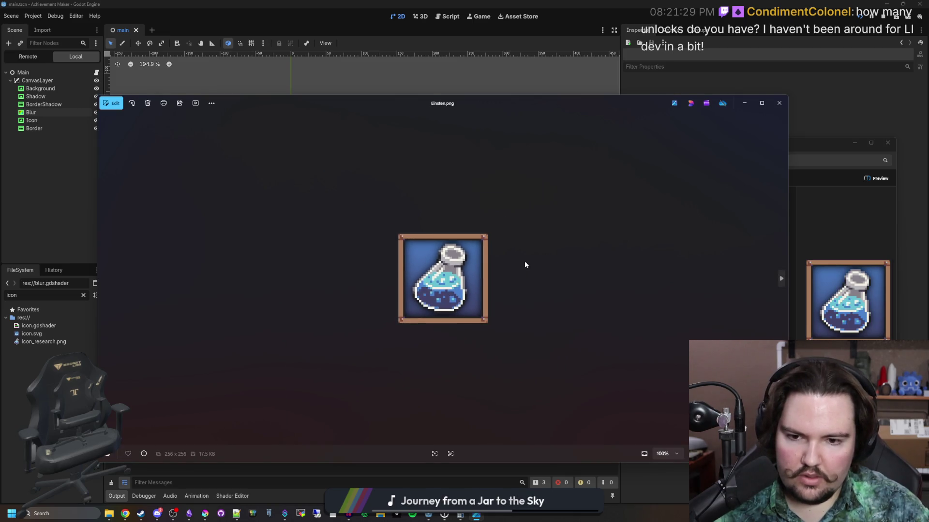
click(779, 103)
double_click(413, 251)
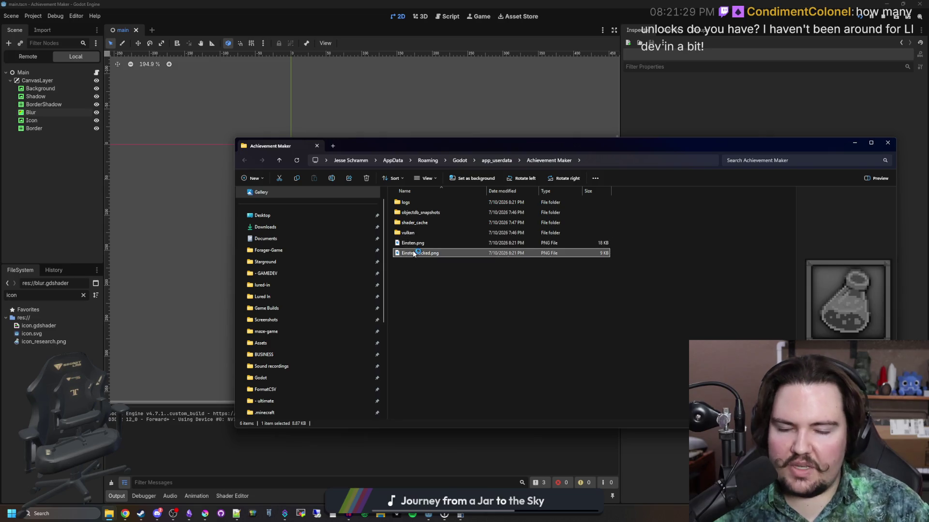
scroll(413, 251, down, 5)
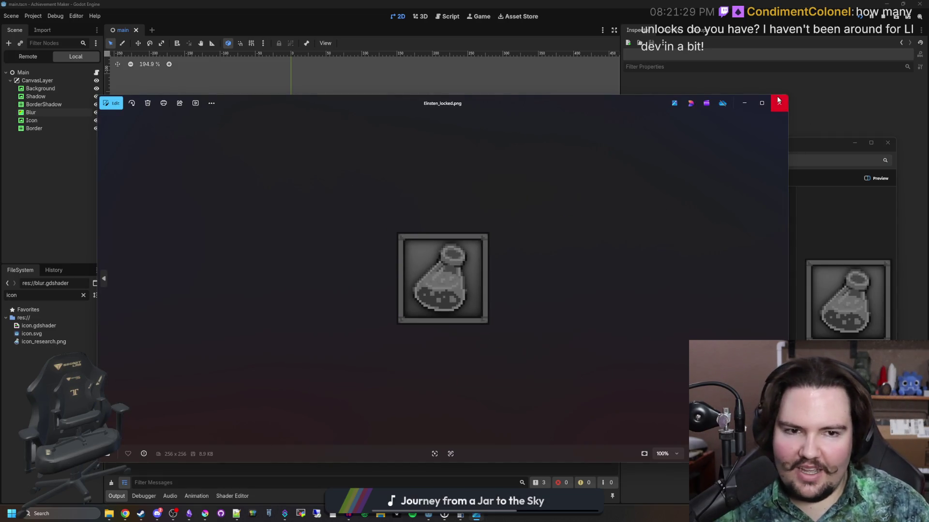
click(779, 103)
click(758, 217)
click(853, 142)
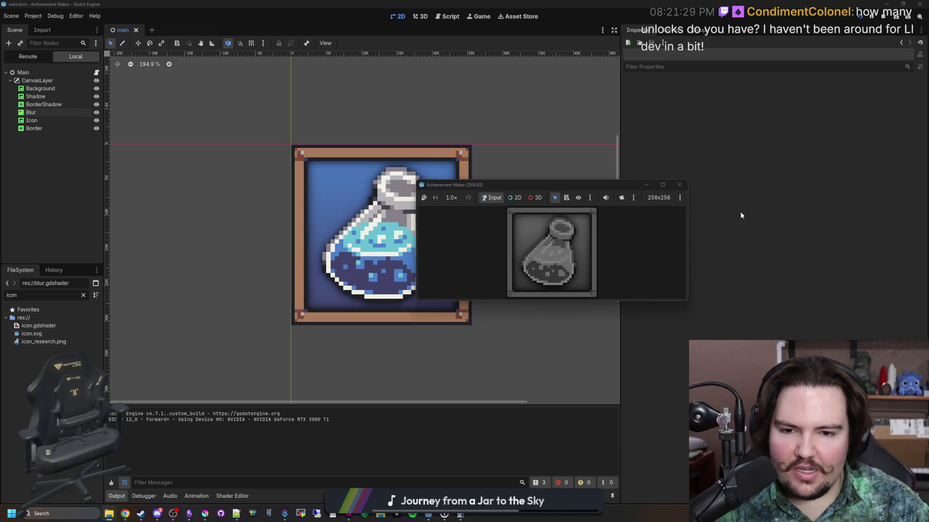
click(681, 184)
- Inspect the framed potion icon's border shadow, save the scene, and switch to Obsidian
scroll(443, 220, up, 3)
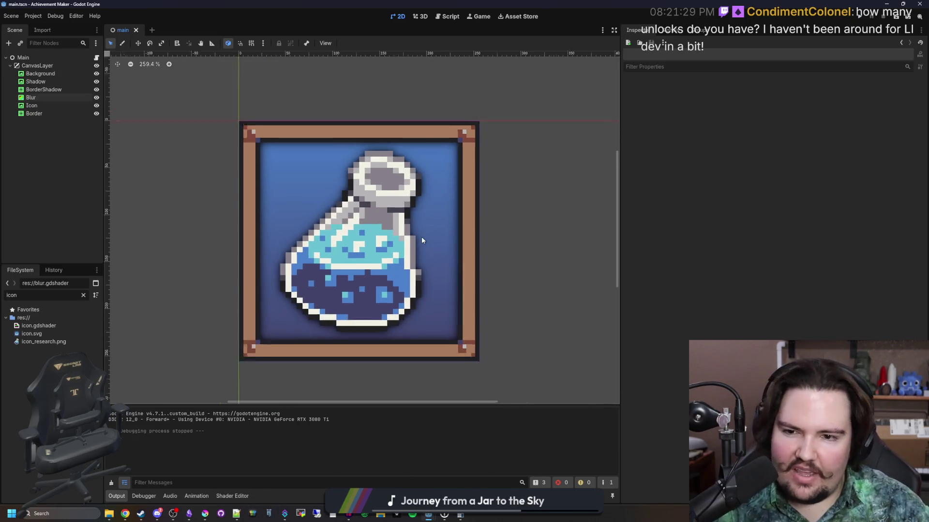
scroll(422, 236, down, 6)
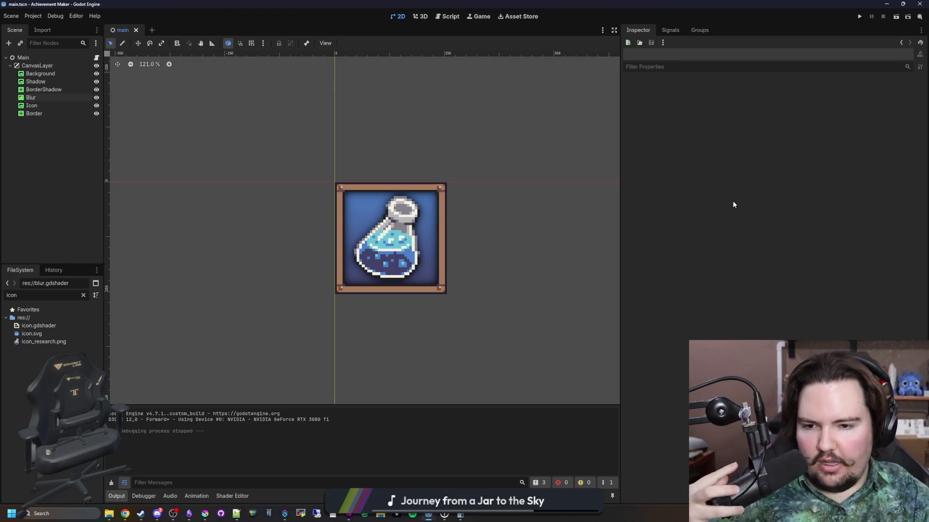
scroll(351, 224, up, 4)
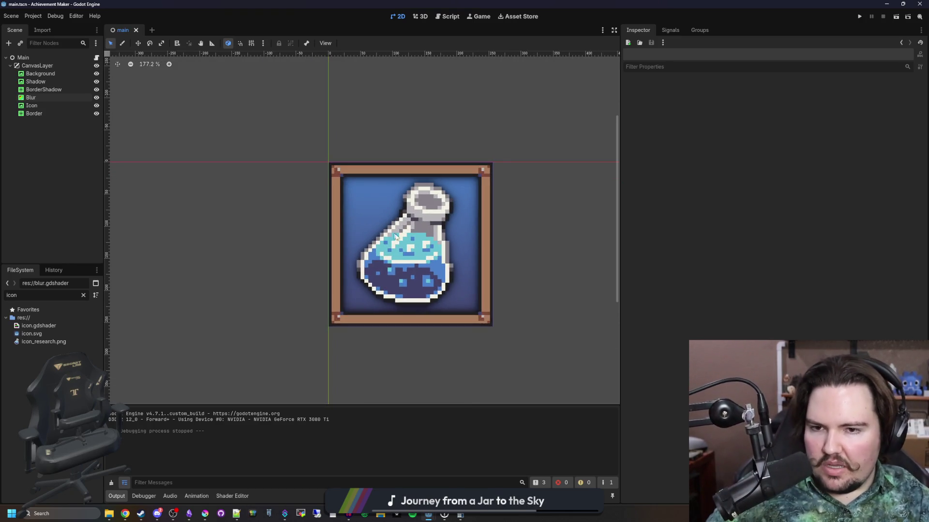
scroll(391, 232, up, 6)
scroll(399, 267, down, 5)
scroll(397, 268, down, 8)
scroll(347, 241, up, 15)
scroll(347, 240, down, 16)
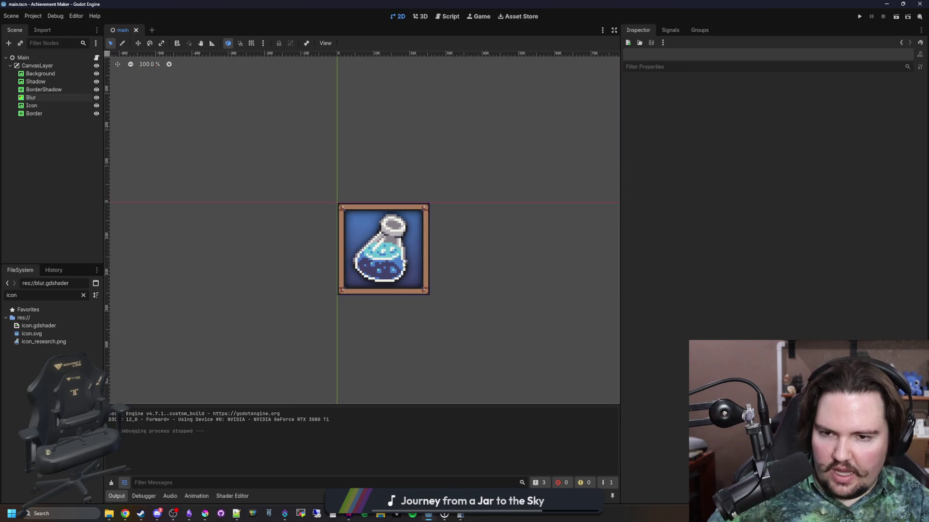
scroll(404, 265, down, 2)
scroll(399, 265, up, 8)
key(ctrl+s)
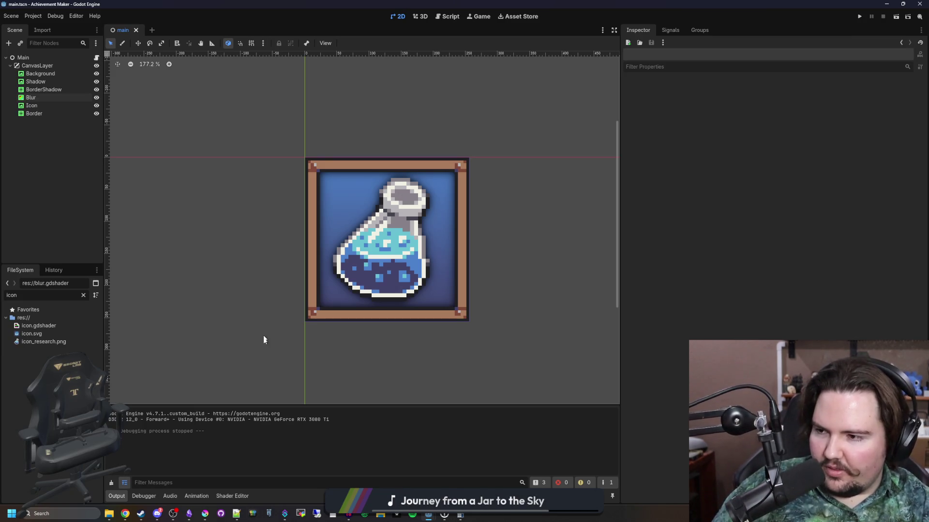
mouse_move(162, 519)
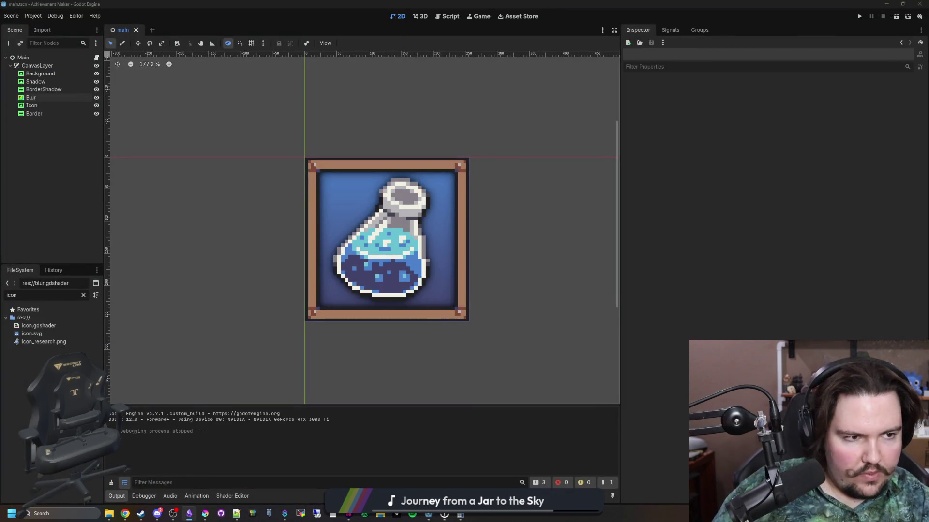
key(alt+Tab)
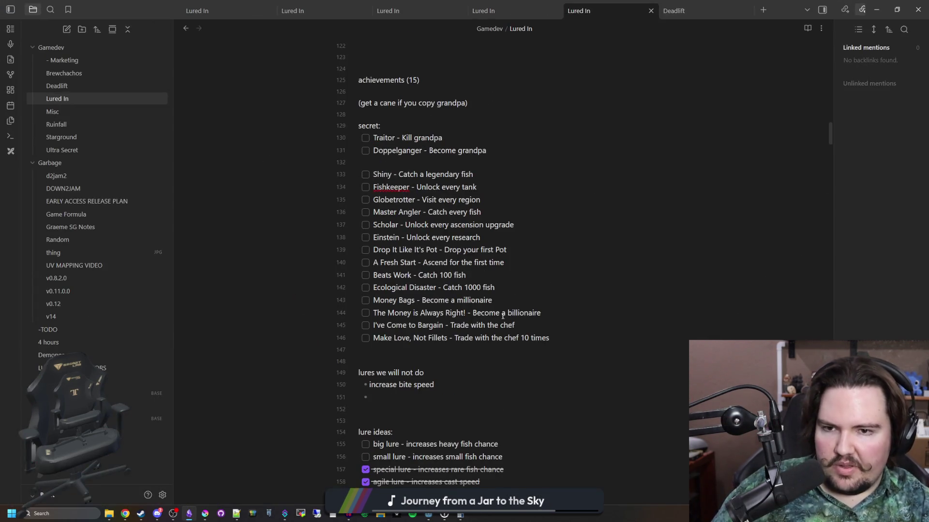
- Look over the Lured In achievements, highlighting the Einstein and Drop It Like It's Pot entries
drag(607, 348, 359, 125)
click(588, 156)
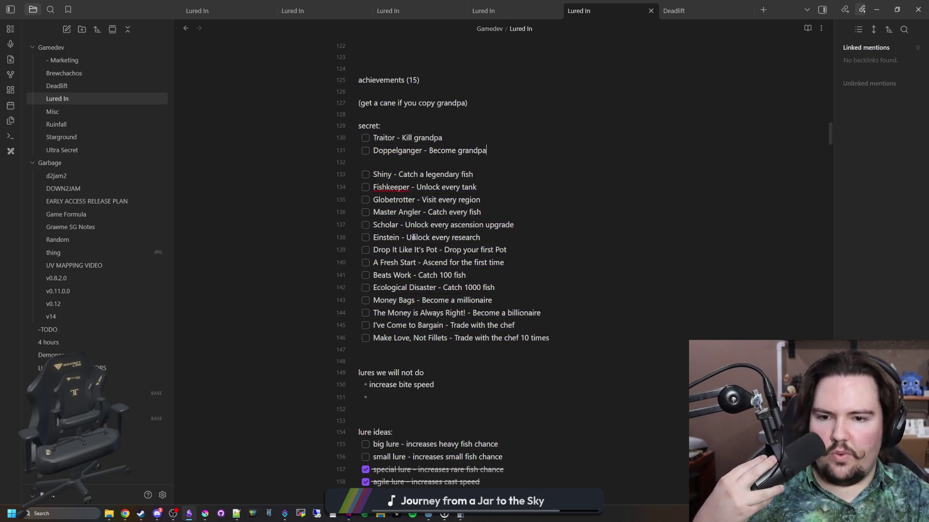
drag(386, 237, 502, 262)
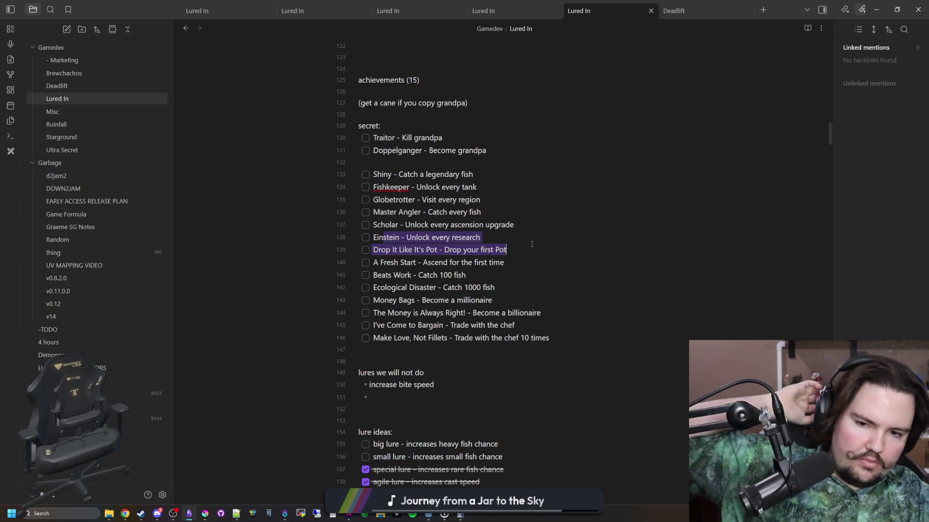
click(520, 250)
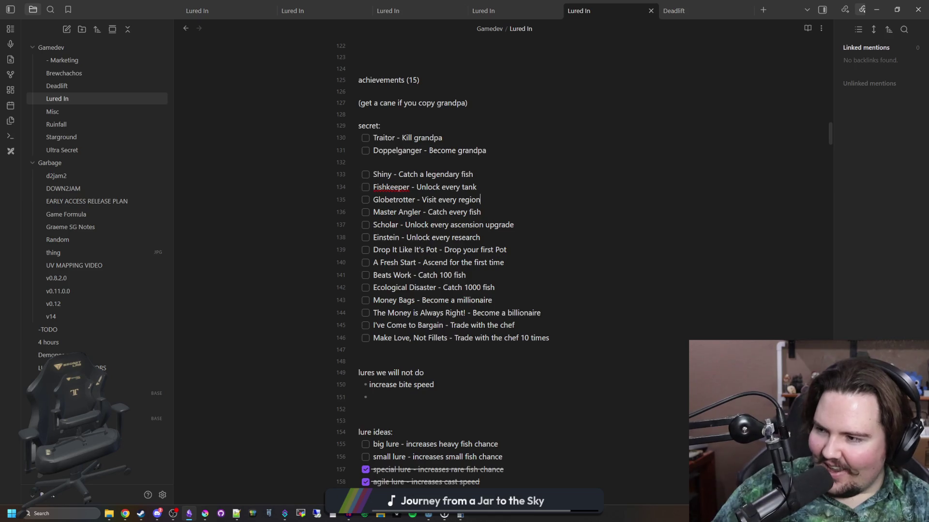
key(alt+Tab)
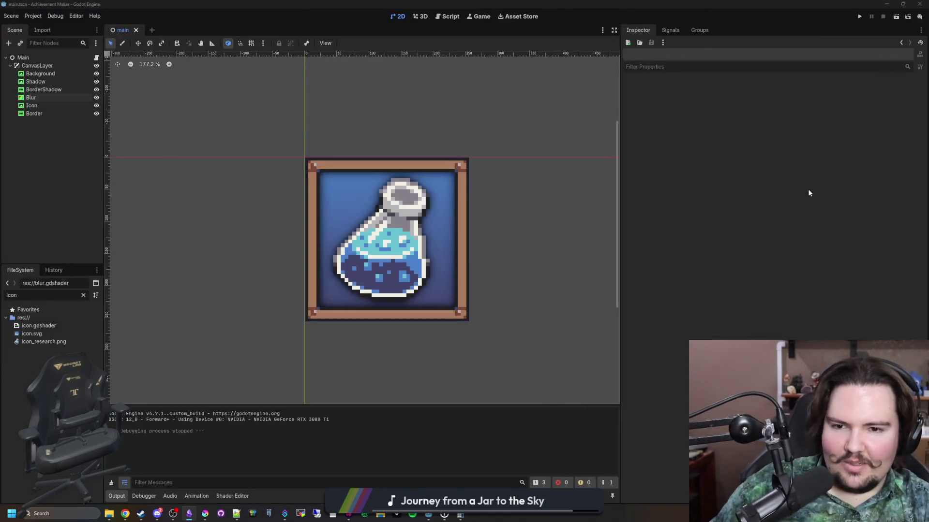
- Bring up the Lured In decorations table at Large Rock, enlarge the script pane, and save
double_click(647, 4)
click(711, 159)
click(687, 127)
click(380, 166)
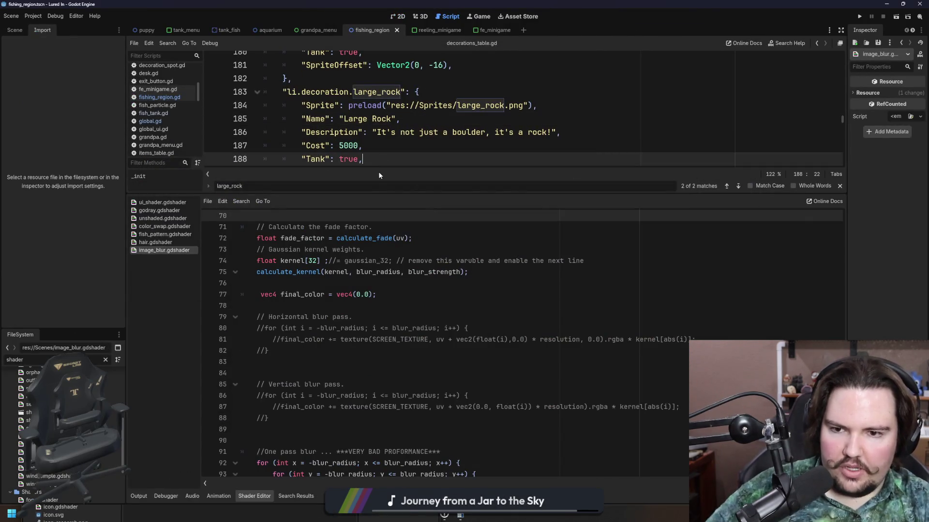
drag(363, 193, 387, 335)
click(430, 193)
key(ctrl+s)
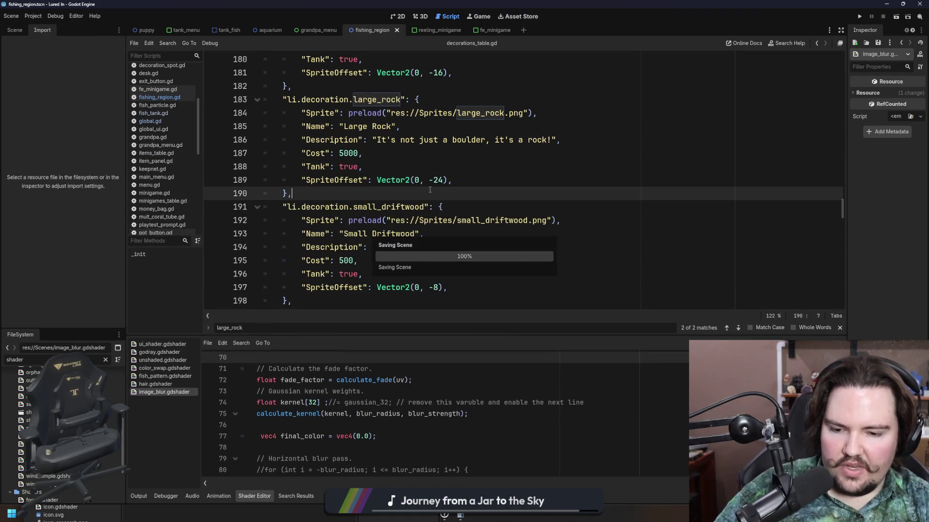
- Return to the Large Rock entry and run the game for a playtest
click(606, 170)
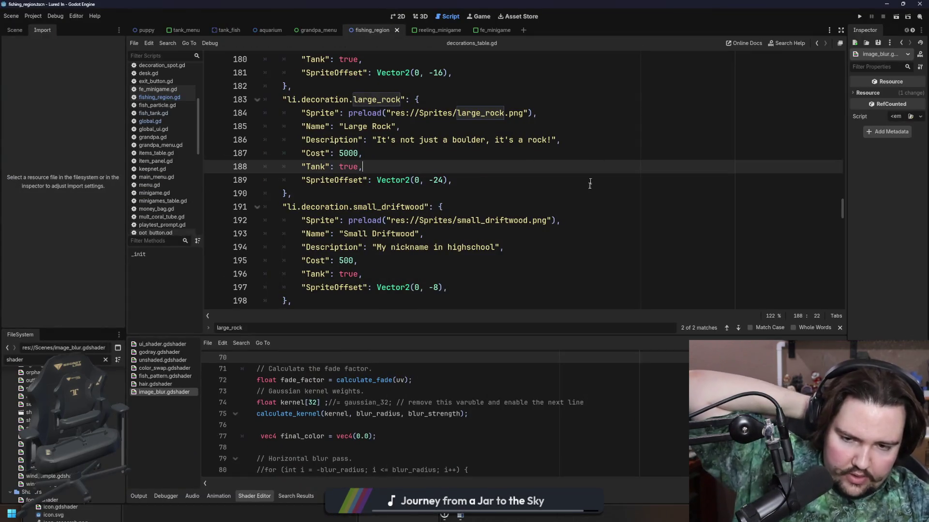
click(589, 192)
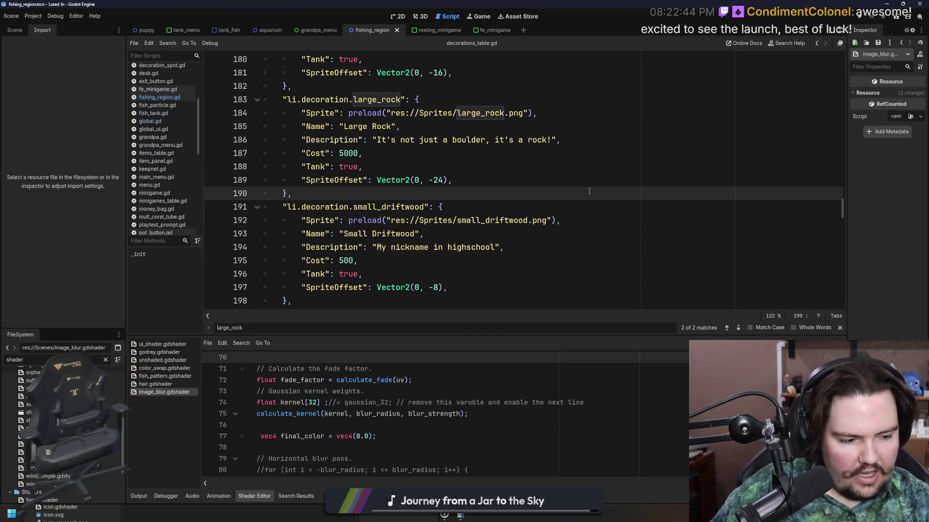
click(859, 15)
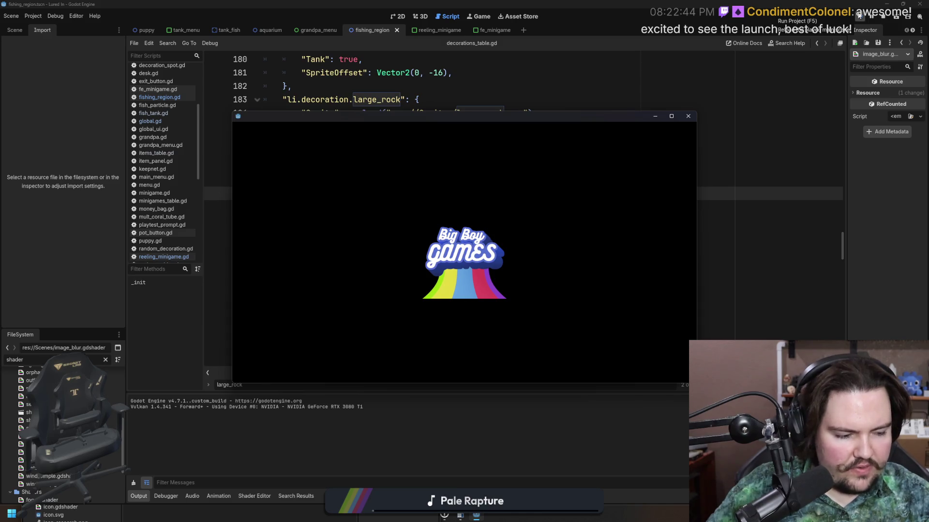
- Make the Lured In game window fill the screen and dismiss the Welcome Back message
click(859, 15)
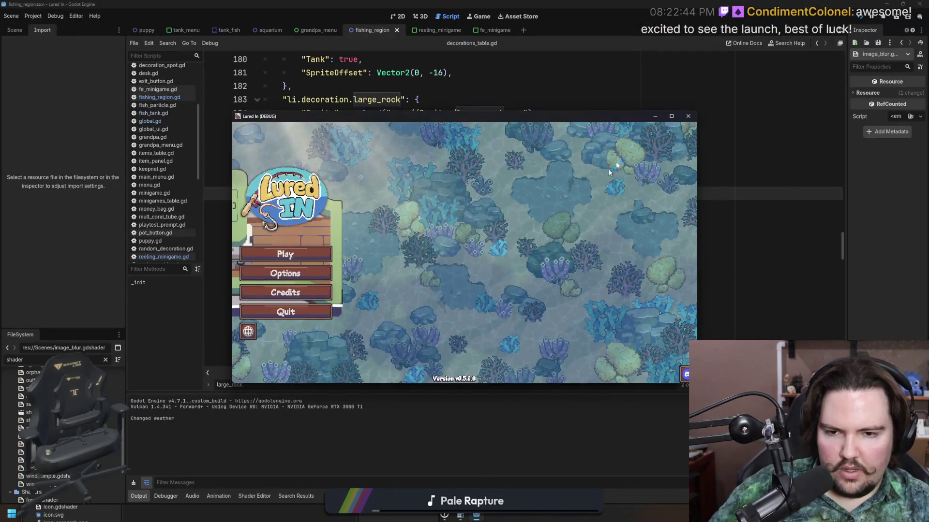
click(668, 118)
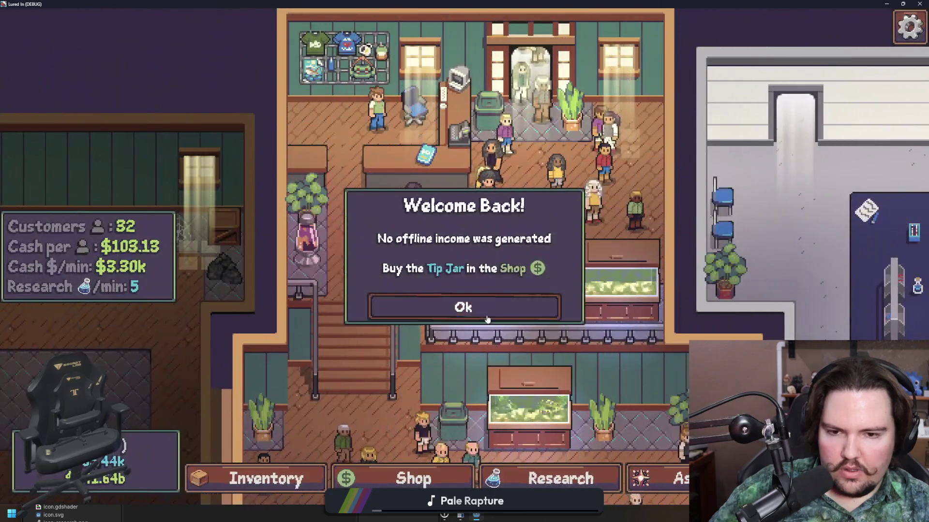
click(462, 306)
- Browse the Research, Ascension and Shop panels, then close the Shop and pan to the bottom aquarium room
click(560, 479)
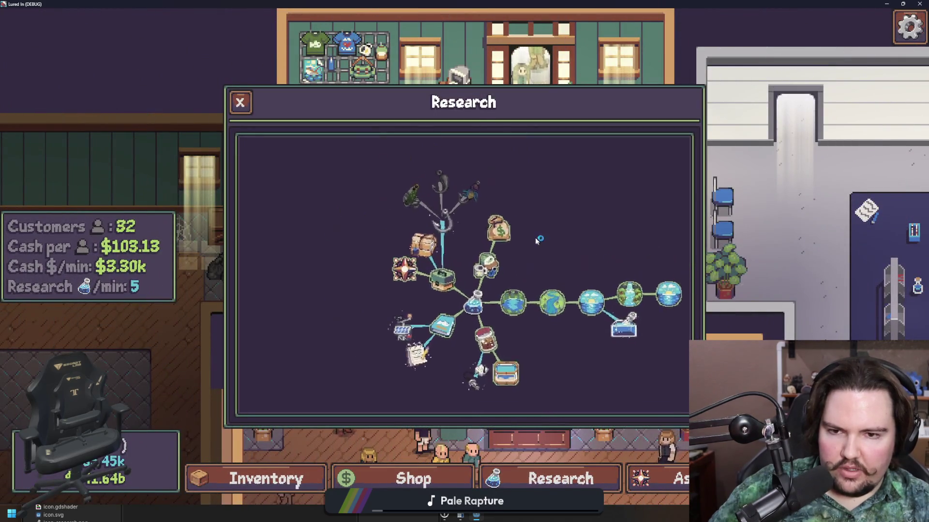
mouse_move(367, 333)
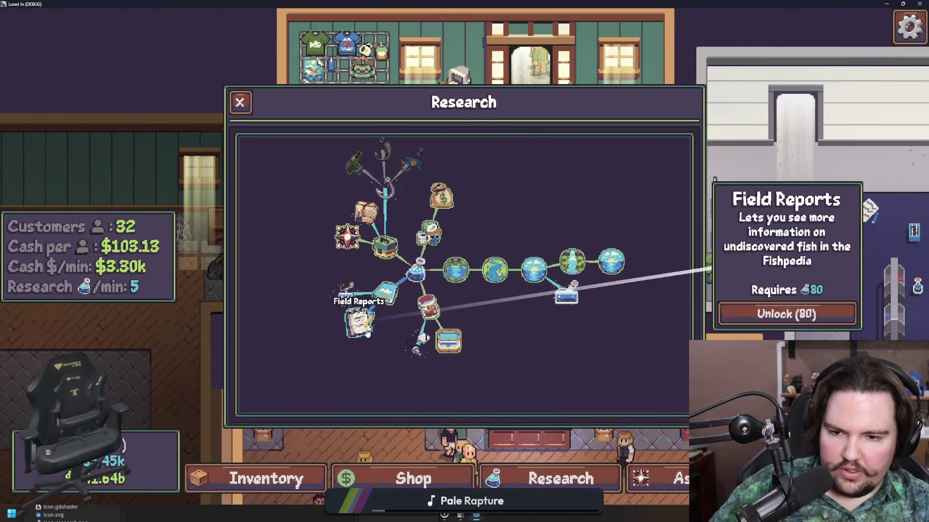
mouse_move(623, 264)
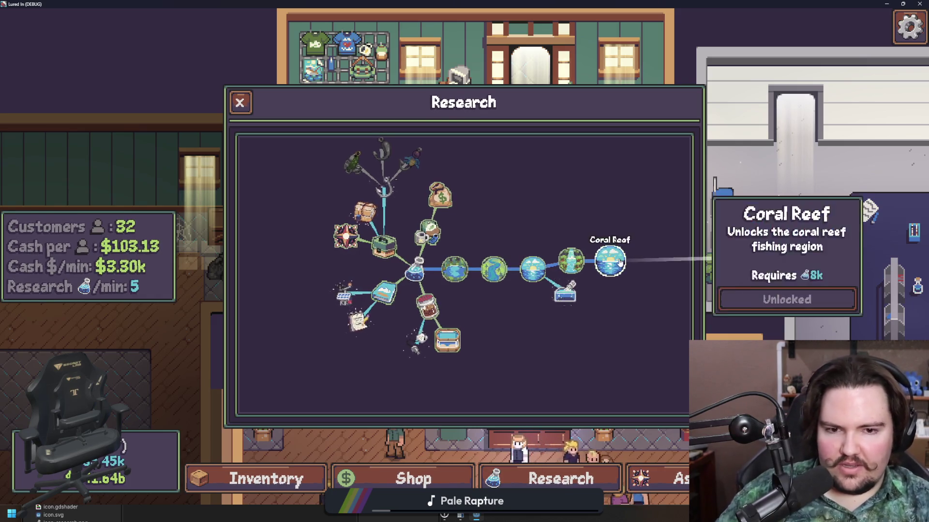
click(652, 484)
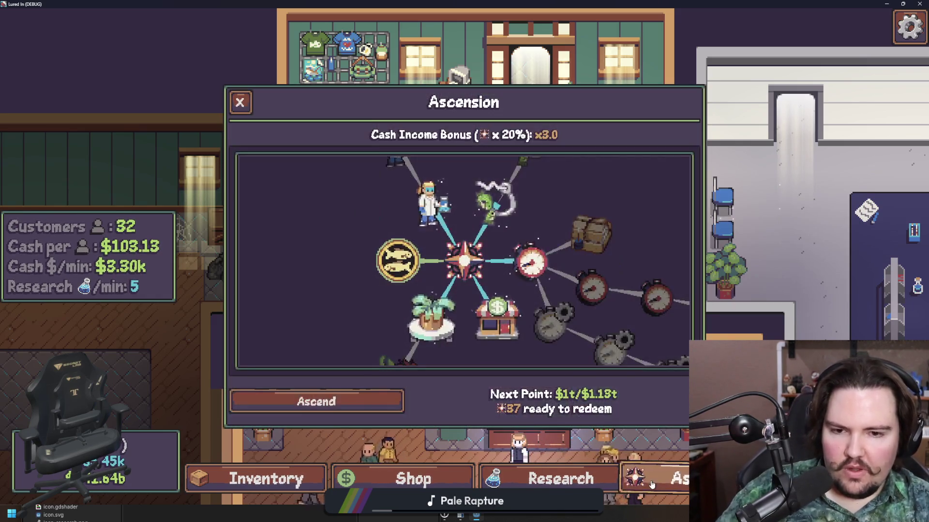
scroll(375, 325, down, 5)
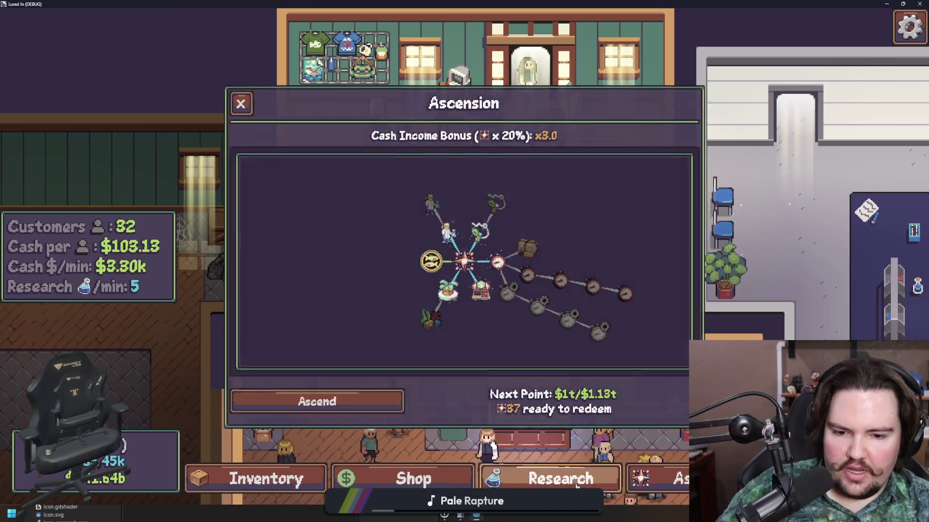
click(577, 485)
click(413, 479)
scroll(448, 327, down, 3)
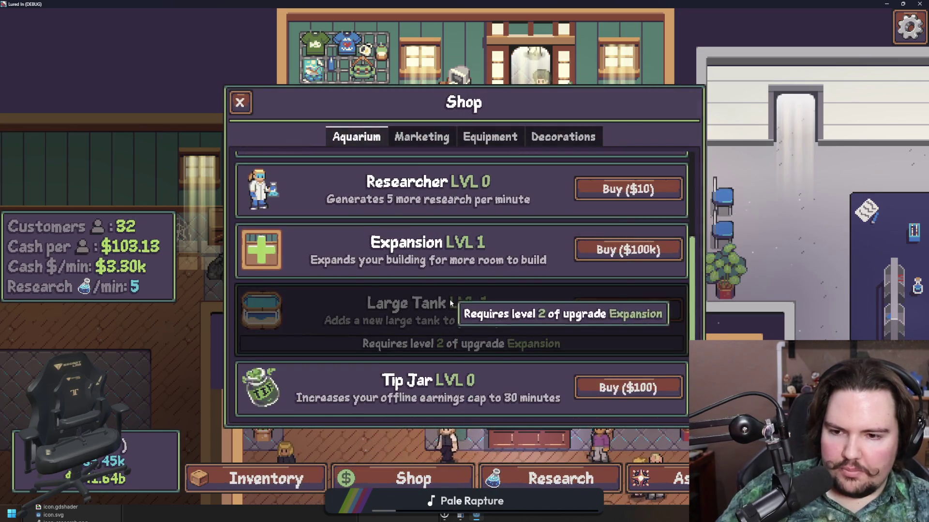
click(240, 102)
key(s)
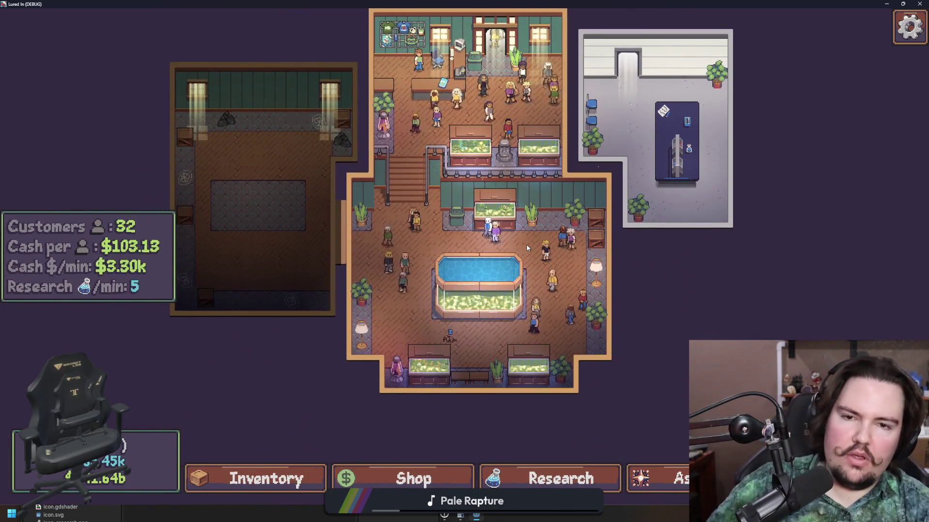
- Buy the Expansion upgrade for $100k in the Shop
scroll(422, 476, up, 2)
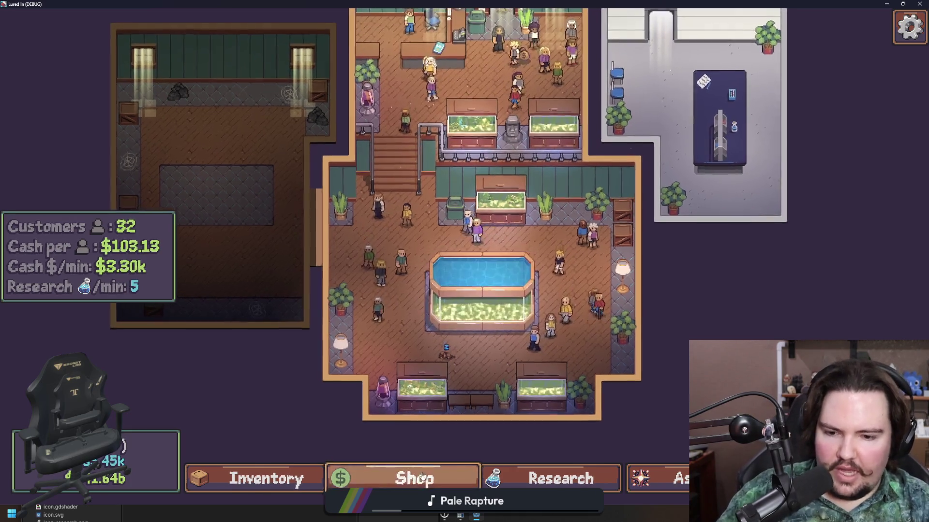
click(422, 477)
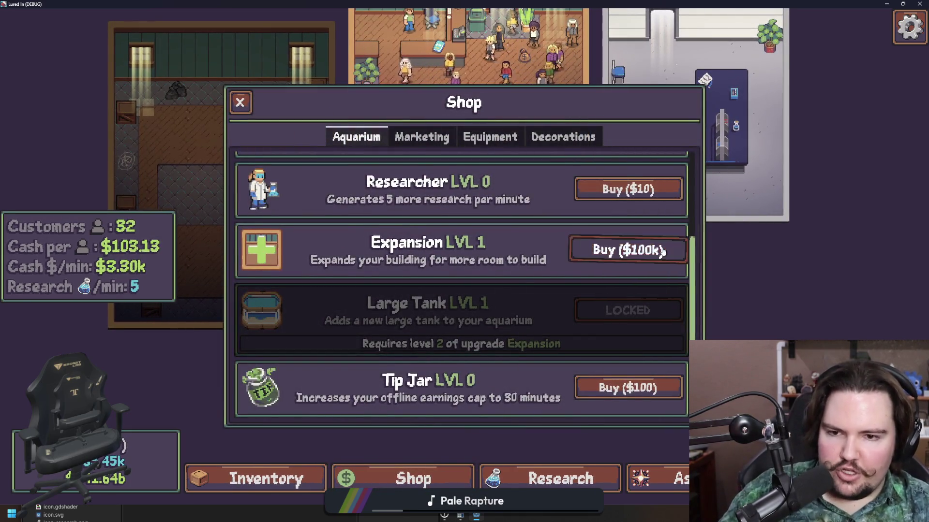
click(663, 250)
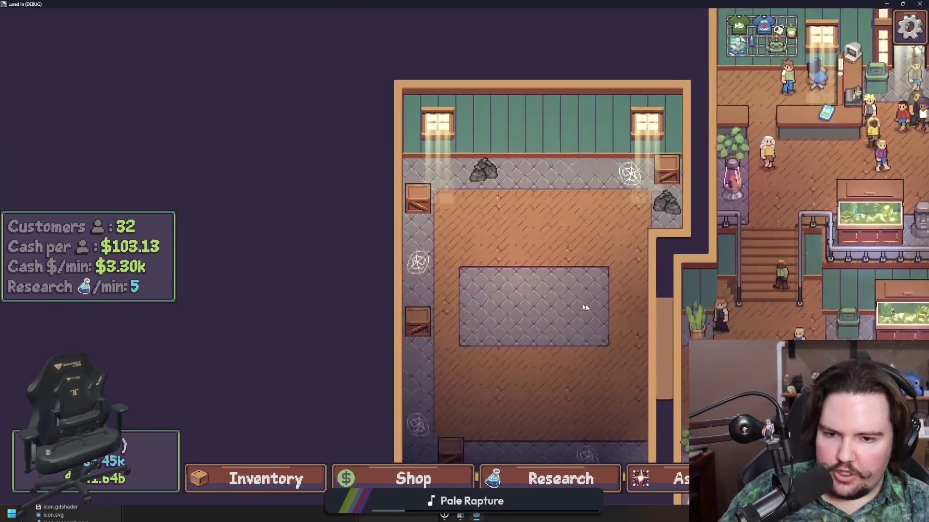
- Buy the remaining New Tank and Large Tank upgrades to MAX LEVEL, then close the Shop
click(412, 476)
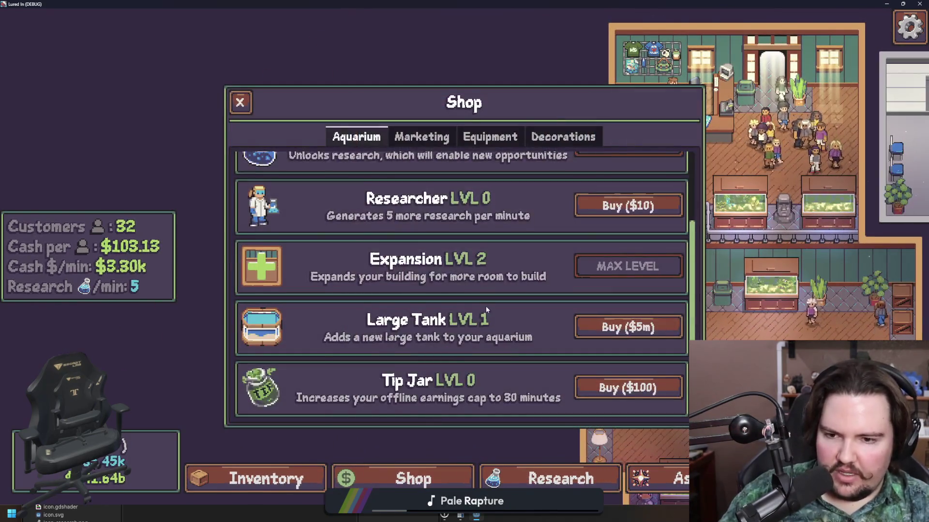
scroll(485, 306, up, 3)
click(605, 180)
click(605, 180)
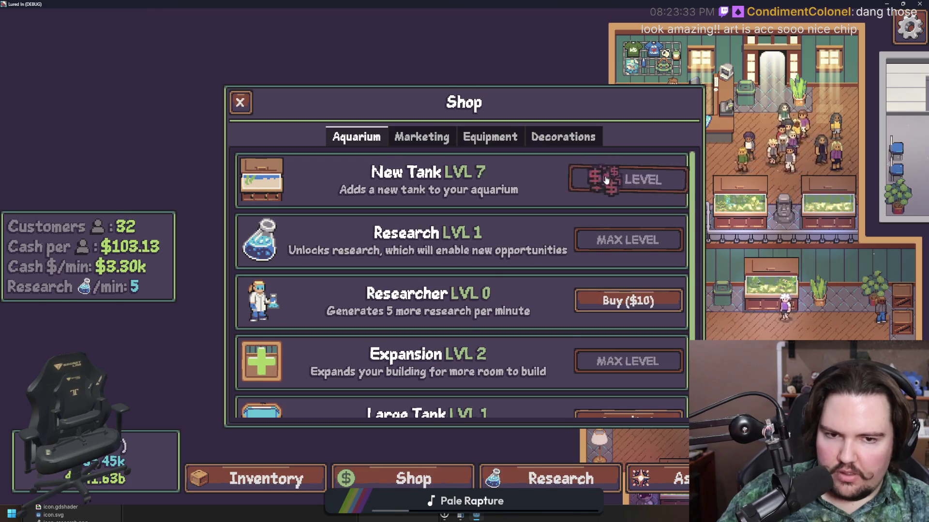
scroll(605, 180, down, 3)
click(621, 326)
click(241, 102)
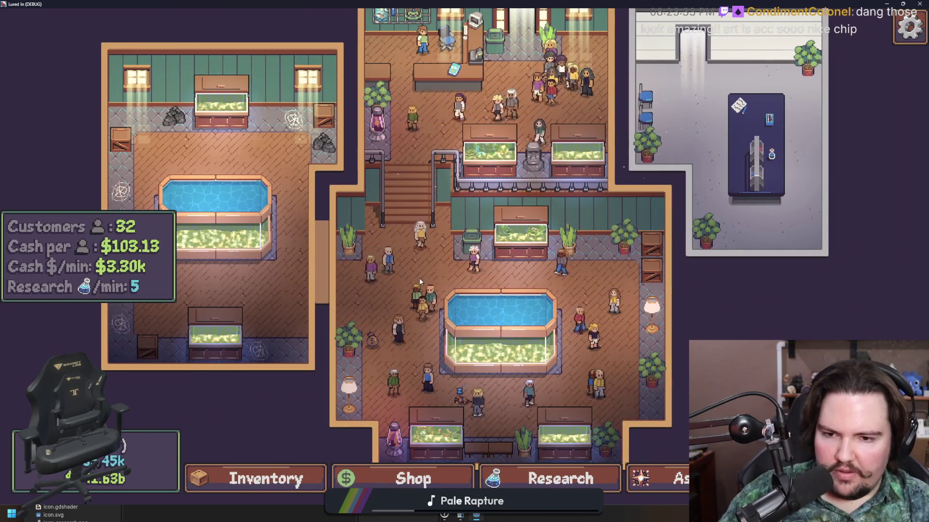
- Collect the dropped money bags around the aquarium, then bring up the Chrome browser window
click(372, 340)
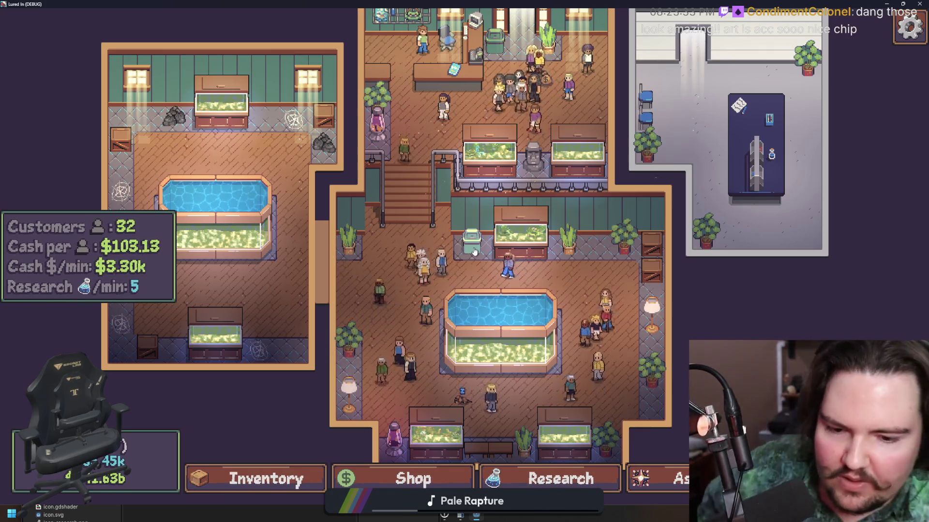
key(d)
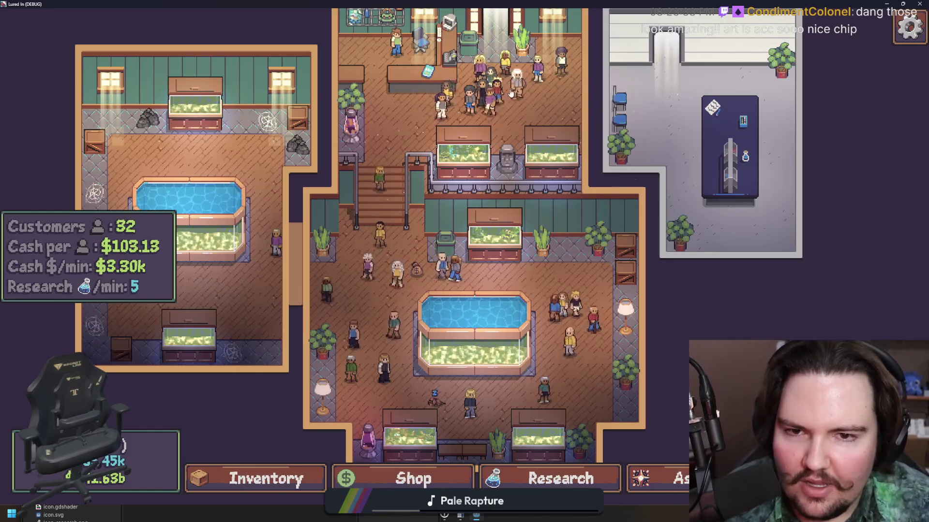
click(511, 93)
key(w)
key(s)
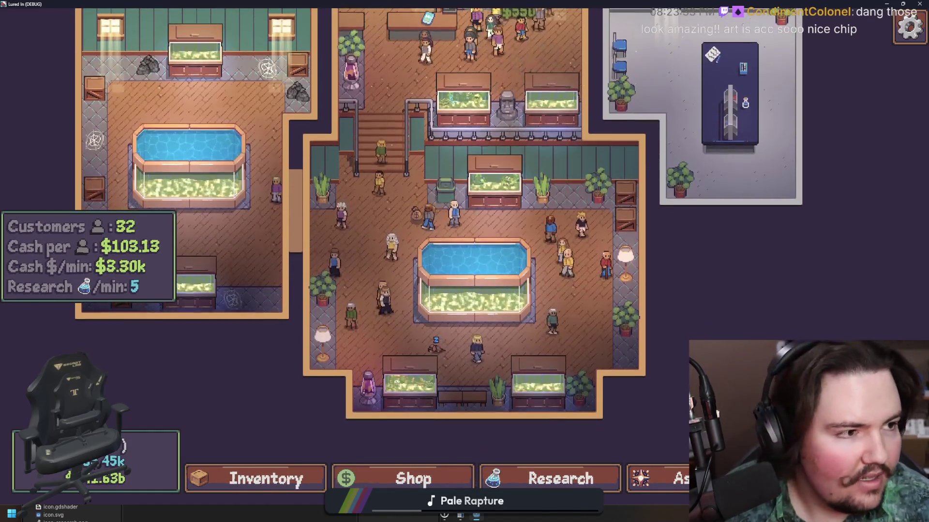
click(476, 516)
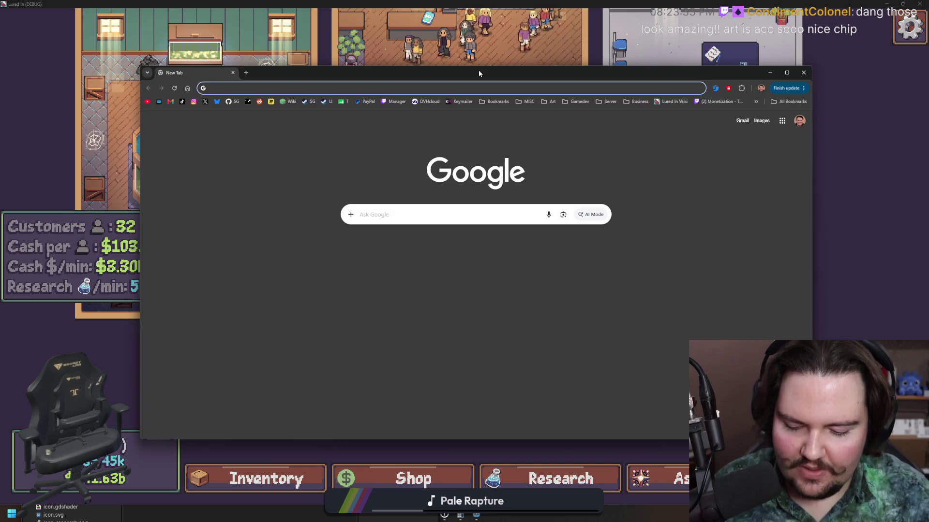
- Load the YouTube channel address, switch to the account's own channel, and maximize the browser
key(ctrl+v)
key(Return)
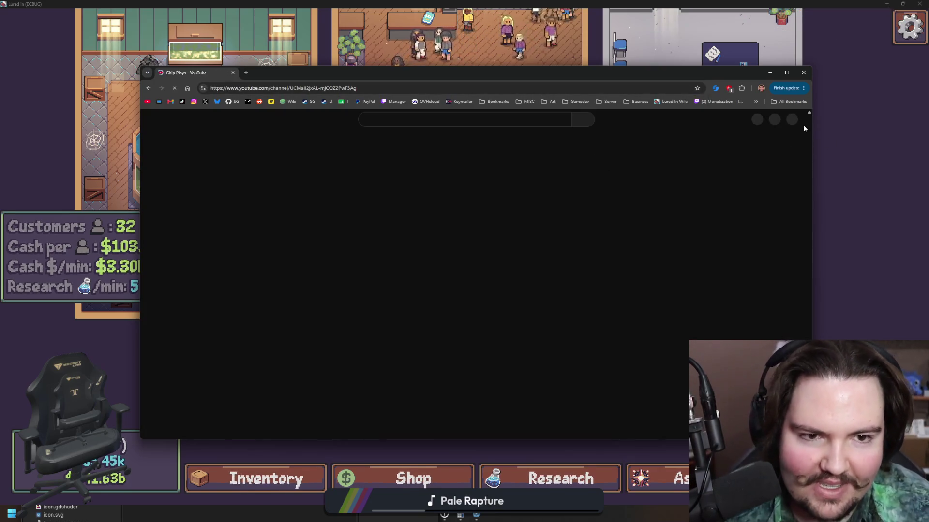
click(793, 122)
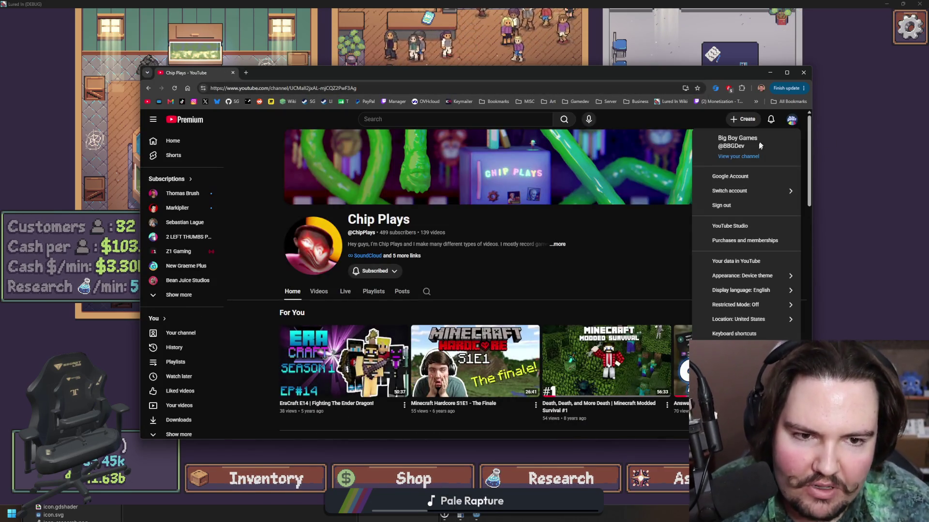
click(743, 155)
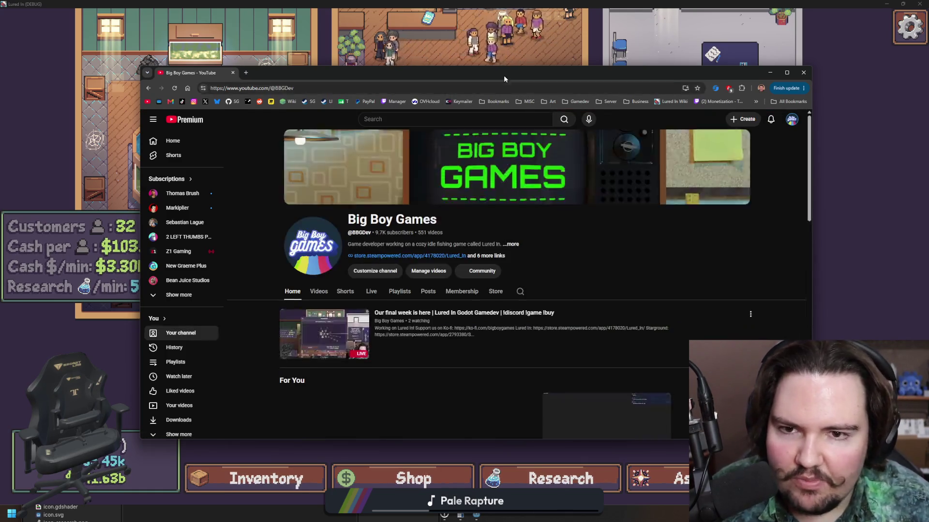
double_click(504, 75)
- Show the channel's Live tab and scroll through the grid of past live streams
click(369, 225)
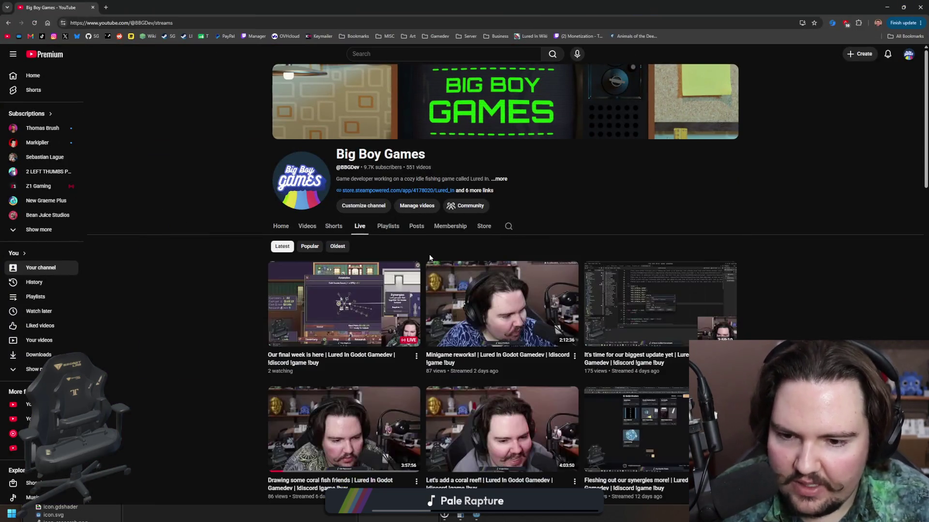
scroll(429, 254, down, 10)
scroll(611, 291, down, 10)
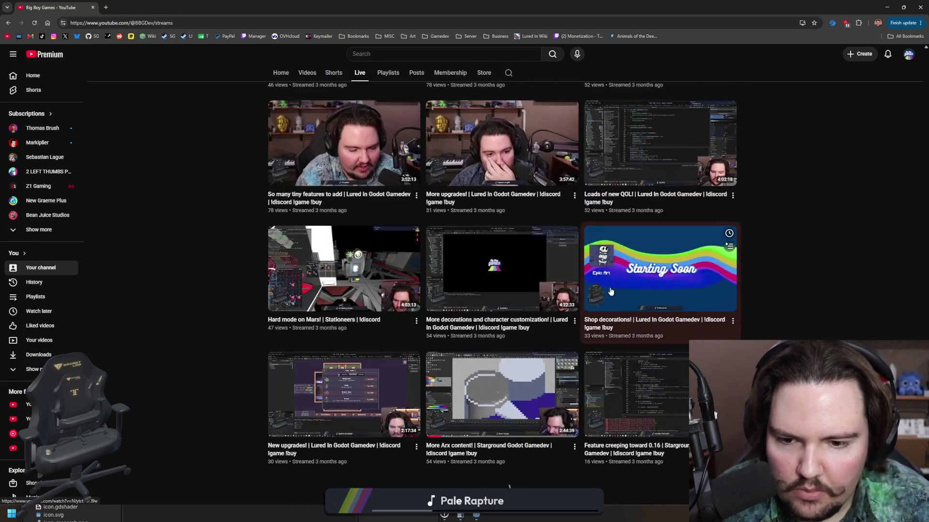
scroll(548, 282, down, 10)
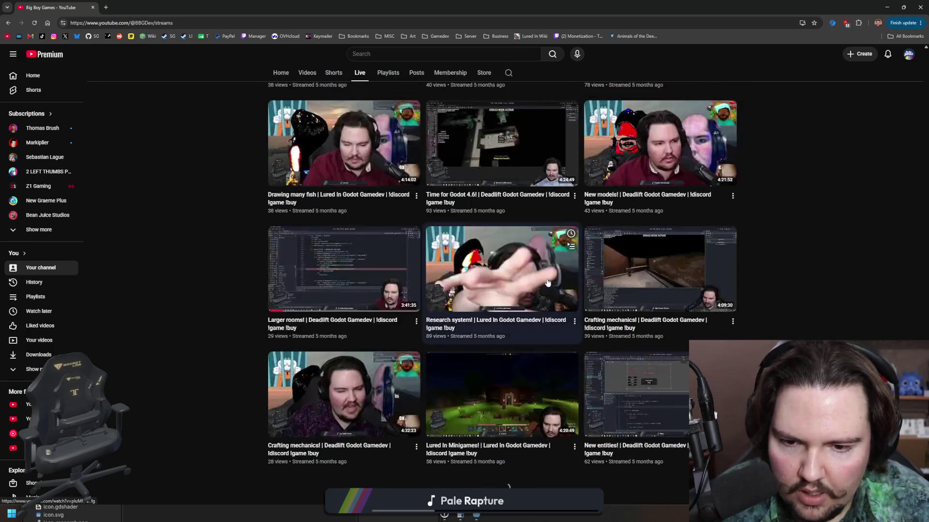
scroll(548, 283, down, 5)
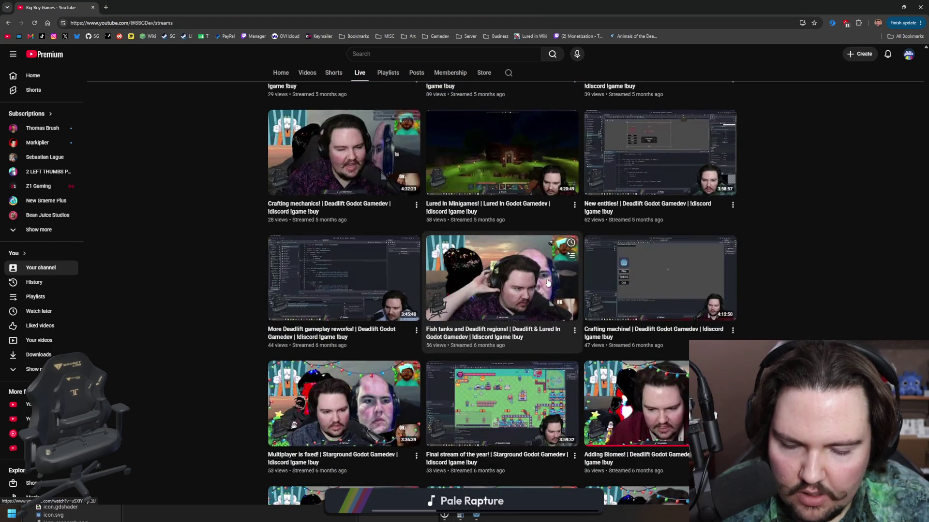
scroll(548, 282, down, 3)
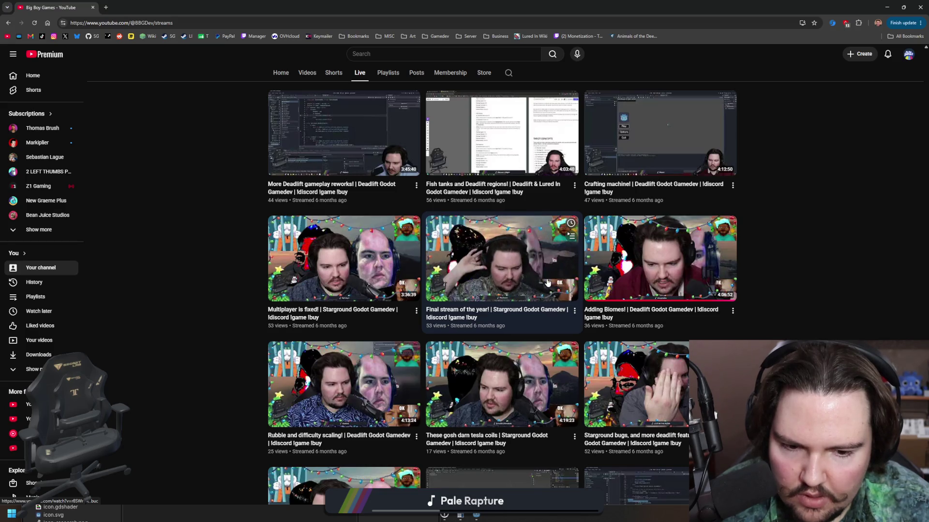
scroll(548, 282, down, 3)
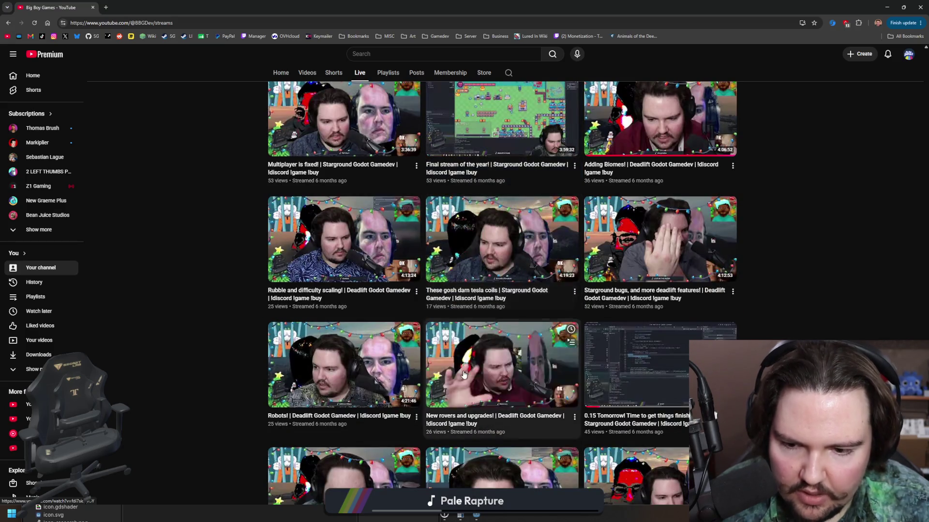
scroll(401, 344, down, 1)
scroll(462, 291, down, 2)
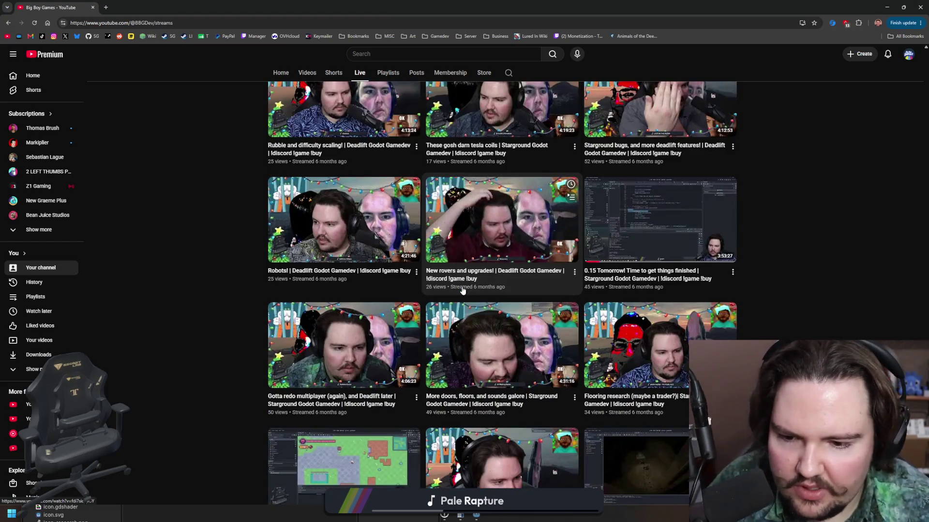
scroll(527, 301, down, 3)
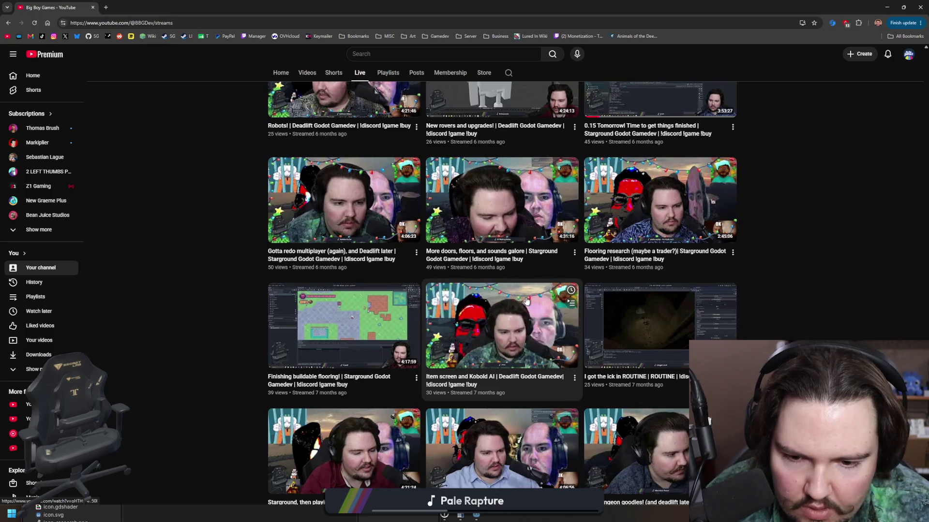
scroll(445, 367, down, 6)
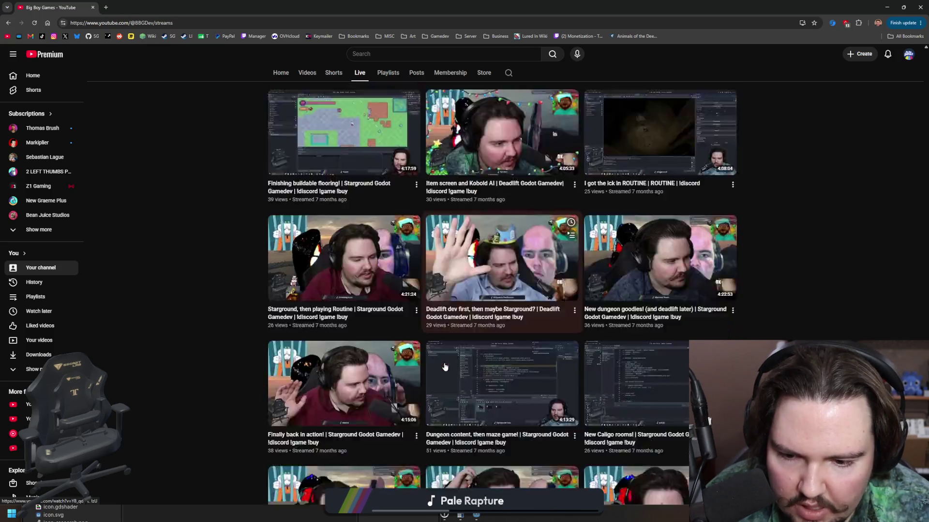
scroll(445, 366, up, 6)
scroll(450, 363, up, 3)
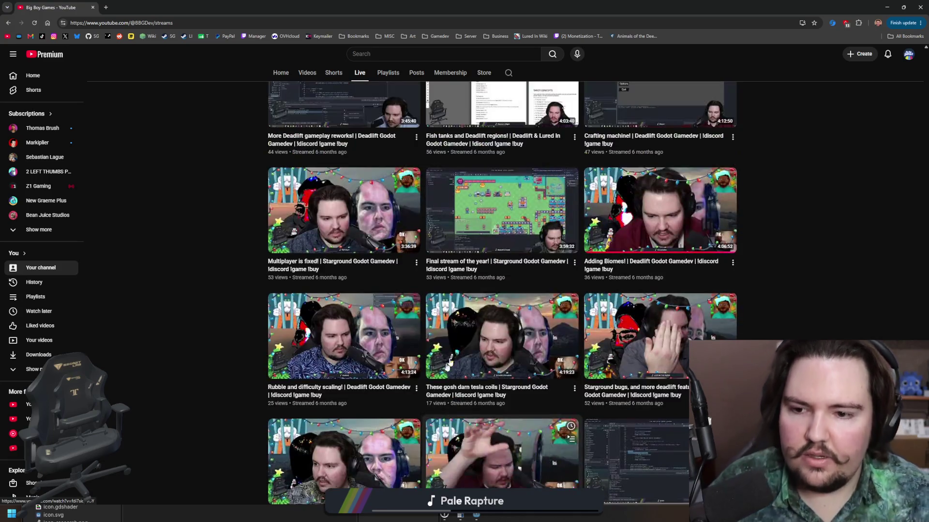
scroll(440, 375, up, 2)
scroll(447, 357, up, 2)
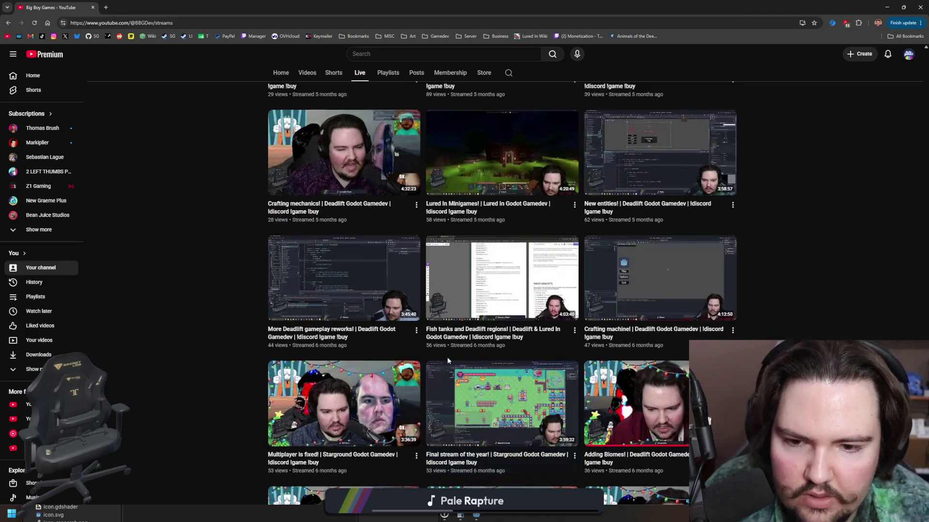
scroll(447, 357, up, 1)
scroll(480, 349, up, 1)
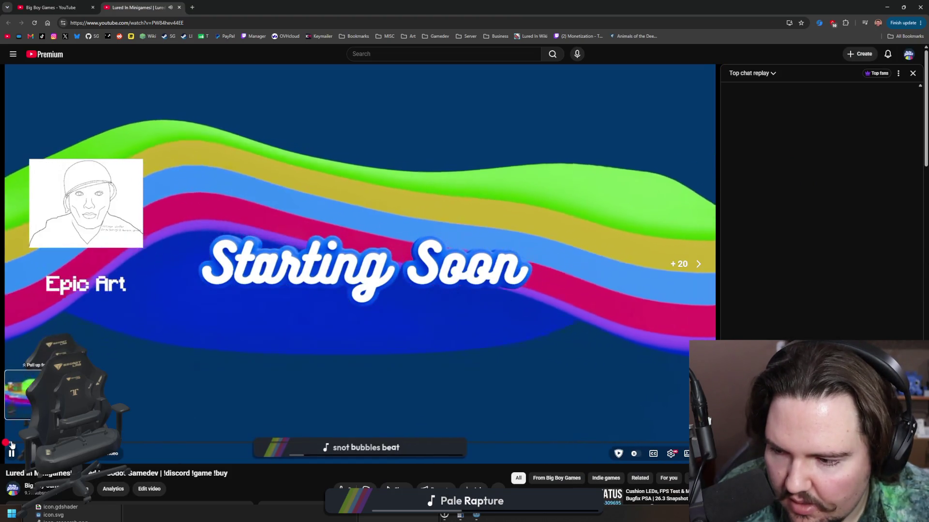
- Skip the Lured In Minigames! replay past its Starting Soon screen to the on-camera part
click(19, 444)
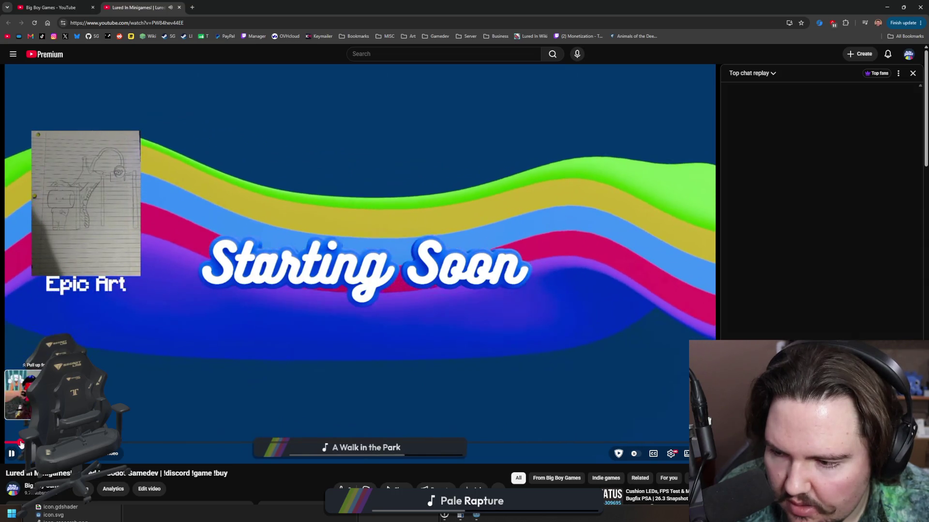
click(21, 444)
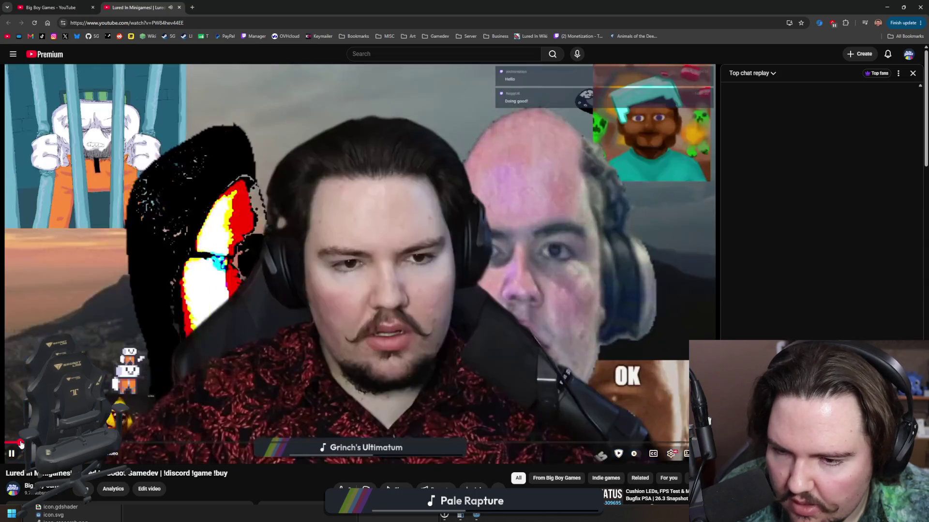
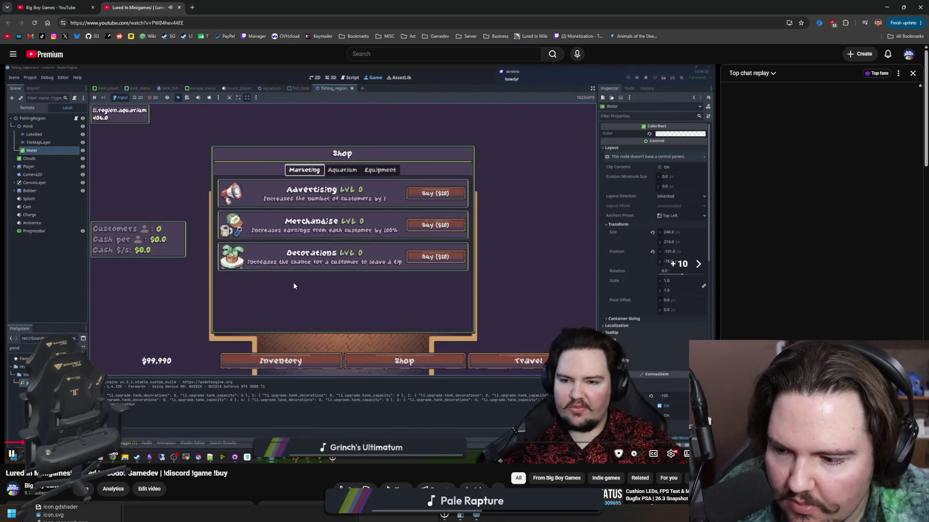
- Pause and resume the stream replay, then skip it ahead
scroll(293, 286, down, 2)
click(272, 295)
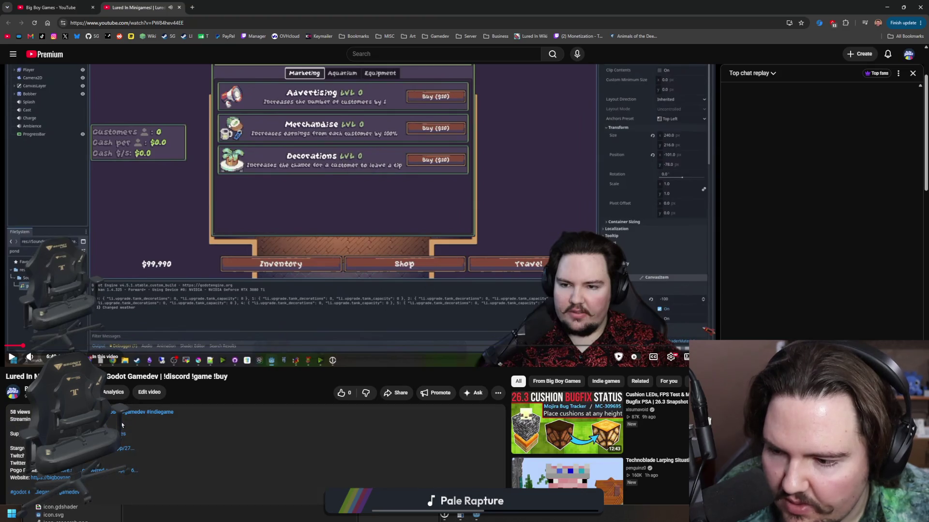
scroll(313, 318, up, 2)
click(312, 318)
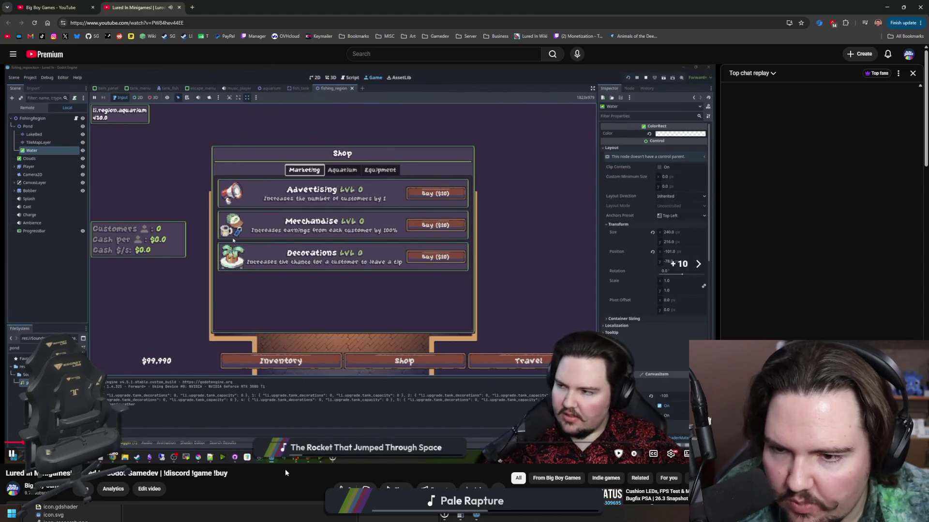
key(Right)
key(Right)
key(Right)
key(Right)
key(Right)
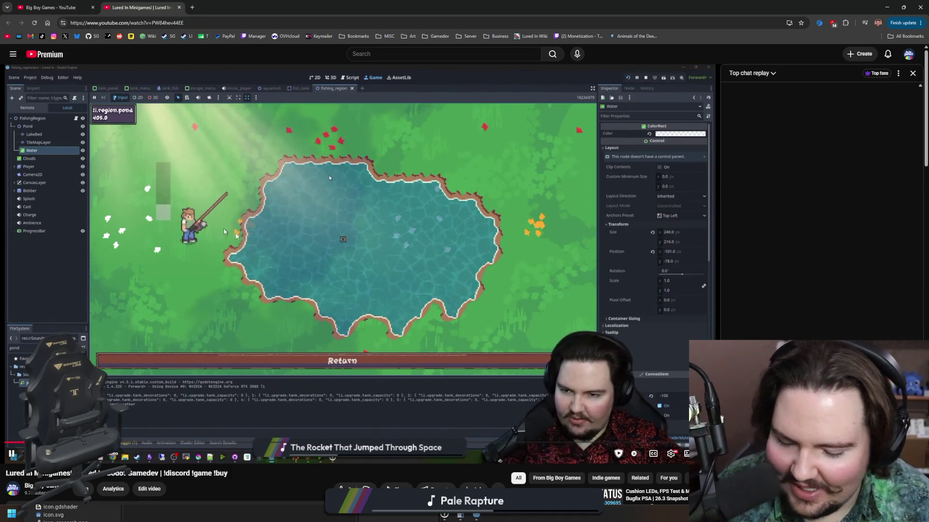
- Pause on the fishing pond, skip 10 seconds to the aquarium fish tank, pause, and switch to the game
key(k)
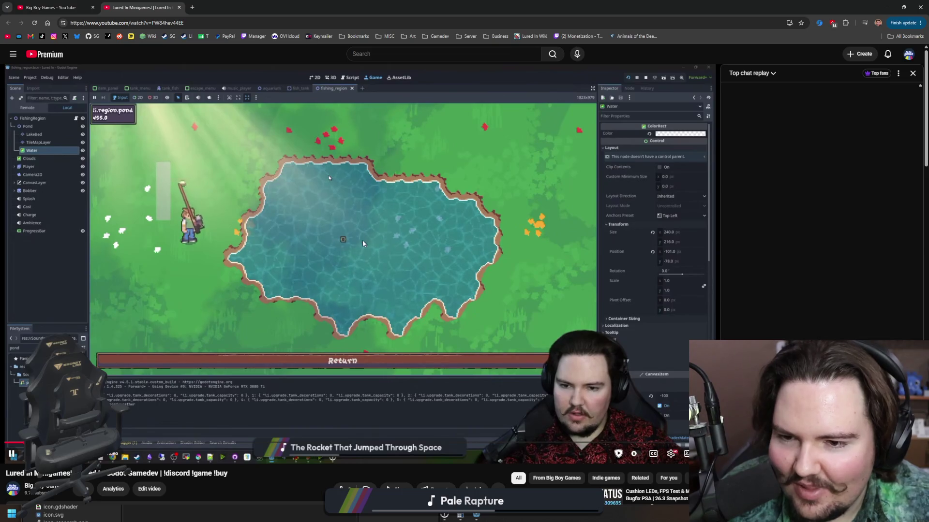
key(l)
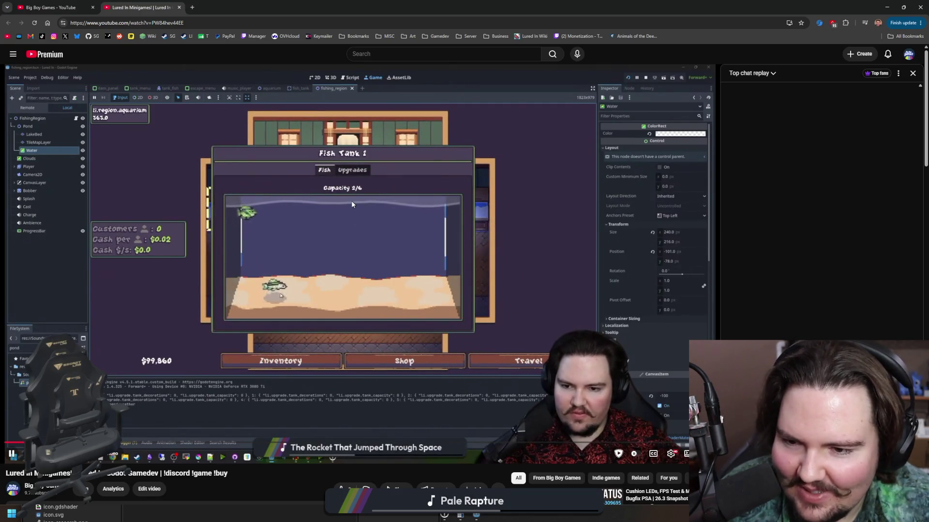
key(k)
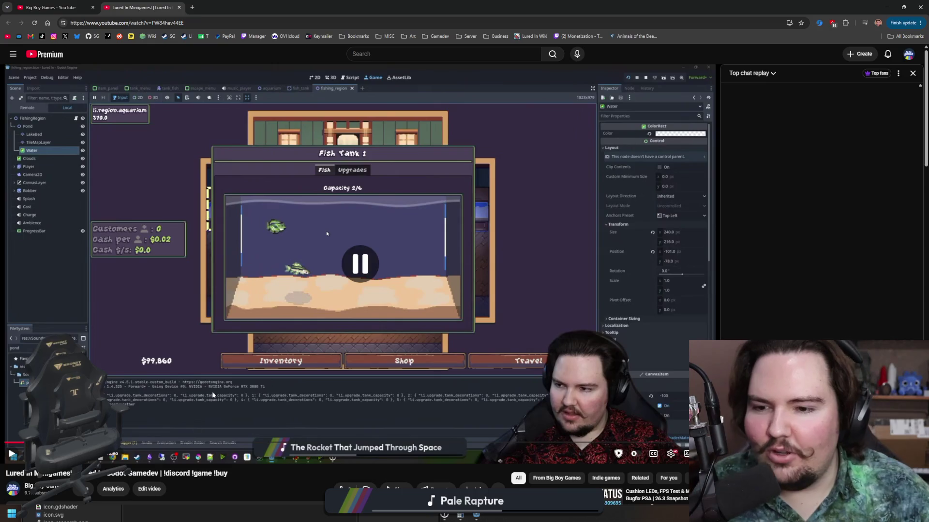
key(alt+Tab)
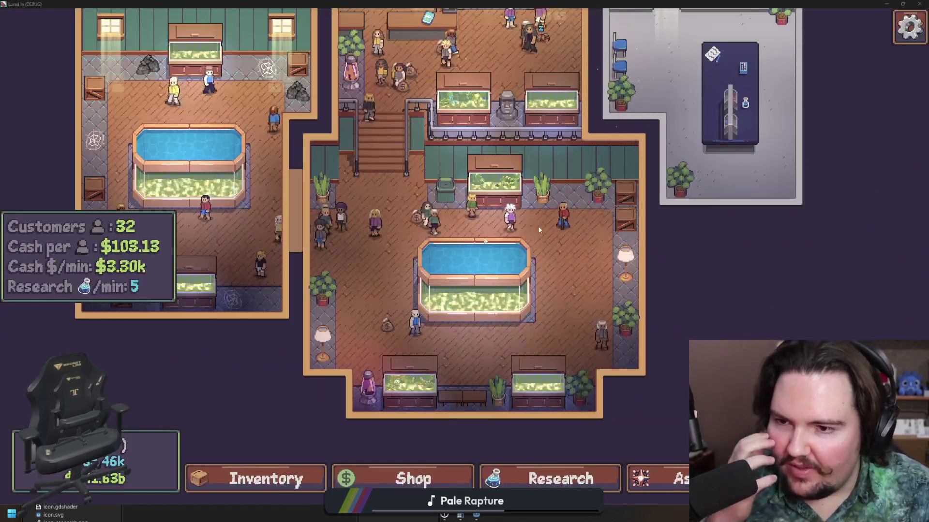
- Go to the Game Builds folder by way of the Lured In user data folder
key(super)
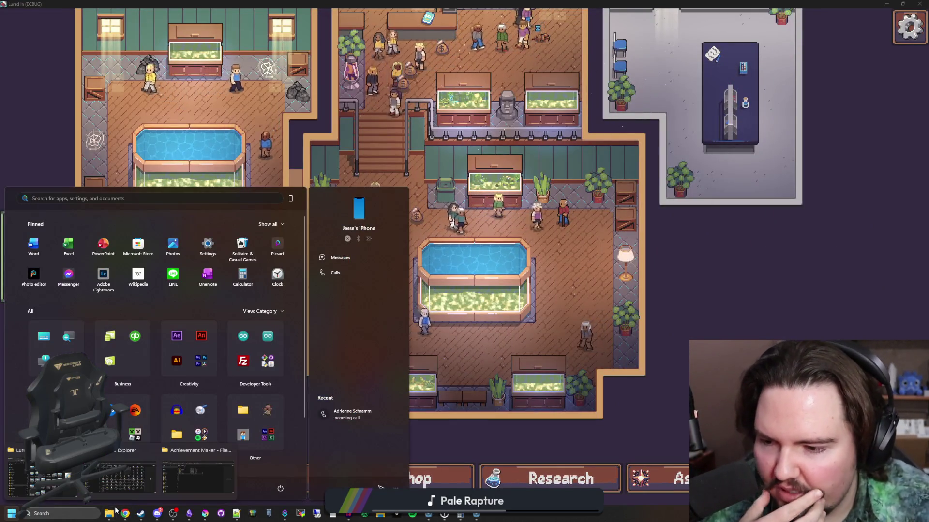
key(Escape)
key(alt+Tab)
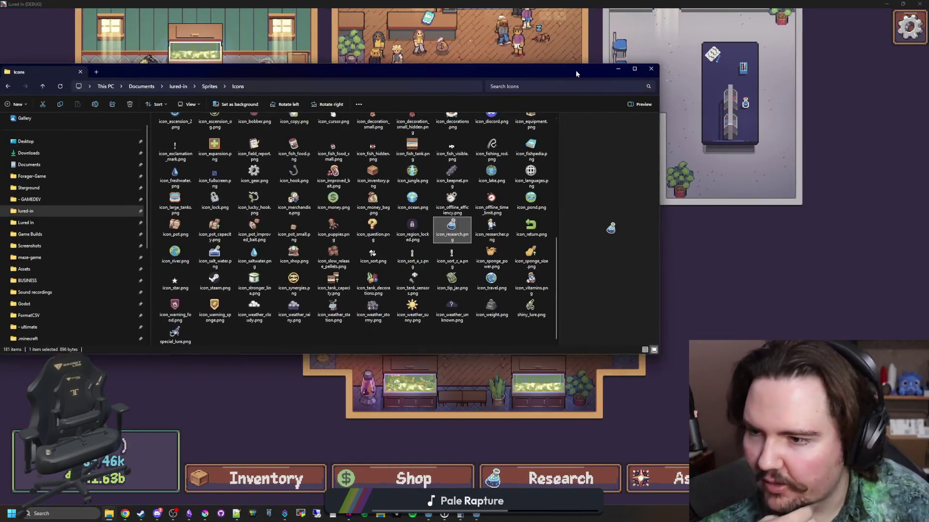
click(66, 220)
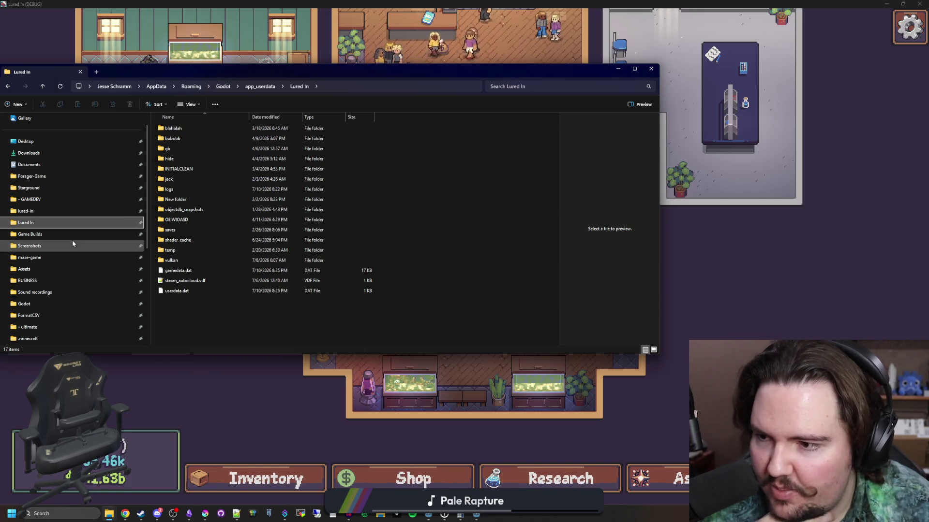
click(79, 234)
- Select lured_in_windows_v0.1.2.0.zip among the builds, peek into the Lured In folder and come back
scroll(218, 208, down, 8)
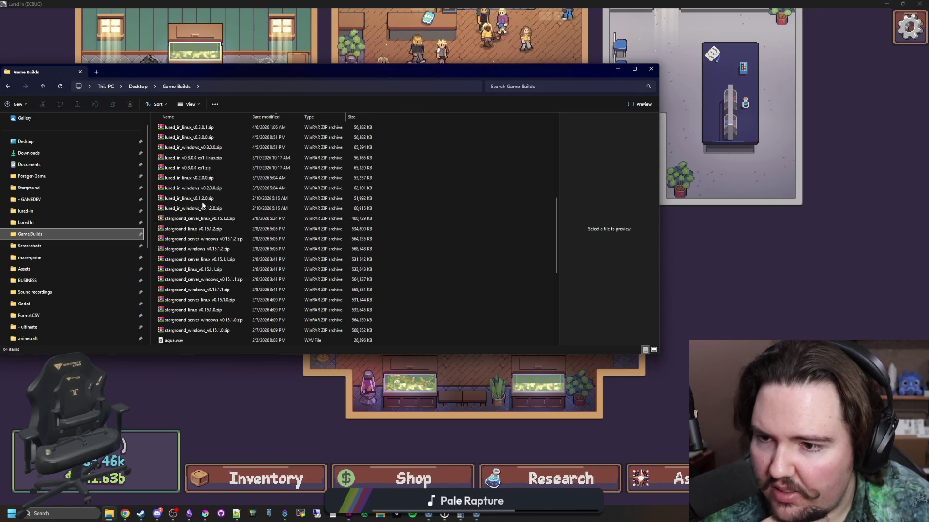
click(209, 200)
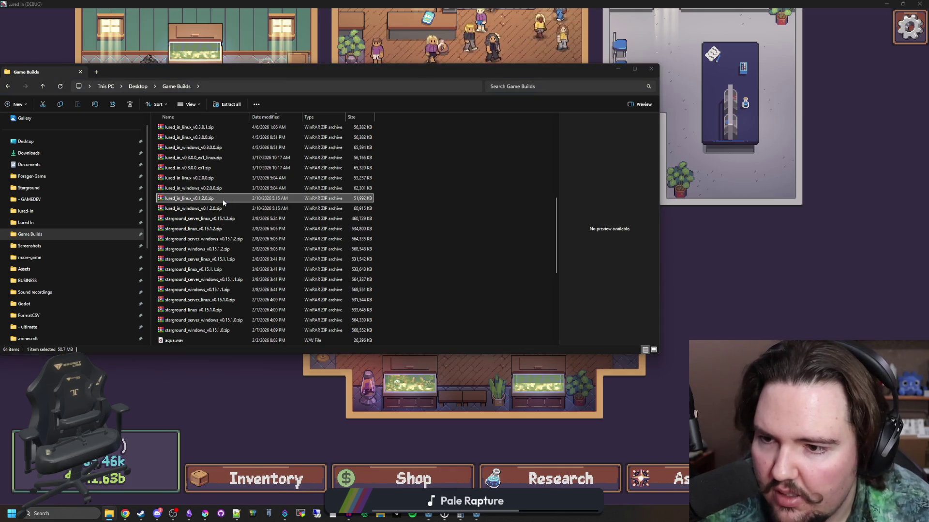
click(221, 208)
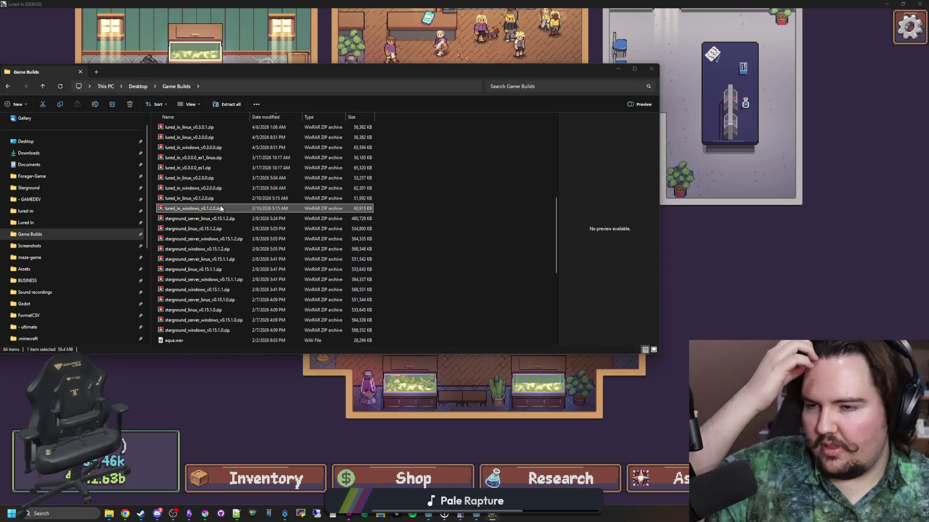
scroll(359, 174, down, 6)
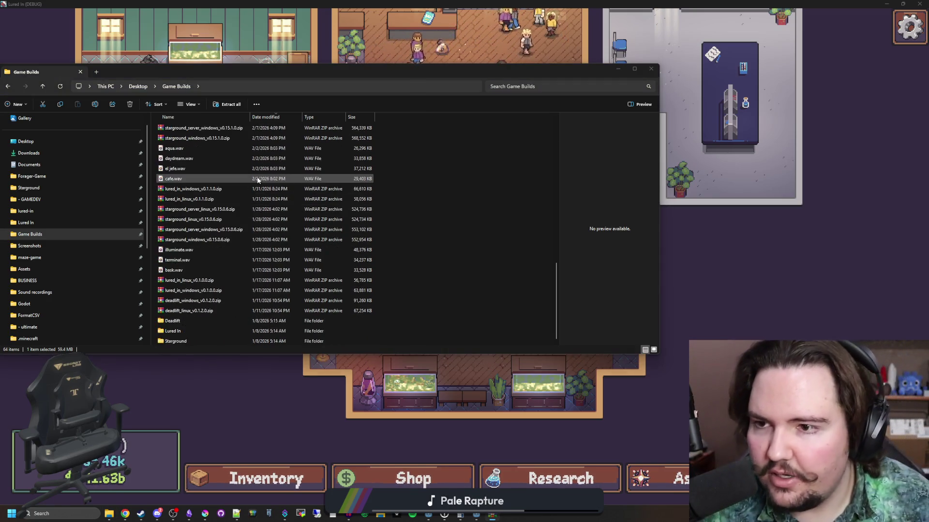
double_click(174, 331)
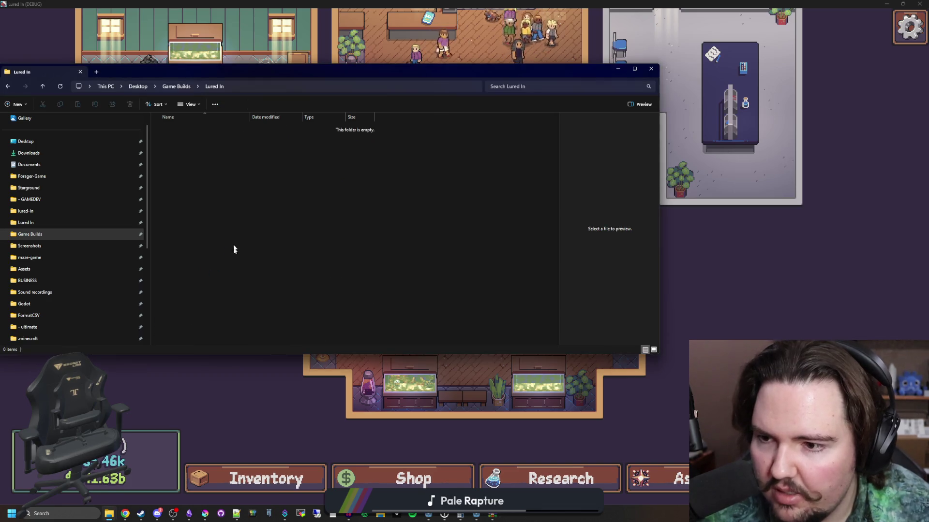
key(alt+Left)
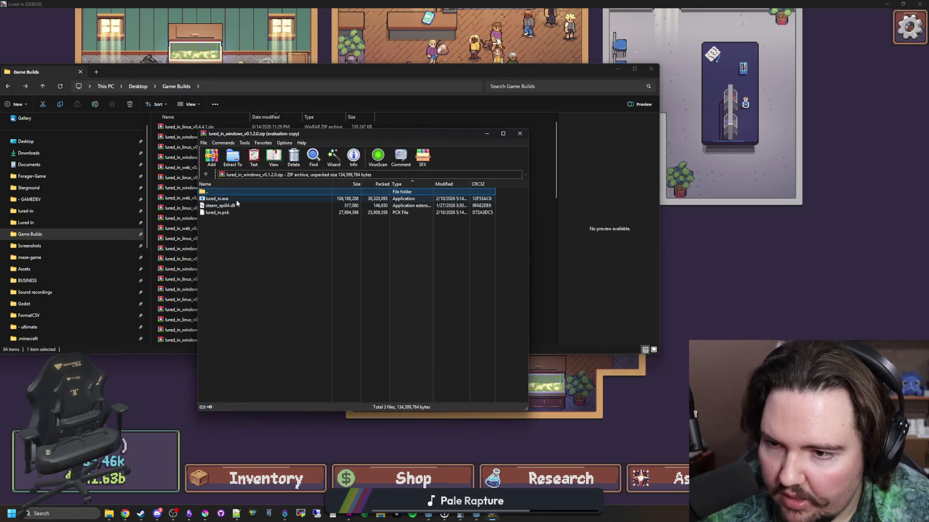
- Run lured_in.exe directly from the v0.1.2.0 archive in WinRAR
double_click(236, 199)
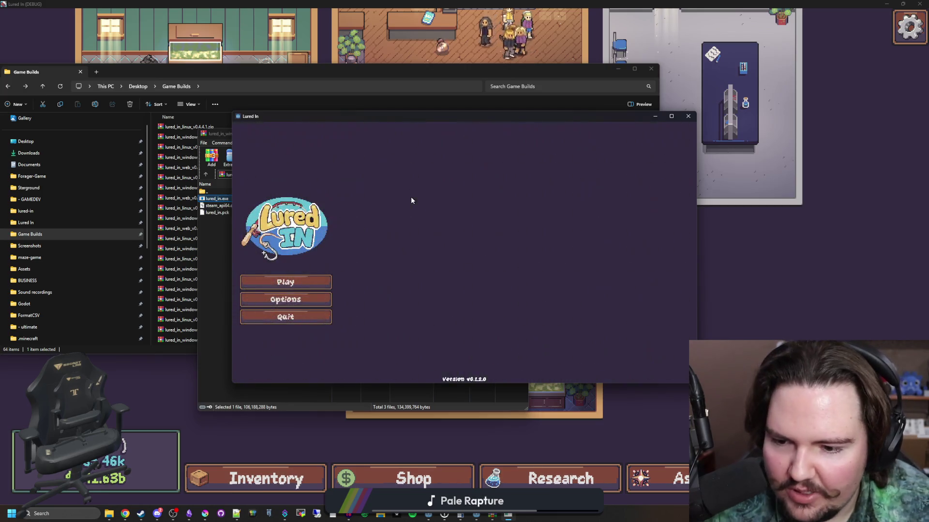
- Check the game's audio options, then start playing and dismiss the welcome-back summary and introduction
click(285, 300)
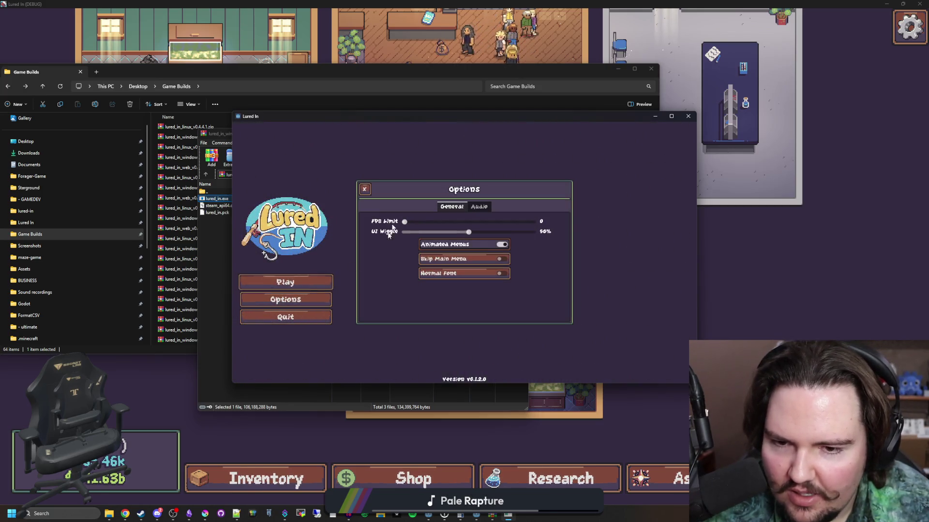
click(478, 209)
click(457, 208)
click(365, 189)
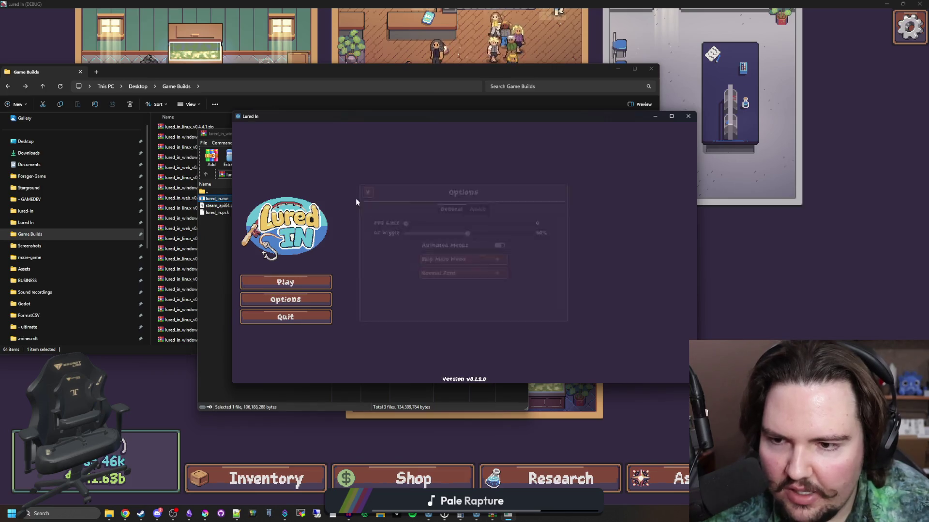
click(300, 280)
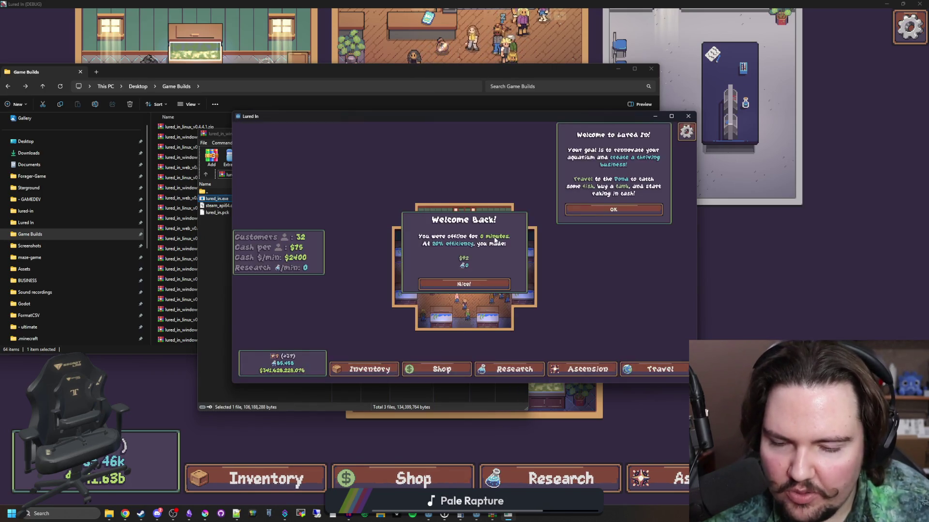
click(496, 288)
click(597, 210)
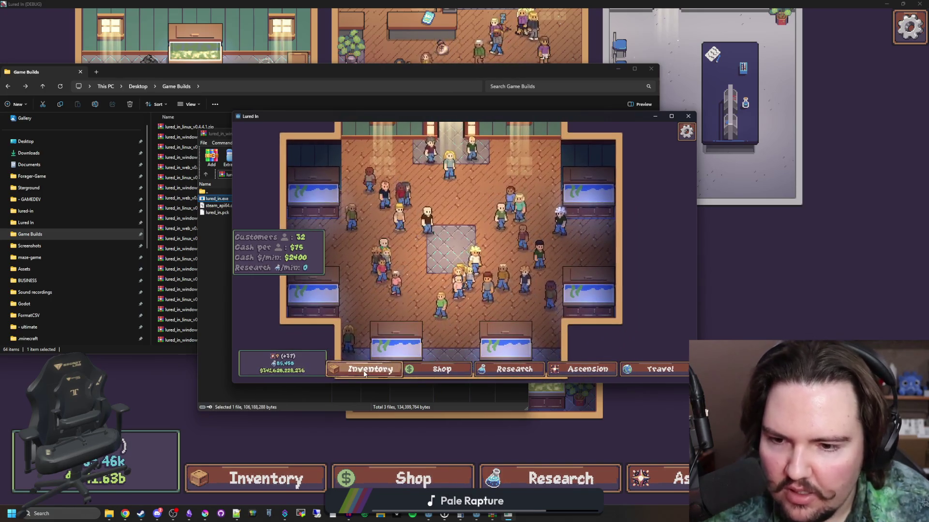
- Browse through the inventory of caught fish
scroll(426, 255, down, 2)
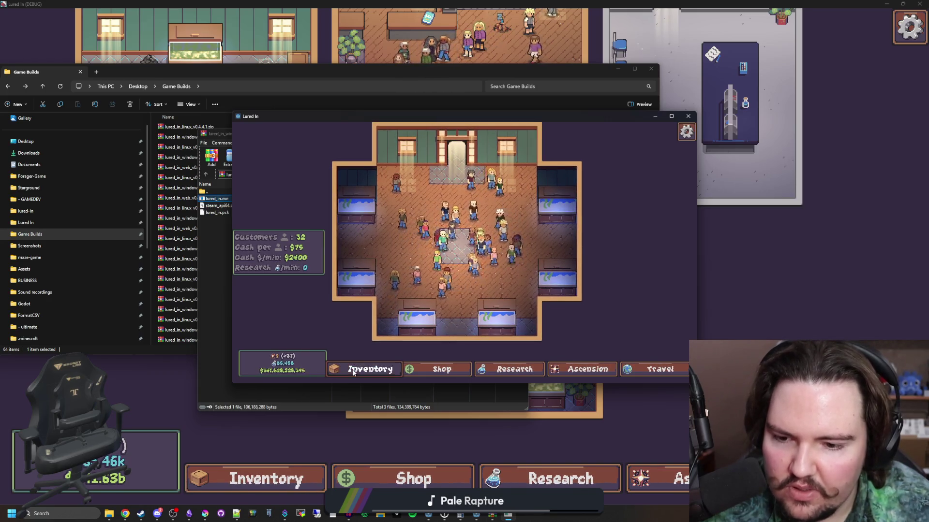
click(367, 369)
scroll(374, 303, down, 5)
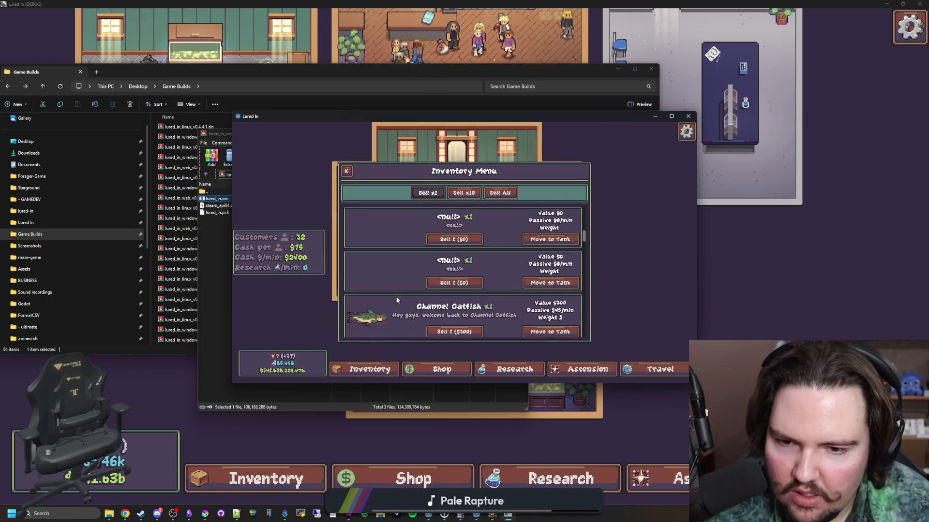
scroll(397, 300, down, 2)
scroll(396, 300, up, 2)
scroll(402, 297, down, 10)
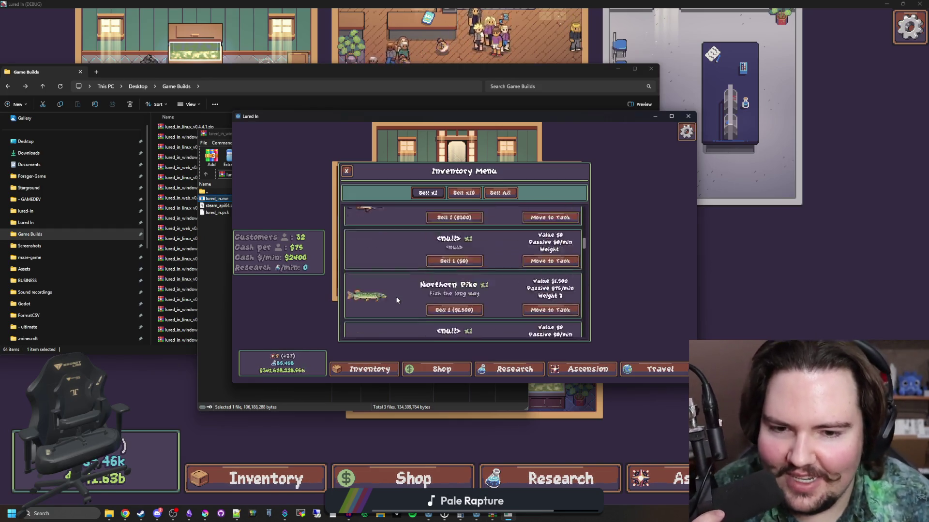
scroll(416, 295, down, 1)
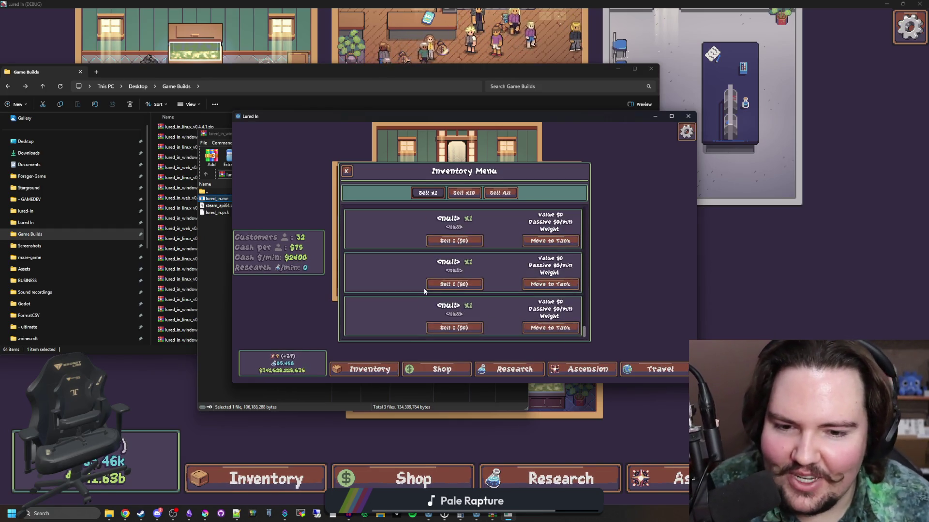
scroll(416, 257, up, 5)
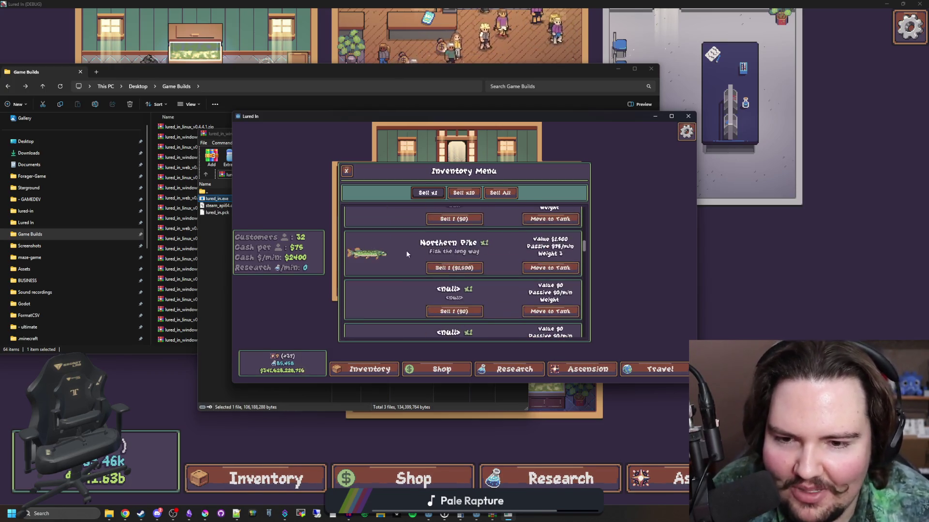
scroll(416, 271, up, 1)
scroll(427, 324, up, 5)
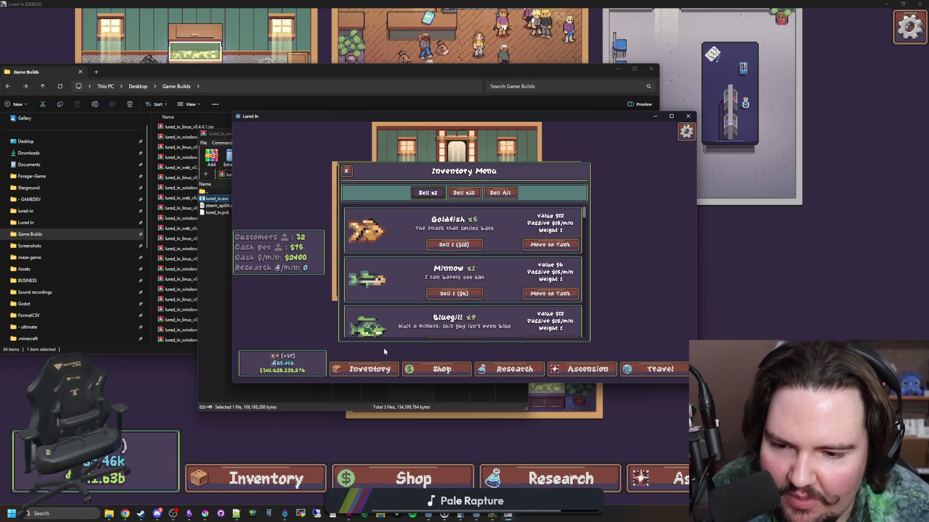
click(387, 369)
- Look over the shop, research and ascension trees, then travel to the Pond for $0
click(414, 368)
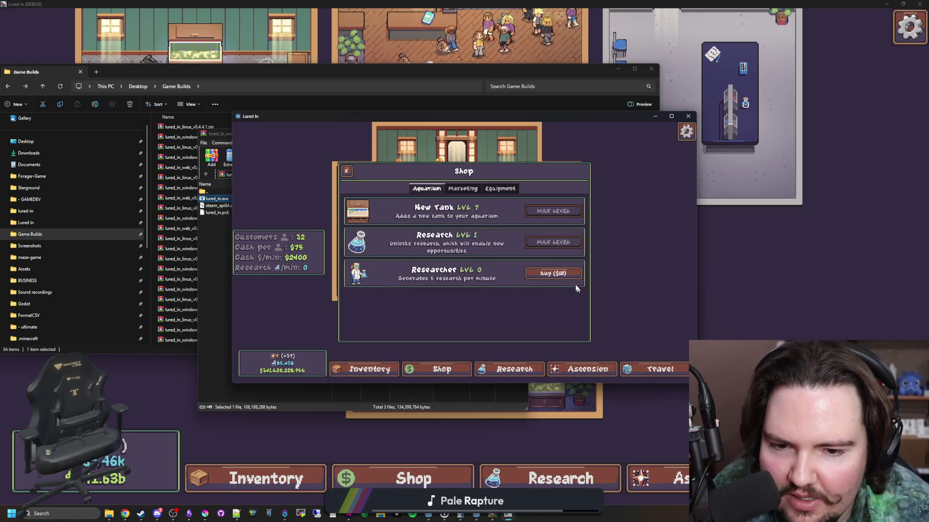
click(495, 367)
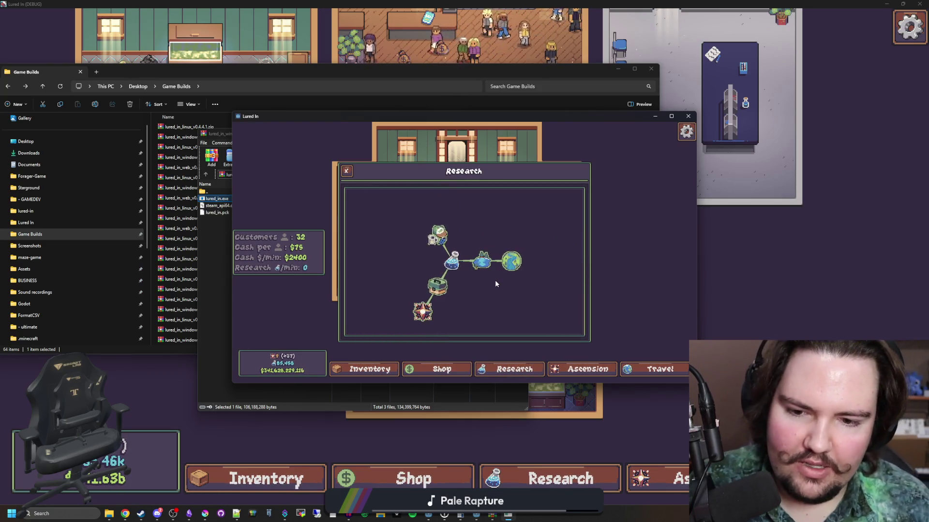
click(586, 366)
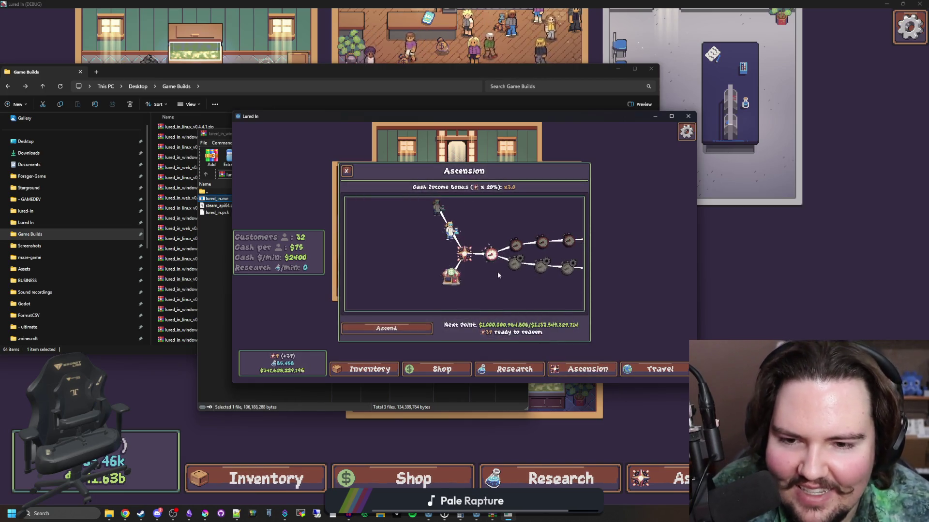
click(658, 369)
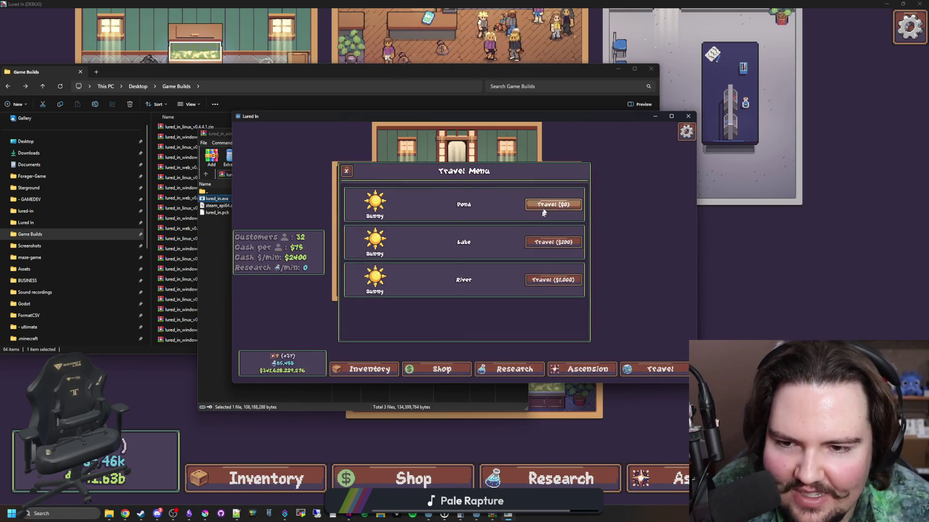
click(558, 211)
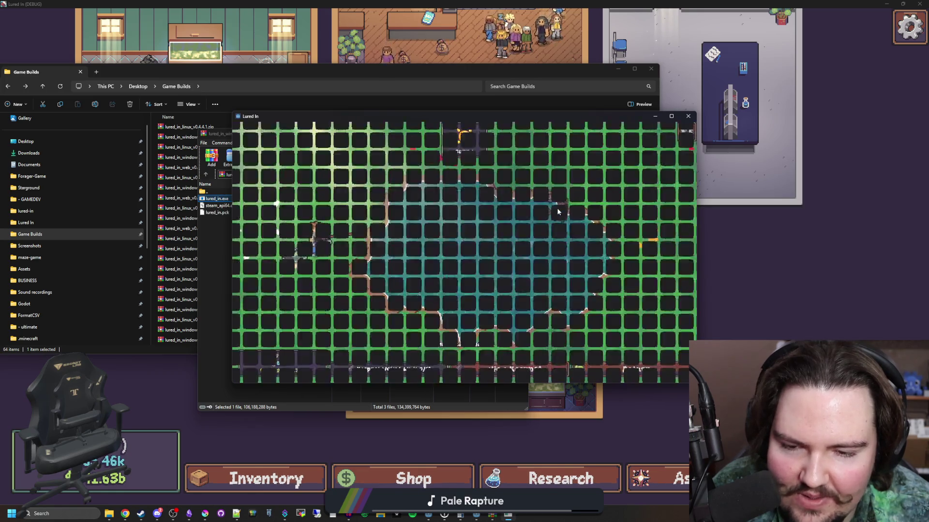
- Cast into the pond, reel in the bobber and win the reel minigame to land a fish
click(489, 249)
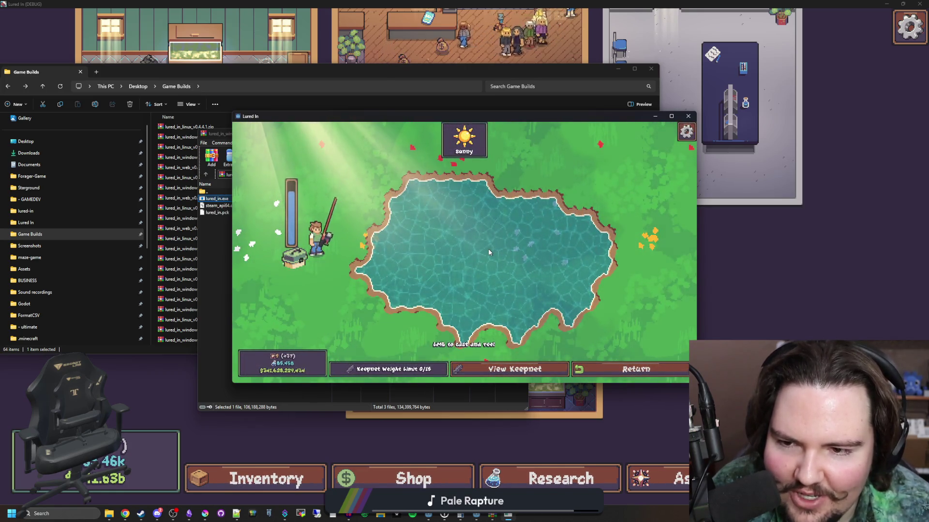
mouse_move(493, 221)
mouse_down()
mouse_move(408, 234)
mouse_move(429, 231)
mouse_up()
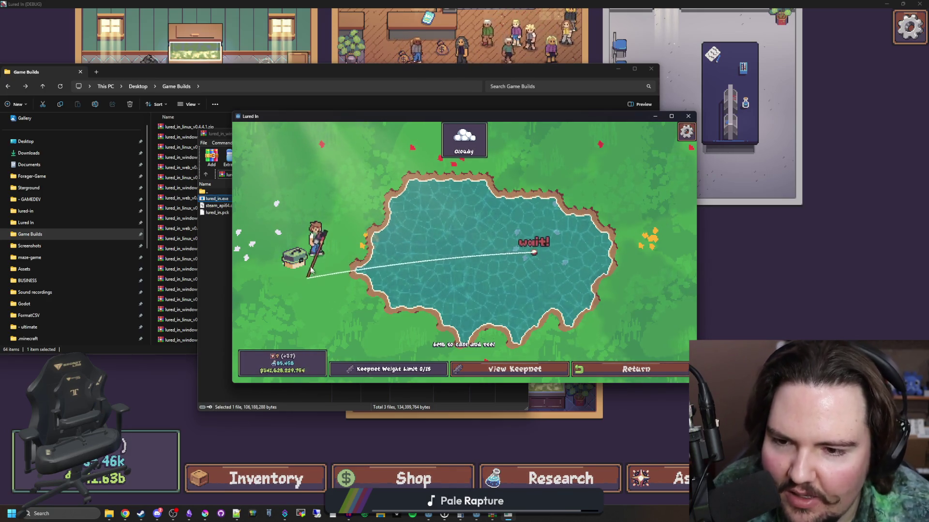
click(558, 245)
drag(507, 239, 511, 244)
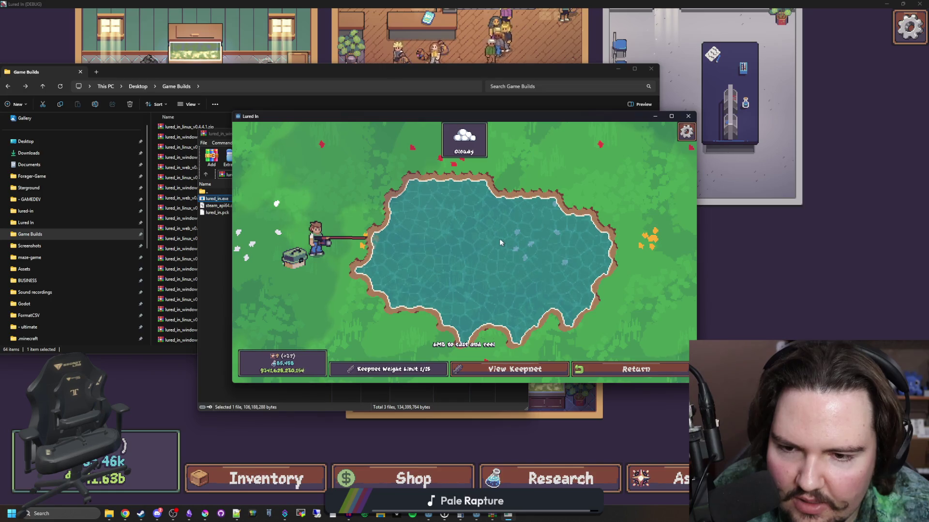
click(365, 175)
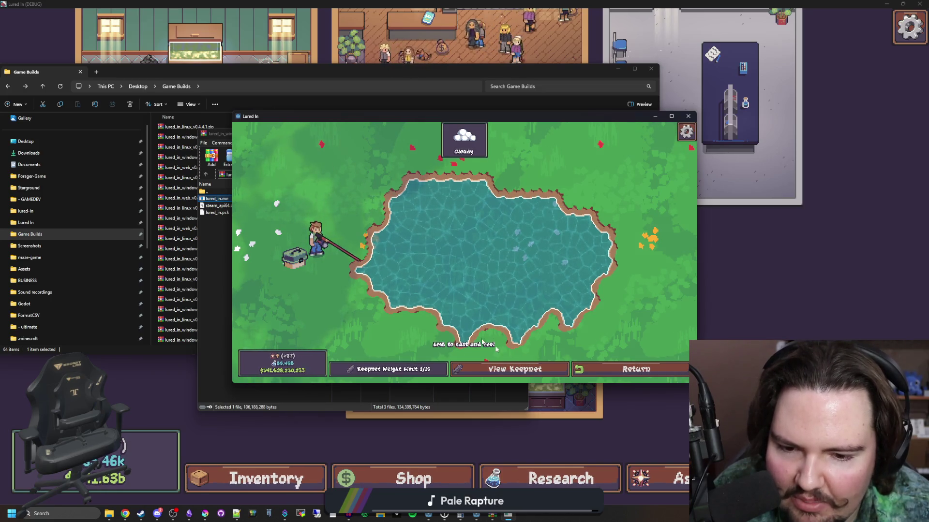
- Check the keepnet at 2/15 and return to the shop
click(537, 378)
click(537, 377)
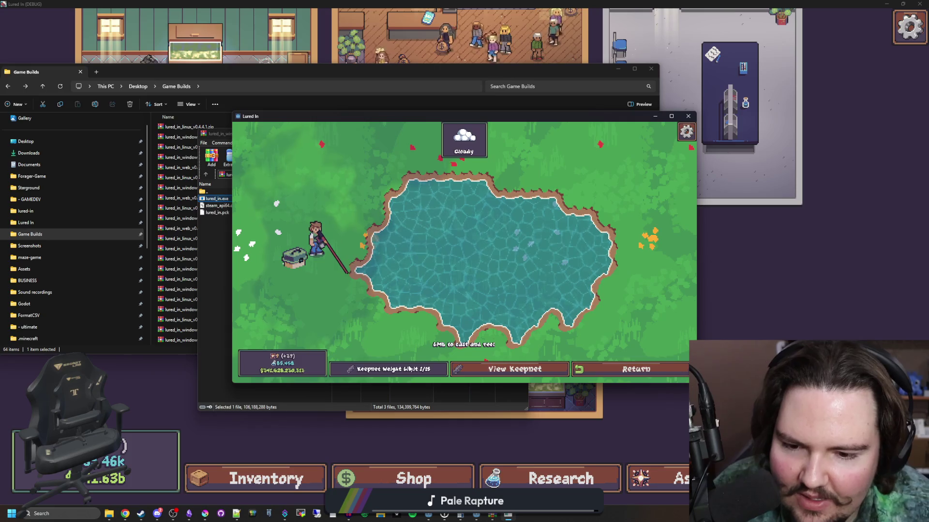
click(605, 369)
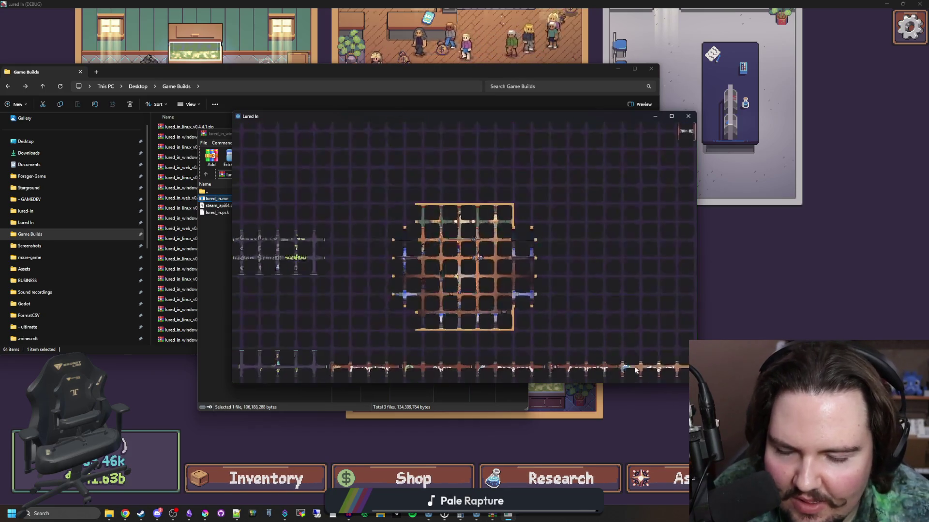
- Glance at the ascension panel, then open the fish inventory and a tank's details
scroll(549, 340, up, 2)
click(579, 373)
click(575, 370)
click(531, 369)
click(371, 368)
click(370, 368)
click(359, 193)
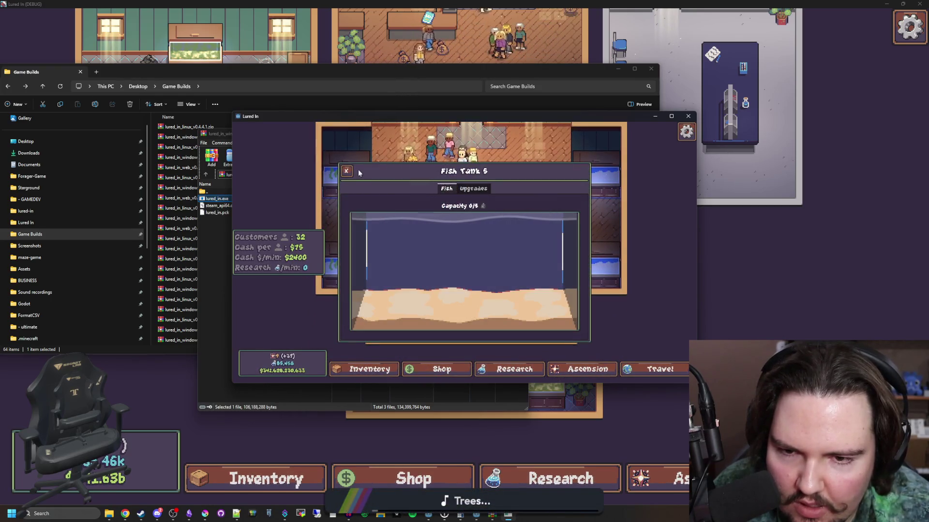
click(348, 172)
- Move caught fish into the top-left Fish Tank 1 and open its details
click(367, 369)
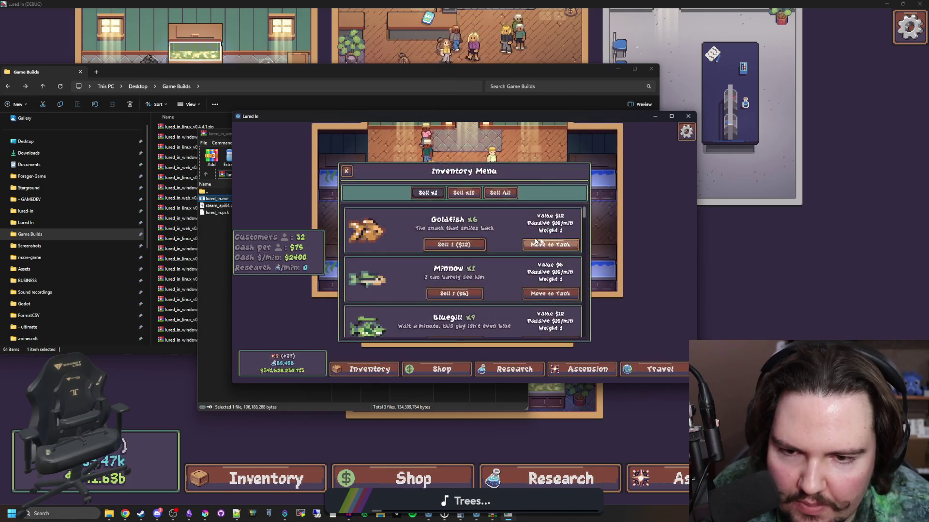
click(394, 245)
click(344, 187)
click(441, 241)
click(343, 185)
click(441, 241)
click(343, 184)
click(343, 183)
click(552, 282)
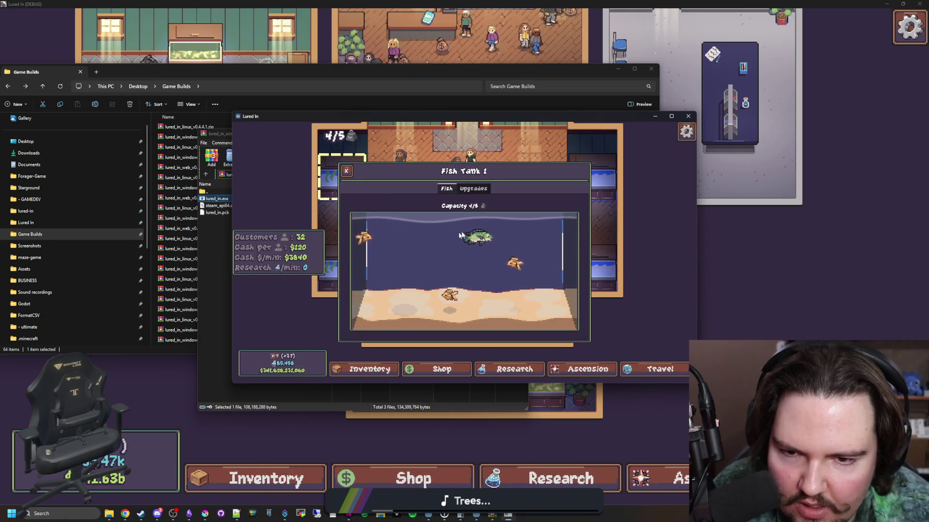
- Buy two Tank Decorations levels and the Tank Capacity upgrade for Fish Tank 1
click(474, 189)
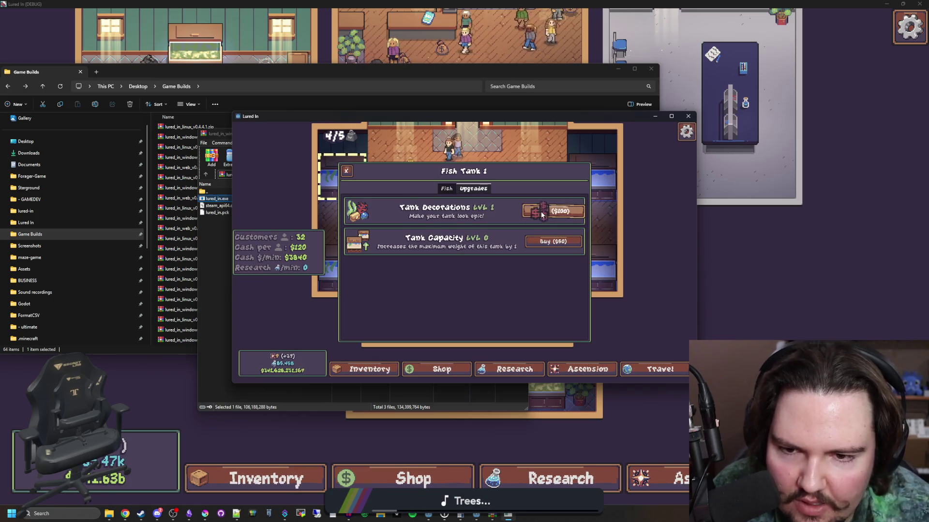
click(447, 188)
click(474, 189)
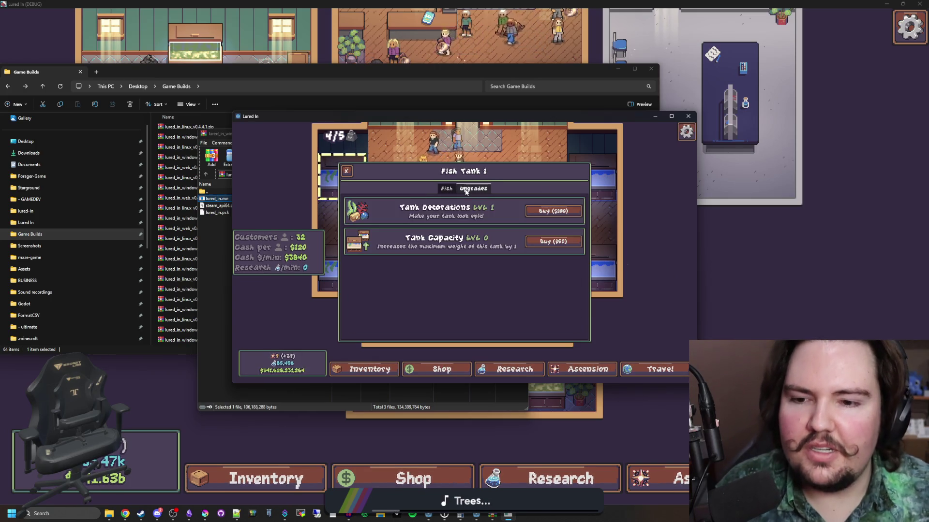
click(565, 210)
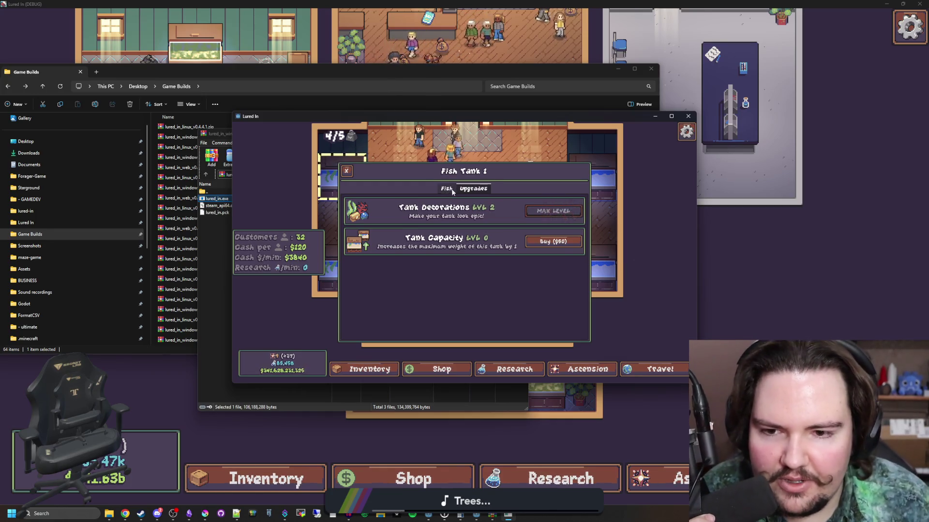
click(487, 191)
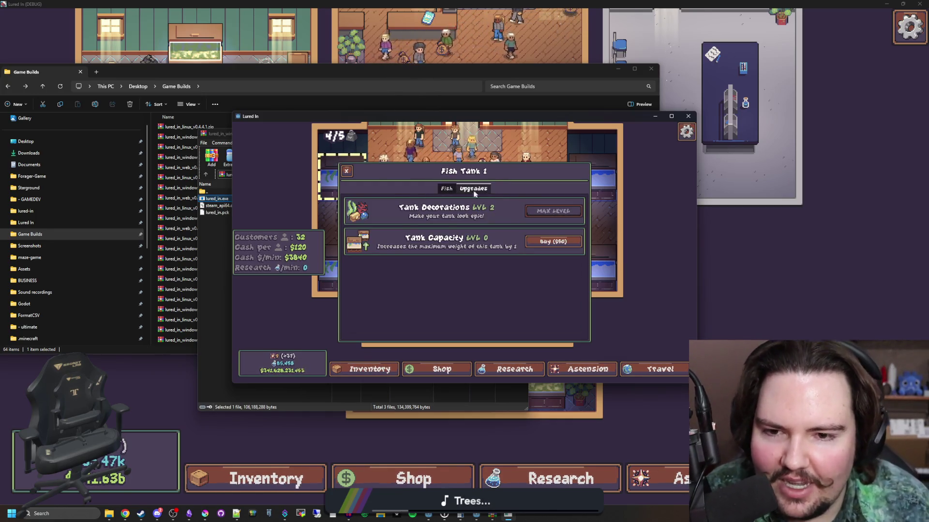
click(447, 188)
click(481, 190)
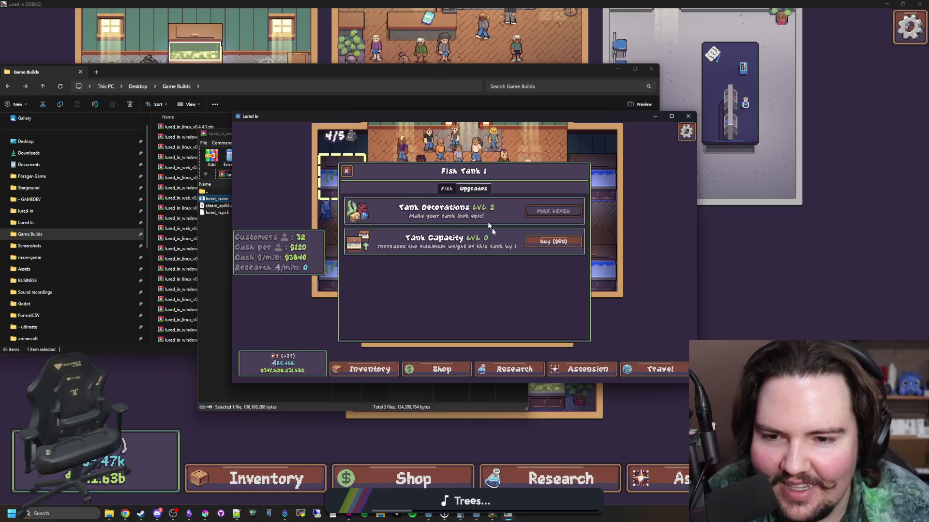
click(542, 243)
- Inspect the goldfish and red coral in the enlarged tank, then close the panel and game window
click(454, 191)
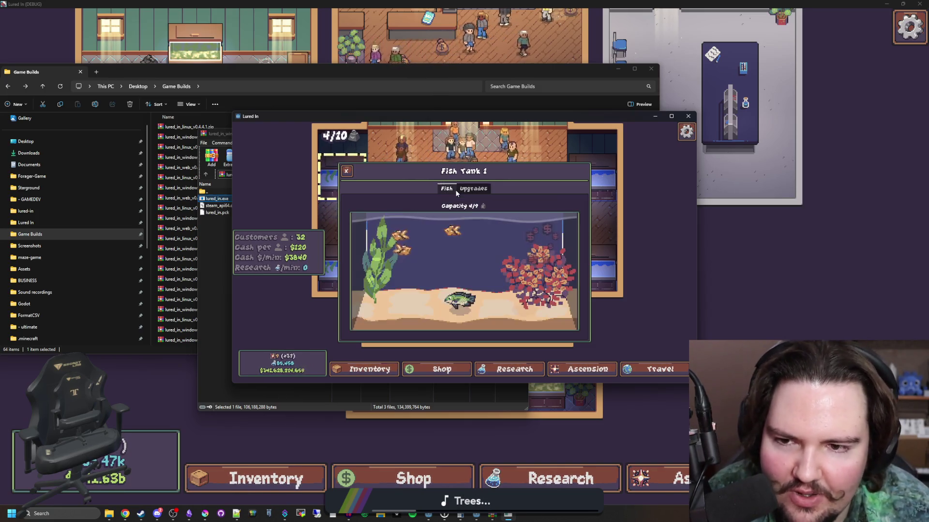
click(393, 230)
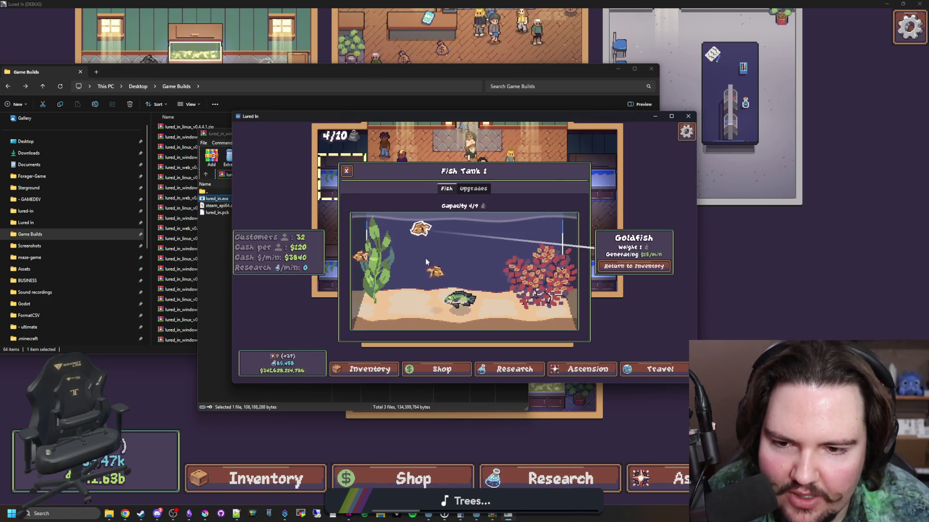
click(541, 251)
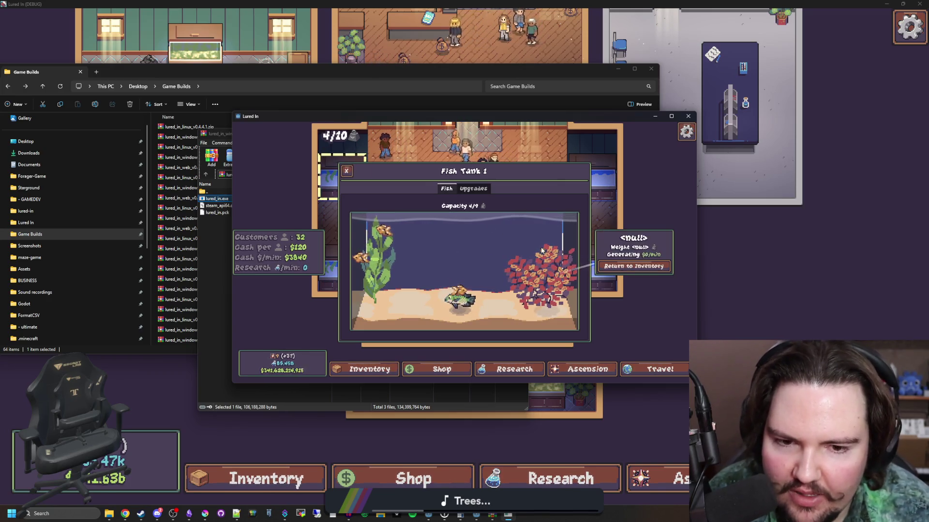
click(541, 254)
click(535, 267)
click(527, 283)
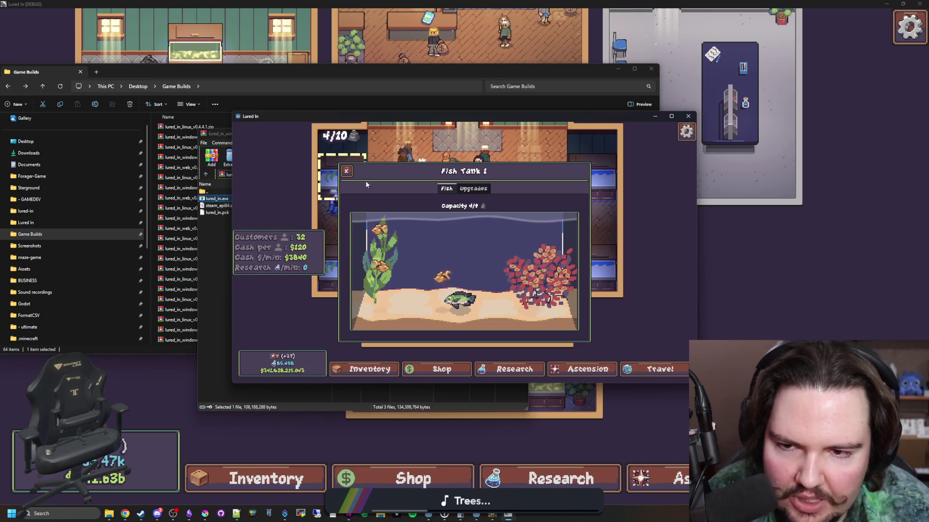
click(346, 171)
click(688, 116)
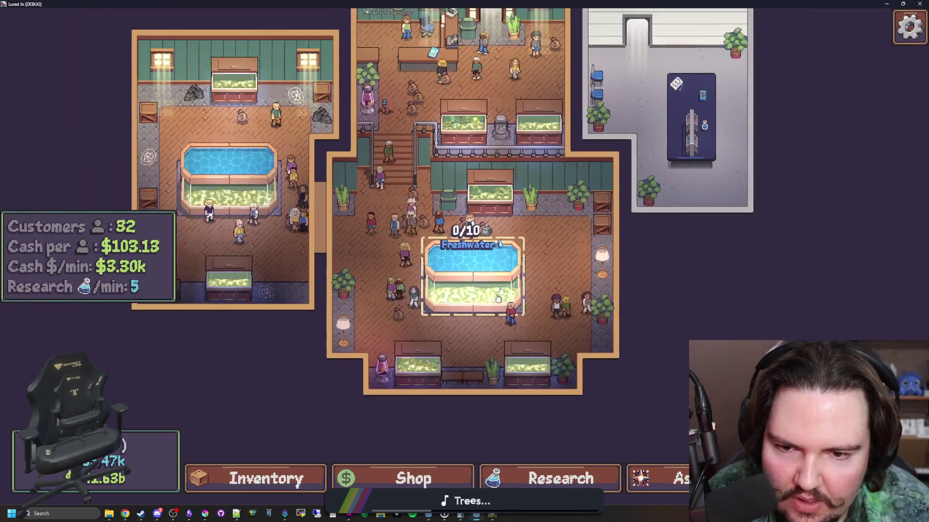
scroll(496, 302, down, 3)
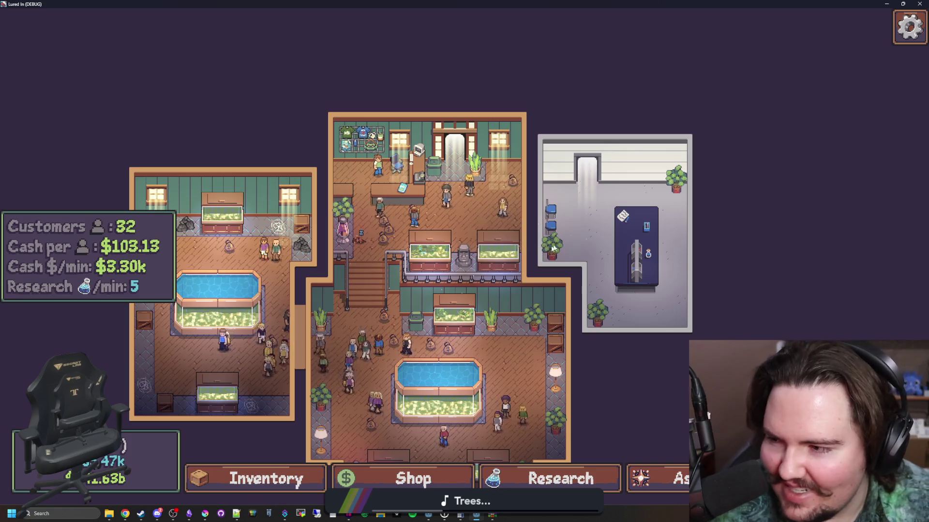
key(s)
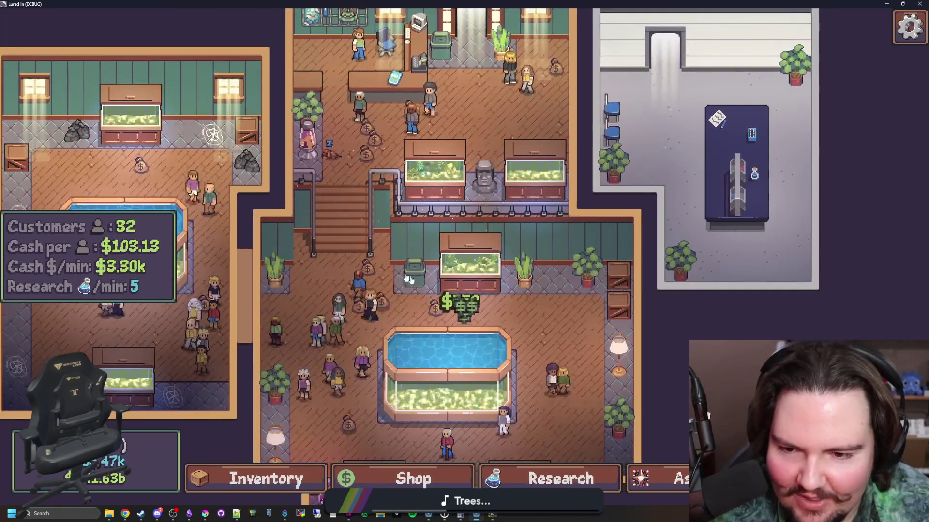
scroll(539, 335, down, 5)
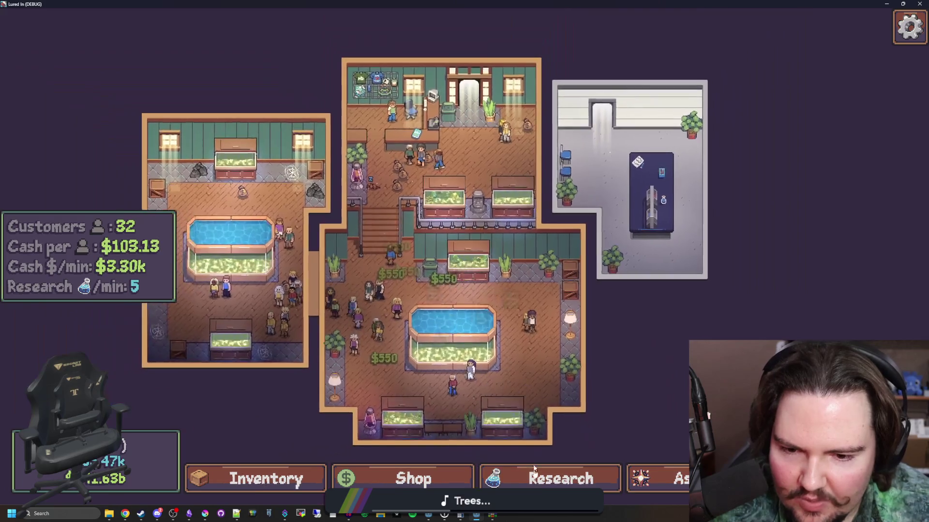
click(535, 481)
scroll(452, 300, up, 5)
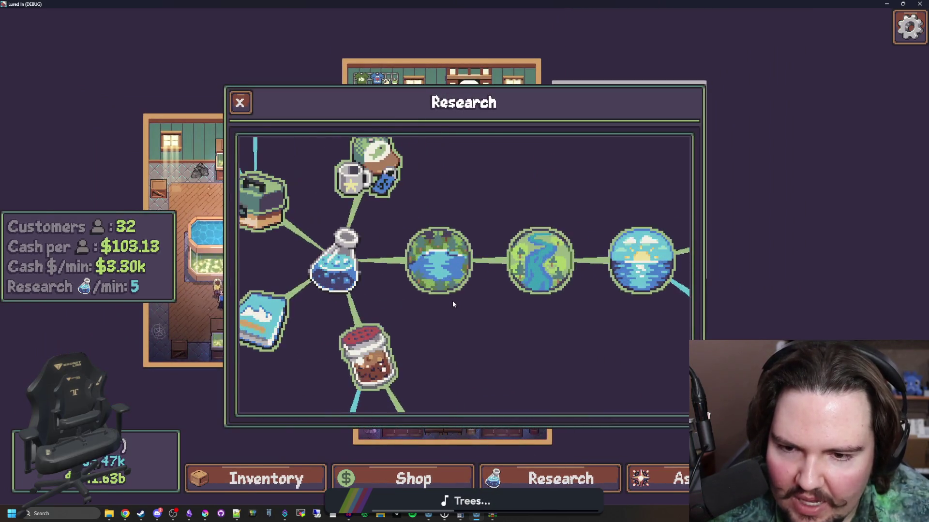
scroll(448, 314, down, 5)
click(551, 479)
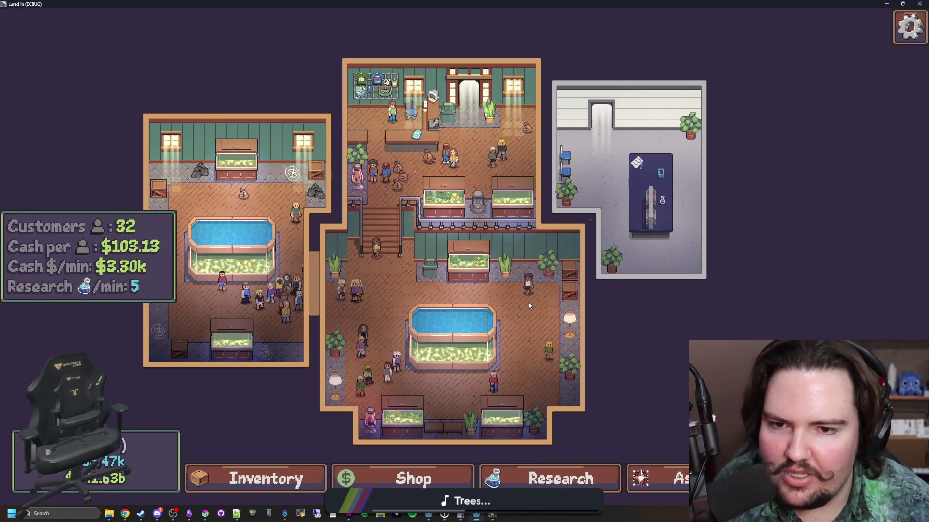
scroll(535, 304, up, 5)
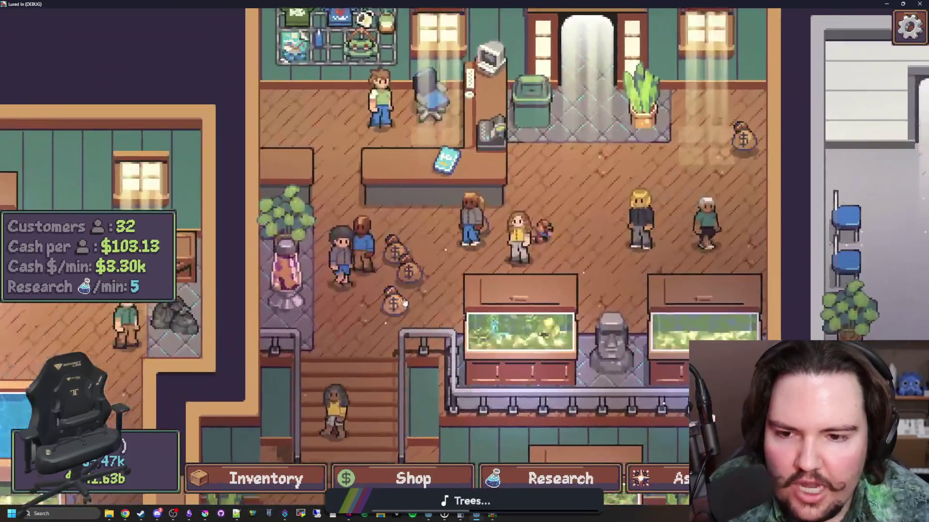
- Zoom and pan up through the upper rooms to the reception, T-shirt wall and doorway
scroll(531, 139, down, 5)
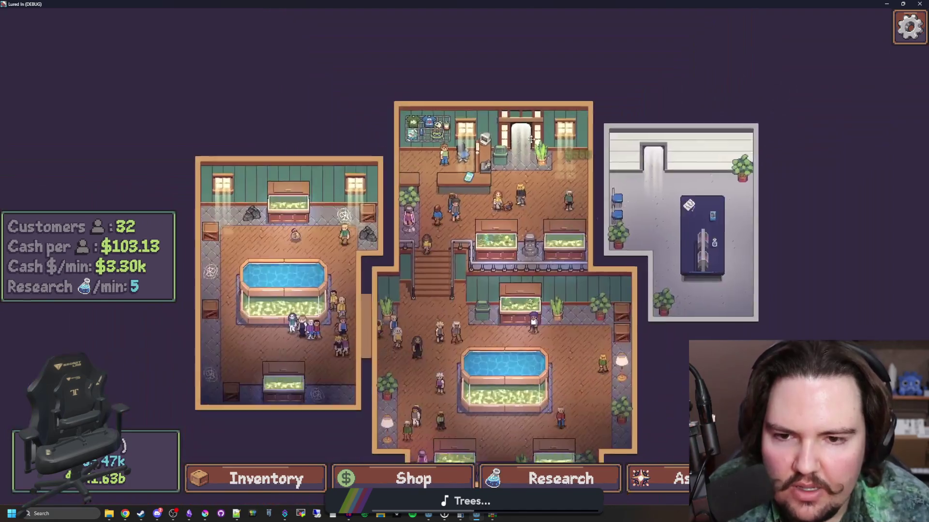
scroll(478, 245, up, 4)
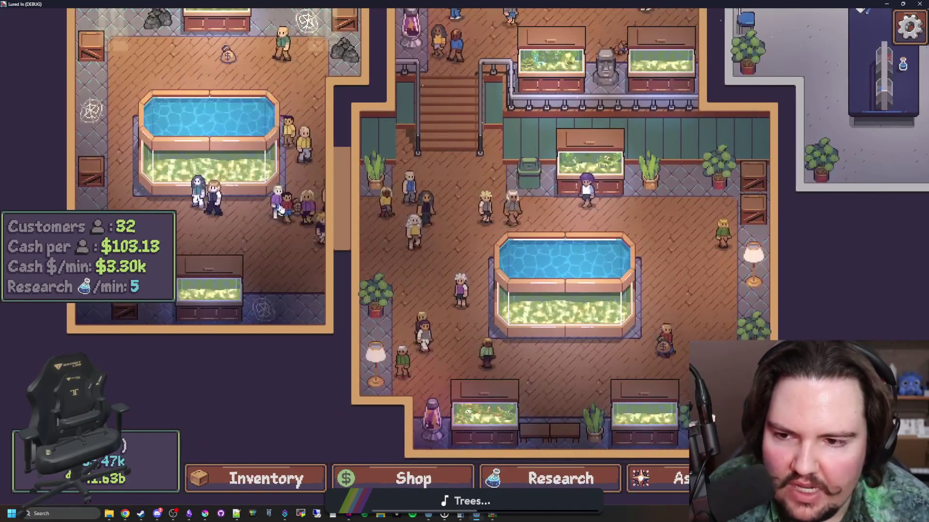
key(w)
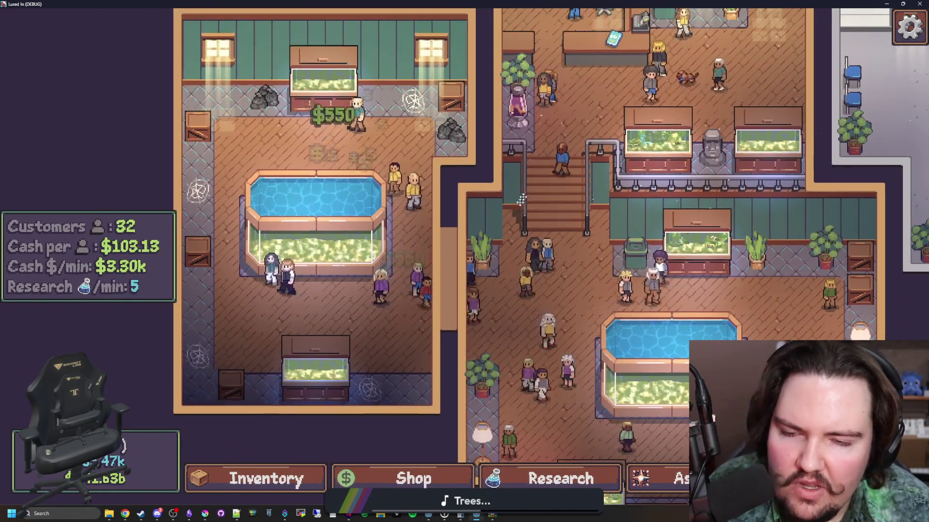
key(w)
scroll(490, 221, up, 3)
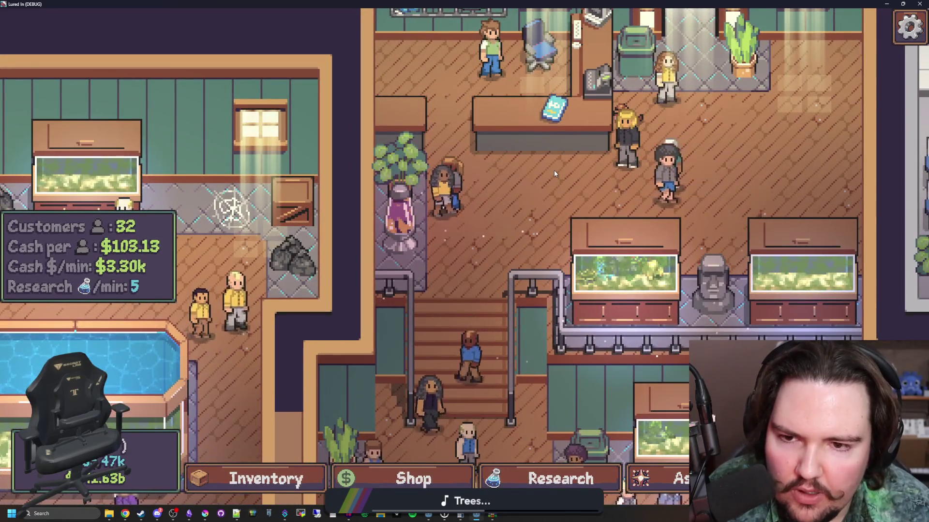
scroll(473, 249, up, 2)
scroll(472, 248, up, 4)
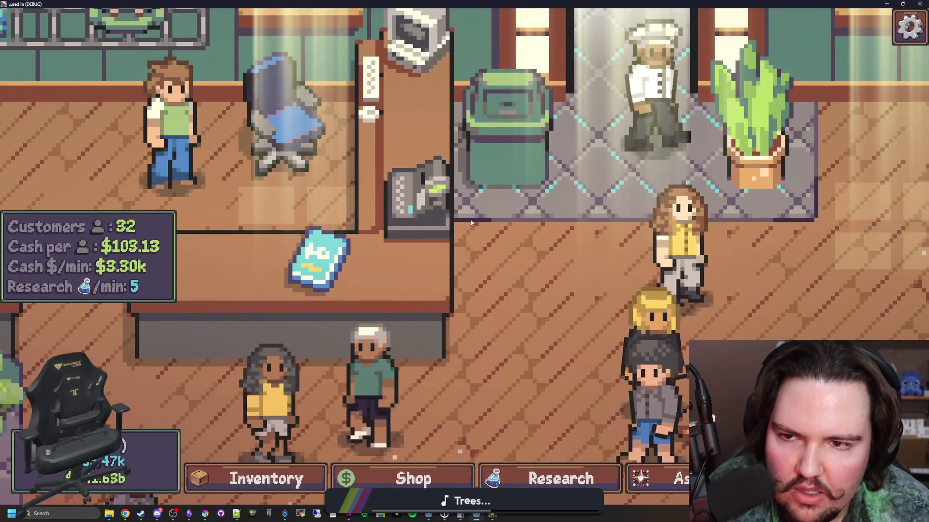
key(w)
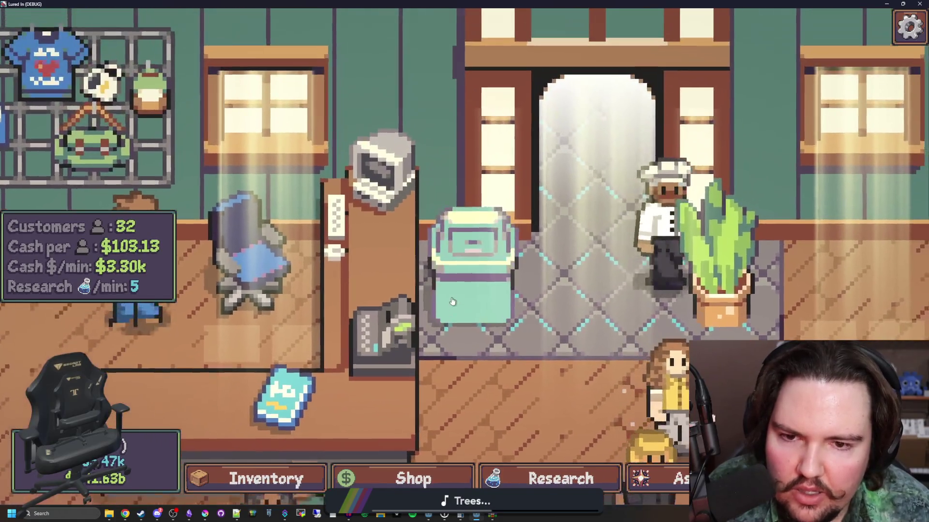
scroll(359, 250, down, 5)
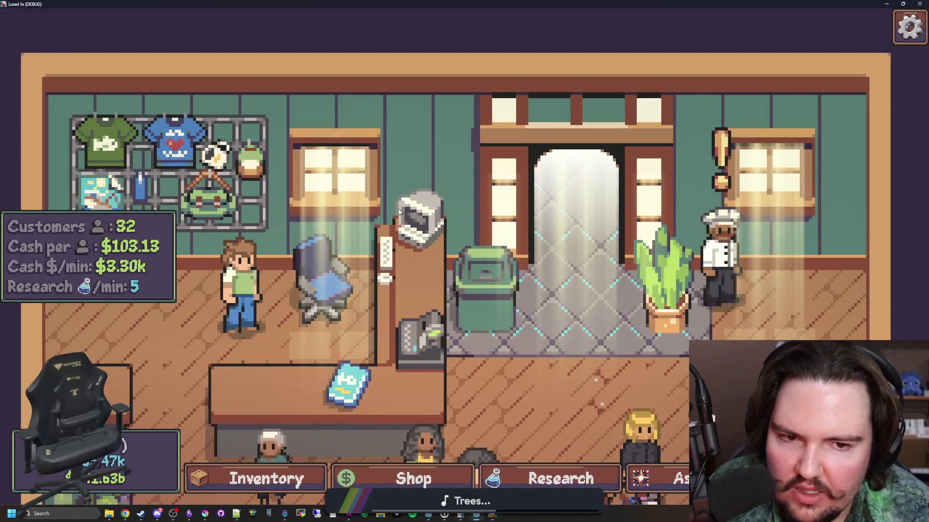
scroll(587, 225, down, 4)
- Pan down to the aquarium tanks, over to the research room, then to the Freshwater pool tank
key(s)
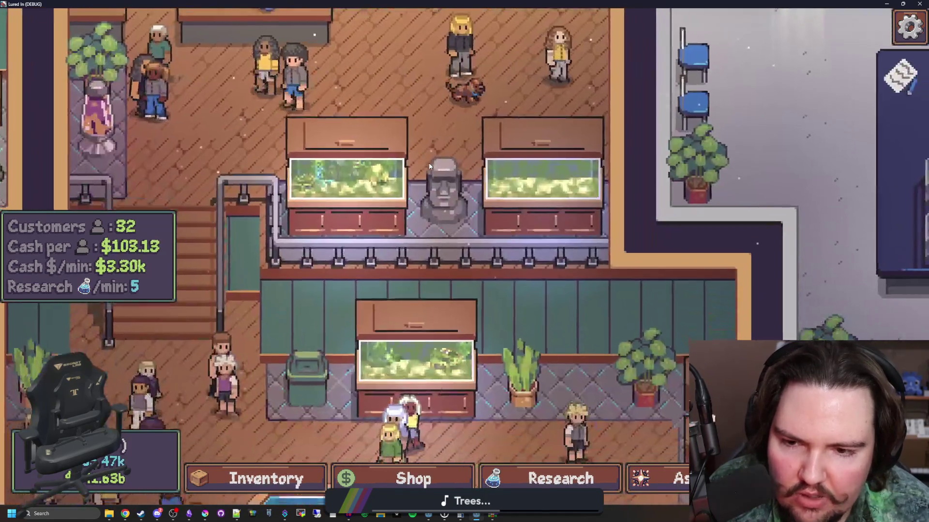
key(d)
key(w)
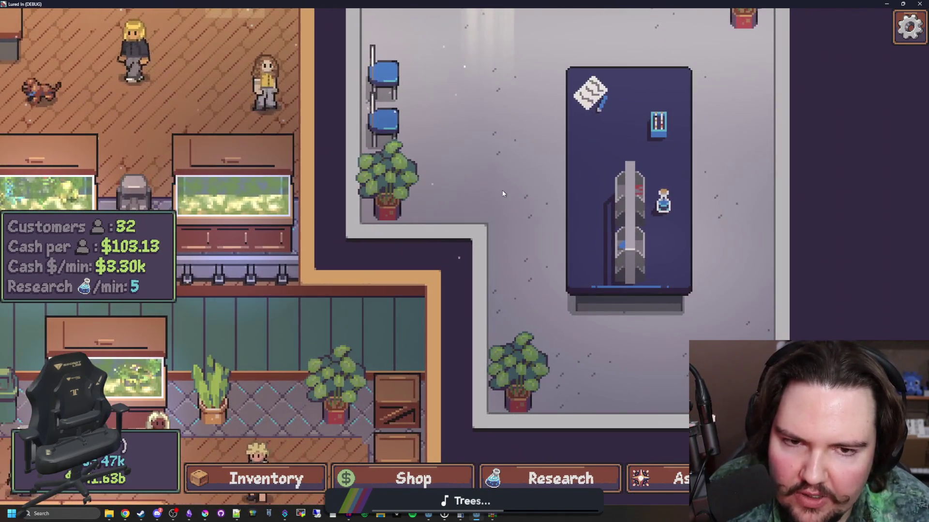
key(a)
key(s)
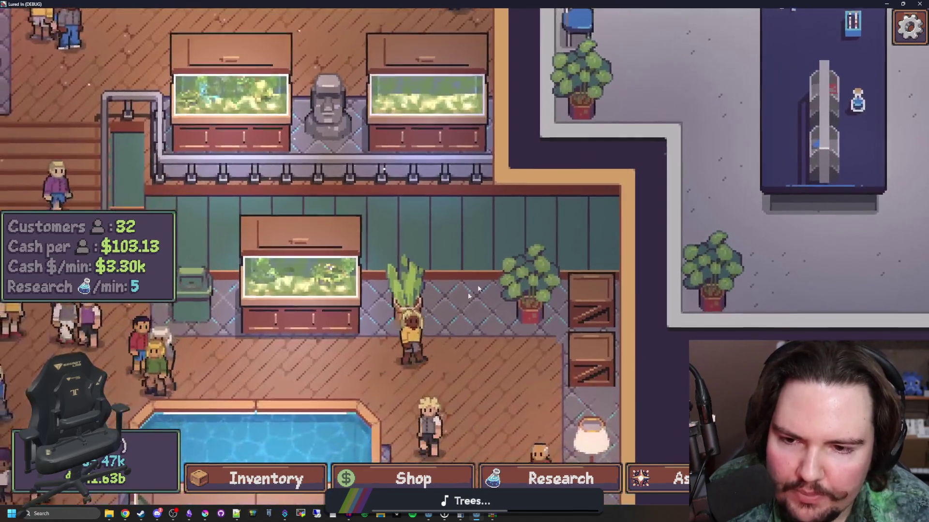
scroll(455, 366, up, 3)
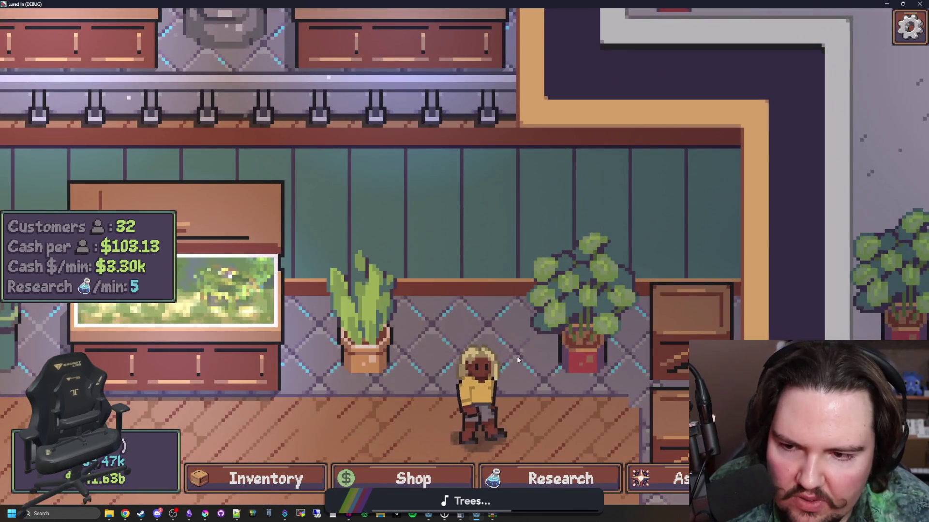
key(a)
scroll(550, 385, down, 3)
key(a)
scroll(492, 155, up, 3)
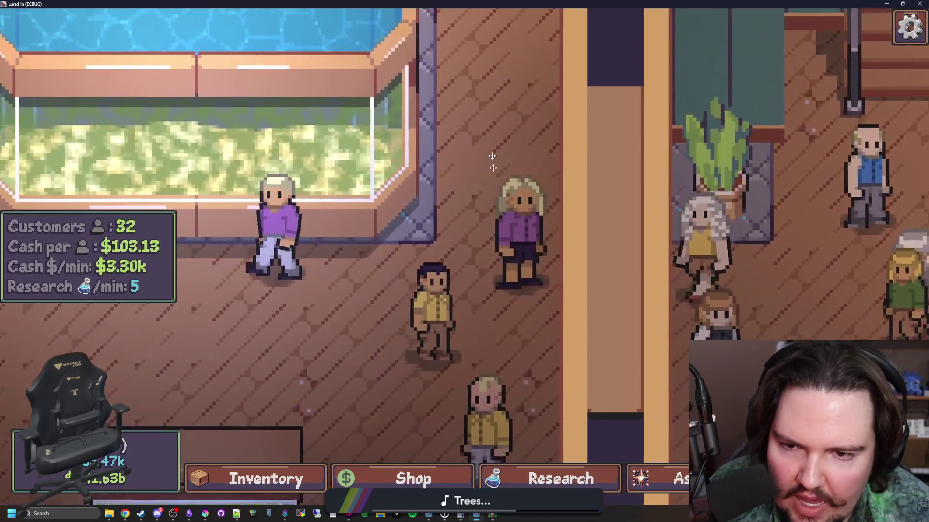
key(w)
key(a)
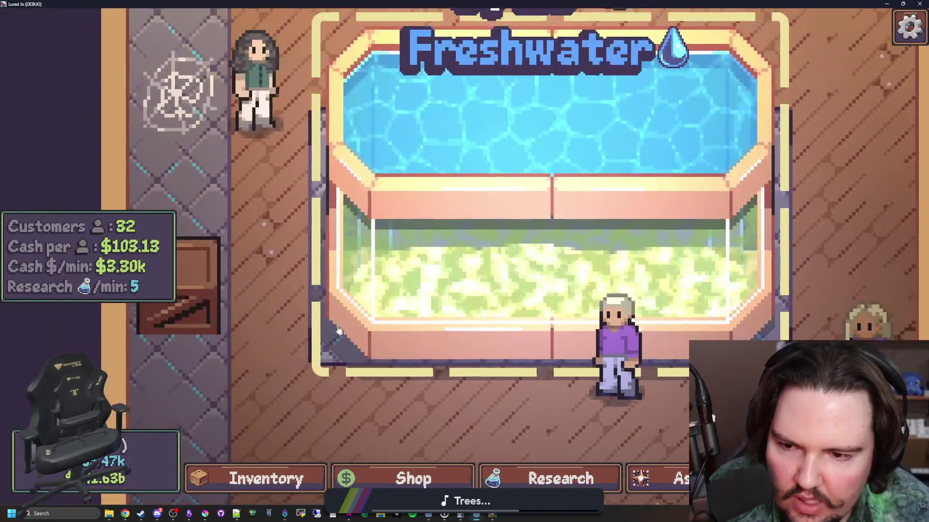
- Pan through the blond customer's room back to the reception, then show the Shop's Aquarium upgrades
scroll(284, 185, down, 3)
key(w)
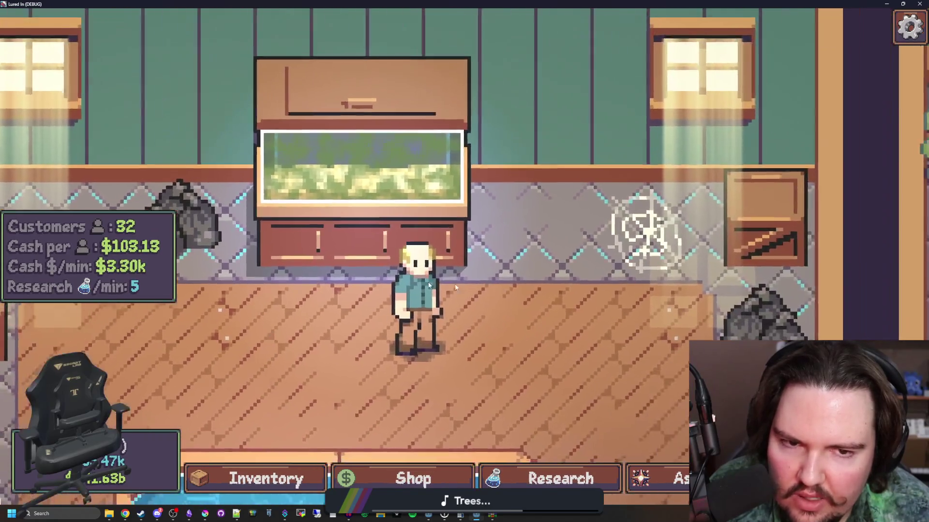
scroll(372, 289, up, 3)
key(d)
scroll(435, 309, down, 3)
key(s)
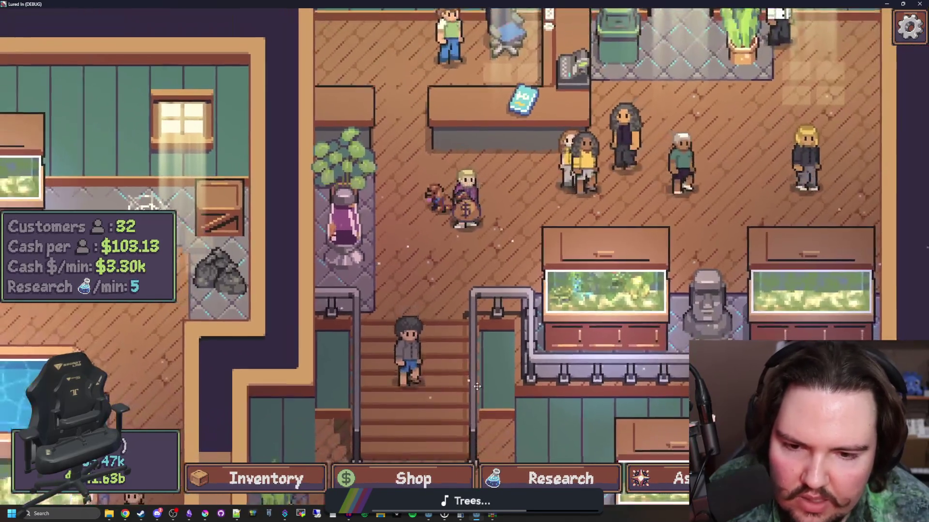
scroll(540, 333, up, 3)
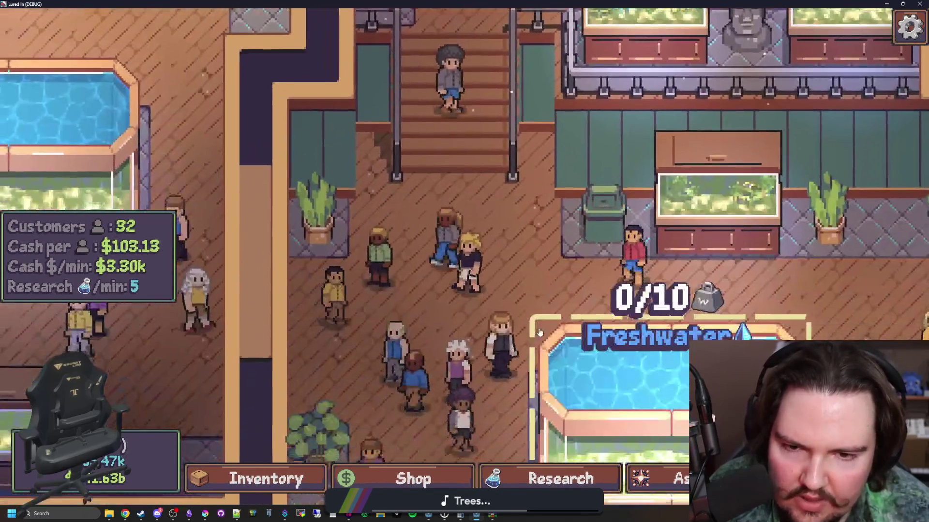
scroll(540, 332, down, 3)
click(413, 478)
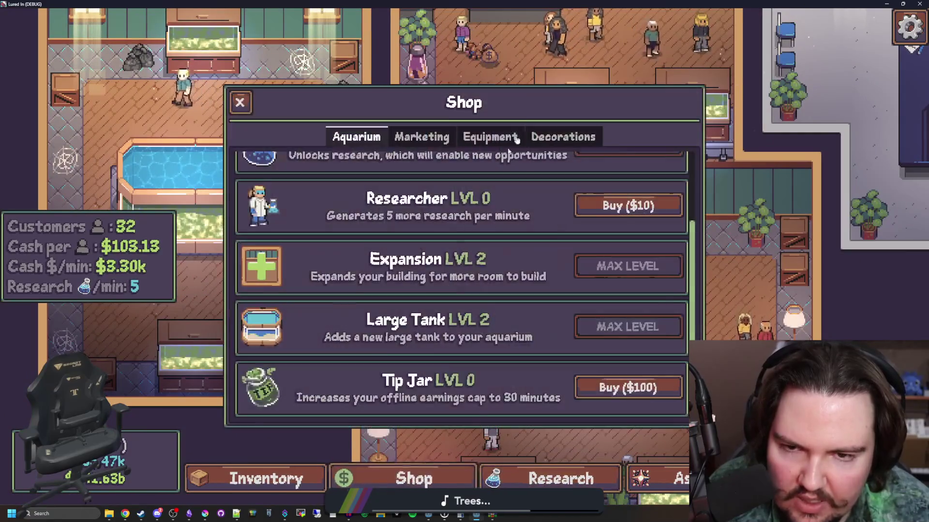
- Show the decorations for sale, then open the research tree and pan to the book, notepad and hook nodes
click(578, 136)
scroll(458, 347, down, 10)
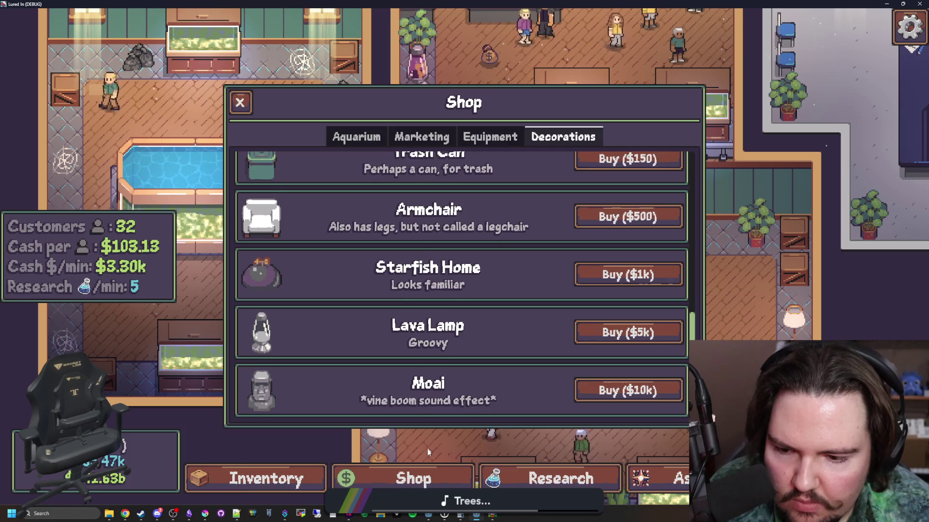
click(532, 478)
scroll(445, 290, up, 5)
mouse_move(446, 315)
mouse_down()
mouse_move(583, 258)
mouse_move(609, 290)
mouse_move(447, 348)
mouse_up()
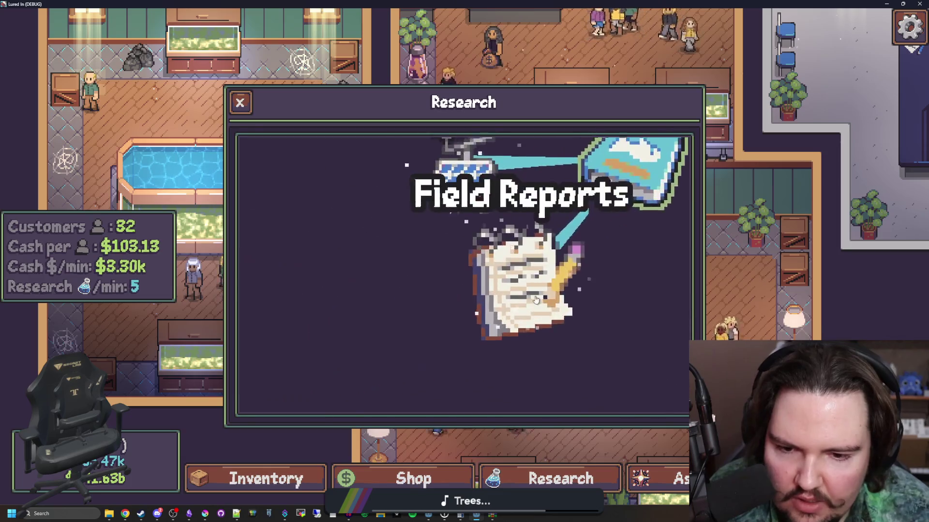
scroll(454, 316, up, 3)
scroll(454, 315, down, 1)
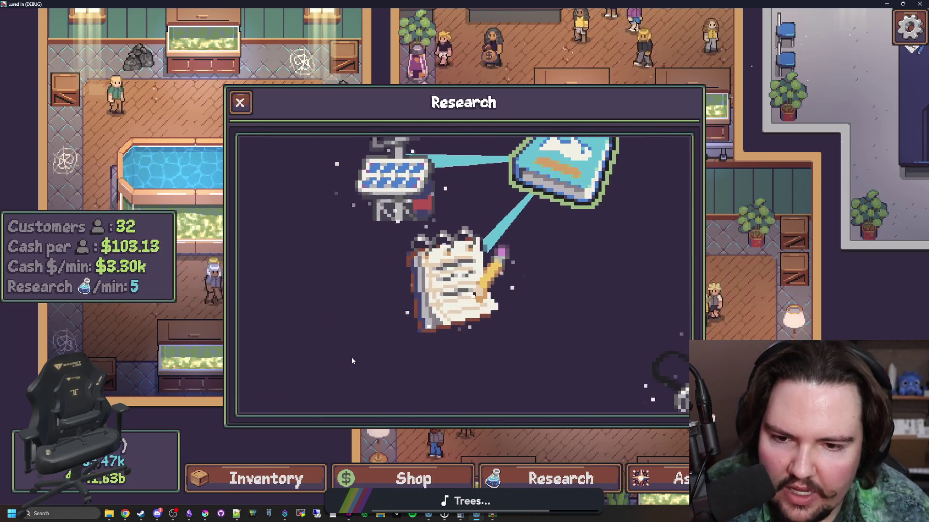
mouse_move(358, 357)
mouse_down()
mouse_move(388, 166)
mouse_move(370, 291)
mouse_up()
scroll(370, 290, down, 1)
scroll(373, 291, up, 3)
scroll(376, 302, down, 2)
mouse_move(379, 332)
mouse_down()
mouse_move(543, 207)
mouse_move(535, 292)
mouse_up()
scroll(536, 236, down, 2)
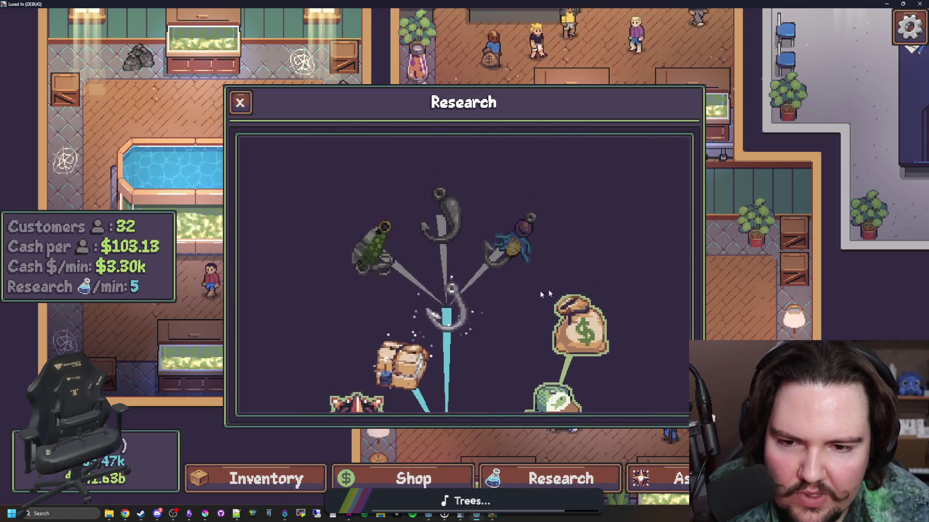
- Pan across the globe, tank, jar and Fishpedia nodes, checking the Field Reports and Weather Station details
mouse_move(648, 275)
mouse_down()
mouse_move(555, 242)
mouse_move(549, 228)
mouse_move(362, 205)
mouse_up()
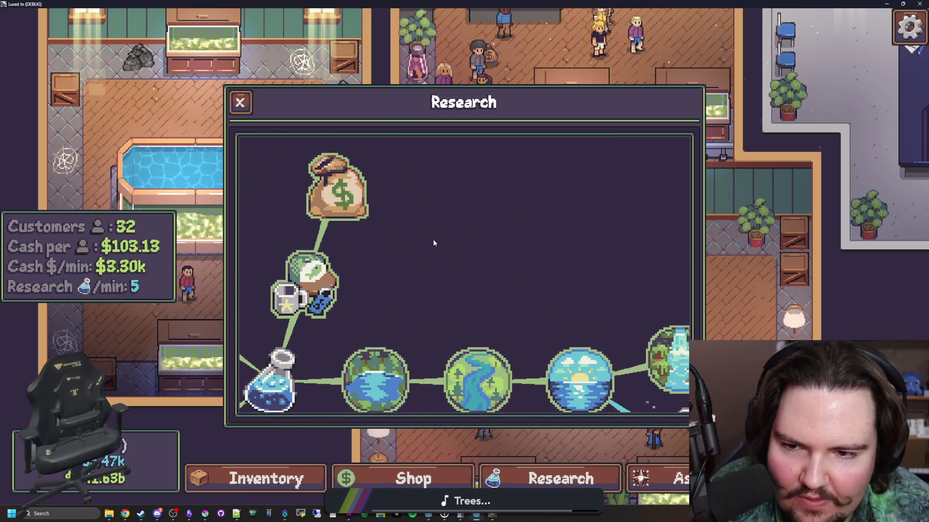
mouse_move(468, 278)
mouse_down()
mouse_move(429, 207)
mouse_move(512, 184)
mouse_move(425, 195)
mouse_up()
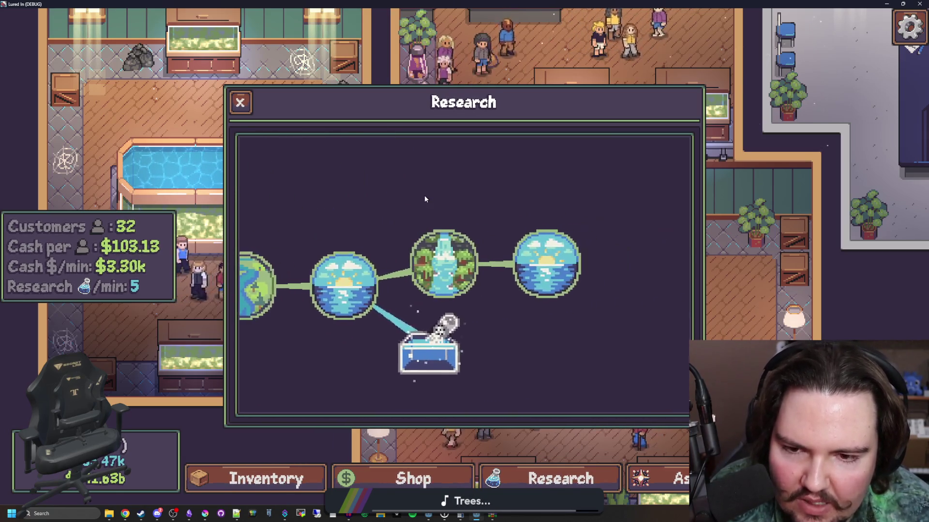
mouse_move(539, 353)
mouse_down()
mouse_move(395, 258)
mouse_move(479, 243)
mouse_move(488, 211)
mouse_move(526, 227)
mouse_up()
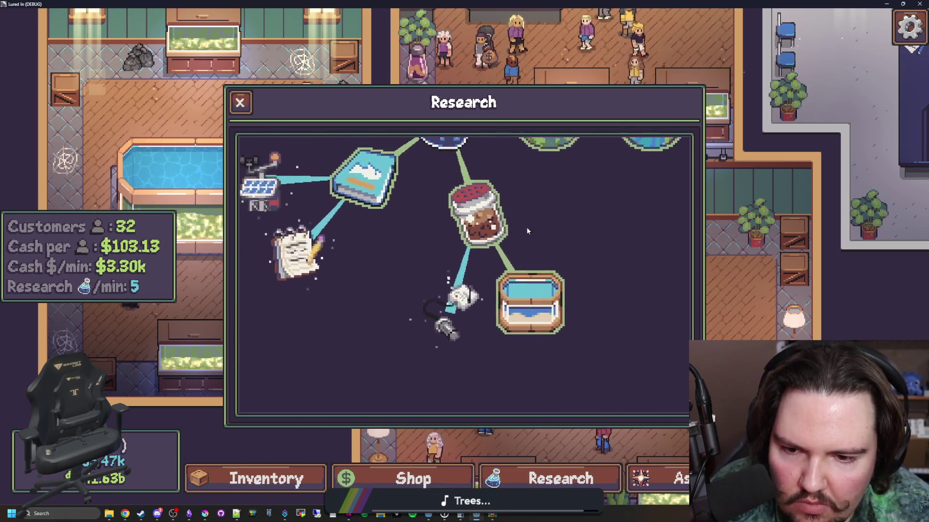
scroll(382, 265, up, 3)
drag(380, 248, 484, 336)
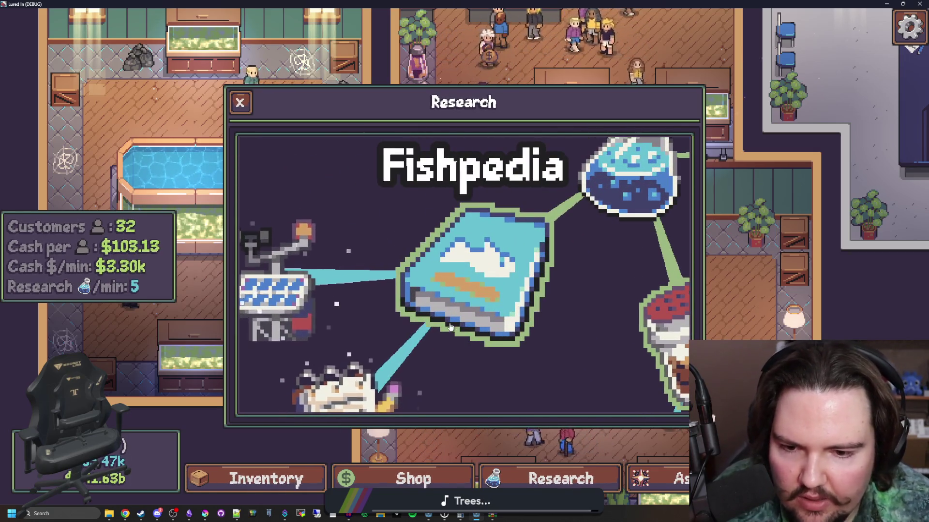
scroll(474, 342, down, 3)
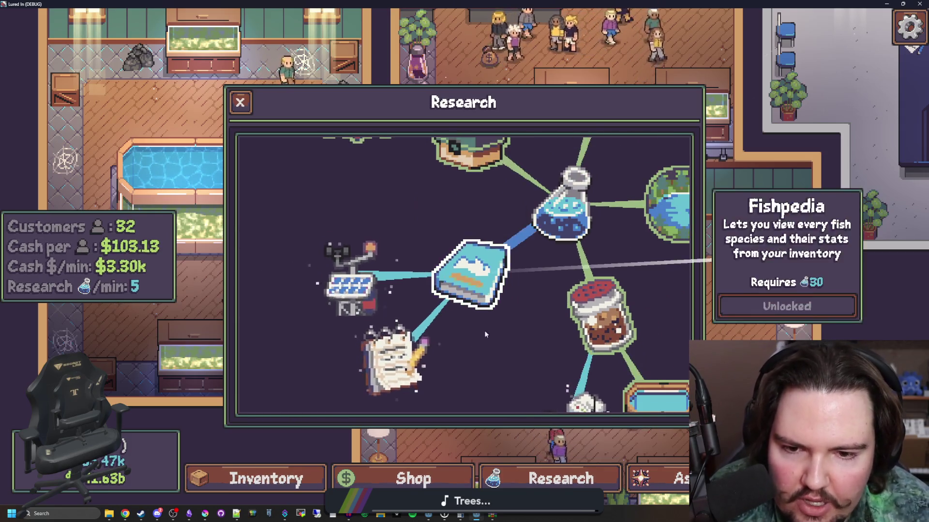
scroll(495, 319, up, 2)
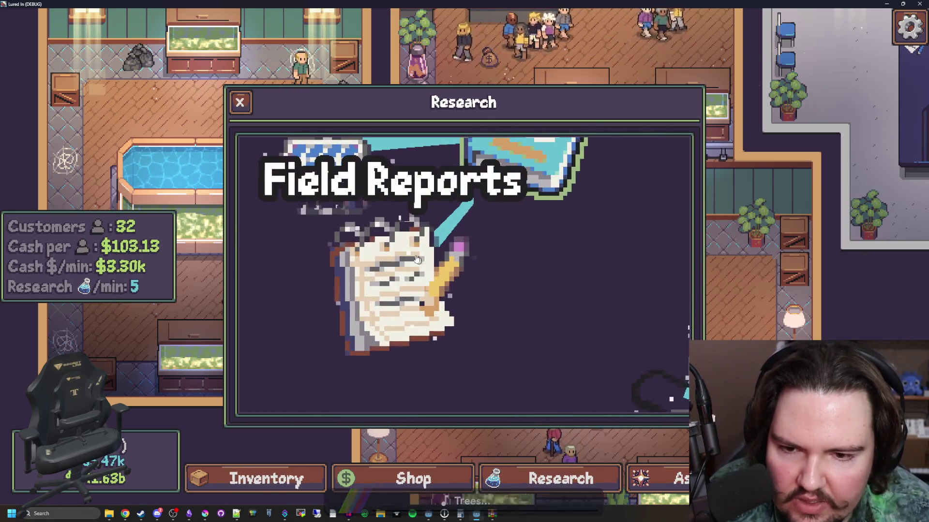
click(437, 248)
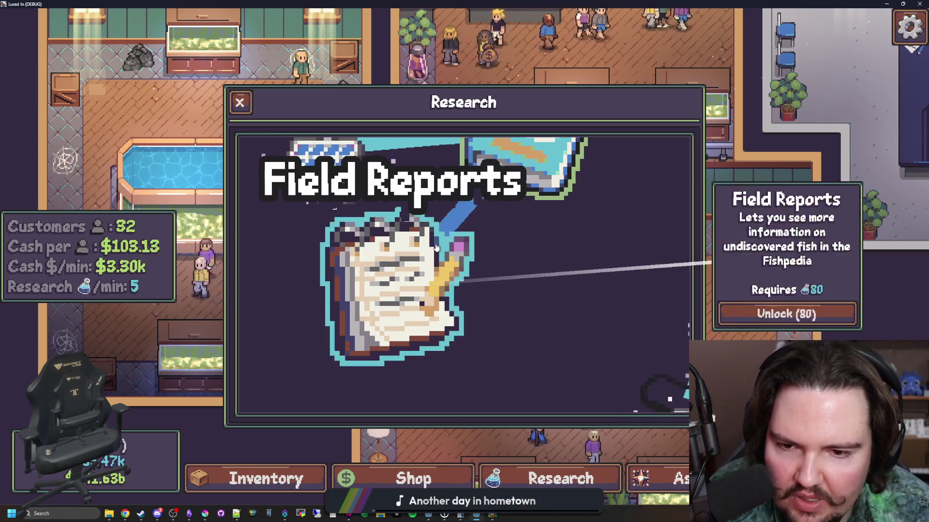
scroll(484, 338, down, 3)
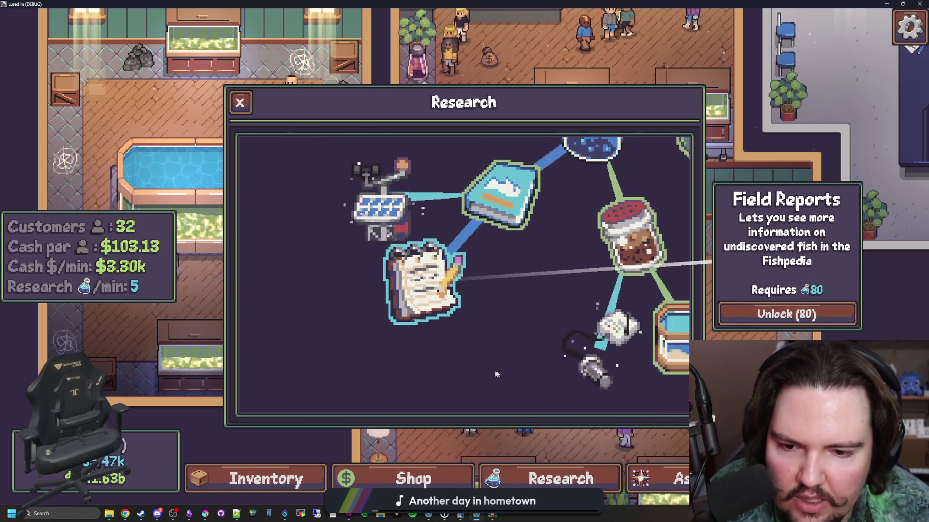
scroll(435, 300, up, 2)
scroll(421, 290, down, 1)
click(370, 199)
scroll(402, 232, down, 2)
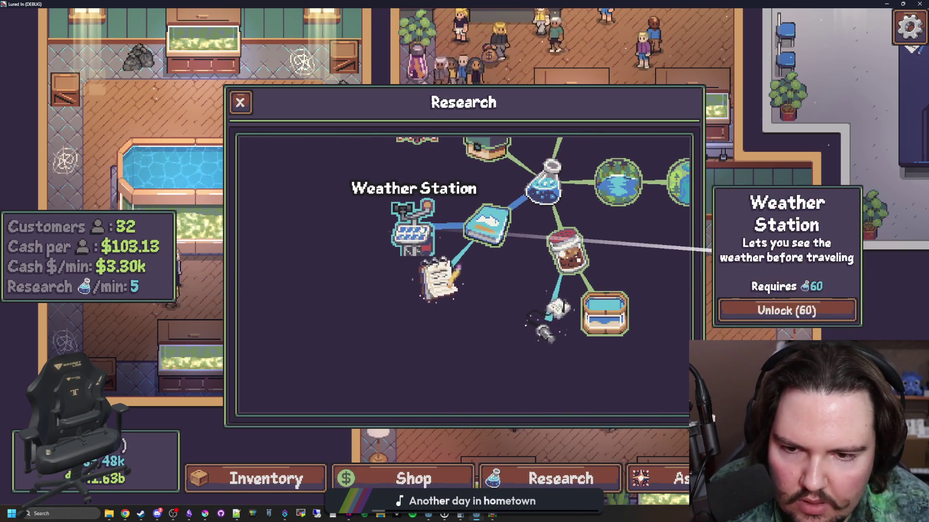
scroll(410, 243, down, 3)
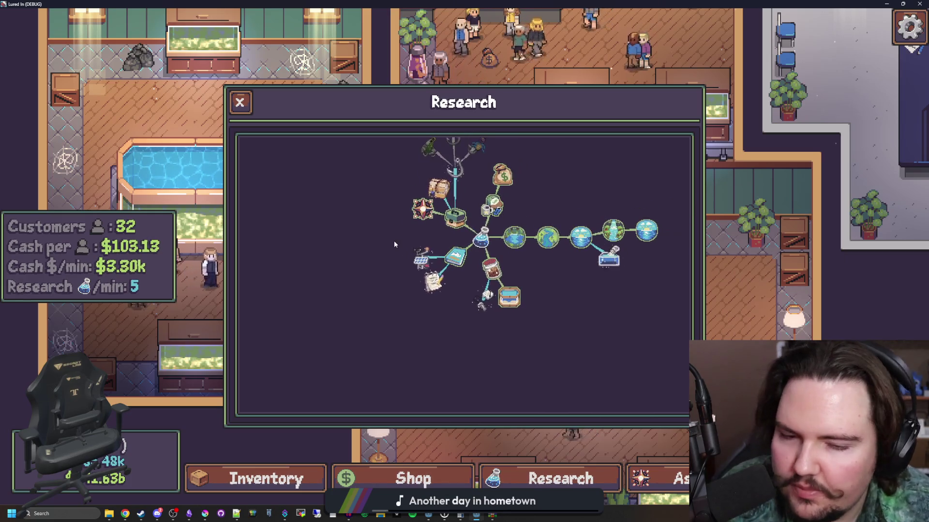
mouse_move(595, 306)
mouse_down()
mouse_move(407, 353)
mouse_move(512, 344)
mouse_up()
click(362, 377)
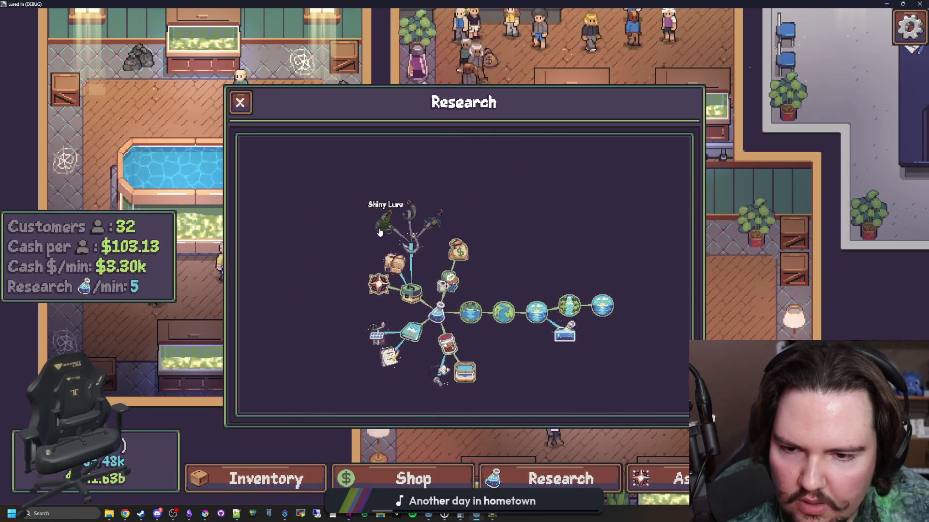
- Close the research tree, zoom out and pan around the shop, then exit fullscreen and quit the game
click(237, 102)
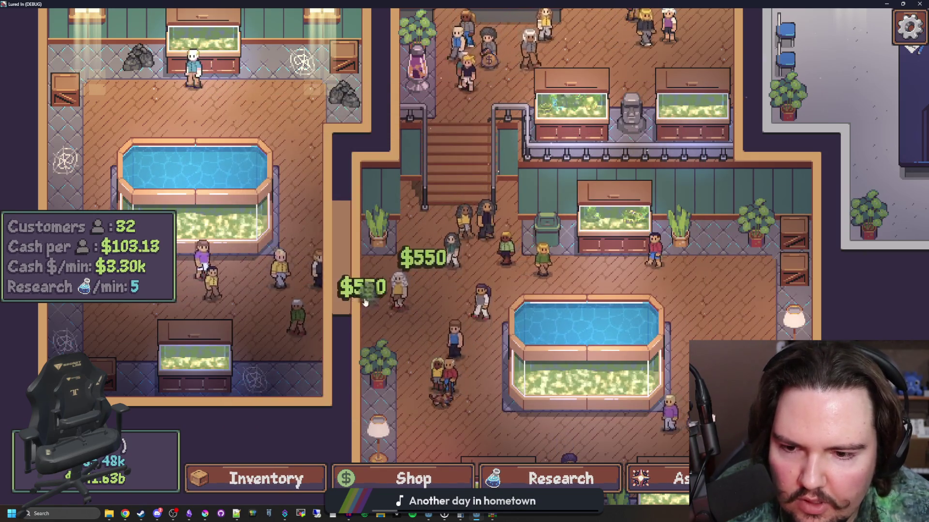
scroll(440, 298, down, 4)
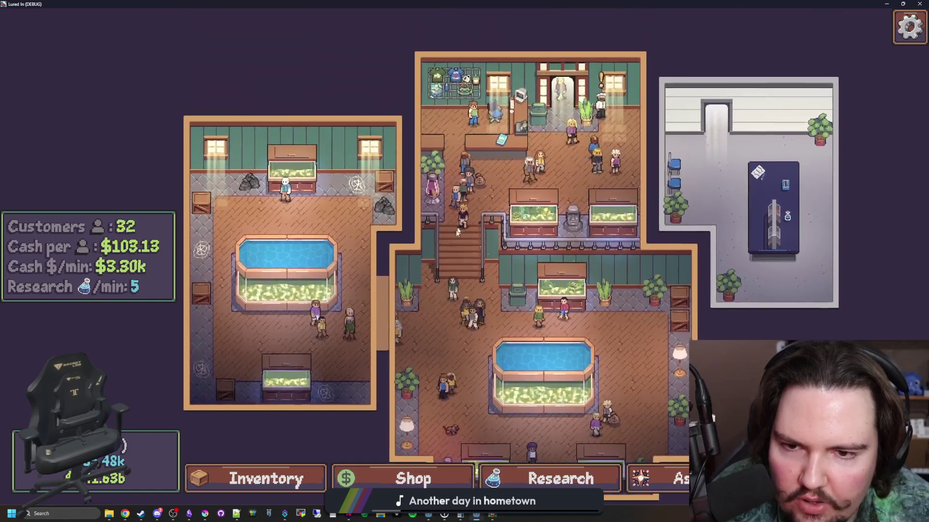
key(s)
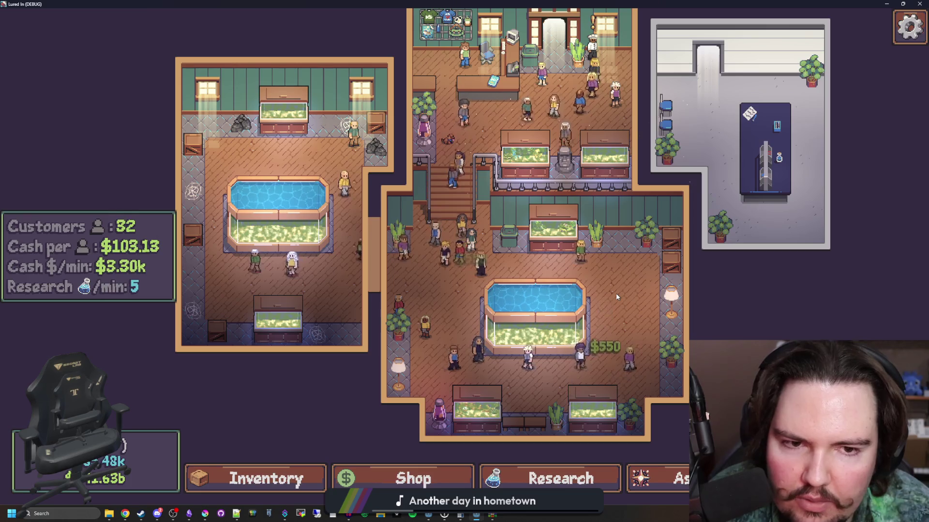
scroll(442, 287, down, 2)
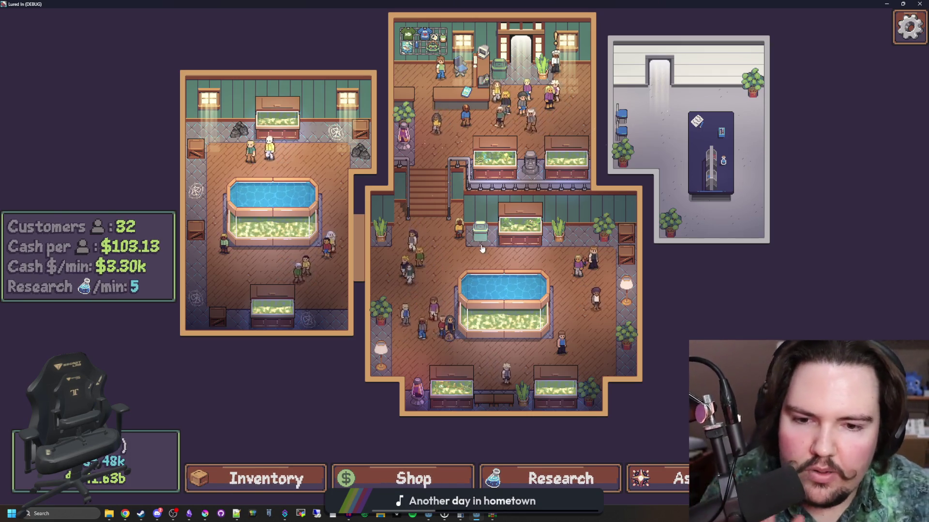
drag(552, 246, 518, 253)
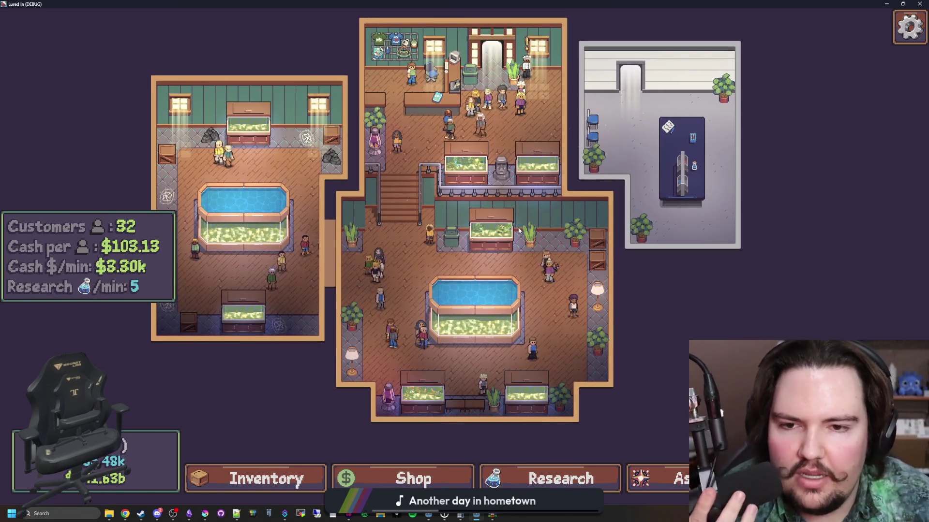
scroll(438, 245, up, 5)
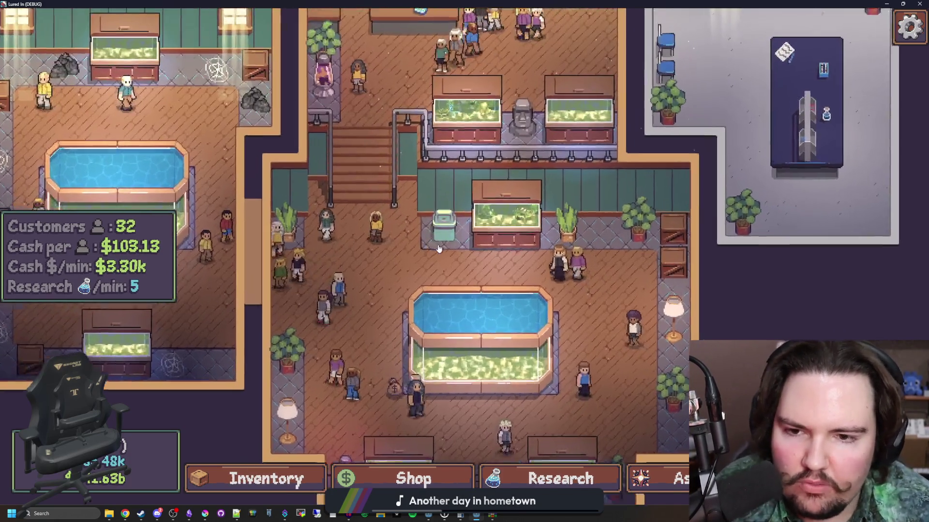
scroll(457, 261, down, 5)
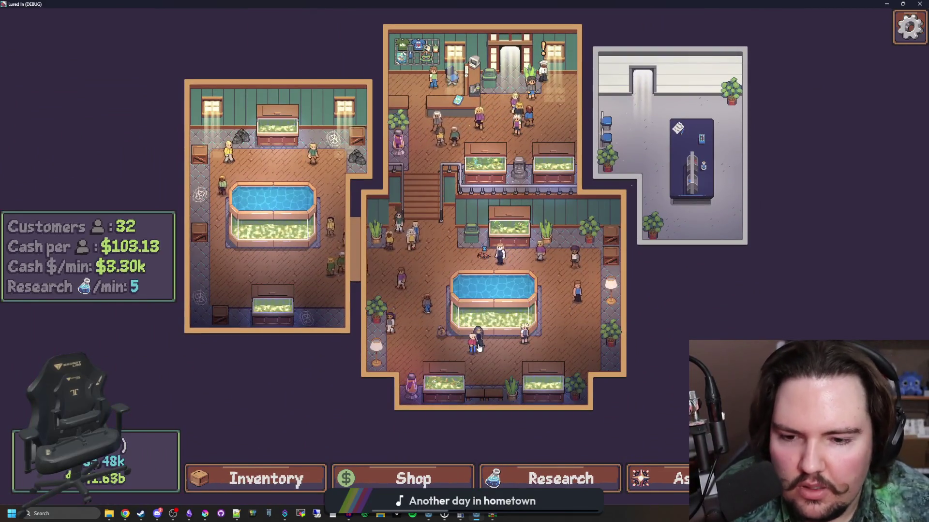
double_click(615, 3)
click(578, 215)
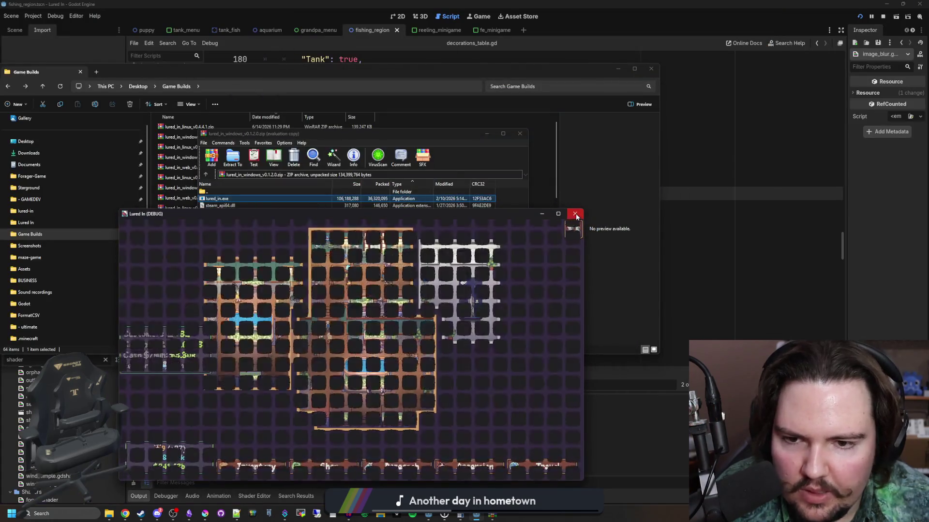
- Go to the lured-in Builds folder, looking briefly inside the Web and Windows build folders
click(520, 136)
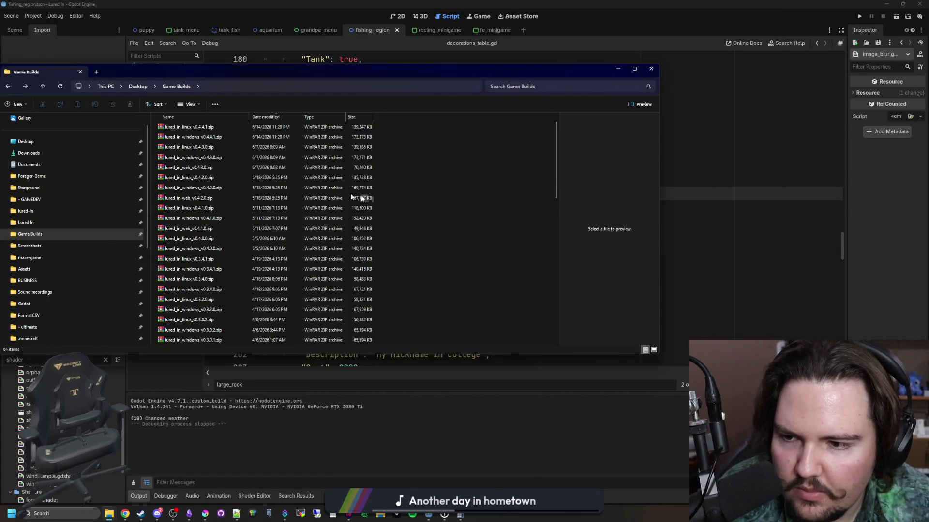
drag(184, 71, 351, 98)
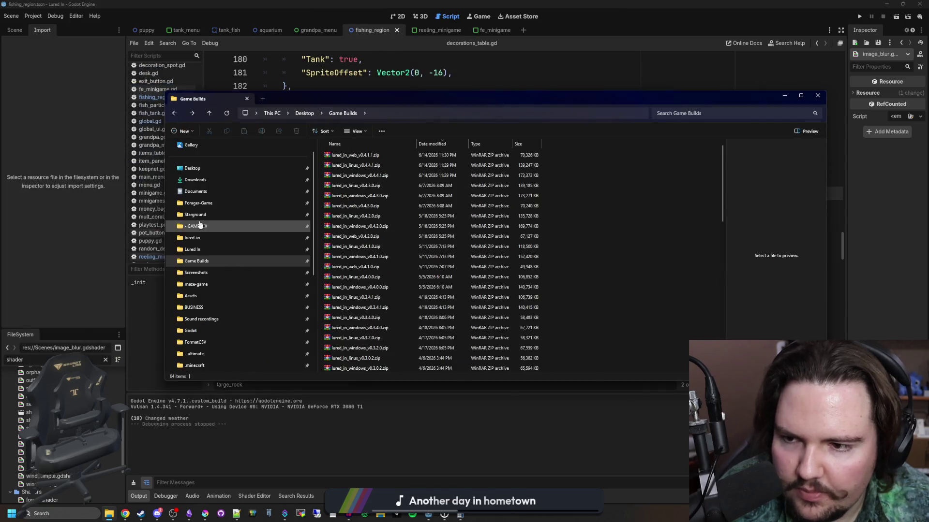
click(210, 239)
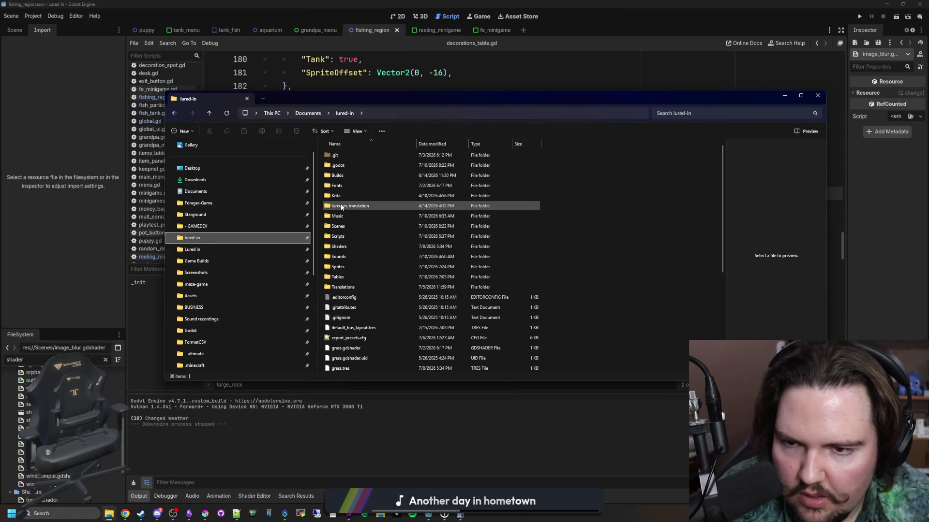
double_click(349, 175)
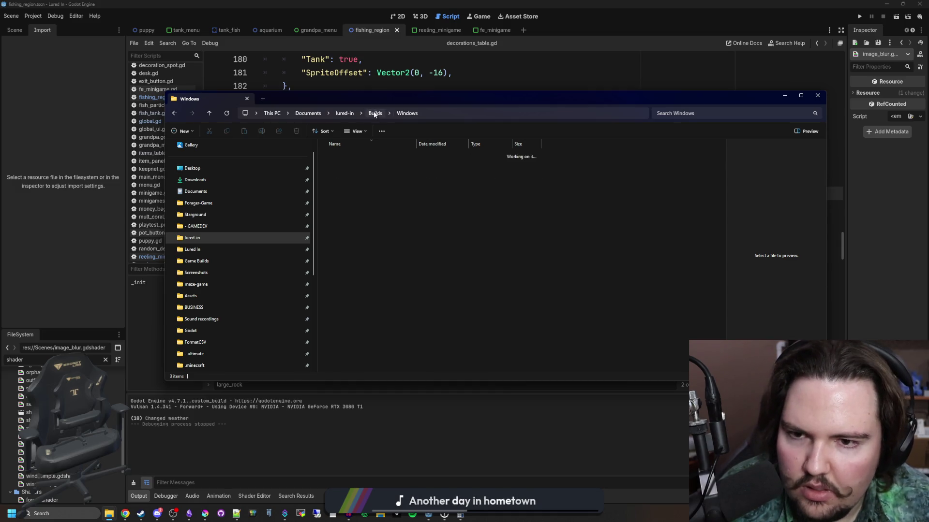
double_click(345, 177)
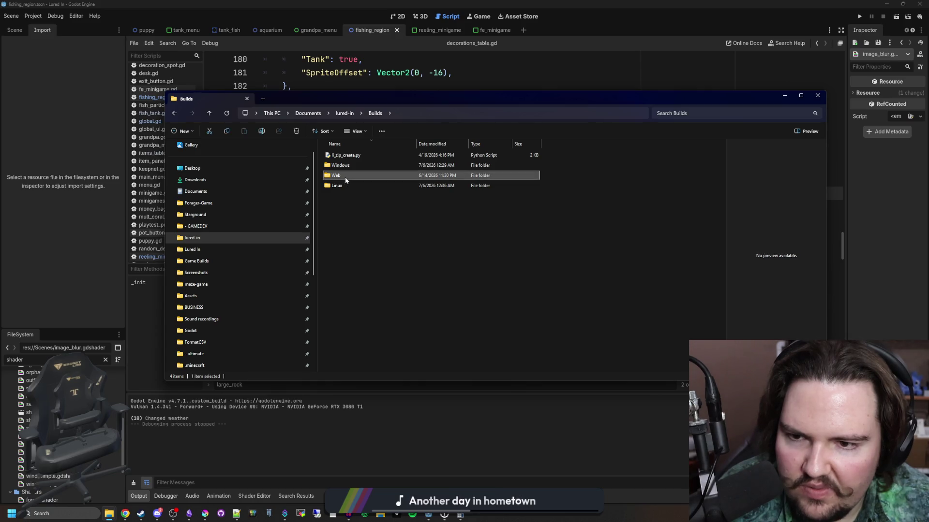
key(alt+Left)
double_click(355, 164)
key(alt+Left)
- Run li_zip_create.py with version 0.5.0 and open the resulting Linux zip
click(358, 157)
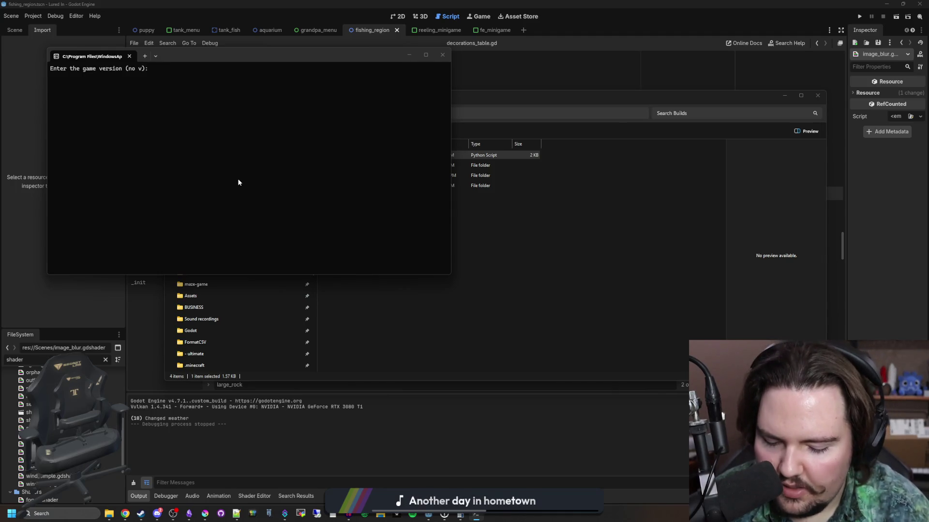
text(0.5.0)
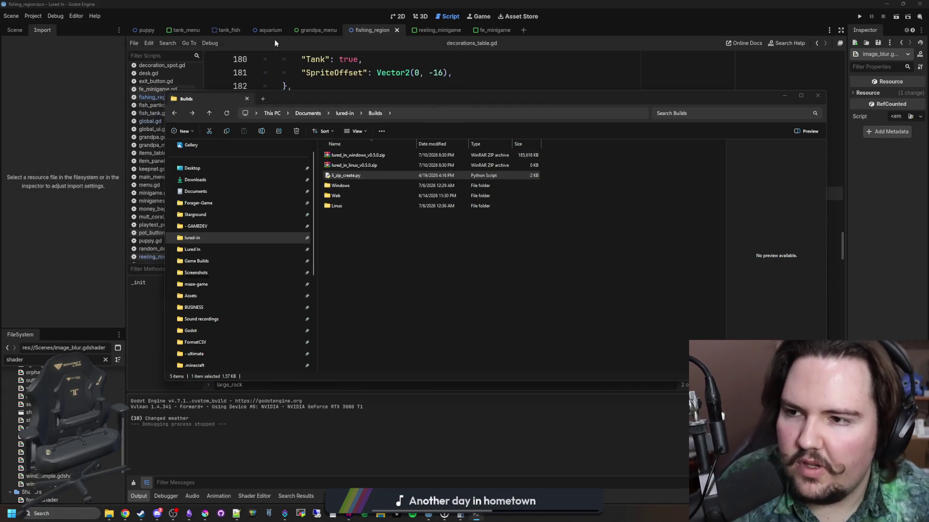
double_click(367, 168)
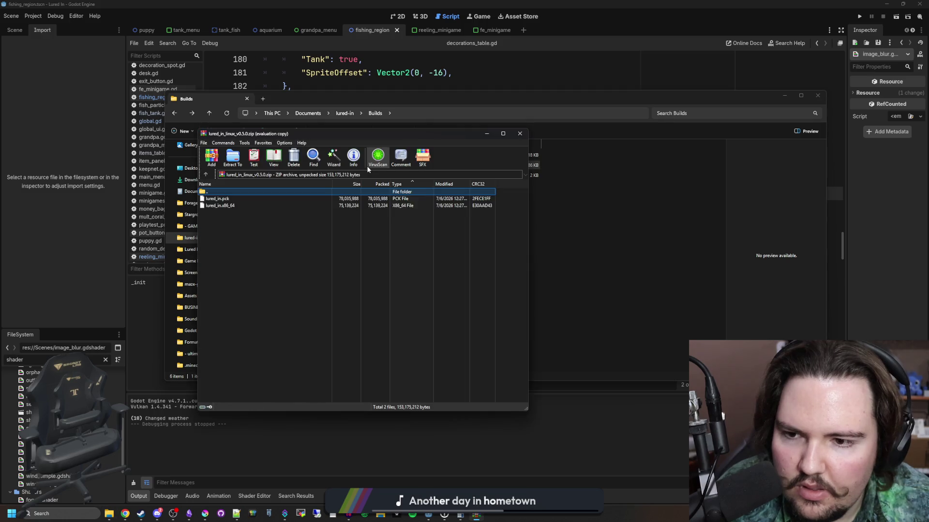
- Check the contents of the Linux and Windows 0.5.0 zips, then close both archives
click(520, 135)
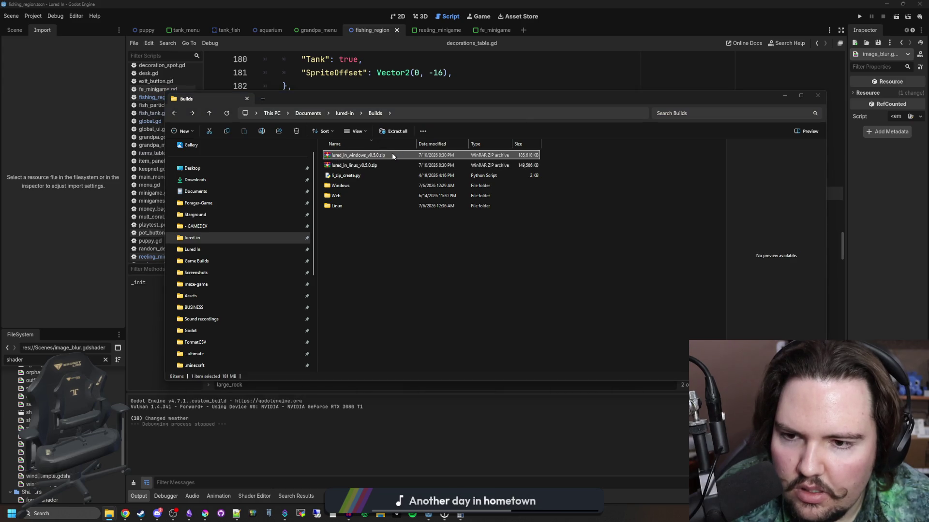
double_click(392, 156)
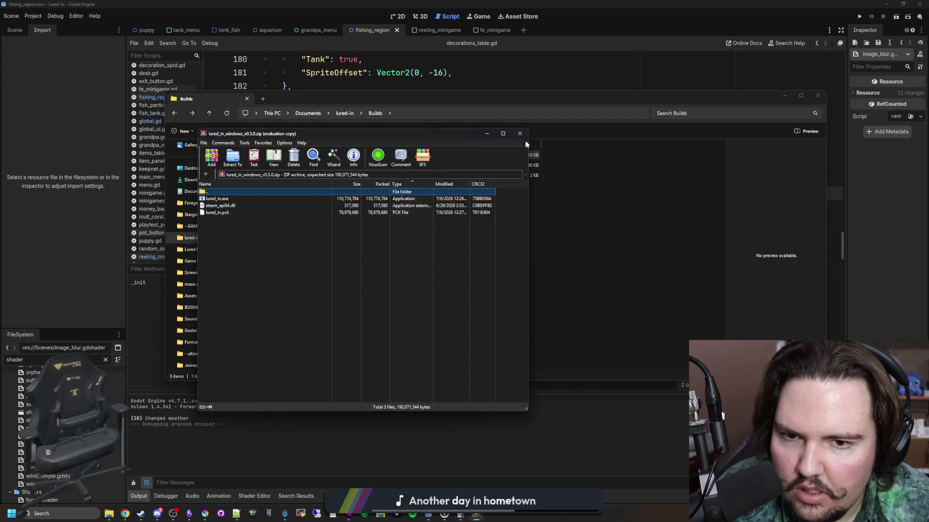
click(520, 134)
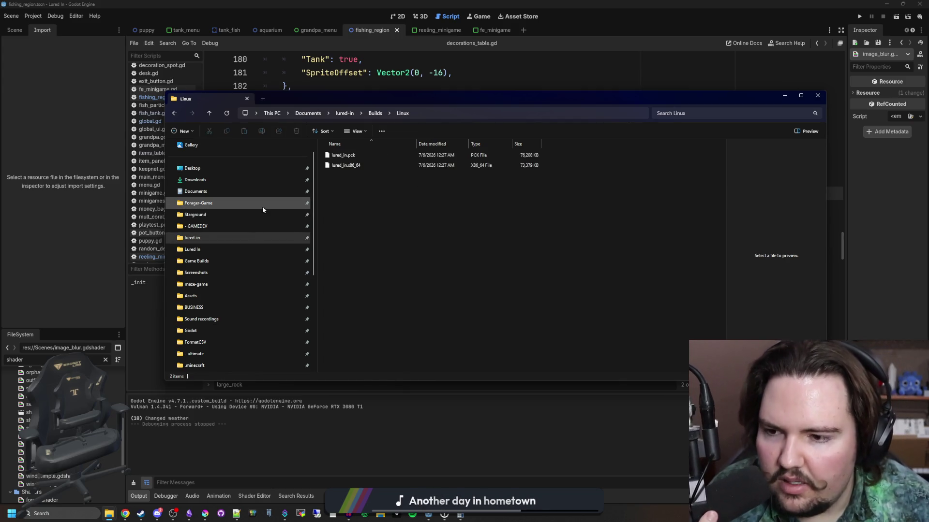
- Copy libsteam_api.so from Desktop\Godot into the lured-in Builds\Linux folder
click(196, 332)
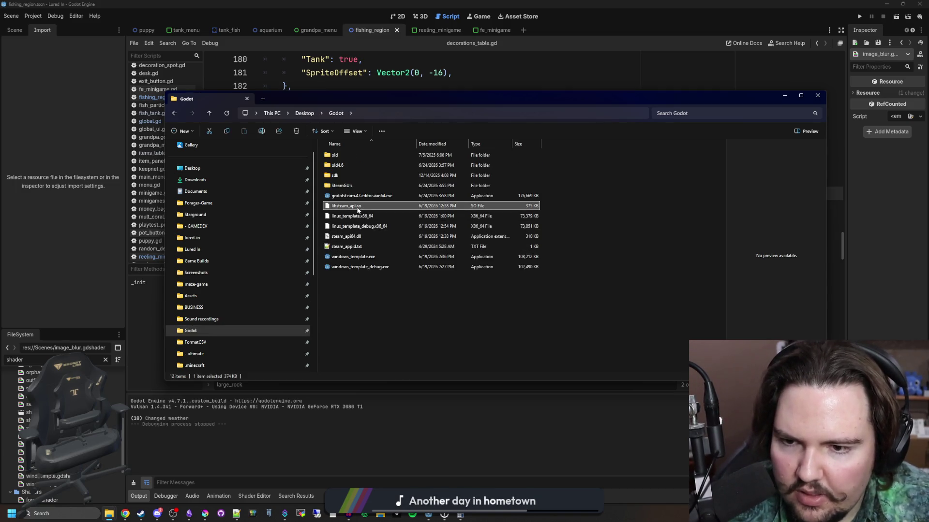
click(212, 239)
double_click(353, 176)
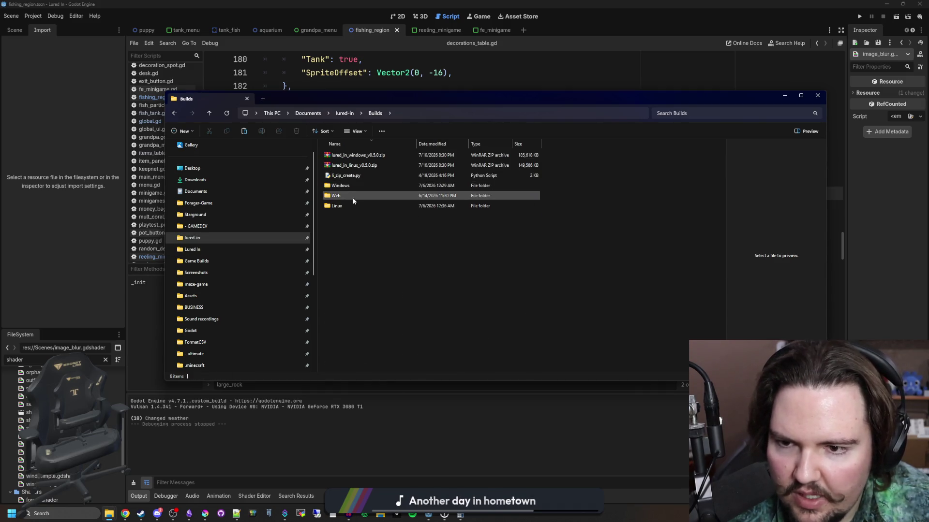
double_click(347, 205)
click(372, 175)
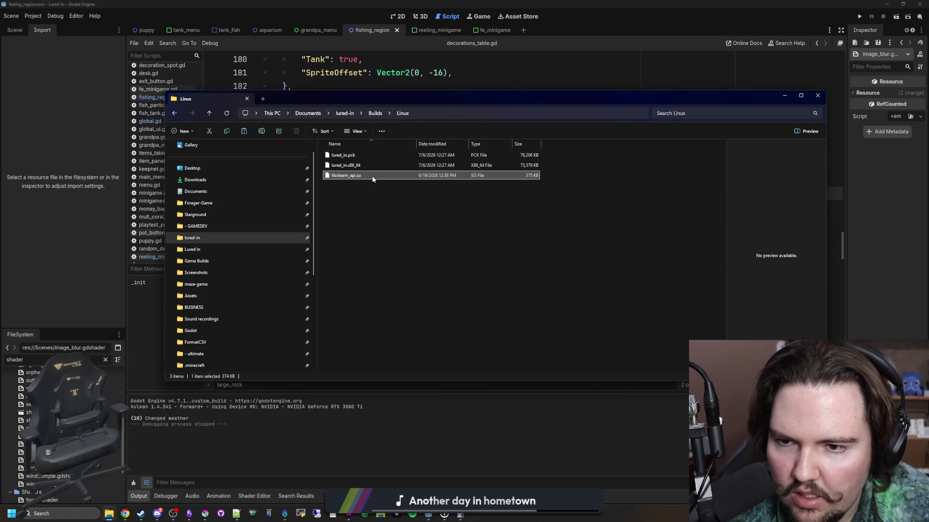
click(376, 114)
click(355, 196)
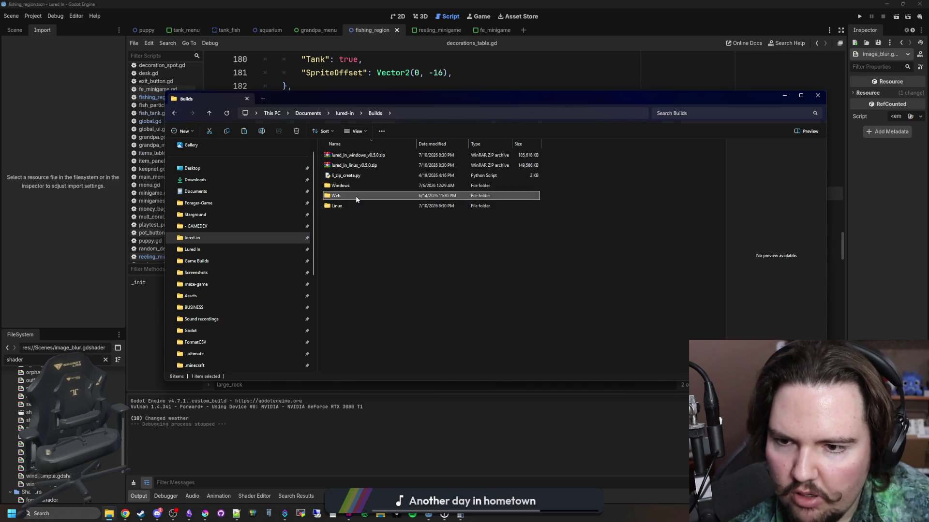
key(alt+Left)
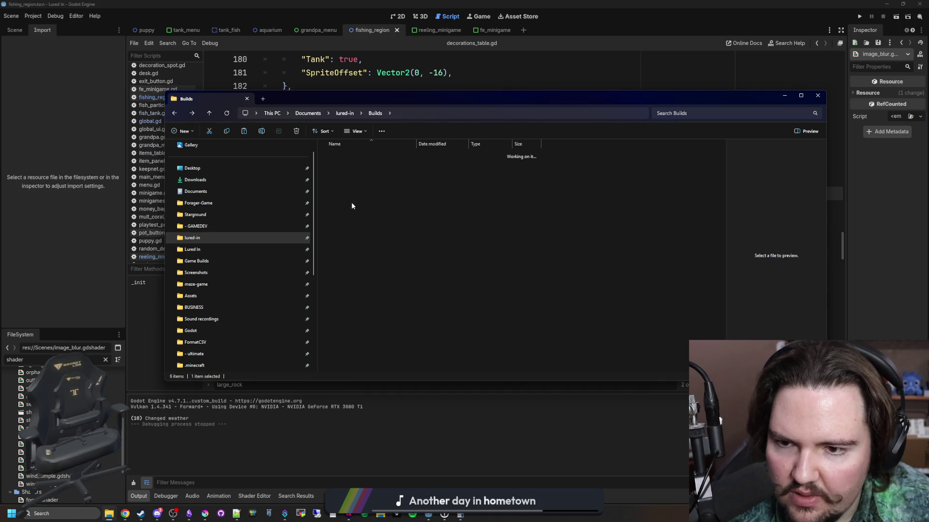
right_click(352, 176)
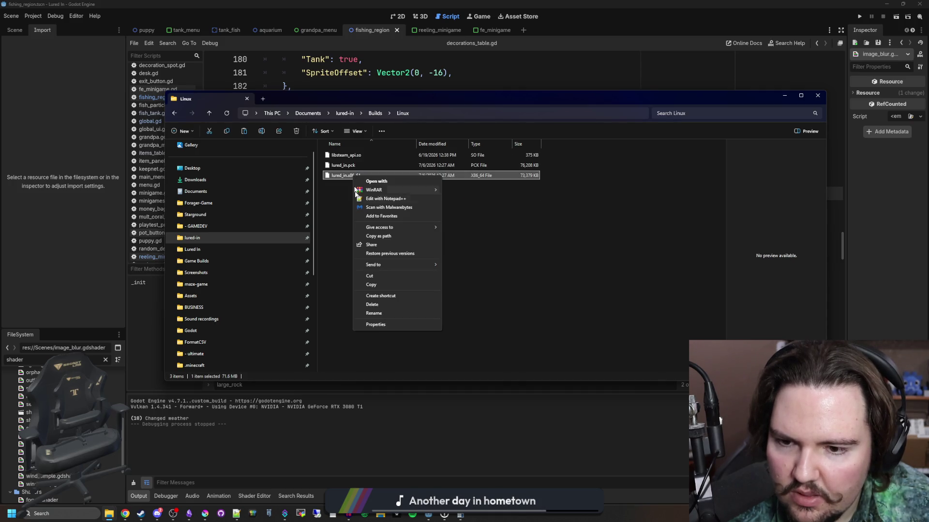
- Paste the copied lured_in.x86_64 into the Linux archive and confirm the archive update
click(367, 285)
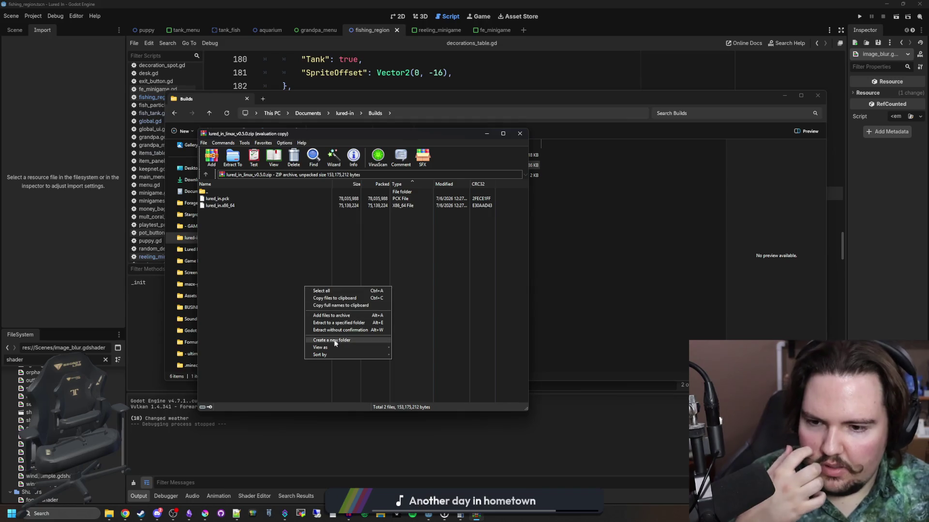
key(ctrl+v)
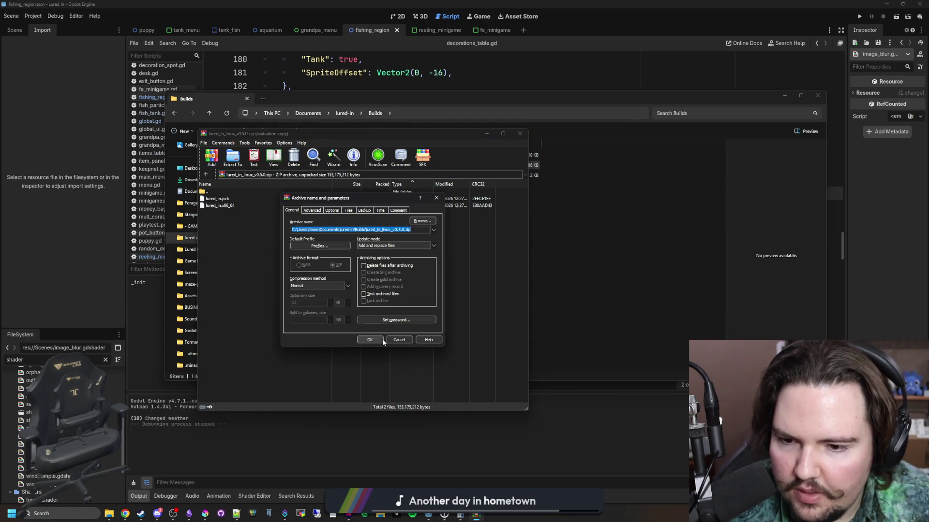
click(370, 340)
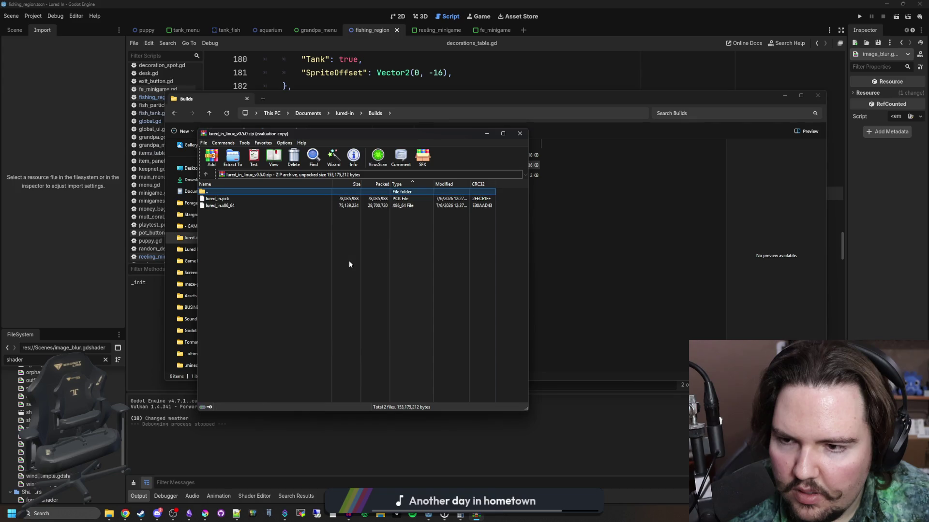
click(520, 134)
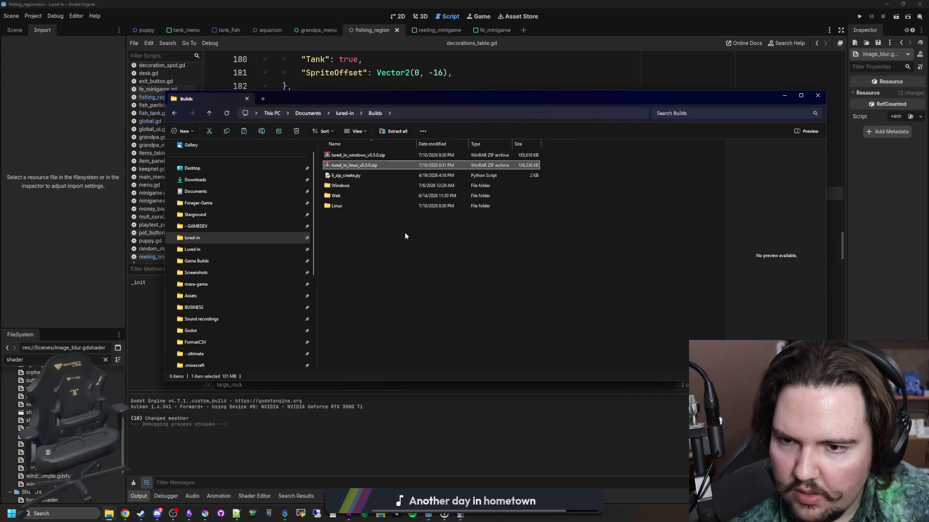
right_click(386, 168)
click(372, 242)
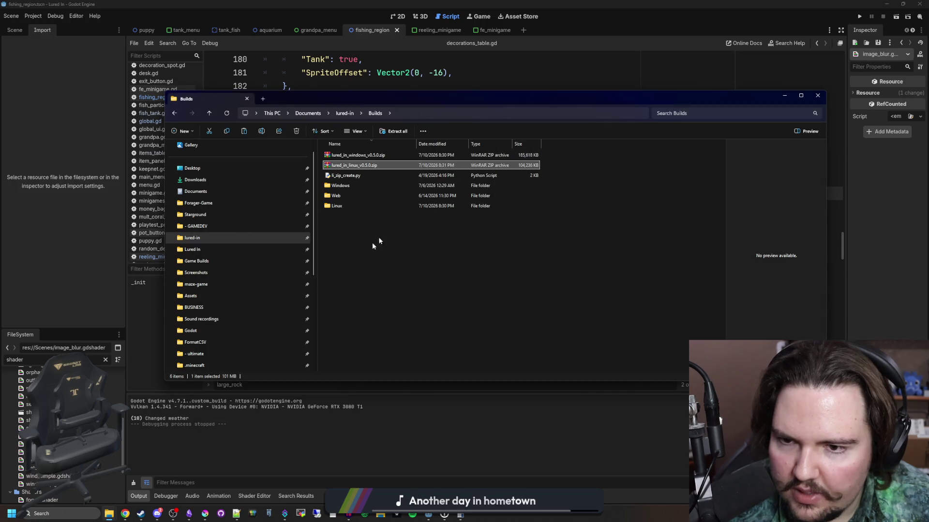
- Copy libsteam_api.so from Builds\Linux and drag it into lured_in_linux_v0.5.0.zip
double_click(350, 205)
click(358, 167)
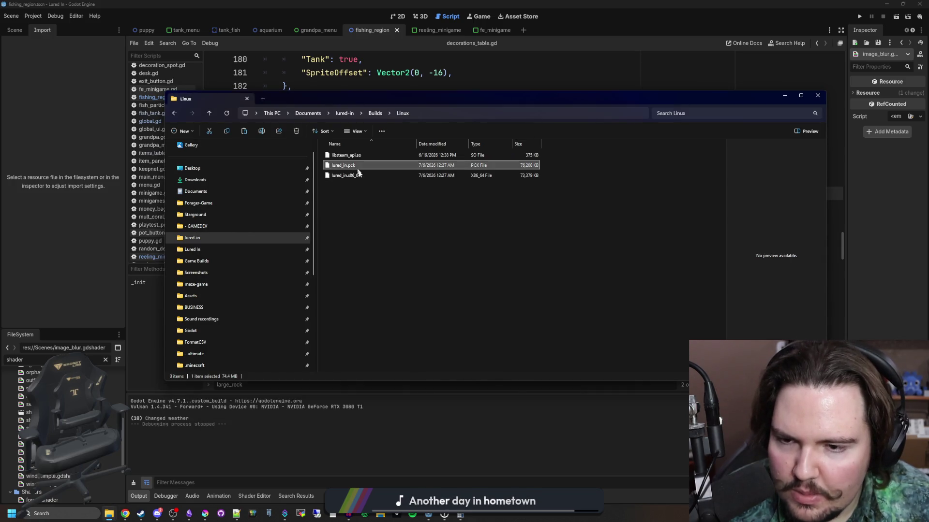
key(BackSpace)
key(ctrl+v)
mouse_move(363, 177)
mouse_down()
mouse_move(378, 162)
mouse_move(358, 186)
mouse_move(378, 184)
mouse_move(381, 166)
mouse_up()
click(346, 176)
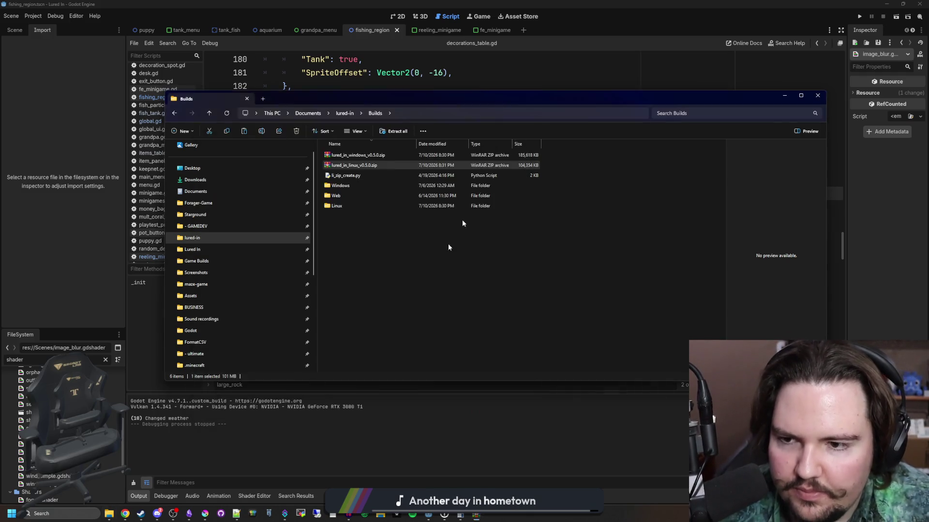
- Open the desktop Game Builds folder, then search the Steam library for 'lured' and open Lured In
click(242, 261)
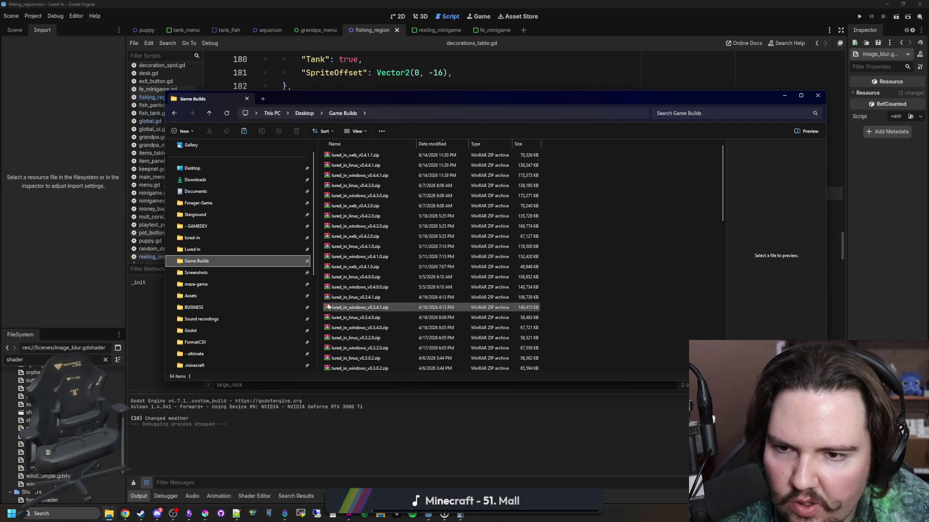
click(140, 513)
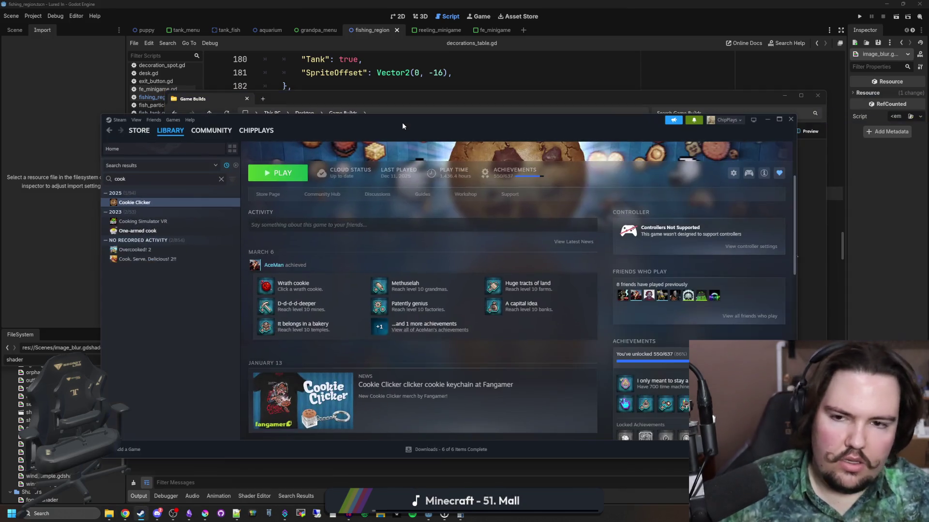
click(217, 179)
text(lur)
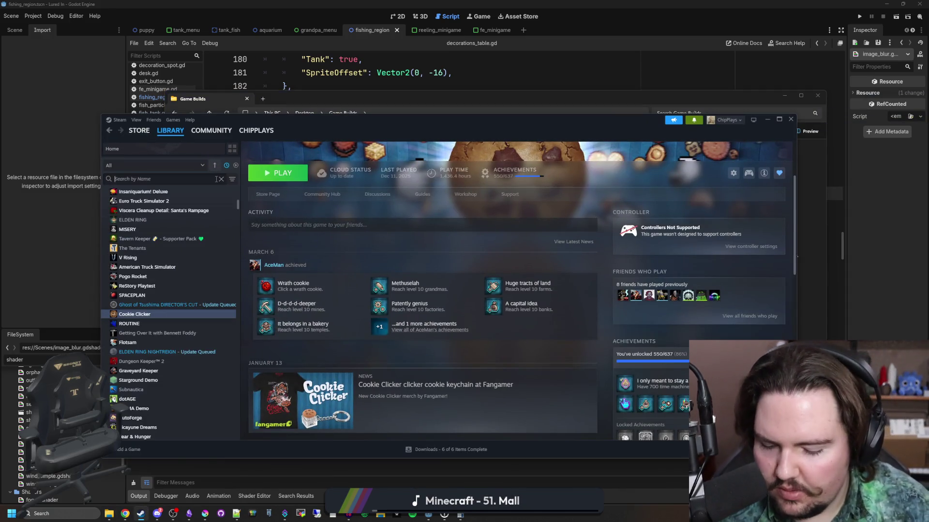
text(ed)
click(140, 203)
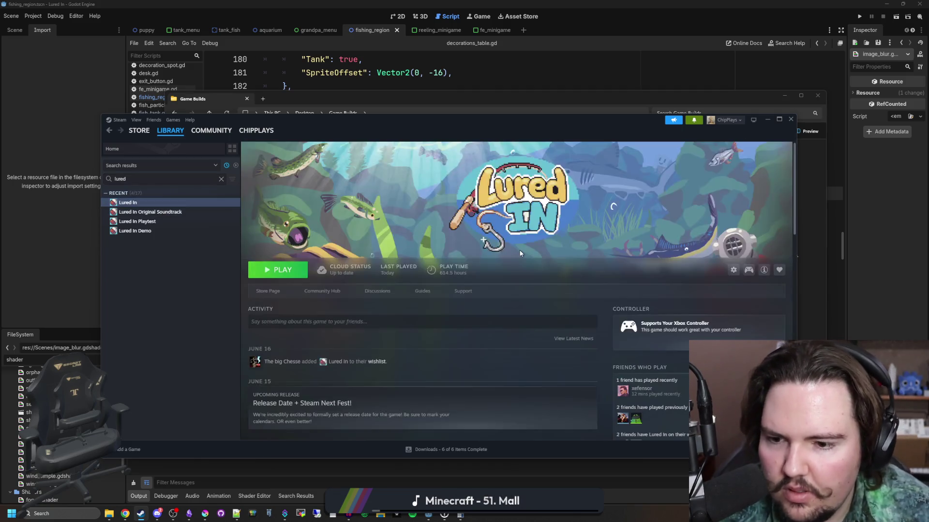
scroll(520, 254, down, 4)
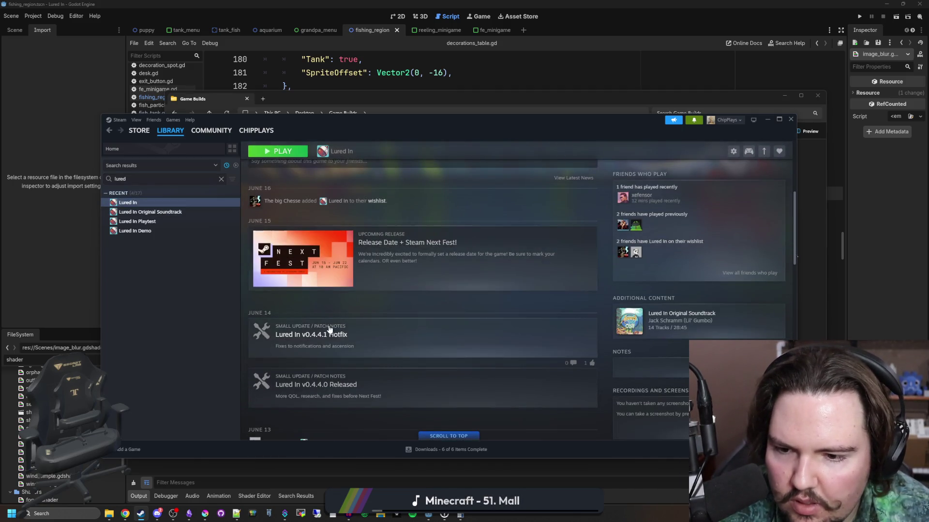
- Look over the Game Builds zips, cancelling a rename and selecting the v0.4.4.1 linux and windows zips
drag(396, 119, 419, 293)
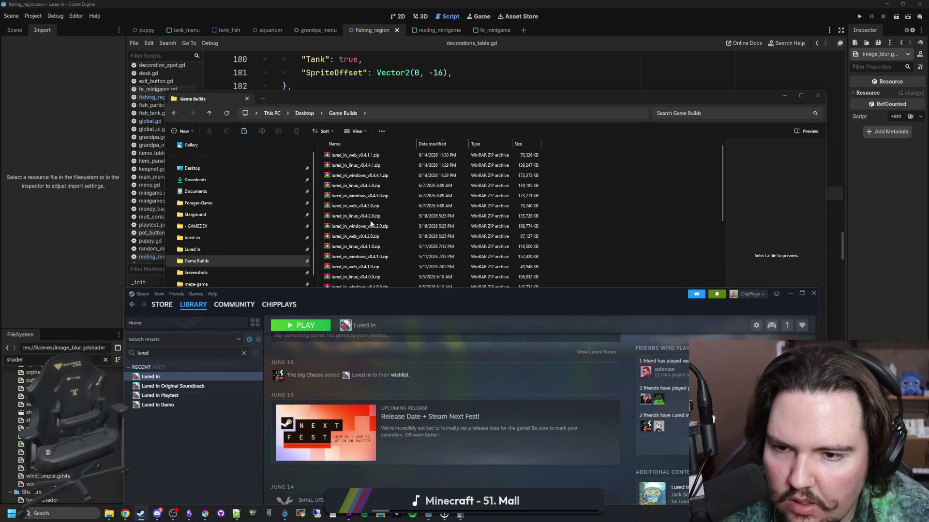
click(387, 175)
click(390, 155)
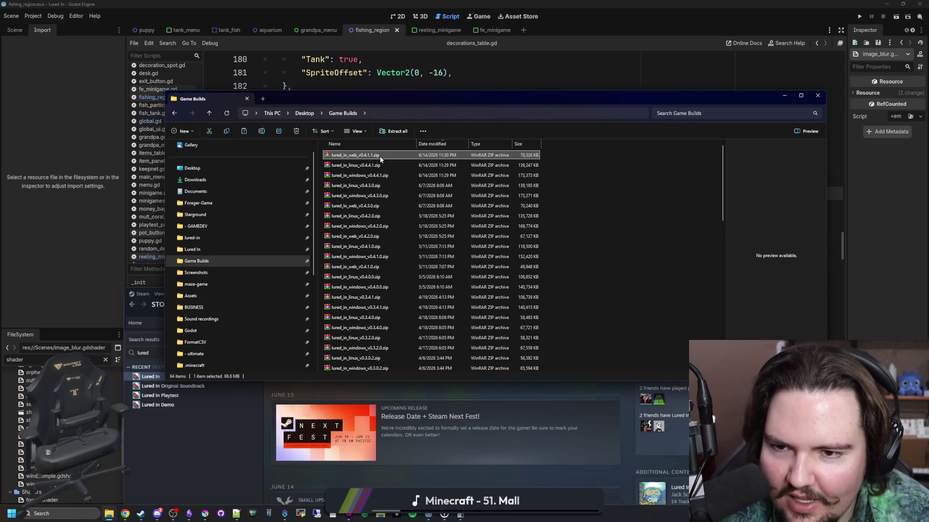
right_click(380, 158)
click(419, 315)
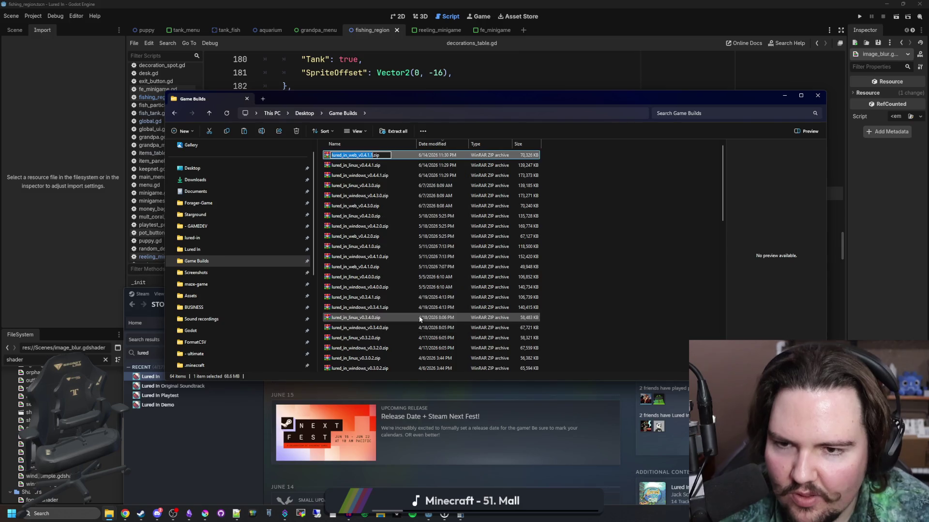
key(Escape)
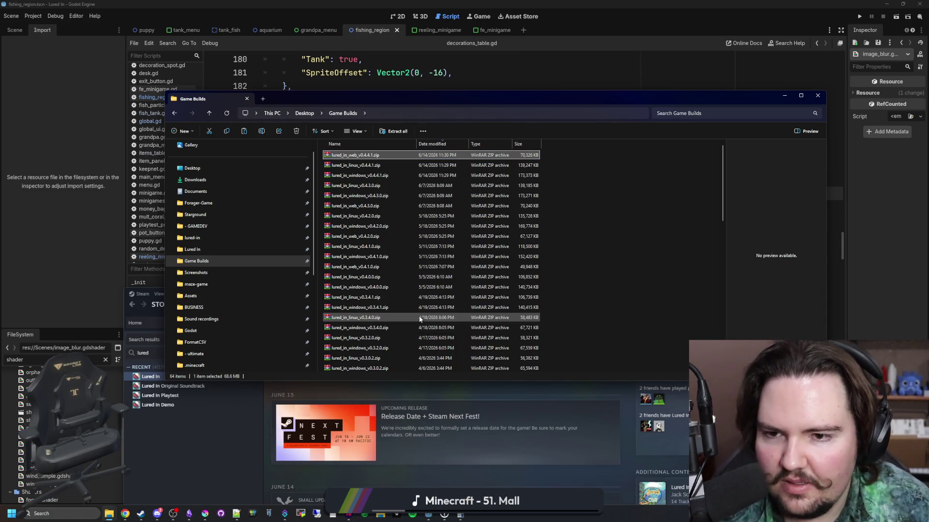
mouse_move(607, 178)
mouse_down()
mouse_move(455, 168)
mouse_move(462, 154)
mouse_move(600, 190)
mouse_up()
- Back in Steam, open the Lured In Demo page and then the Lured In Playtest page
click(269, 465)
drag(338, 254, 349, 99)
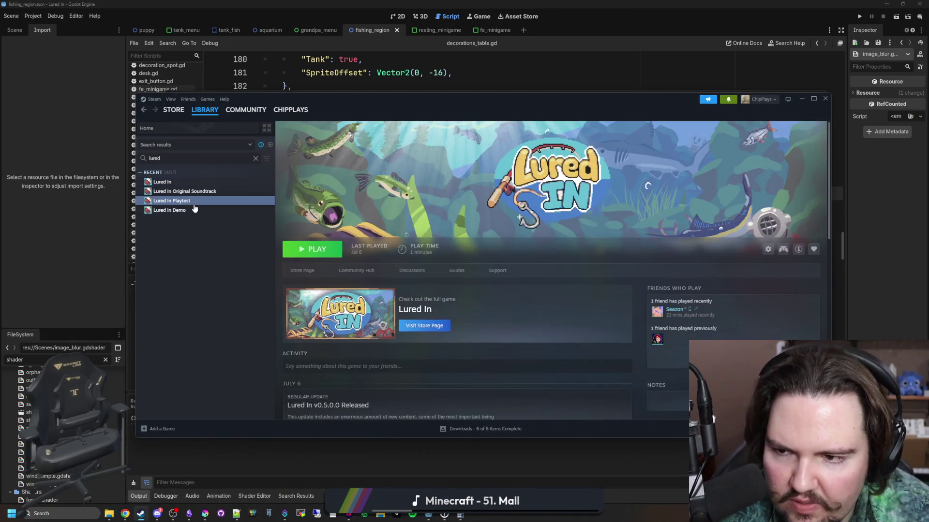
click(192, 210)
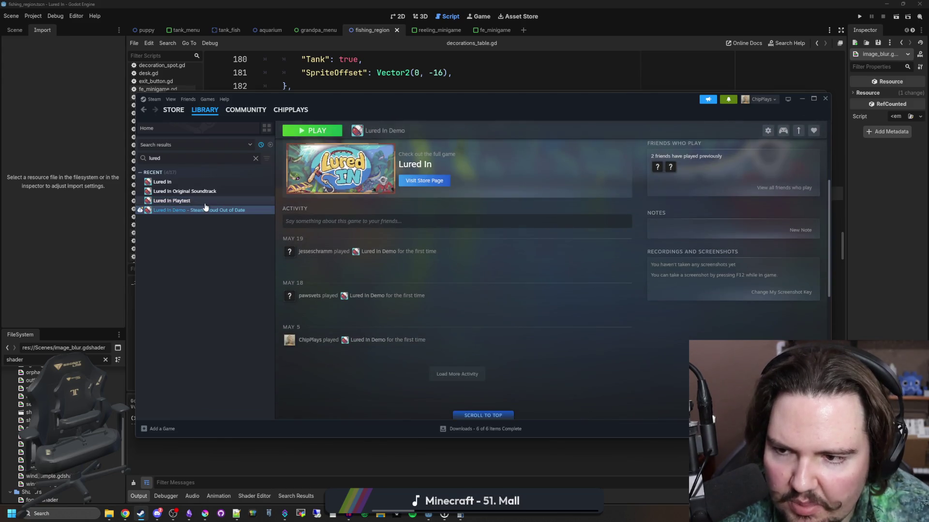
click(204, 201)
scroll(486, 333, down, 10)
- Return from the Game Builds folder to the Lured In project editor
scroll(488, 329, up, 2)
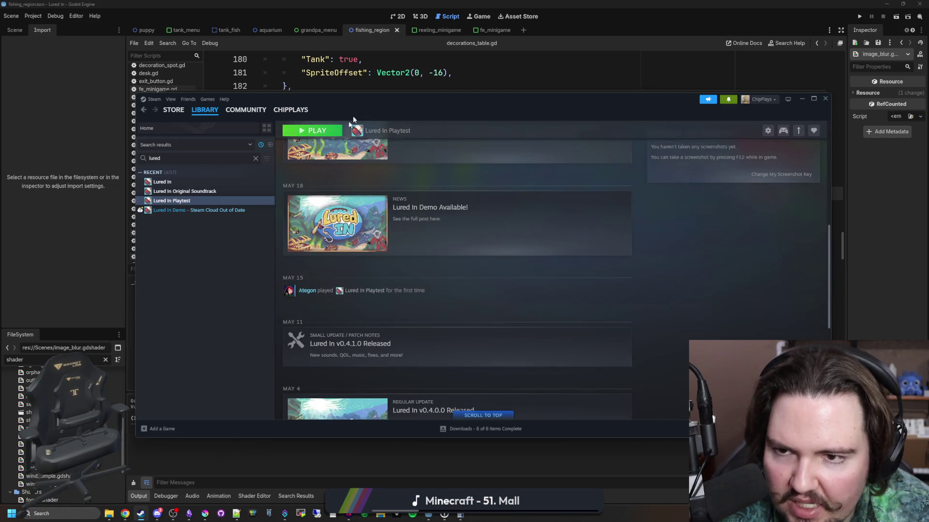
click(108, 514)
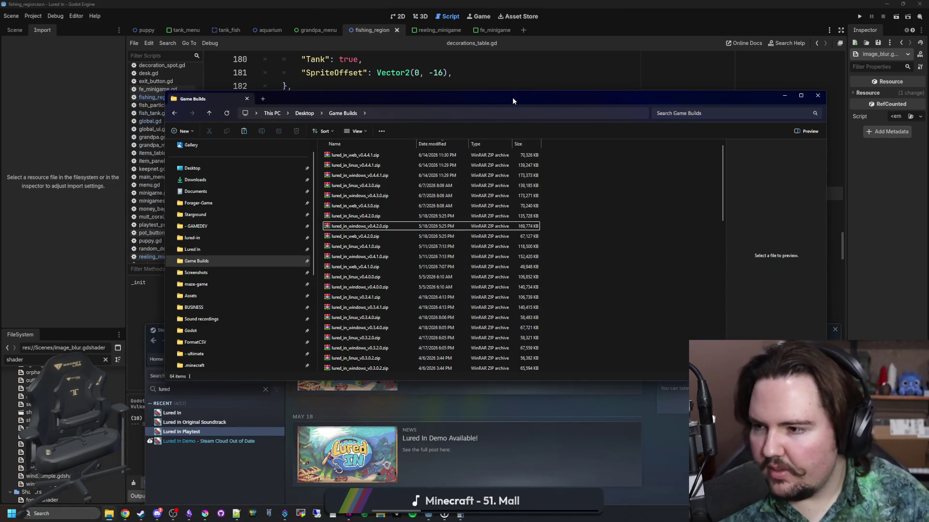
click(513, 72)
- Review the large_rock, small_driftwood, medium_rock and diver entries in decorations_table.gd, saving the project
click(419, 191)
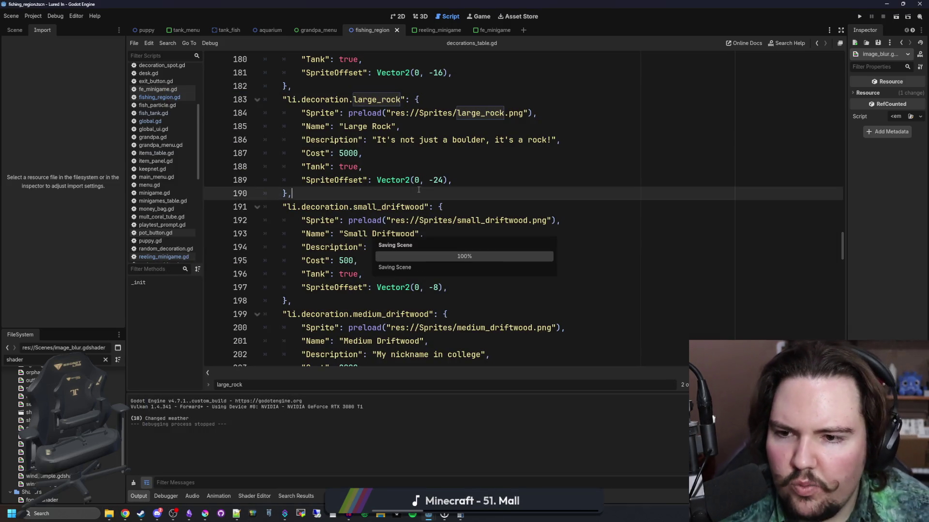
scroll(343, 227, down, 2)
click(341, 224)
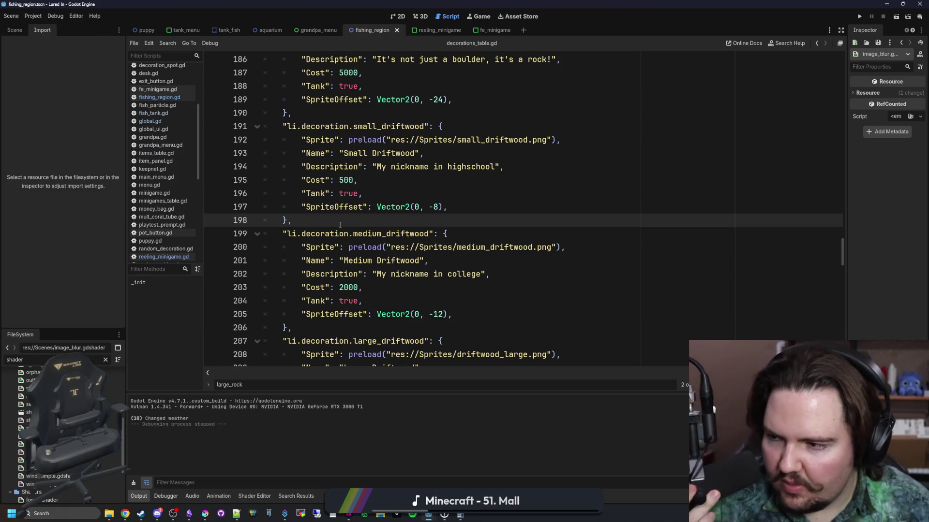
scroll(318, 254, up, 4)
click(319, 274)
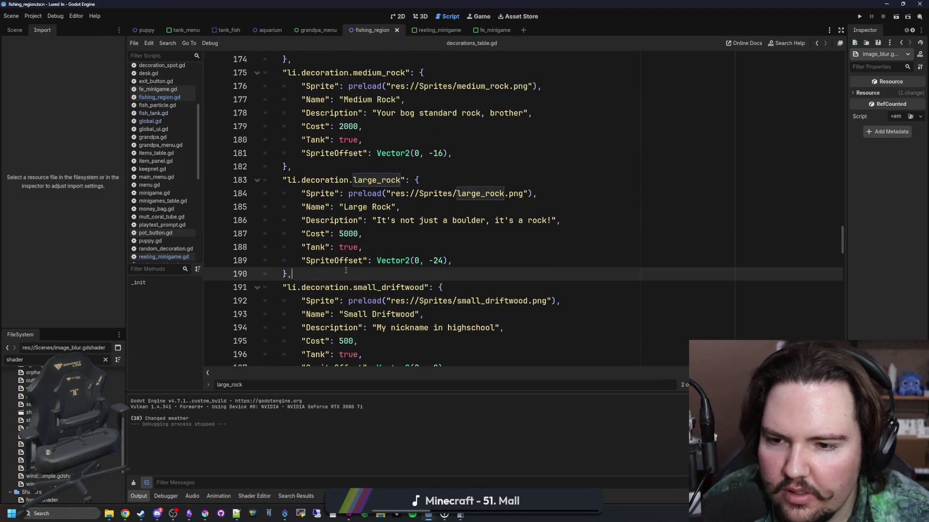
scroll(319, 274, up, 2)
click(344, 247)
key(ctrl+s)
scroll(344, 252, up, 6)
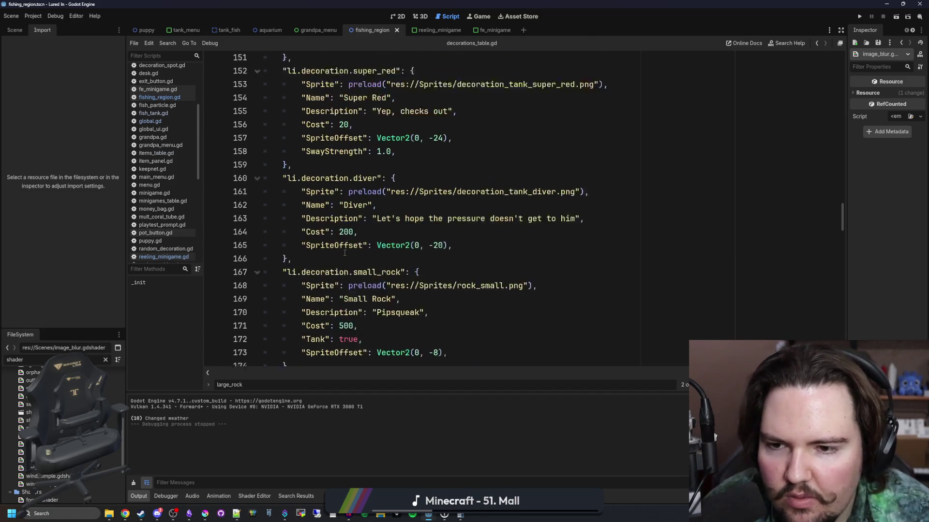
click(344, 274)
key(ctrl+s)
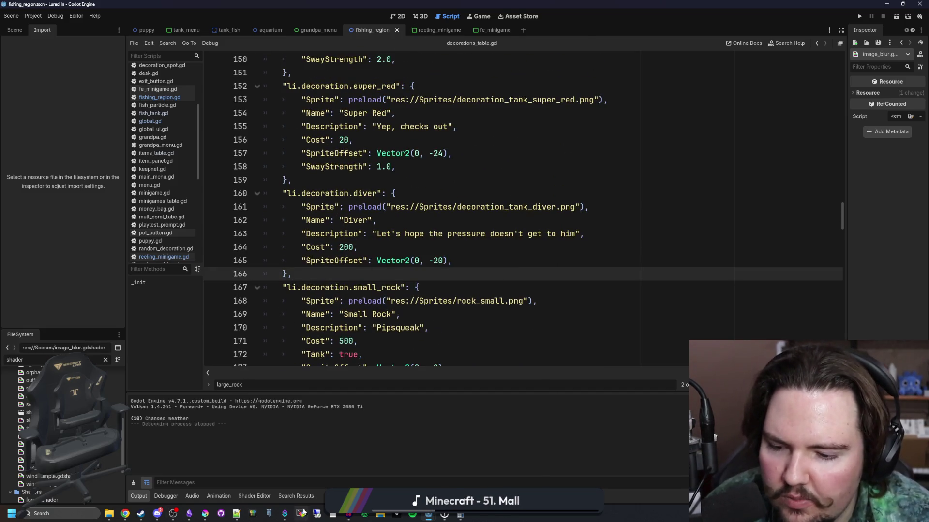
- Switch to the Achievement Maker project window and maximise it
mouse_move(428, 514)
click(494, 466)
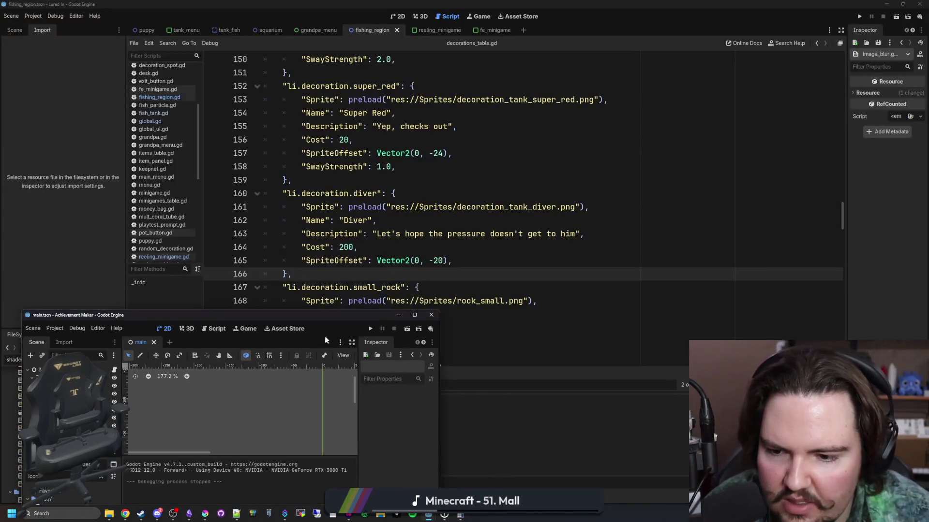
double_click(326, 316)
- Inspect the Blur node's material and save the Achievement Maker scene
scroll(408, 223, down, 8)
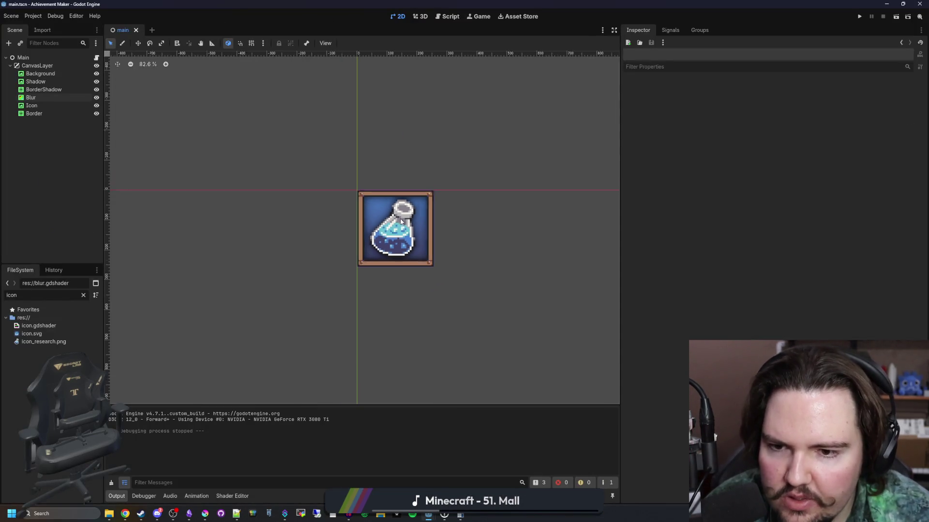
scroll(399, 215, up, 6)
click(30, 97)
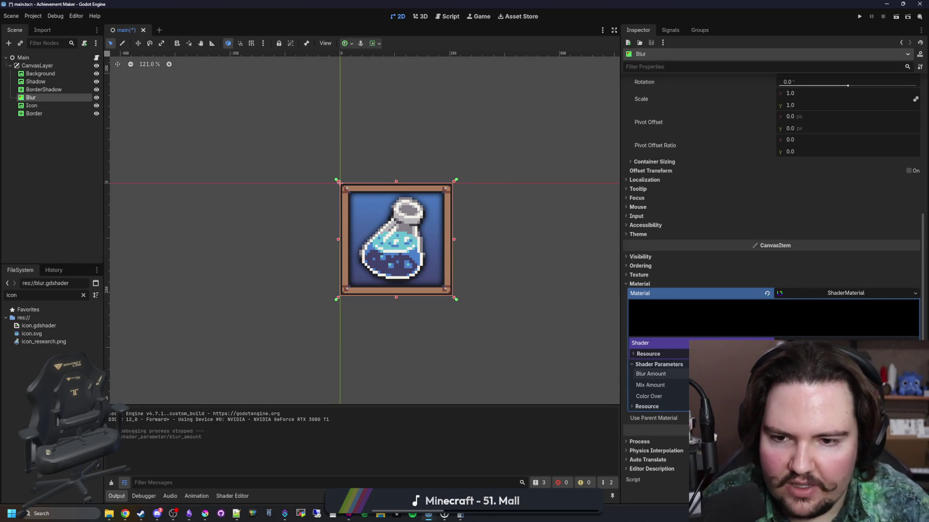
scroll(406, 220, down, 6)
key(ctrl+s)
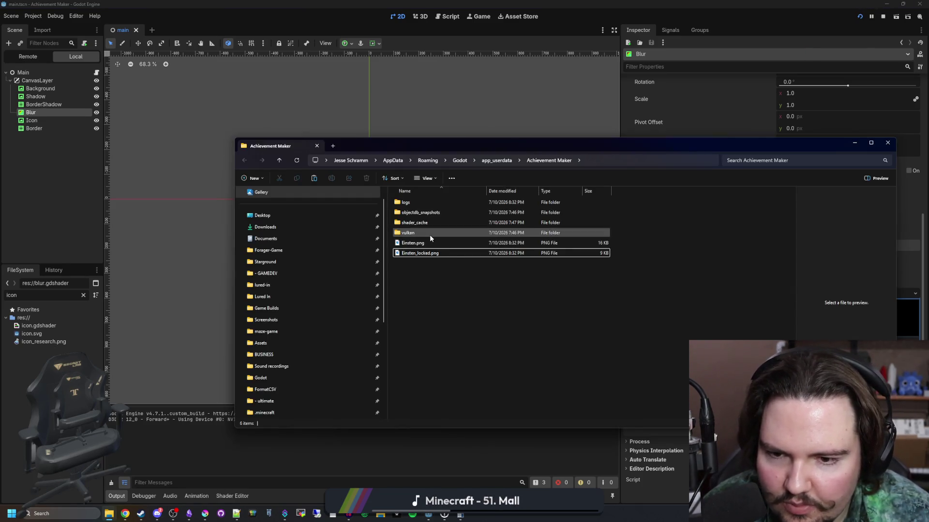
- Preview Einsten.png and Einsten_locked.png, then close the viewer, file window and running game
click(420, 243)
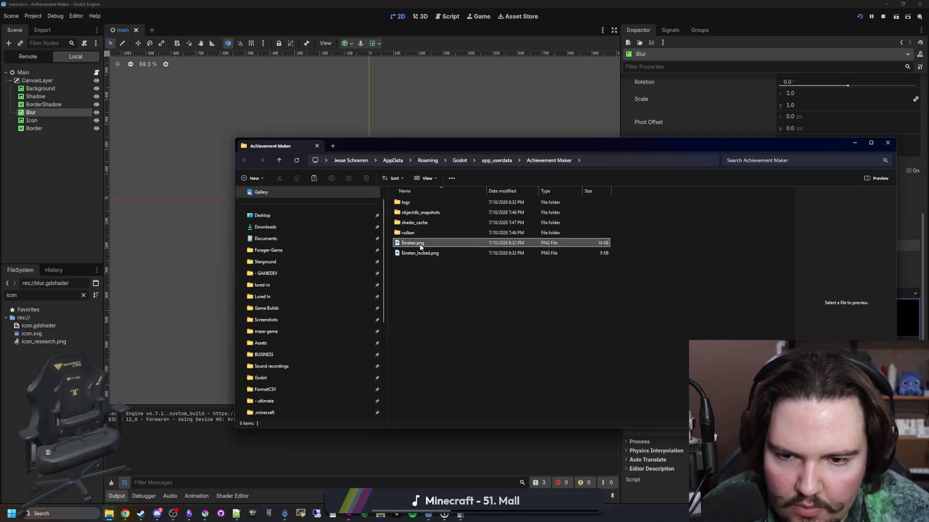
click(422, 252)
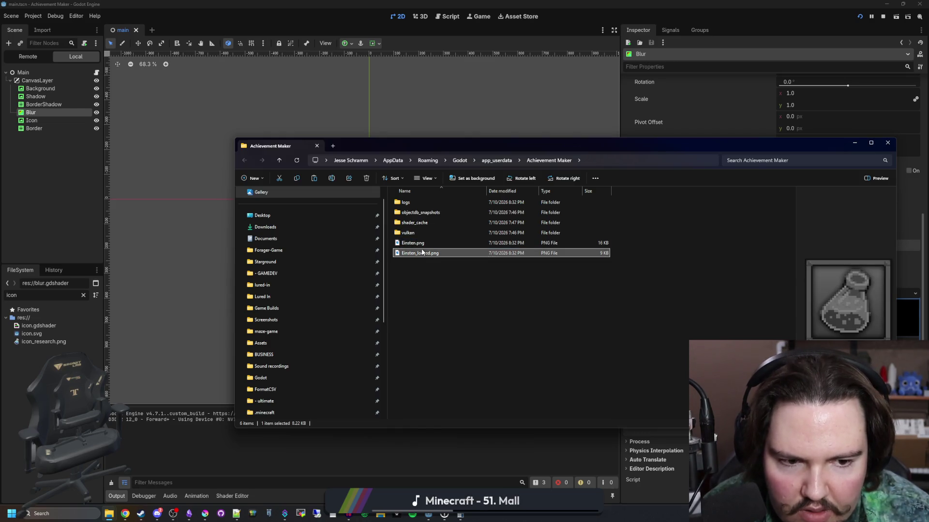
key(Up)
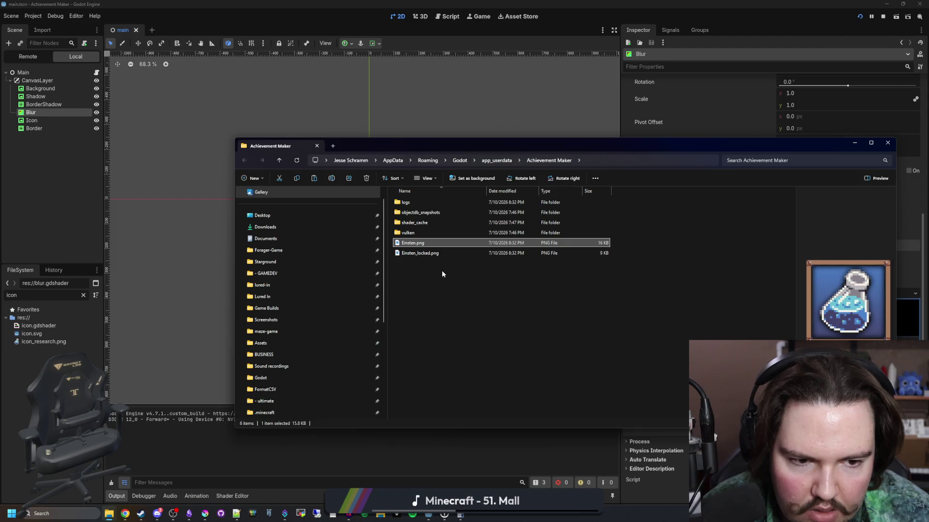
double_click(432, 243)
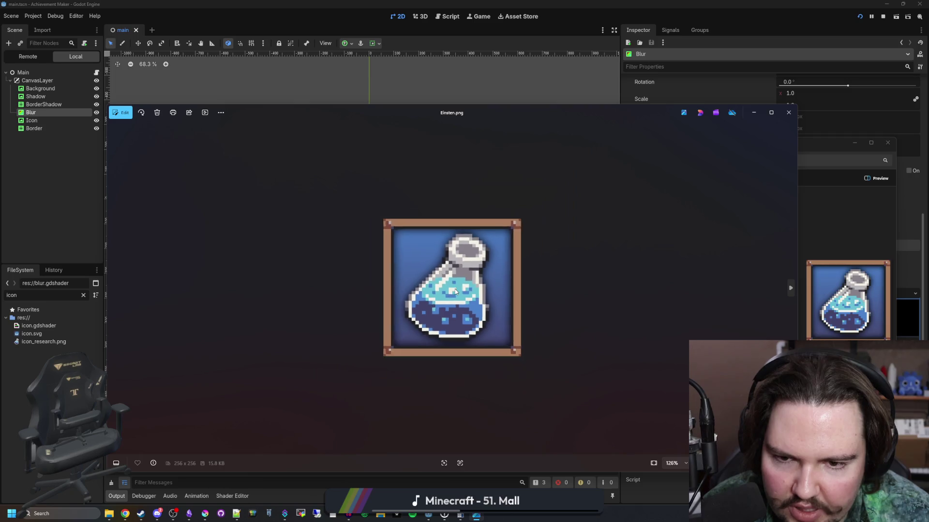
click(789, 112)
click(616, 145)
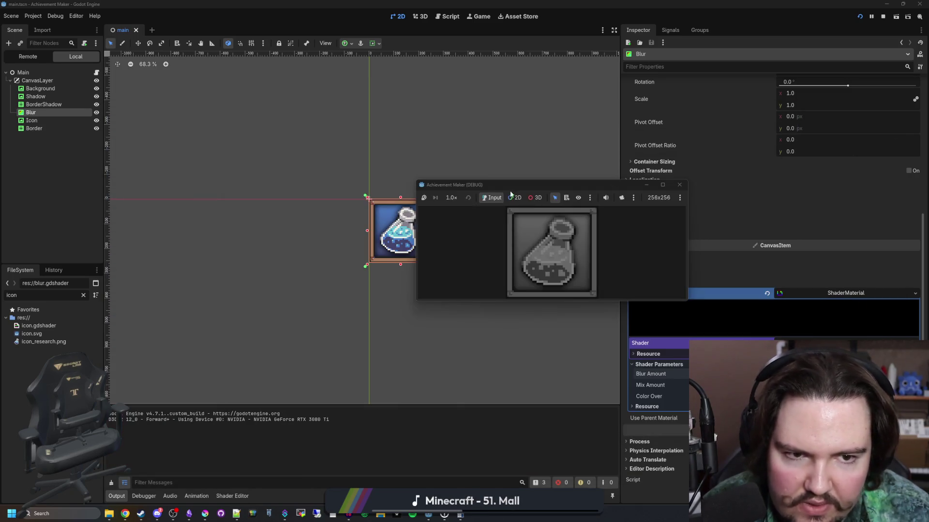
click(679, 184)
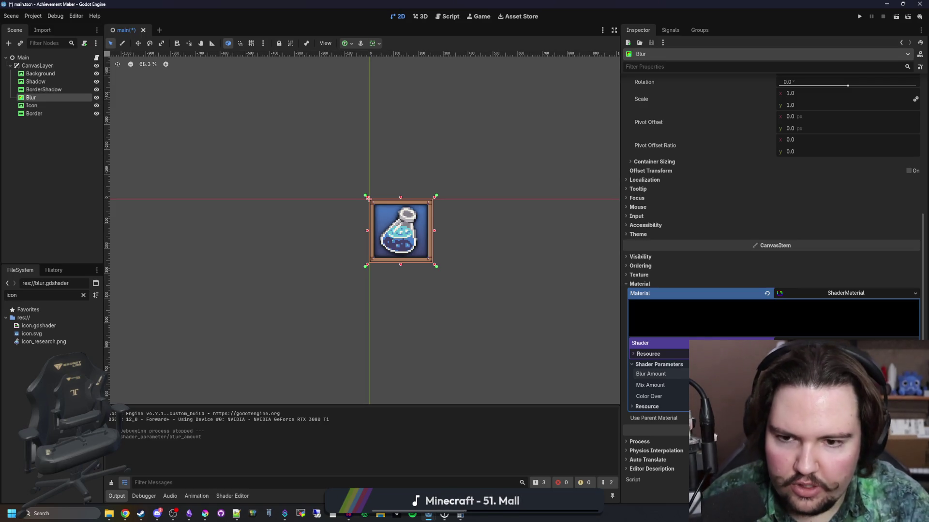
- Check the Game tab's view options, save the scene and run the game embedded
click(484, 16)
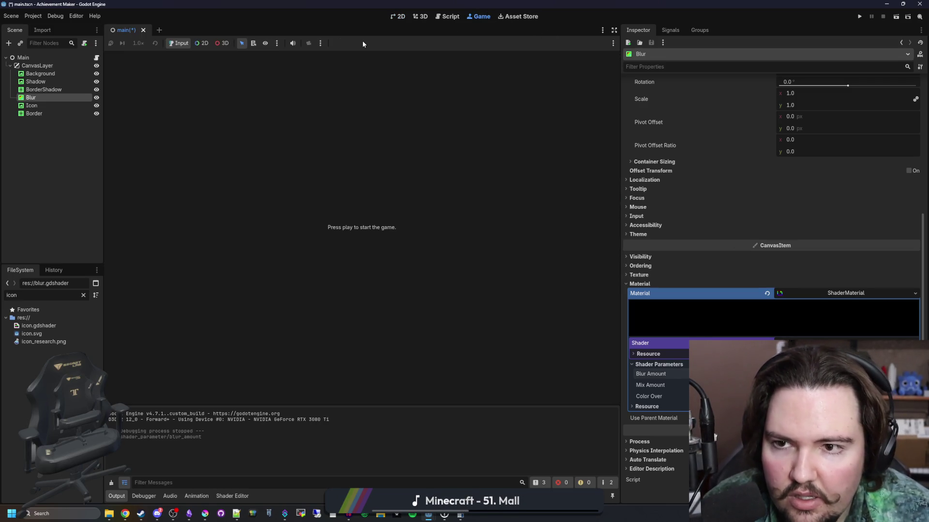
click(613, 43)
click(677, 62)
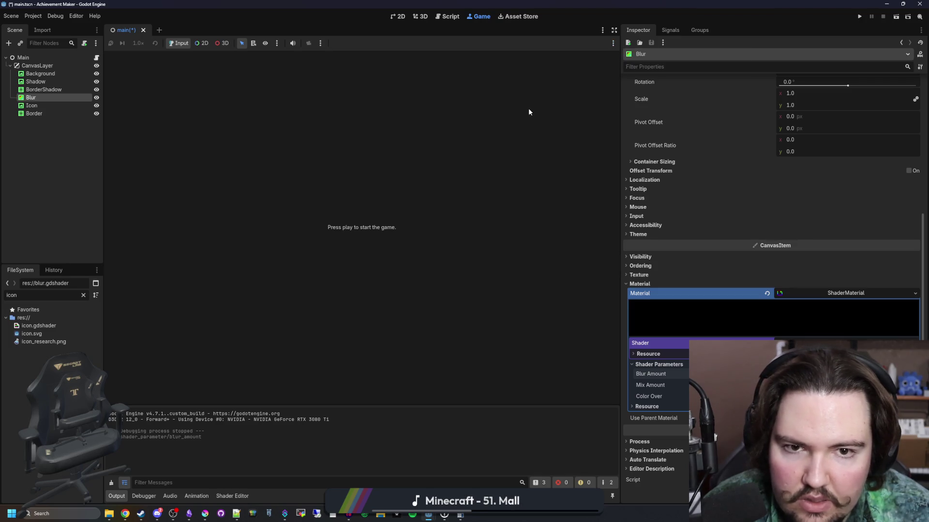
click(398, 16)
key(ctrl+s)
click(860, 19)
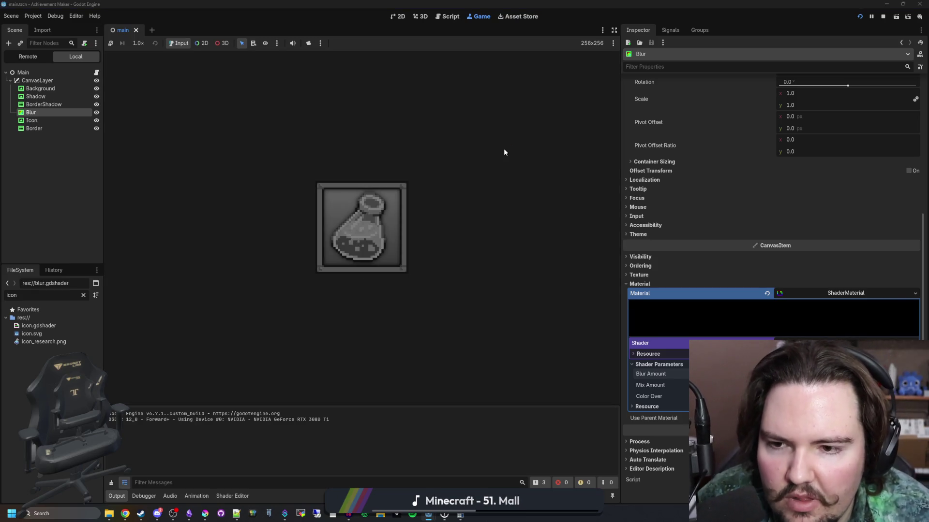
- Recheck the two Einsten icon files, close the file window and stop the game with F8
click(431, 244)
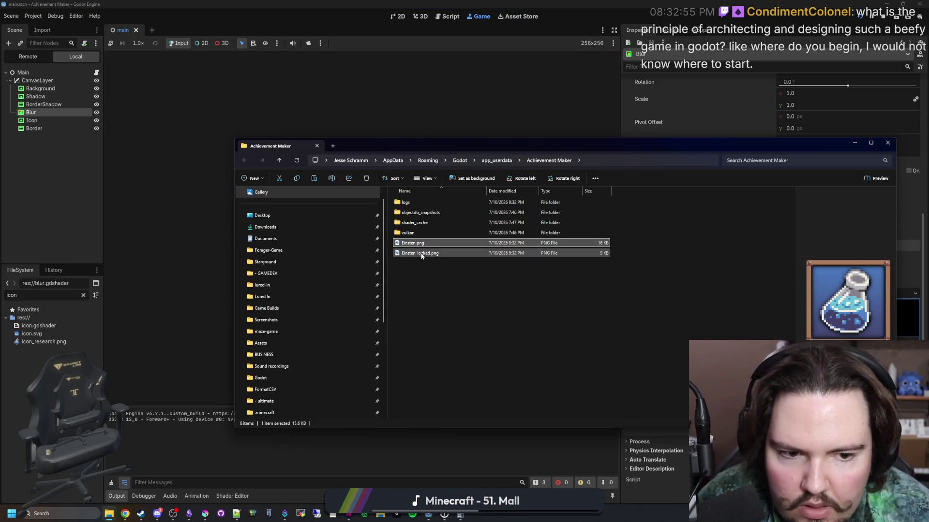
click(431, 253)
click(432, 243)
mouse_move(799, 147)
mouse_down()
mouse_move(509, 105)
mouse_move(426, 53)
mouse_move(408, 80)
mouse_up()
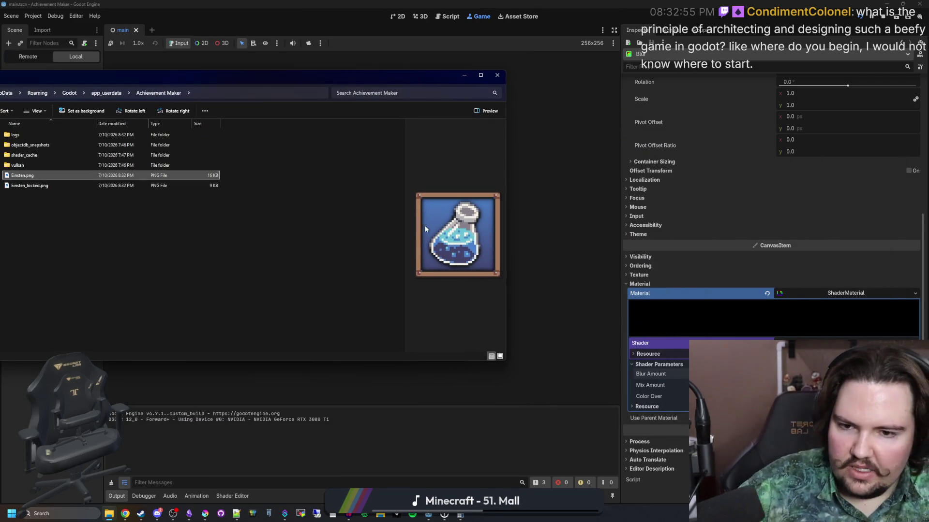
click(497, 75)
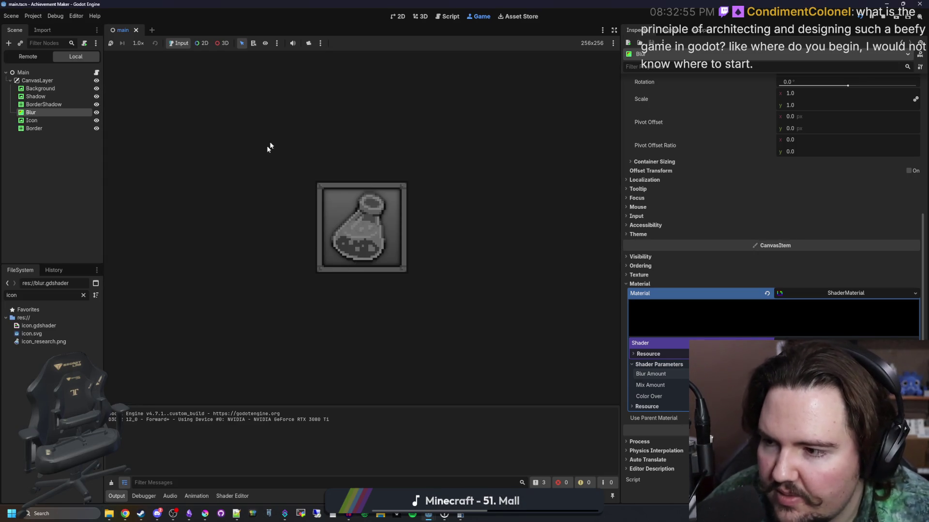
key(F8)
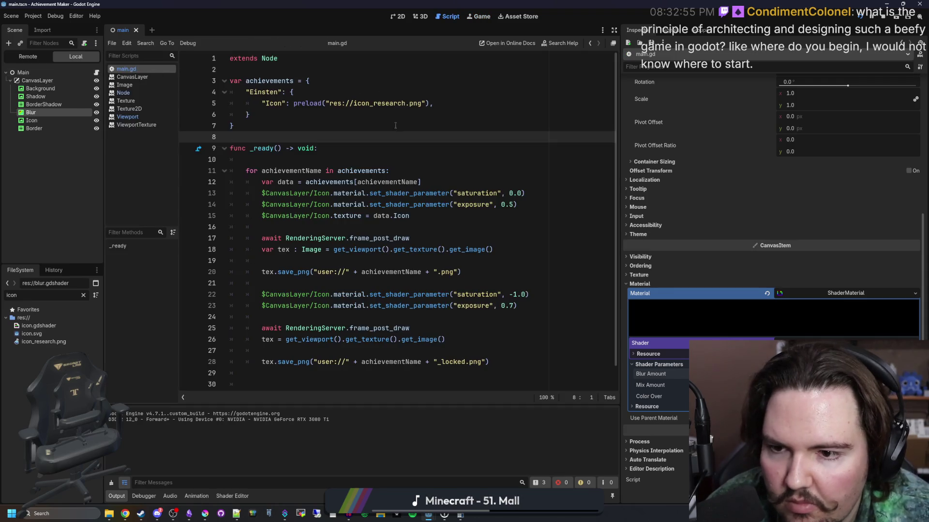
- Leave line 8 of main.gd for the 2D view and zoom out around the framed potion icon
click(285, 129)
key(Down)
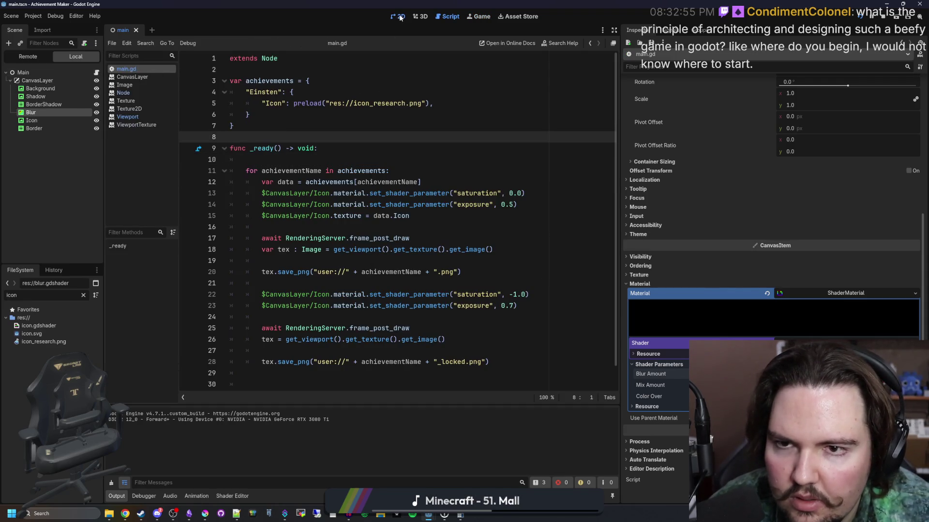
click(400, 18)
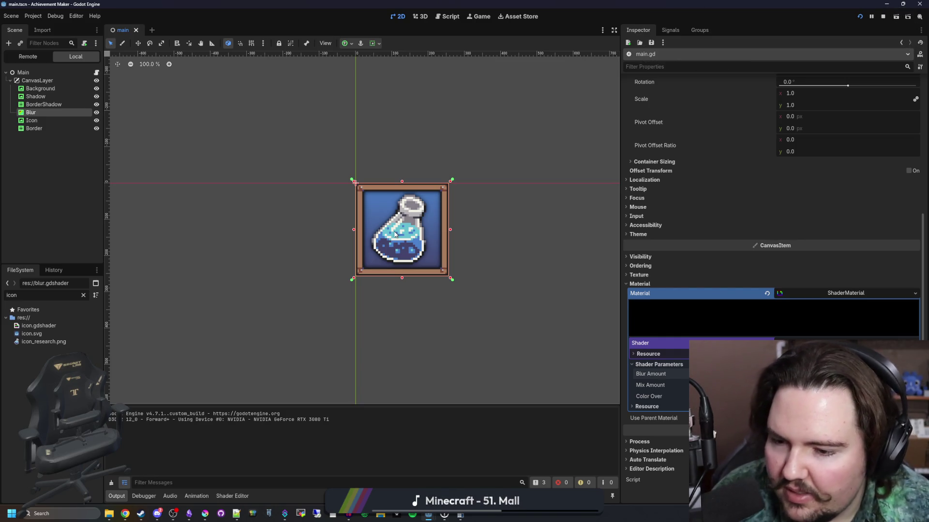
scroll(403, 241, down, 5)
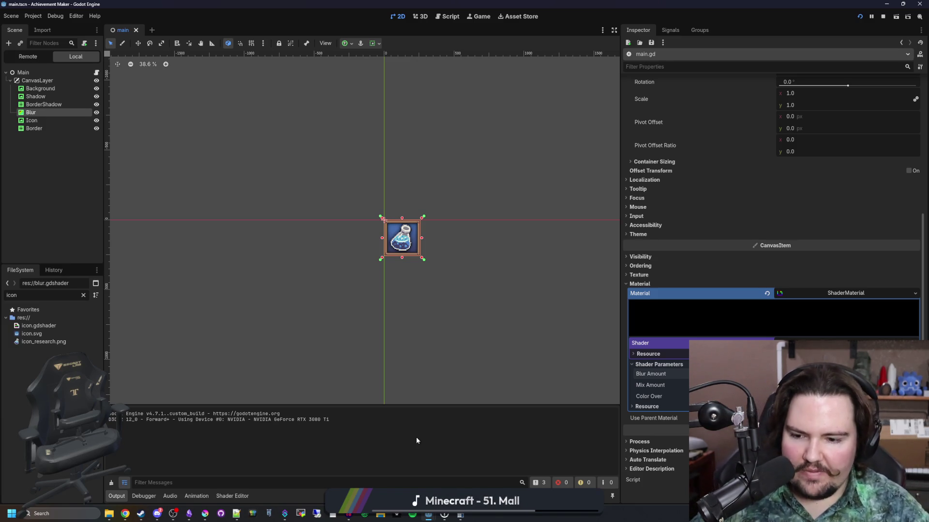
- Maximize Krita, zoom into border.png, select a 3-pixel dark-red strip, then restore the window
mouse_move(206, 513)
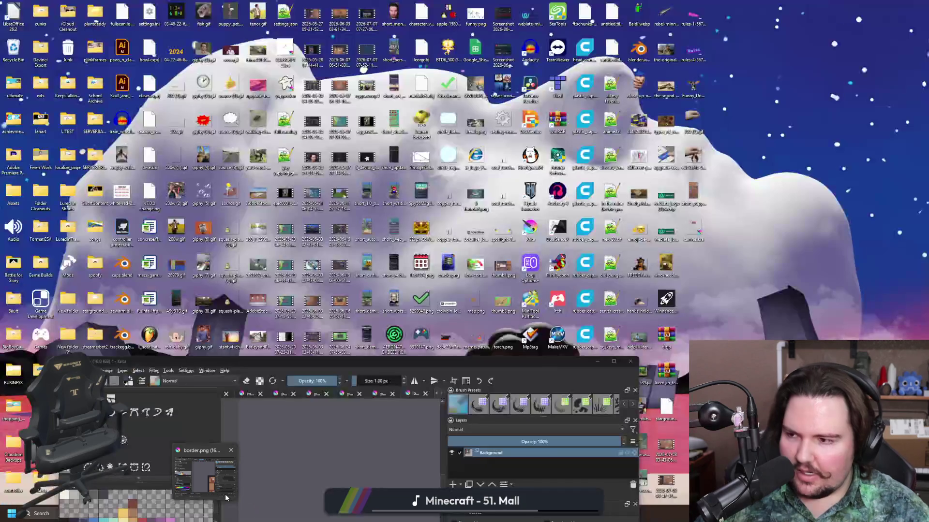
click(225, 494)
double_click(428, 363)
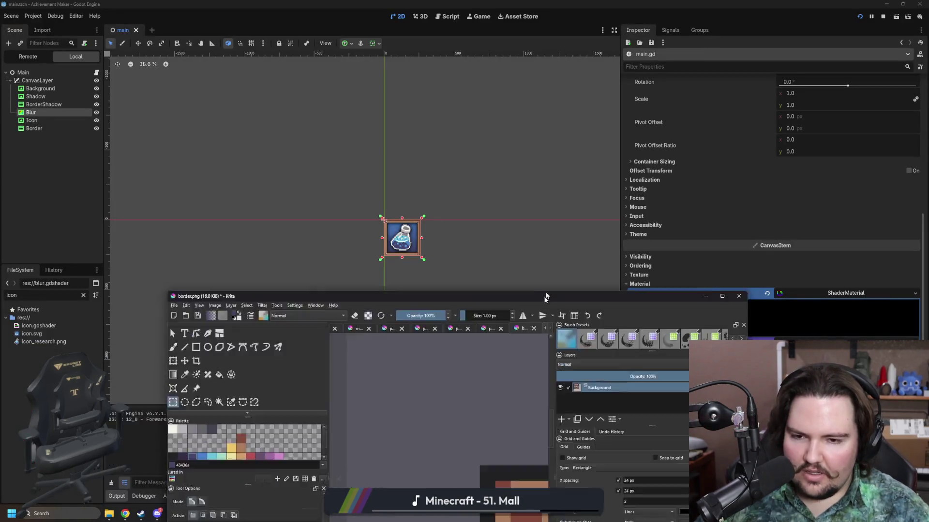
key(plus)
drag(337, 323, 276, 338)
drag(392, 4, 392, 402)
- Bring Godot back to the front and scroll over the Blur shader's parameters
click(398, 241)
scroll(398, 242, up, 6)
scroll(382, 256, down, 2)
scroll(375, 271, up, 2)
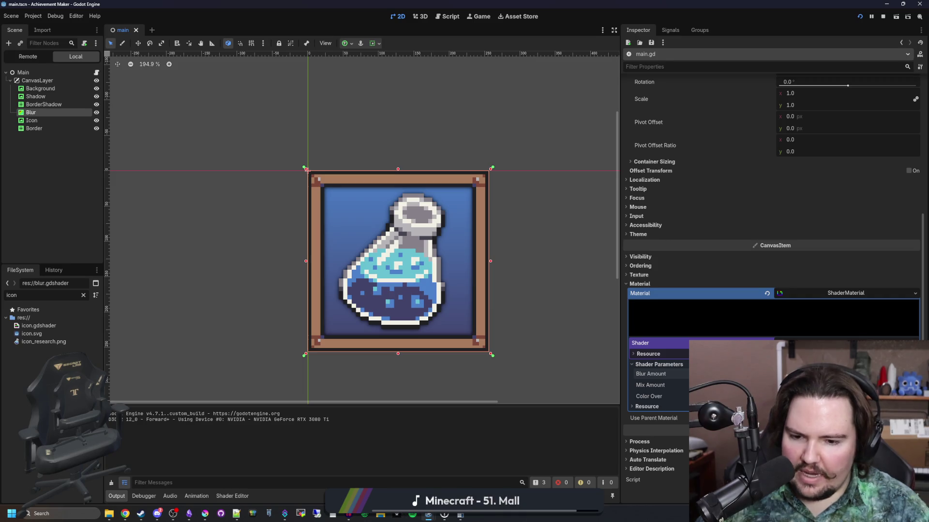
mouse_move(428, 515)
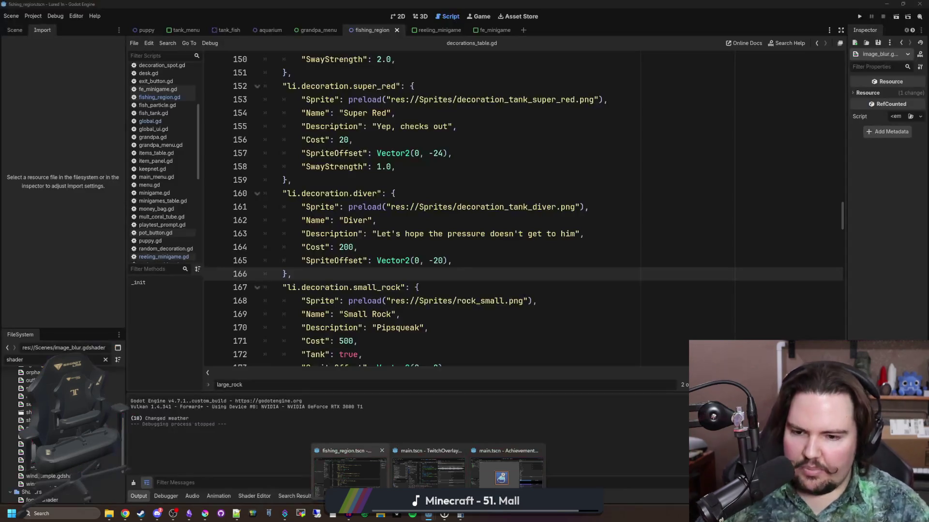
click(350, 465)
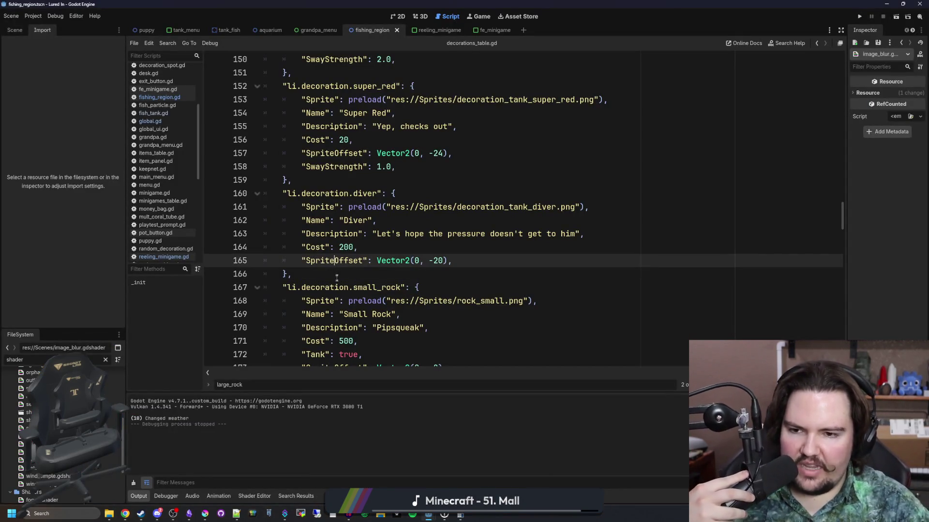
scroll(358, 261, up, 20)
scroll(371, 259, up, 20)
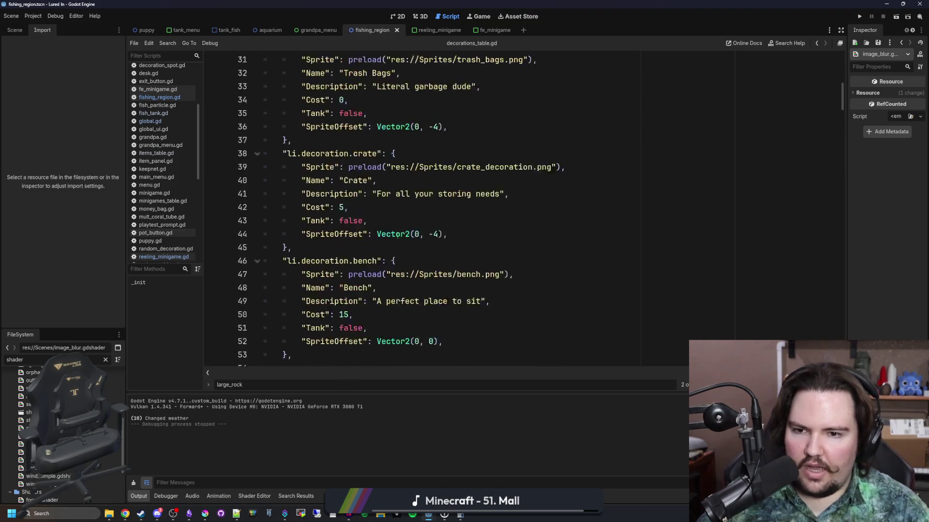
scroll(397, 188, down, 10)
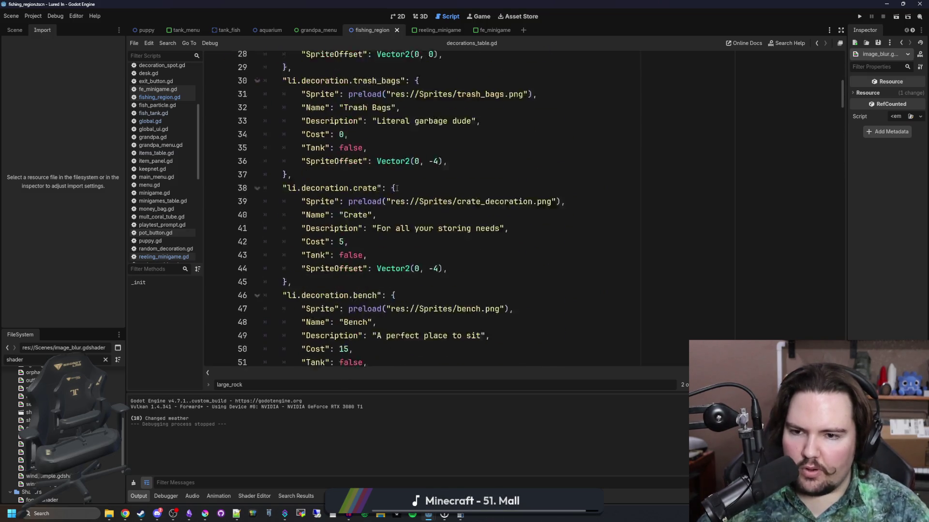
click(345, 271)
scroll(345, 272, up, 10)
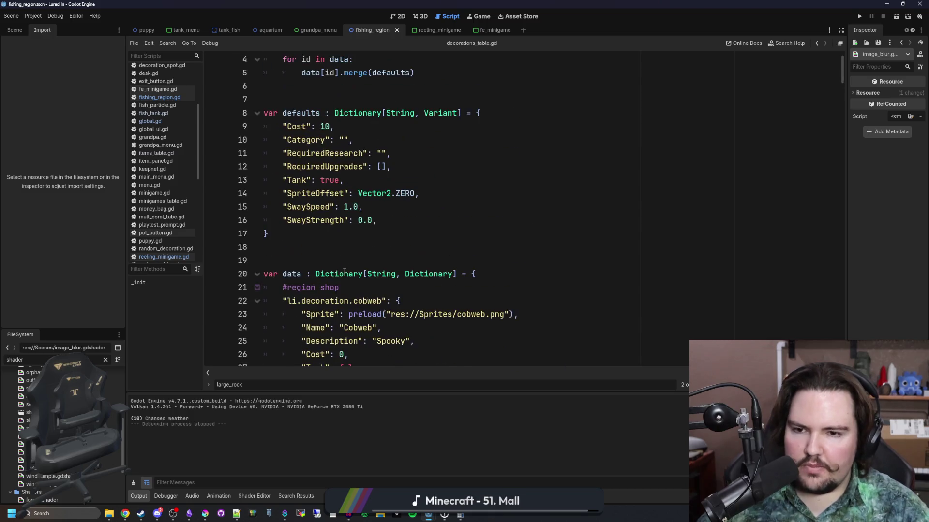
click(345, 265)
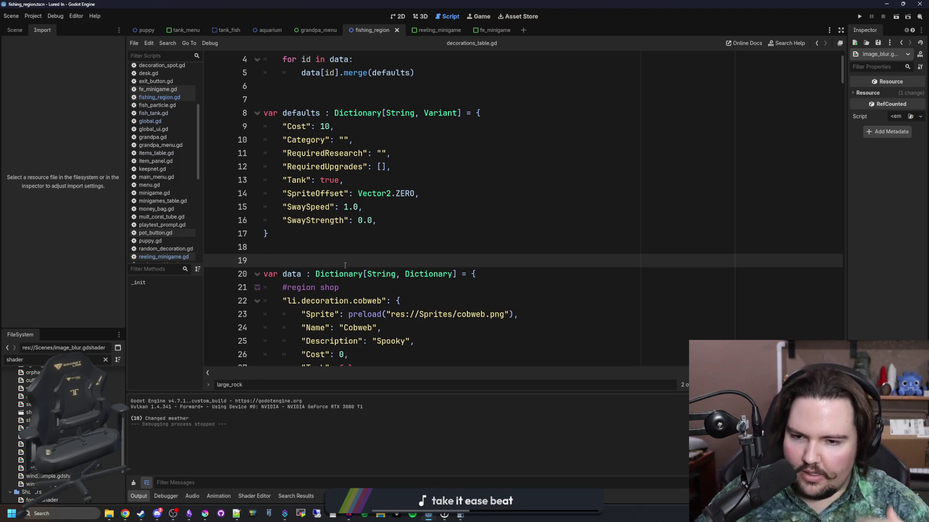
scroll(334, 269, down, 2)
- Highlight the cobweb key on line 22 and its Cobweb Name entry on line 24
drag(283, 221, 397, 221)
click(306, 226)
mouse_move(287, 221)
mouse_down()
mouse_move(372, 221)
mouse_move(339, 207)
mouse_move(315, 234)
mouse_move(290, 220)
mouse_up()
click(290, 221)
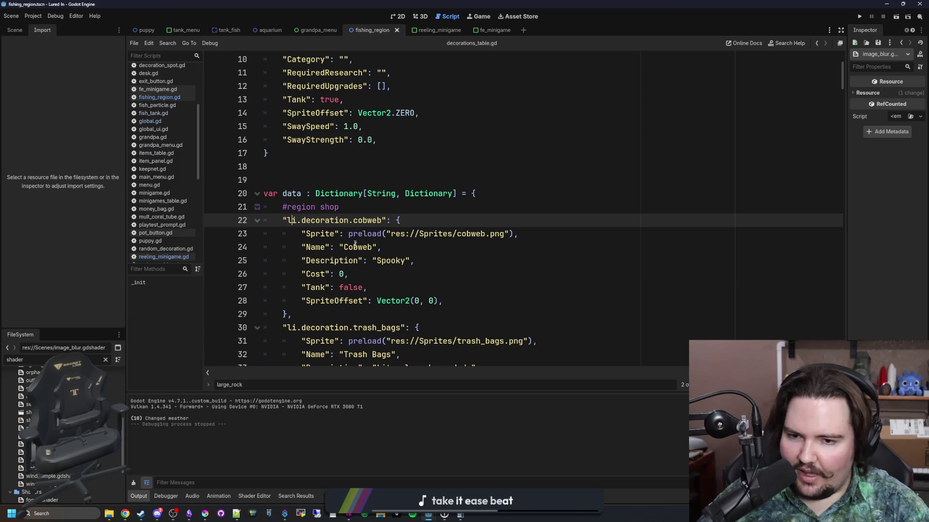
double_click(350, 248)
drag(301, 247, 382, 248)
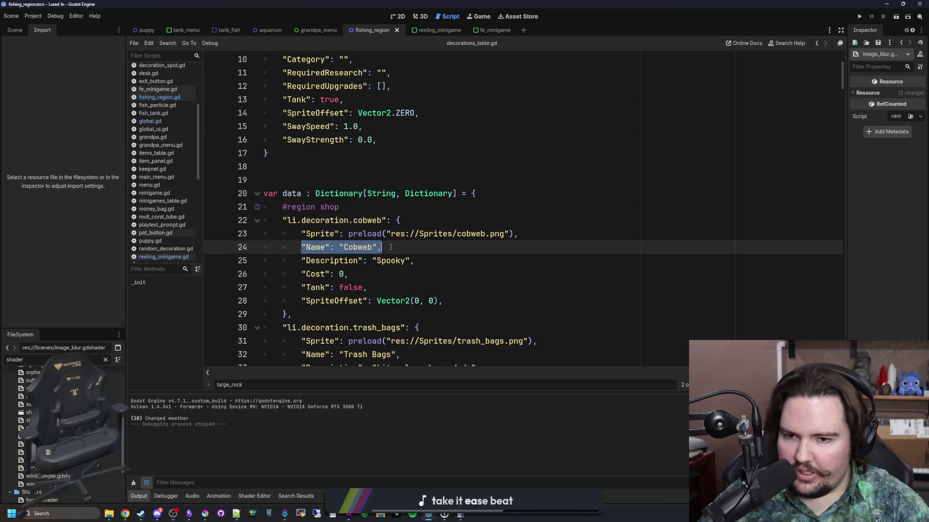
click(397, 248)
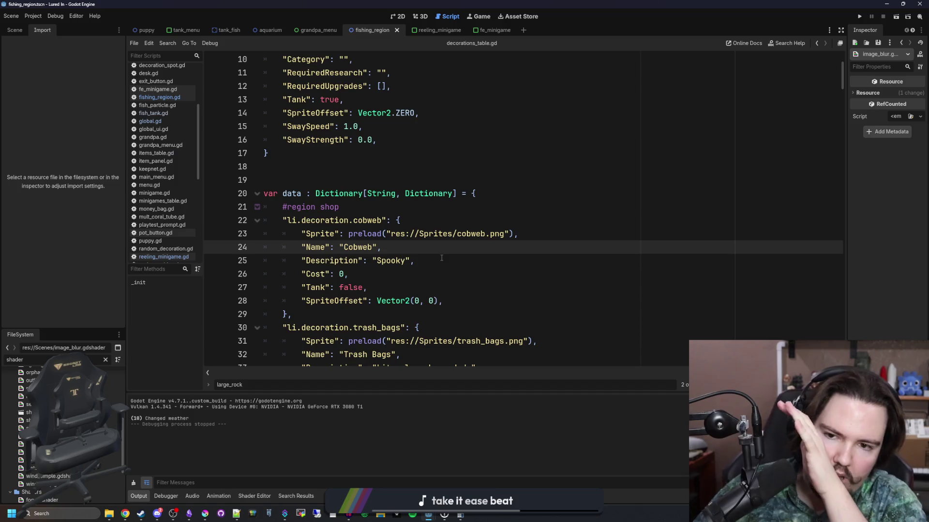
- Step up through the cobweb entry's lines and highlight the whole entry, lines 22–29
click(441, 258)
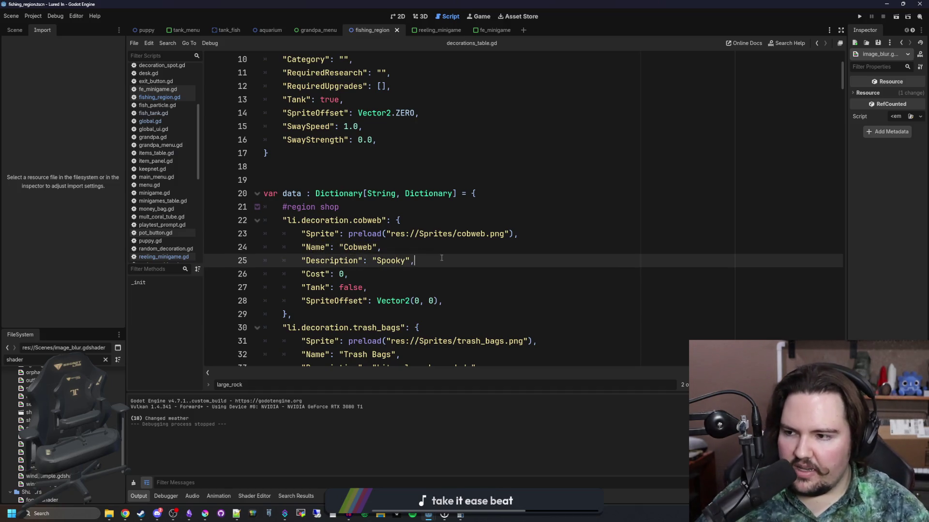
click(425, 234)
click(403, 221)
click(411, 208)
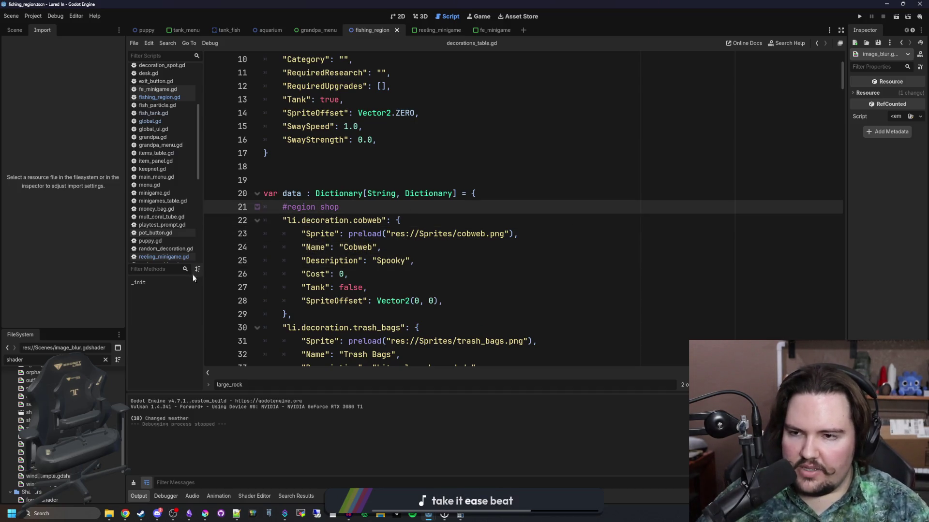
click(387, 181)
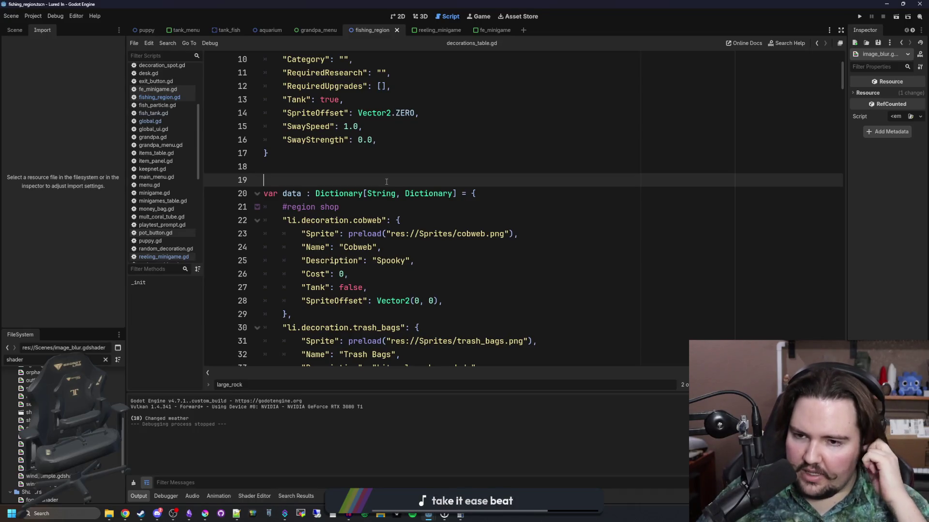
drag(330, 313, 271, 220)
click(339, 161)
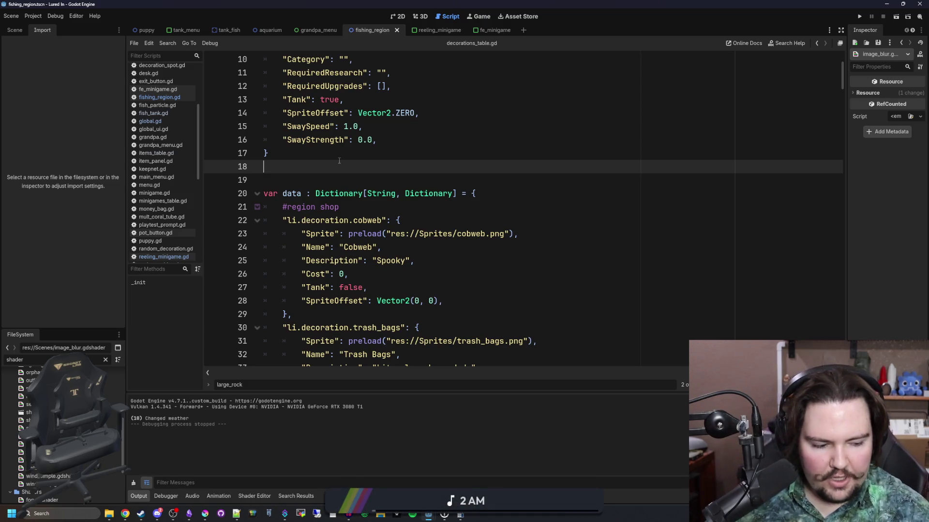
- Scroll to the top of decorations_table.gd near the _init merge call, then open a new Chrome tab
scroll(339, 160, up, 3)
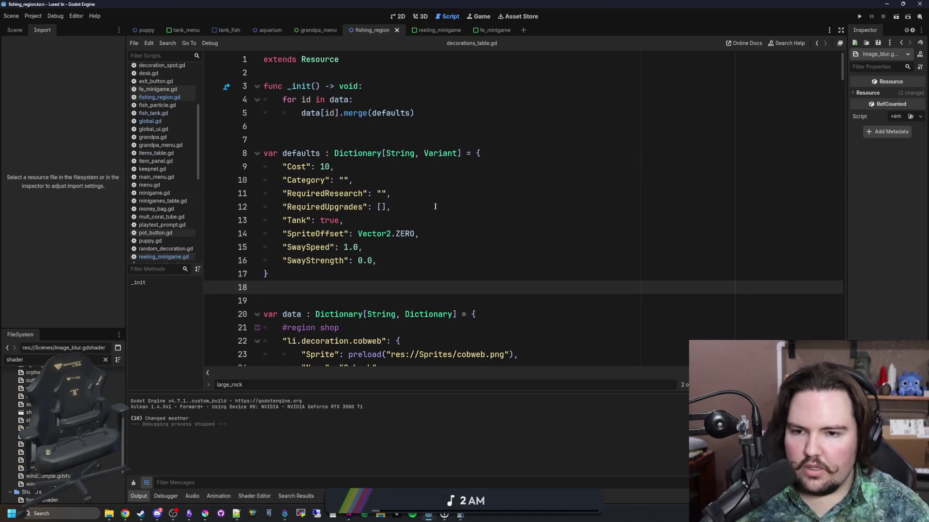
click(356, 113)
click(345, 128)
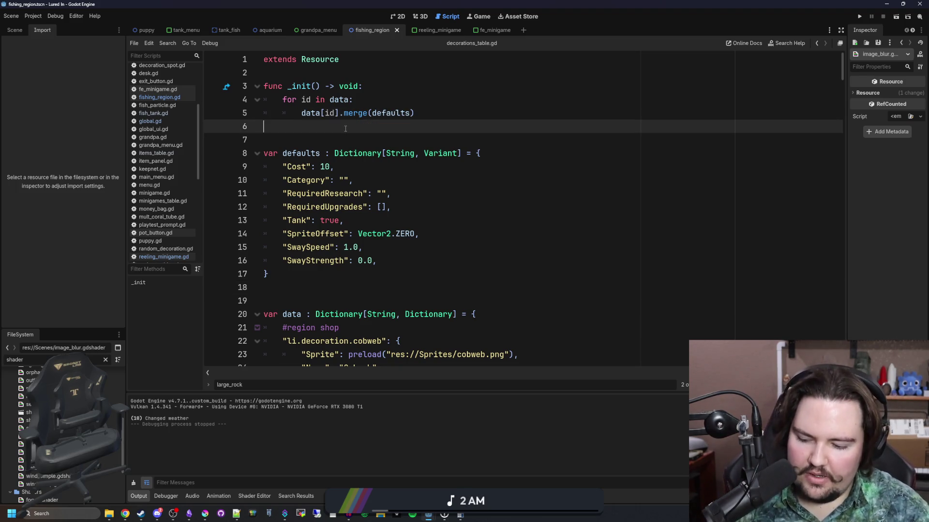
click(325, 138)
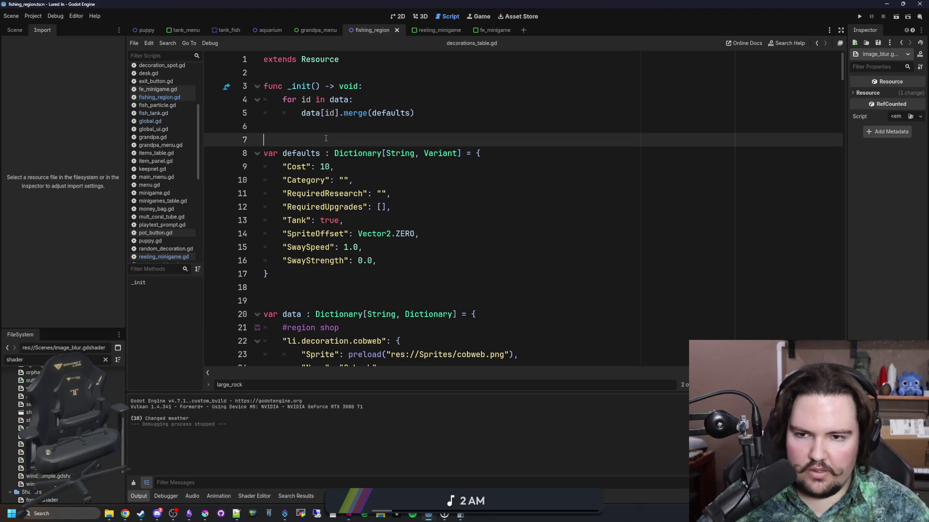
click(125, 514)
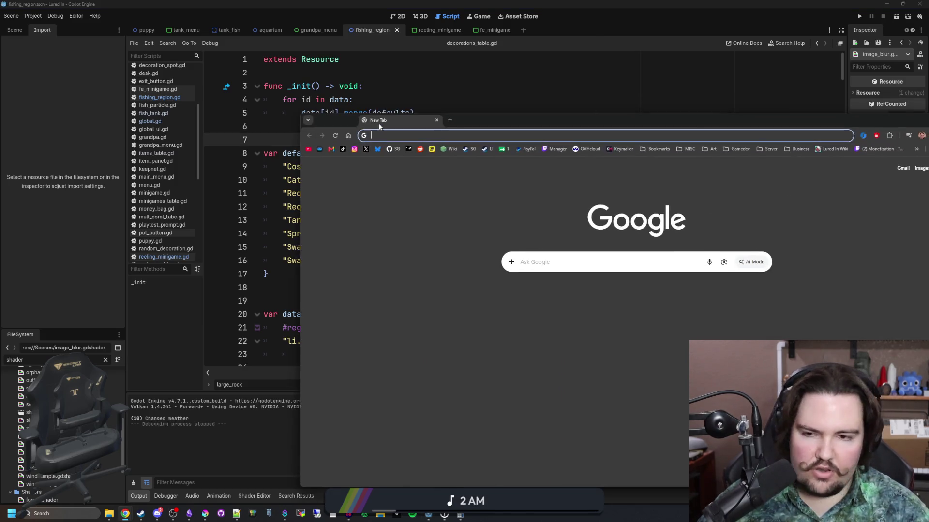
- Search Google for 'data-driven programming', maximize the browser, and open the Wikipedia result
text(data-driven programm)
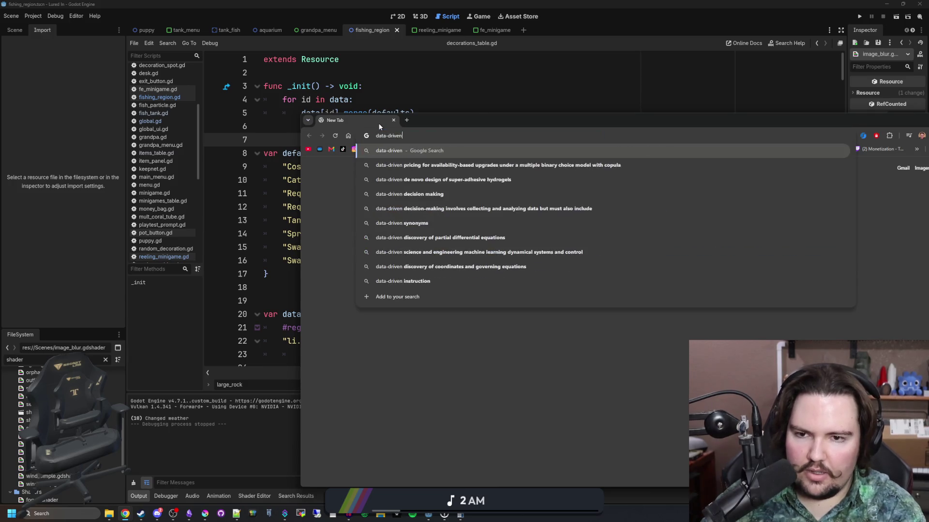
key(Return)
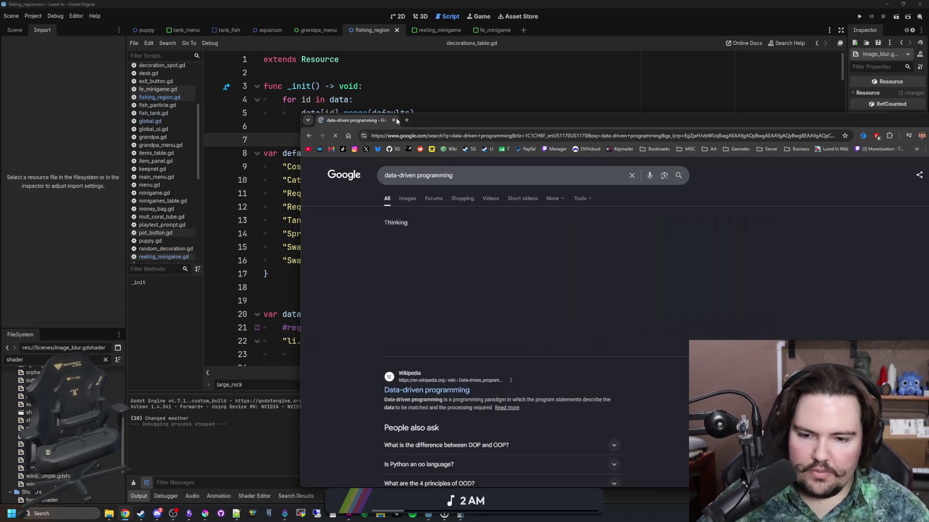
drag(498, 124, 491, 2)
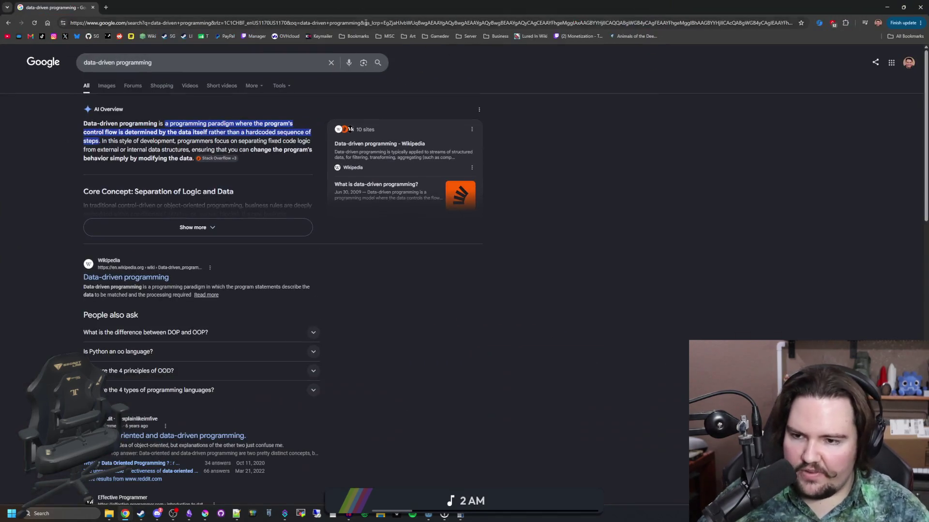
middle_click(158, 274)
key(ctrl+Tab)
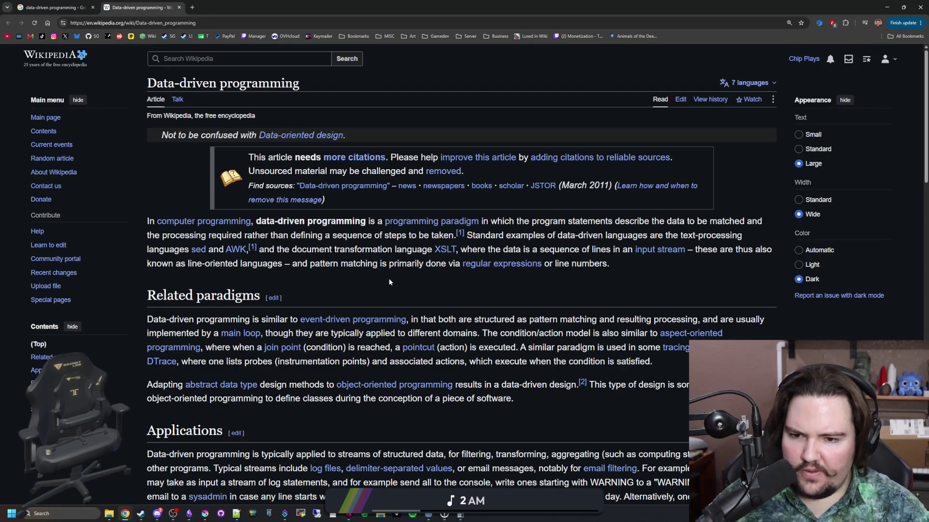
- Read the Wikipedia article, highlighting the pattern matching paradigm and the first Applications line
scroll(389, 282, down, 2)
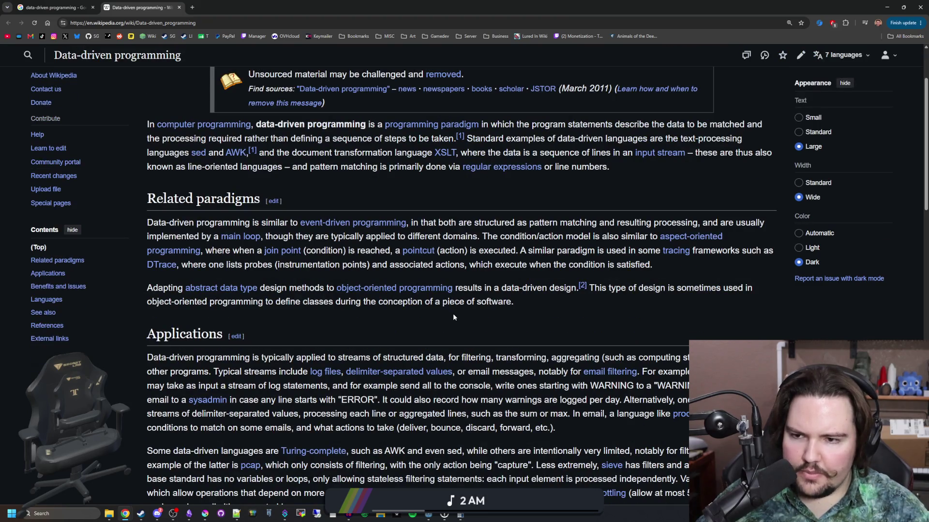
drag(459, 223, 774, 230)
click(774, 230)
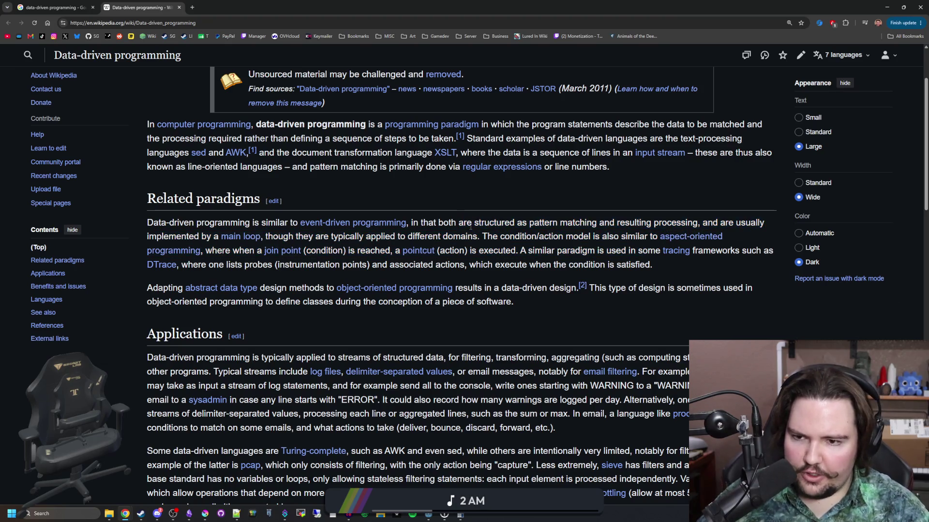
scroll(308, 256, down, 4)
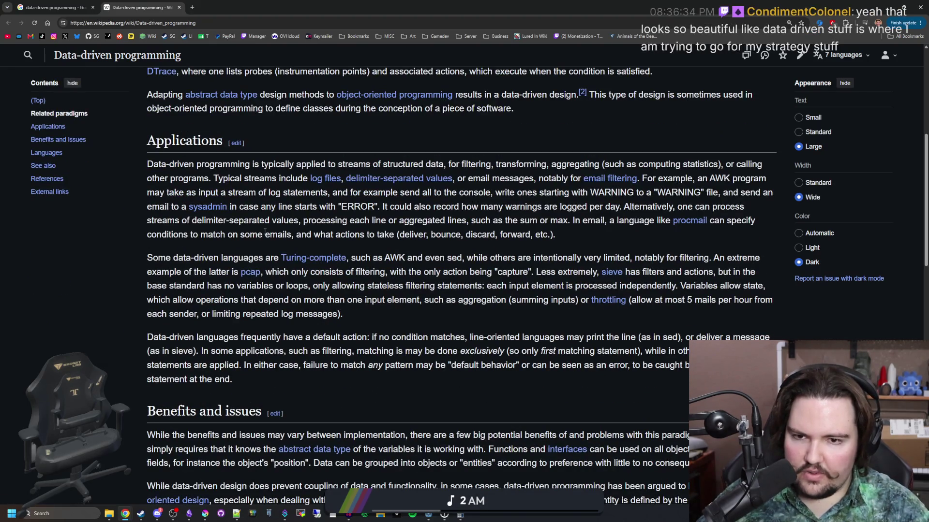
drag(449, 161, 759, 163)
click(466, 175)
drag(148, 178, 293, 178)
click(293, 178)
scroll(510, 182, up, 5)
scroll(510, 182, up, 1)
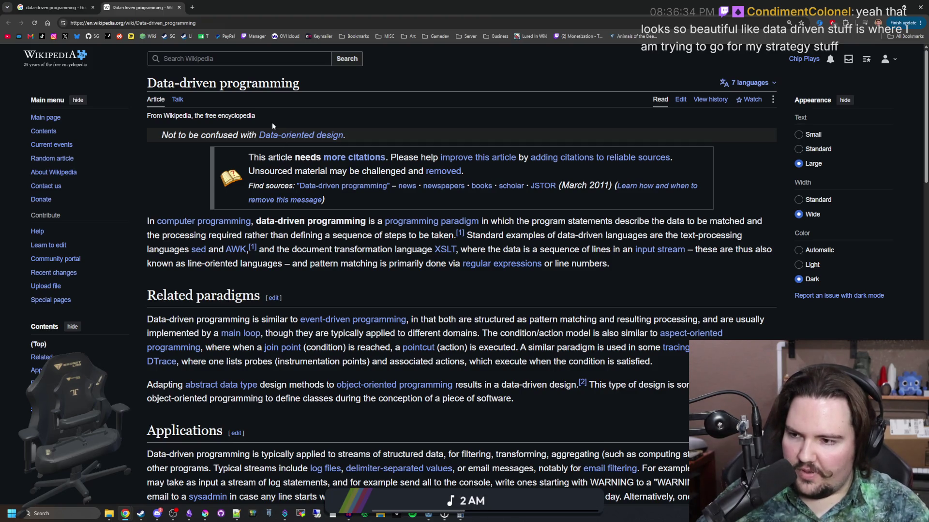
- Back on the Google tab, show image results for data-driven programming and shrink the window
click(78, 6)
scroll(181, 194, down, 3)
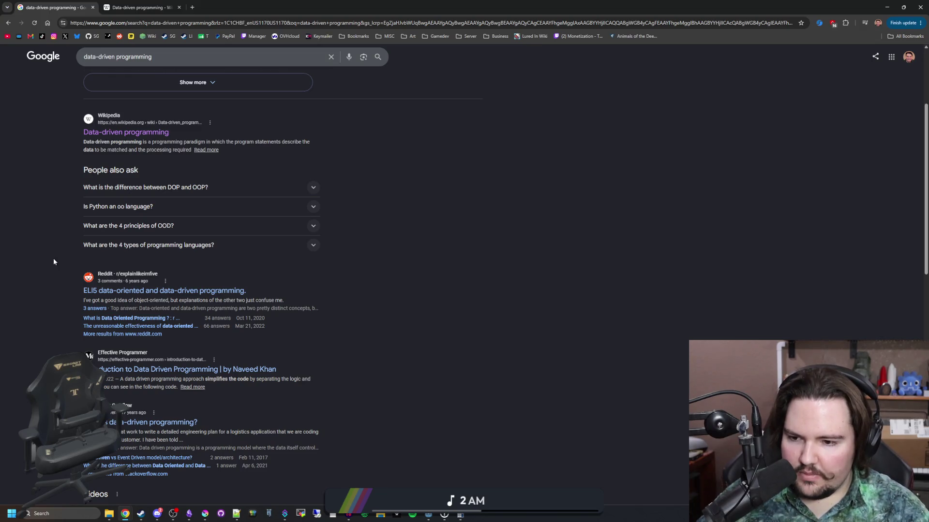
scroll(54, 262, up, 5)
click(112, 92)
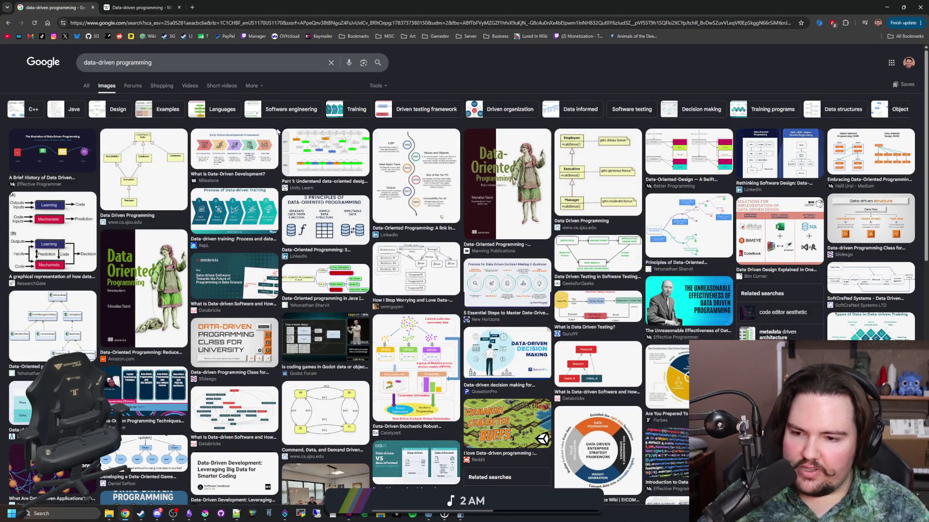
drag(408, 6, 513, 245)
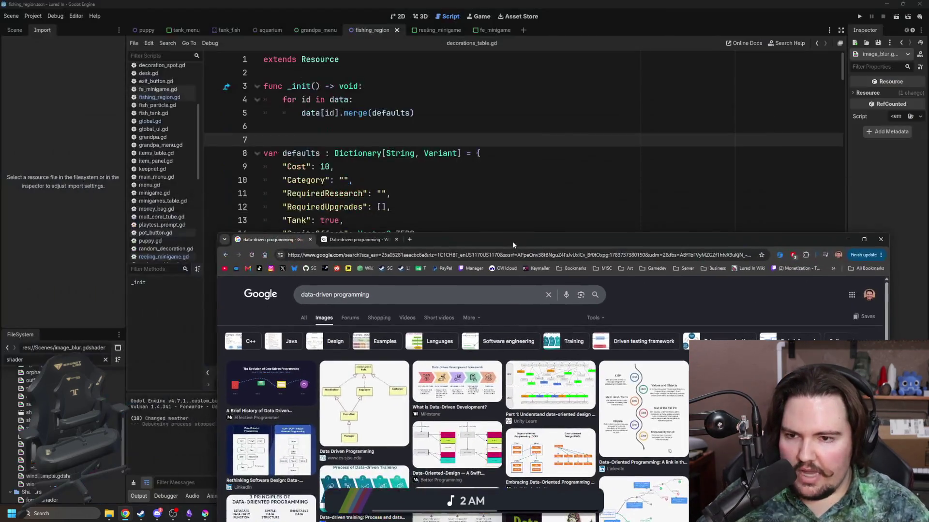
- Close the Google Images and Wikipedia tabs, then maximize Krita and zoom out on border.png
click(310, 239)
click(310, 240)
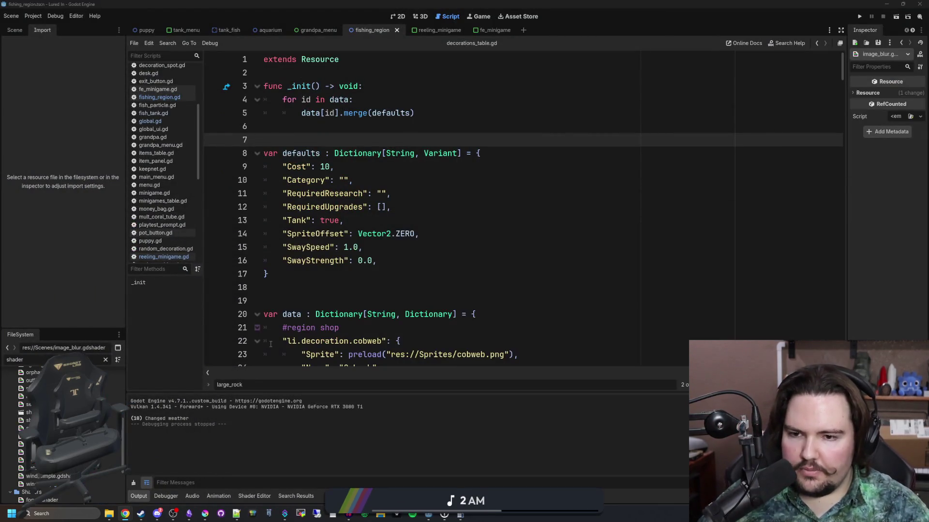
mouse_move(205, 514)
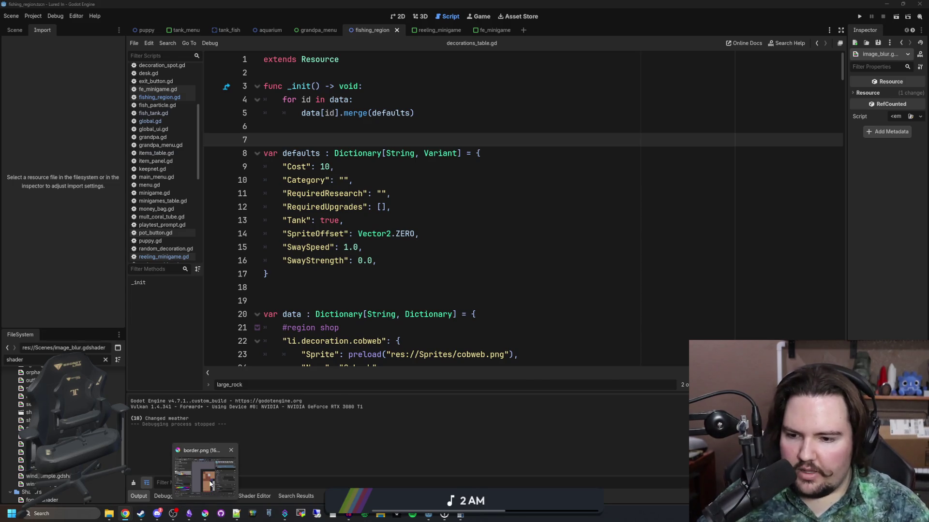
click(210, 484)
double_click(483, 396)
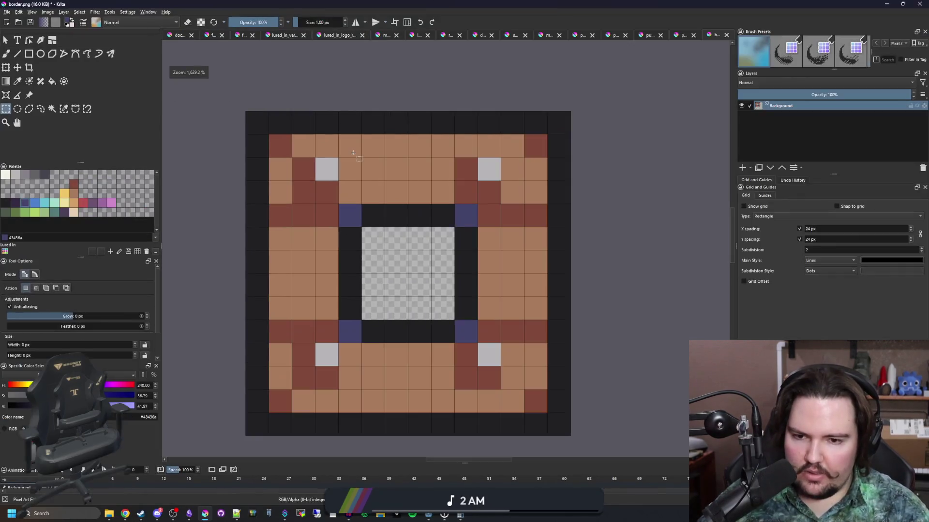
key(minus)
- Switch back to Godot and click through the defaults dictionary in decorations_table.gd
key(alt+Tab)
click(337, 289)
click(338, 247)
click(342, 275)
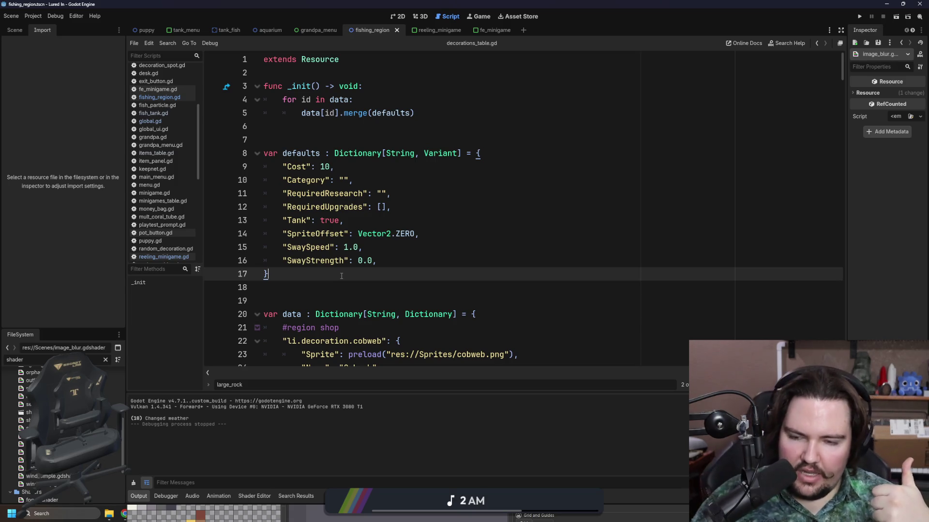
scroll(341, 276, down, 3)
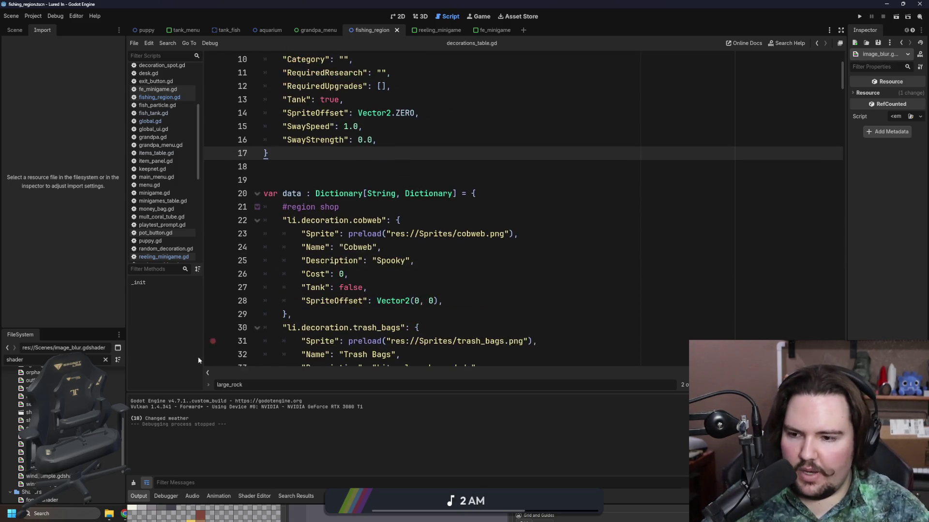
- Filter the FileSystem for 'items' and open items_table.gd at the whale_shark entry
click(106, 360)
text(items)
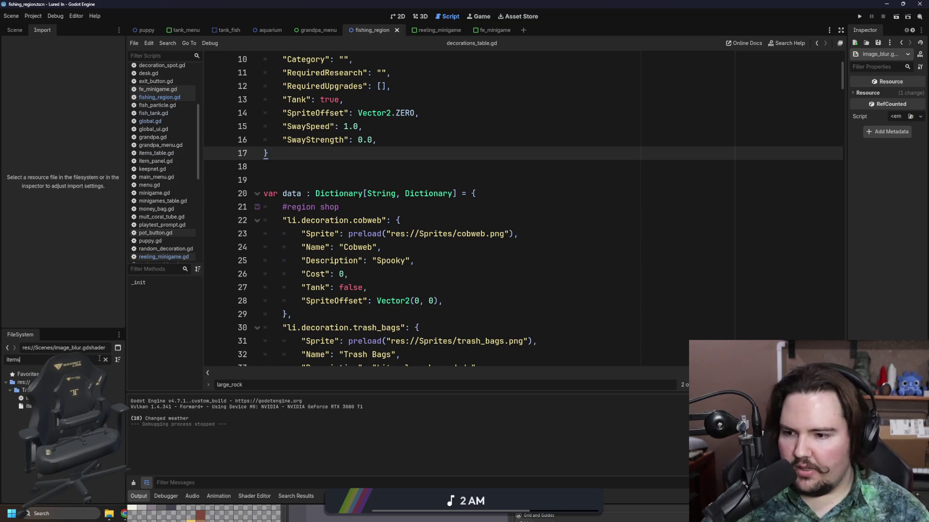
double_click(28, 407)
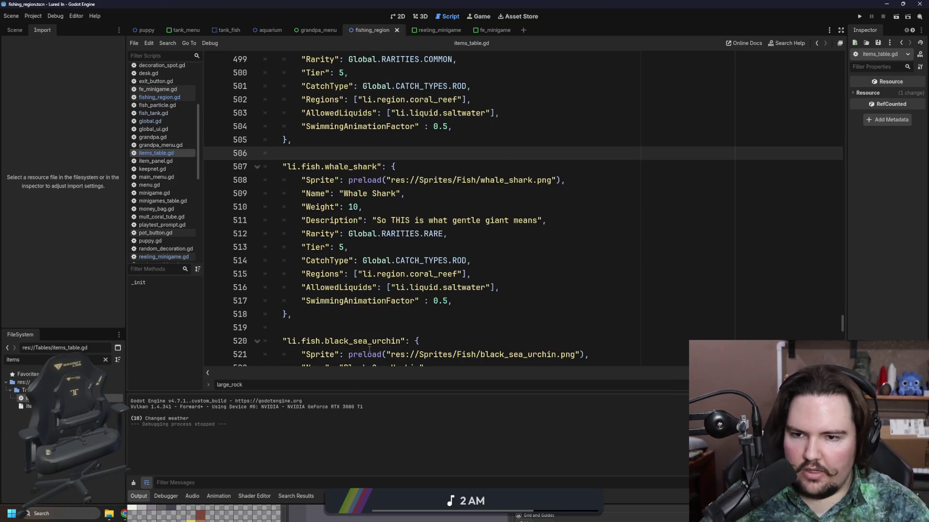
scroll(369, 350, down, 1)
key(Down)
key(Down)
key(Down)
- Copy the whale_shark entry (lines 507–518) and paste a duplicate below it
mouse_move(331, 276)
mouse_down()
mouse_move(279, 116)
mouse_move(283, 127)
mouse_up()
key(ctrl+c)
click(300, 269)
key(Return)
key(Return)
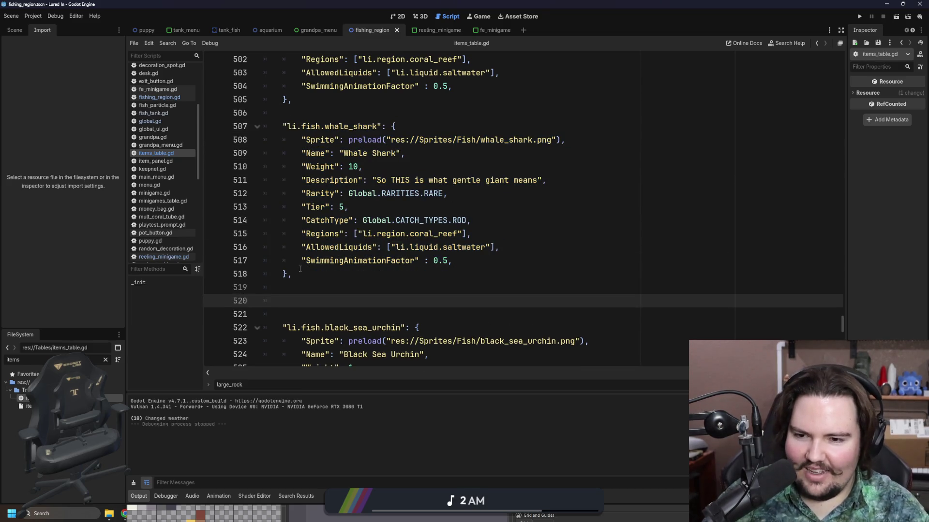
key(ctrl+v)
click(301, 211)
key(BackSpace)
- Rename the pasted entry's key from whale_shark to cool_goober
scroll(433, 291, down, 1)
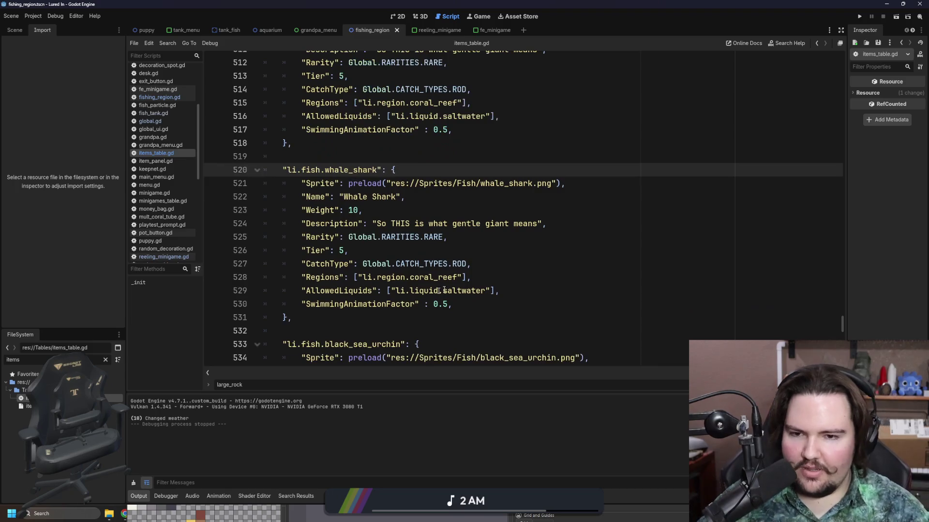
scroll(356, 179, up, 1)
double_click(354, 180)
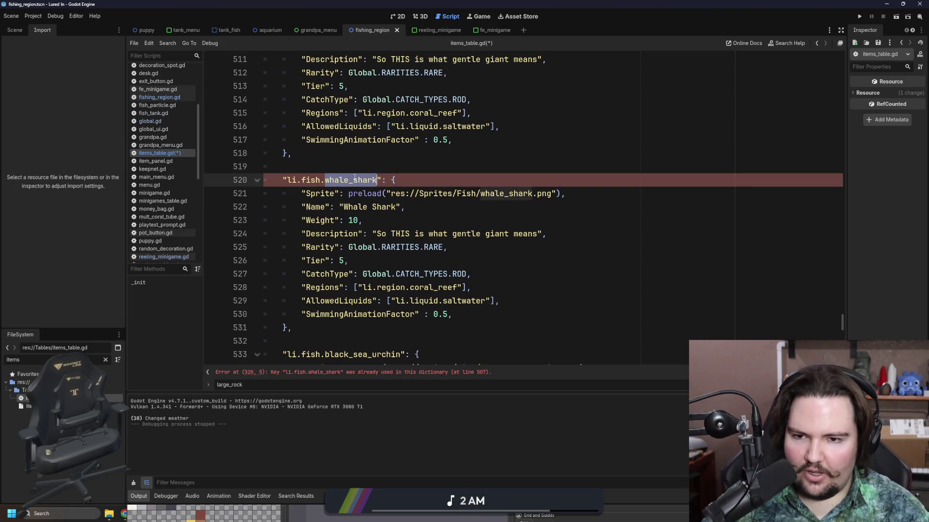
text(cool_goober)
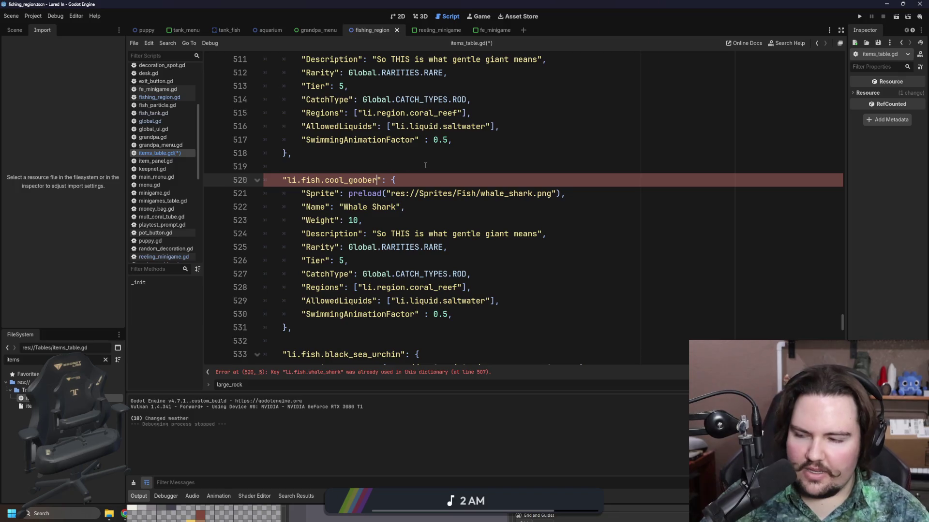
click(432, 167)
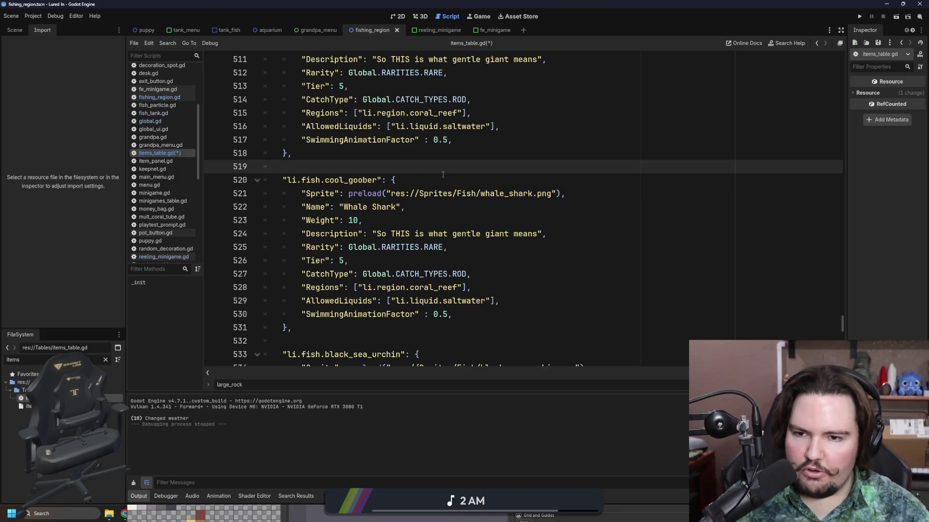
- Review the new cool_goober entry, highlighting it and its coral_reef region value
drag(282, 180, 508, 317)
click(508, 315)
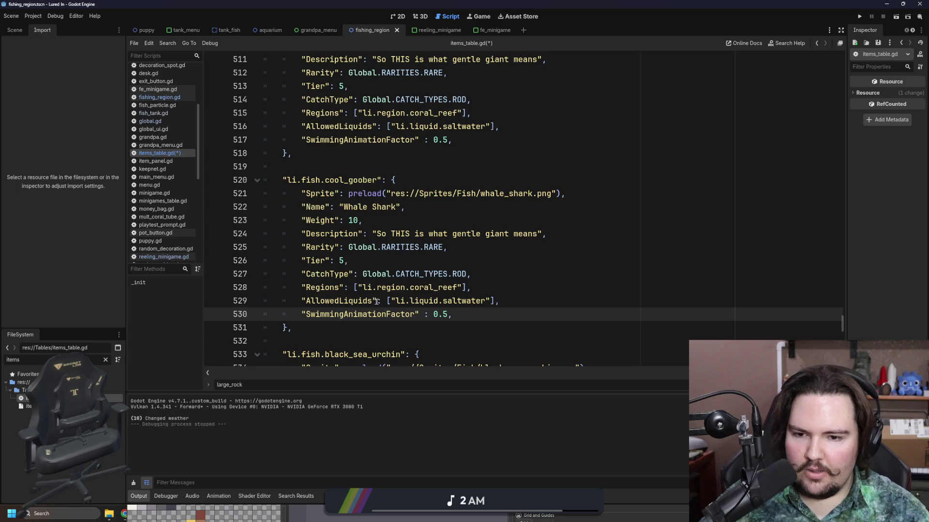
drag(362, 287, 450, 287)
click(448, 287)
drag(420, 327, 283, 178)
click(426, 167)
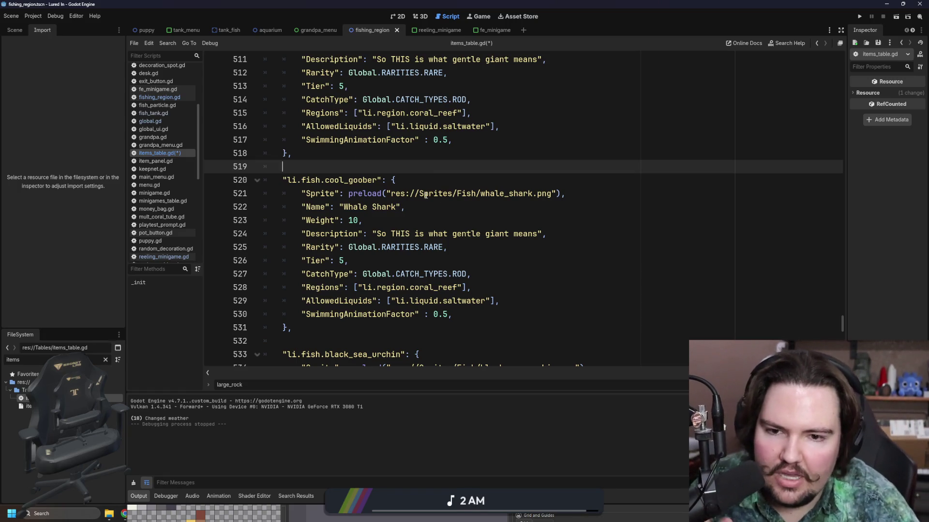
- Inspect the duplicate's whale_shark sprite, Whale Shark name and gentle giant description
double_click(522, 194)
key(Up)
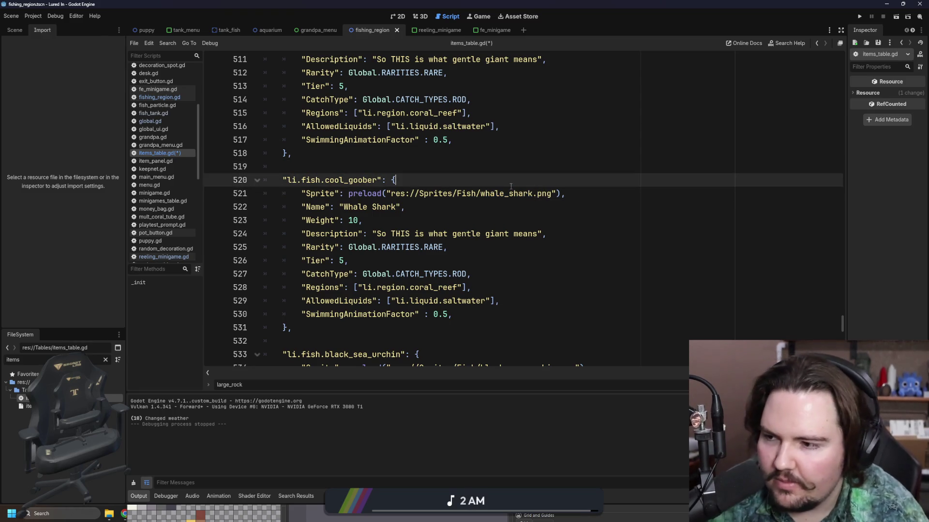
mouse_move(343, 207)
mouse_down()
mouse_move(398, 207)
mouse_move(520, 234)
mouse_up()
click(383, 207)
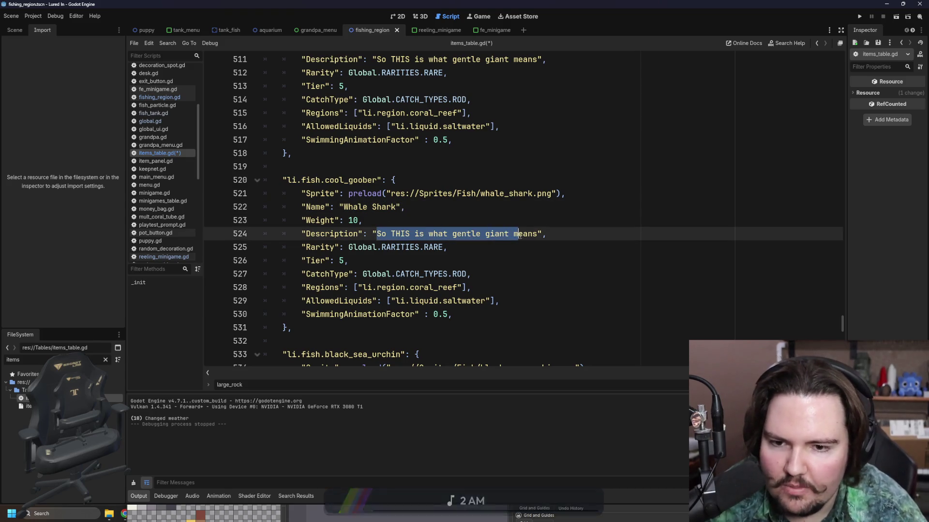
click(485, 227)
key(Up)
key(Up)
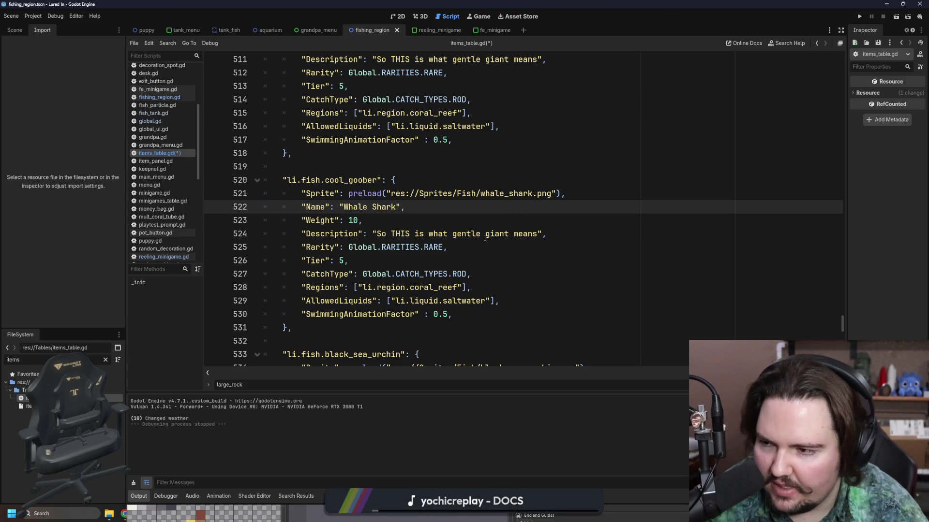
- Repeatedly highlight the cool_goober entry (lines 520–531) and its li.fish.cool_goober key
click(298, 328)
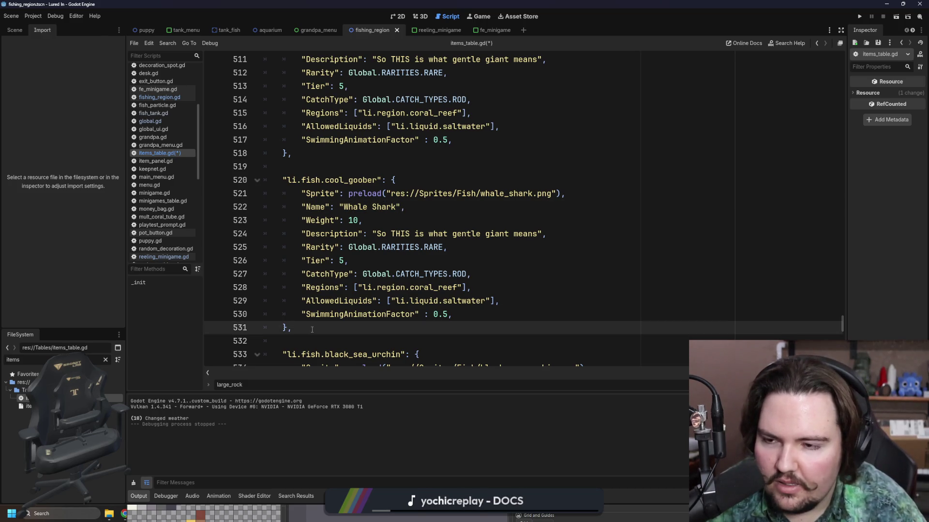
drag(312, 330, 257, 188)
click(298, 171)
drag(302, 329, 271, 181)
click(346, 172)
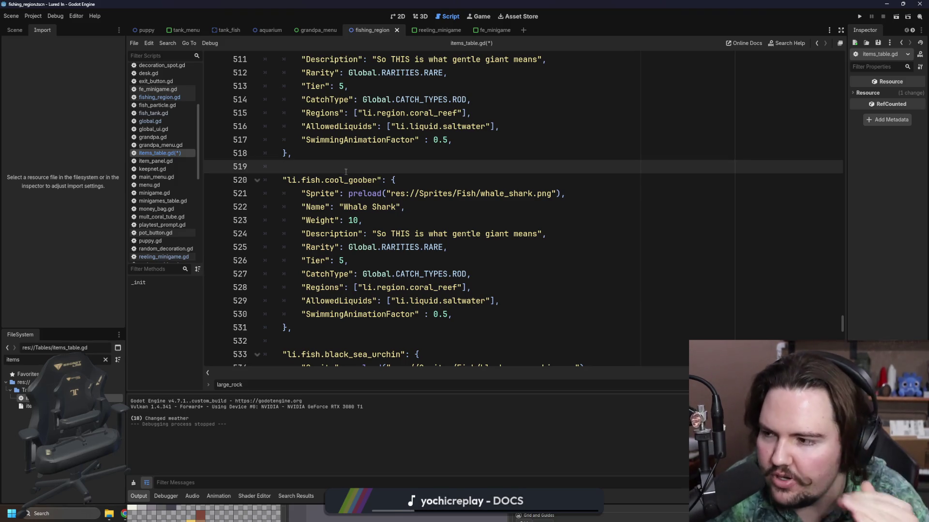
drag(332, 322, 246, 179)
click(339, 152)
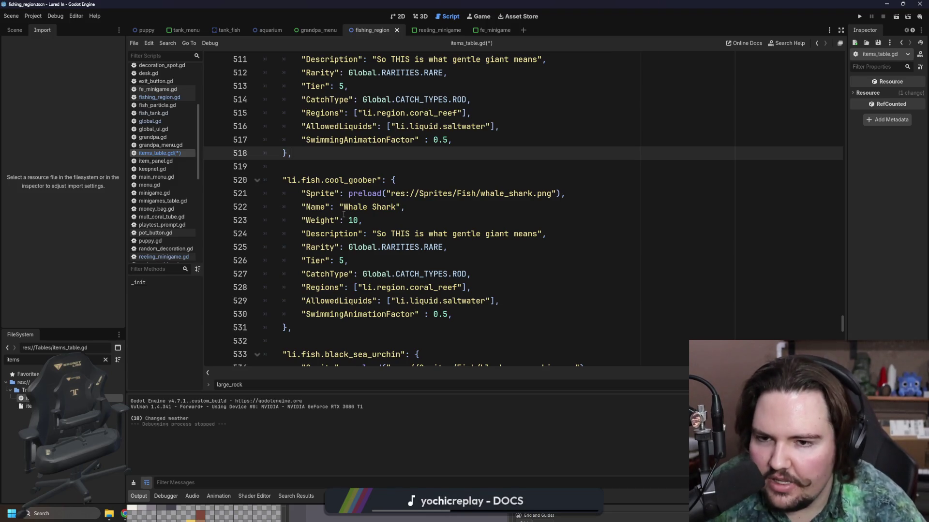
drag(377, 180, 282, 185)
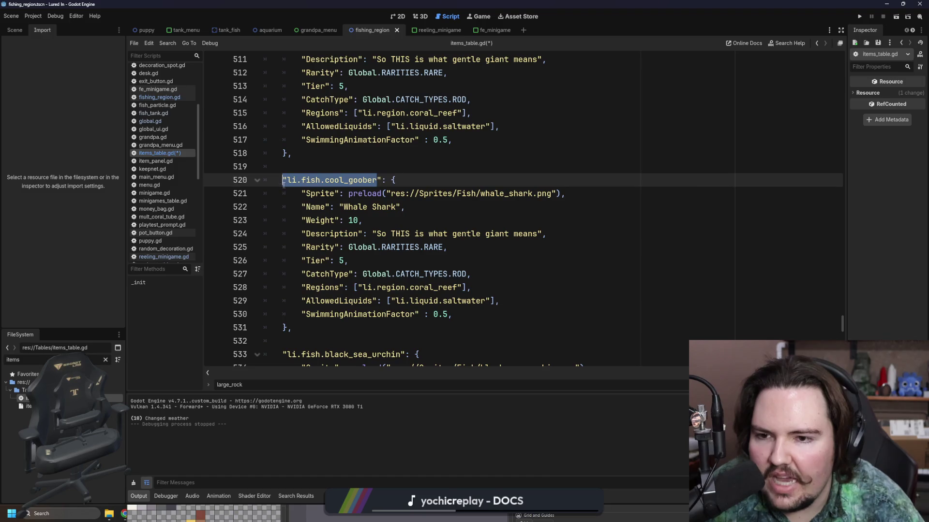
click(308, 169)
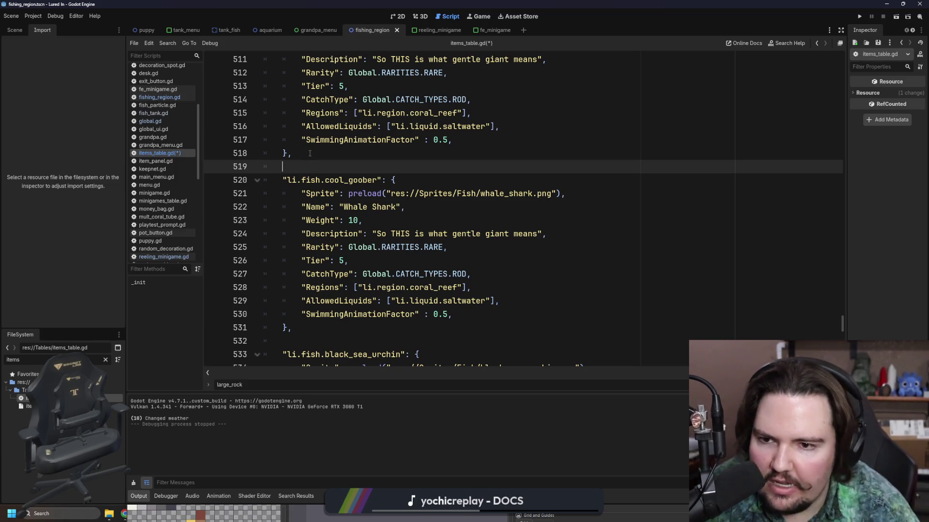
- Select the whole cool_goober entry, delete it, and save items_table.gd
click(483, 156)
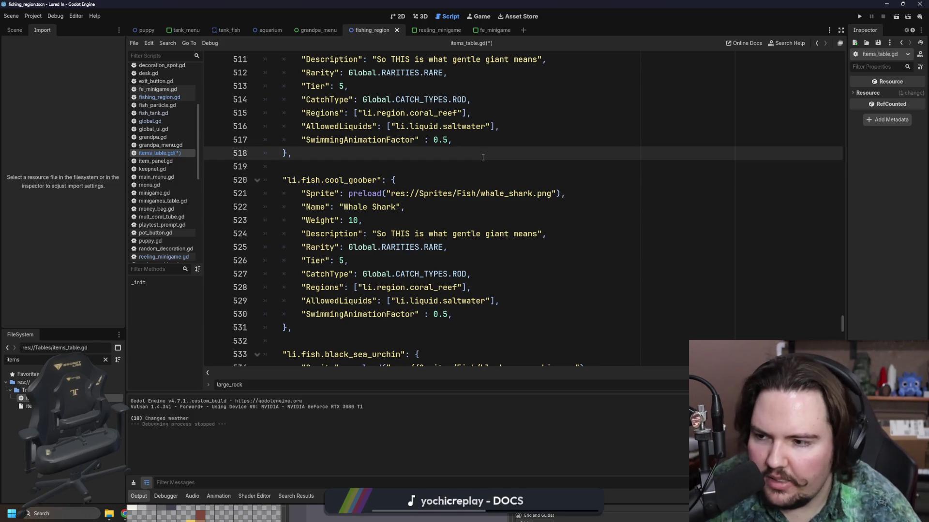
mouse_move(309, 328)
mouse_down()
mouse_move(271, 234)
mouse_move(271, 179)
mouse_up()
click(314, 330)
drag(314, 330, 271, 180)
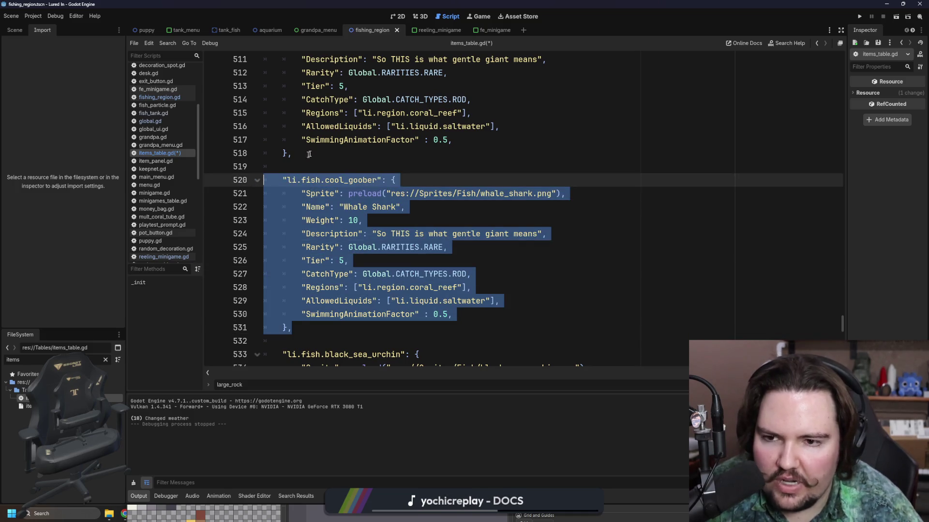
click(328, 158)
click(349, 165)
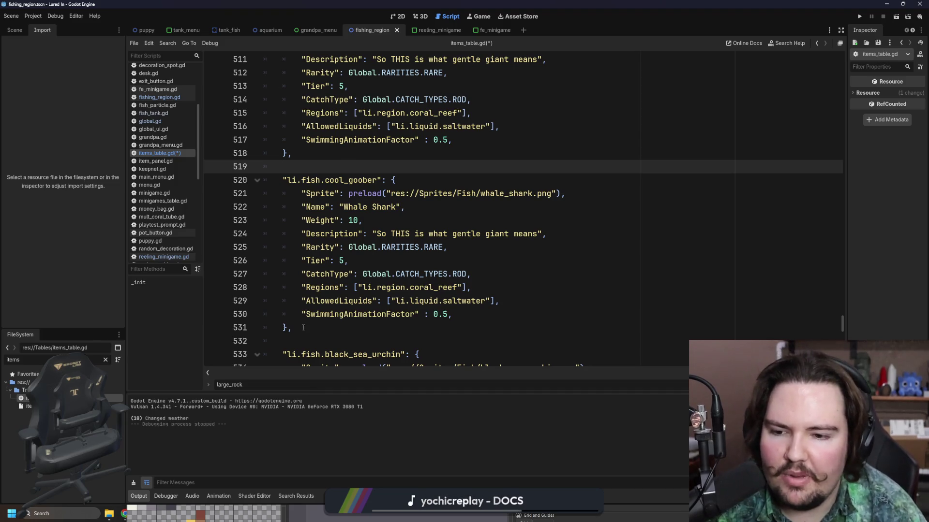
drag(320, 330, 221, 189)
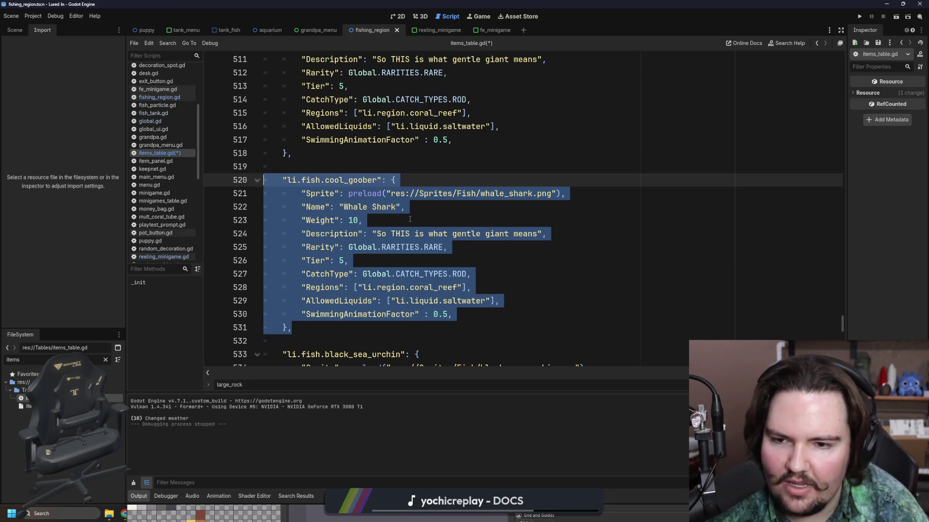
key(BackSpace)
key(BackSpace)
key(BackSpace)
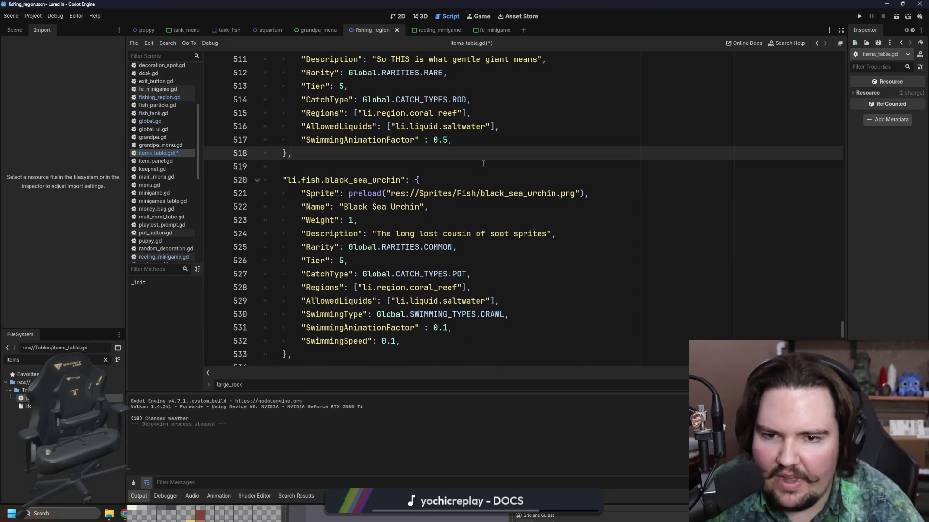
click(484, 163)
key(ctrl+s)
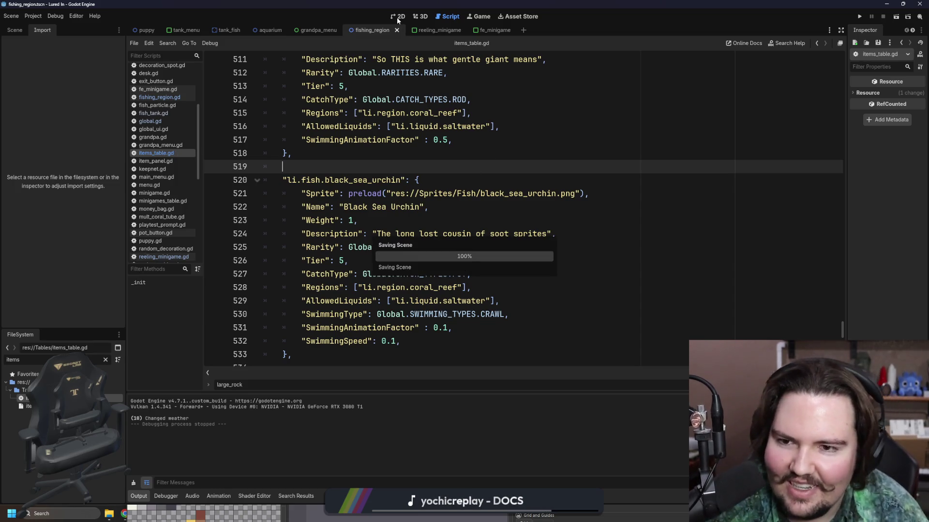
- Show fishing_region in 2D with its FishingRegion node tree, save the scene, and open a new browser window
click(397, 17)
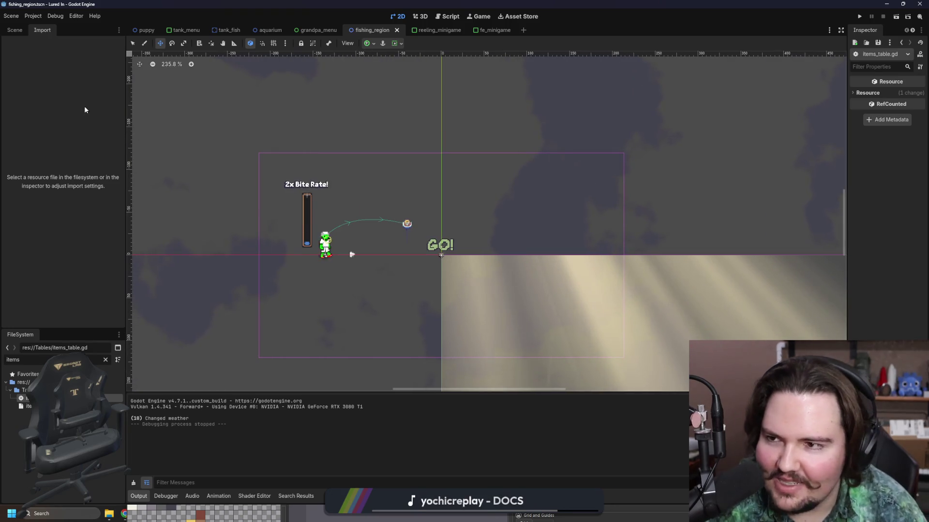
click(15, 30)
click(60, 74)
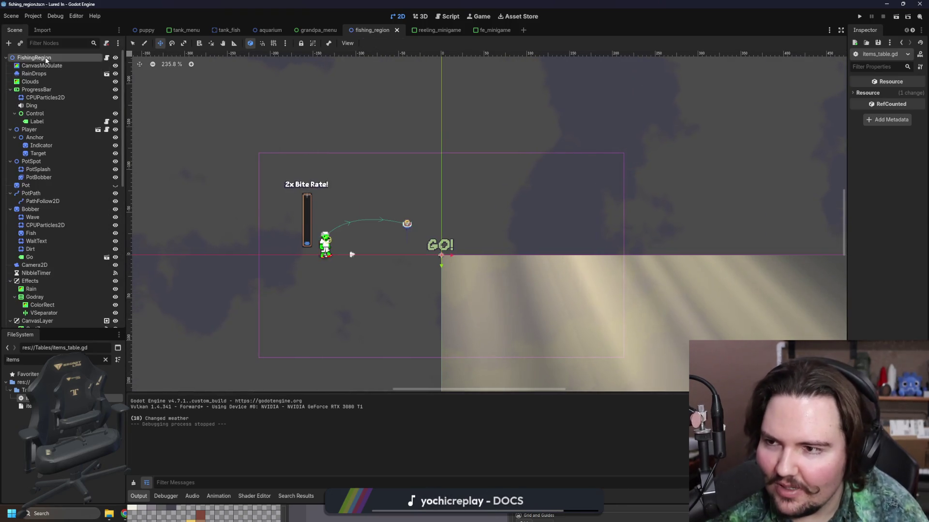
scroll(71, 132, down, 5)
scroll(71, 132, down, 5)
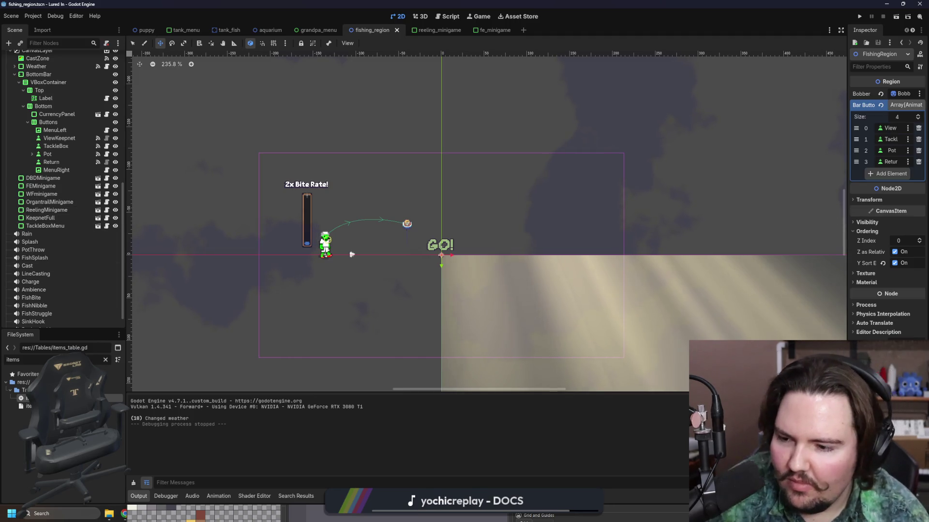
key(ctrl+s)
scroll(352, 148, down, 1)
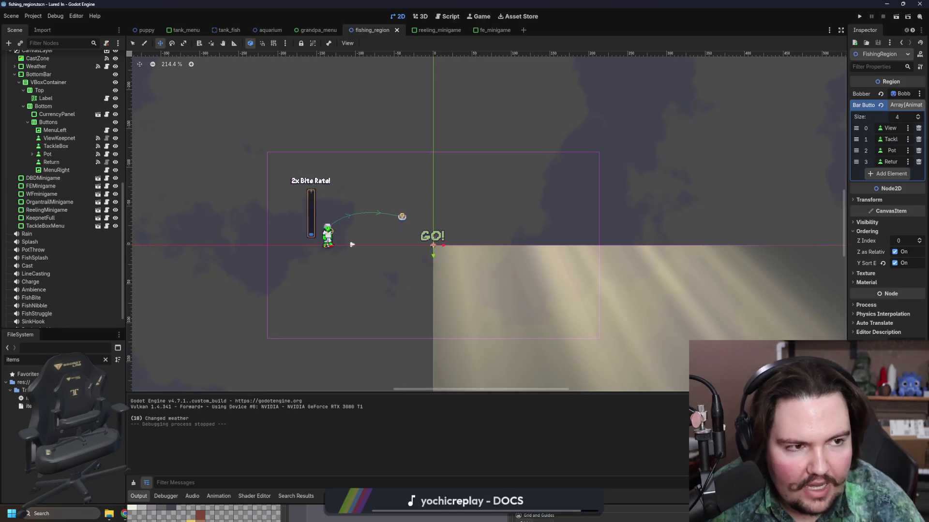
key(super+2)
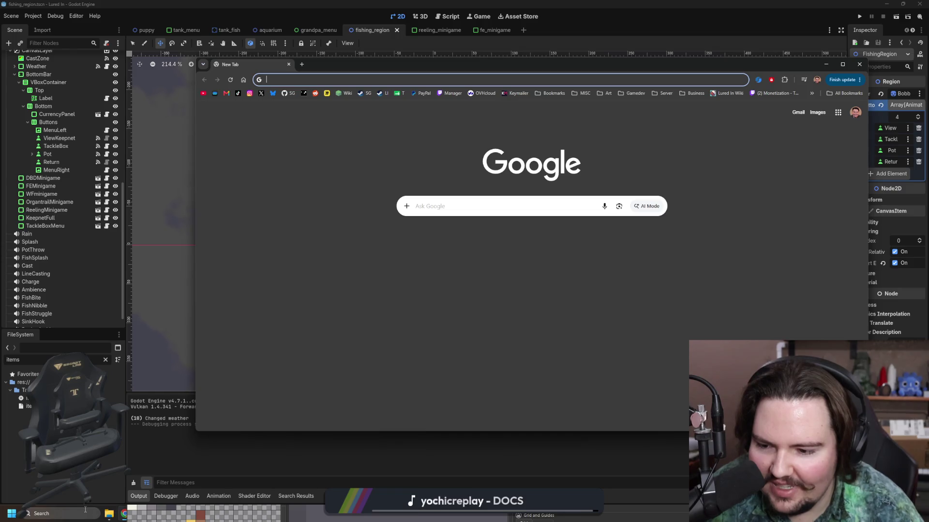
- Bring the new browser window to the front and position it over the editor
key(super+3)
key(super+3)
mouse_move(125, 513)
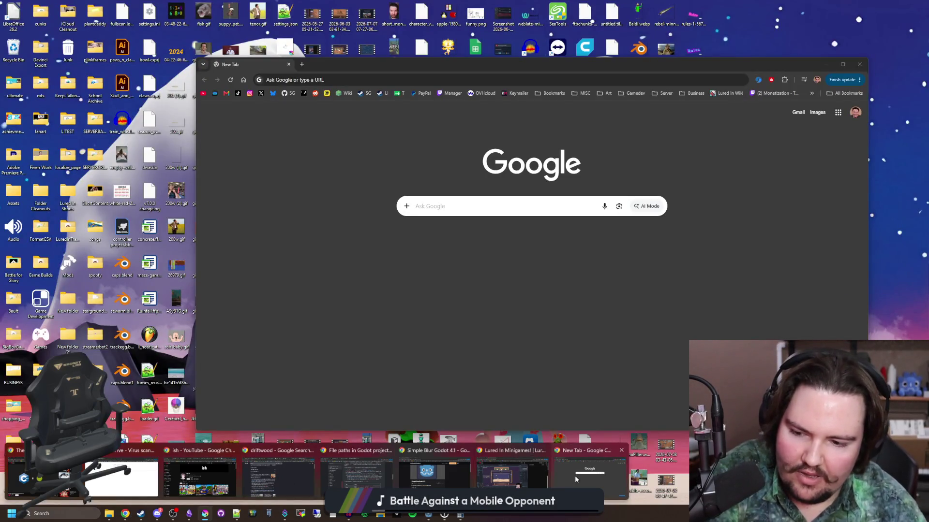
click(575, 475)
mouse_move(341, 65)
mouse_down()
mouse_move(754, 325)
mouse_move(336, 182)
mouse_move(291, 99)
mouse_up()
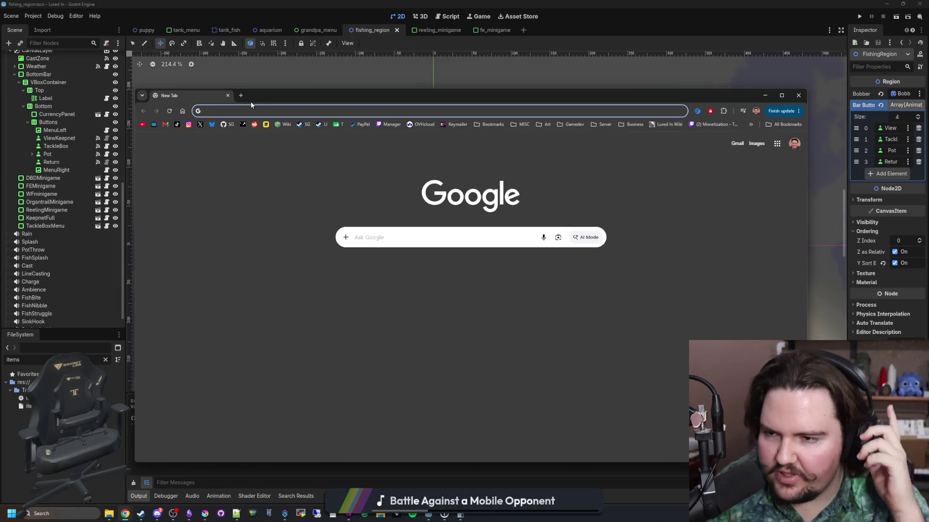
- Google 'state machine' images, view the Eat, Sleep, Code diagram, close the browser, and clear the file filter
text(state machine)
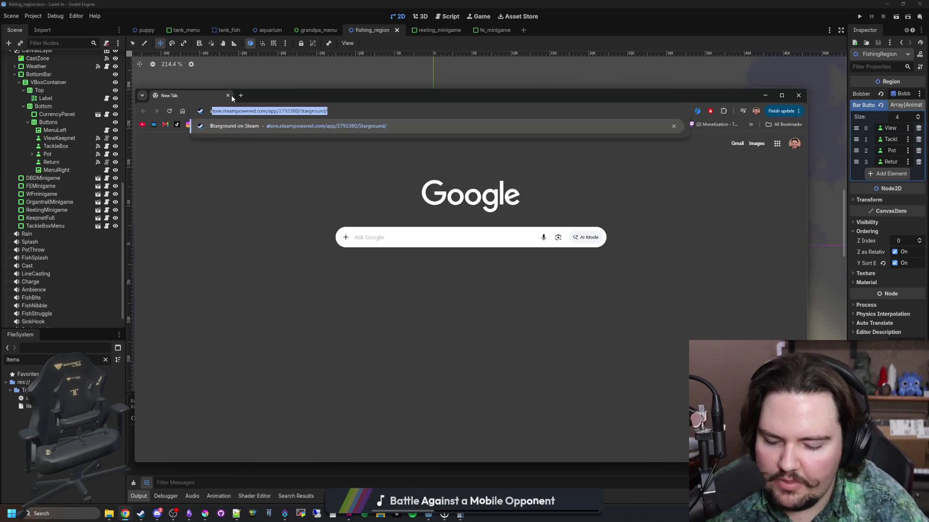
key(Return)
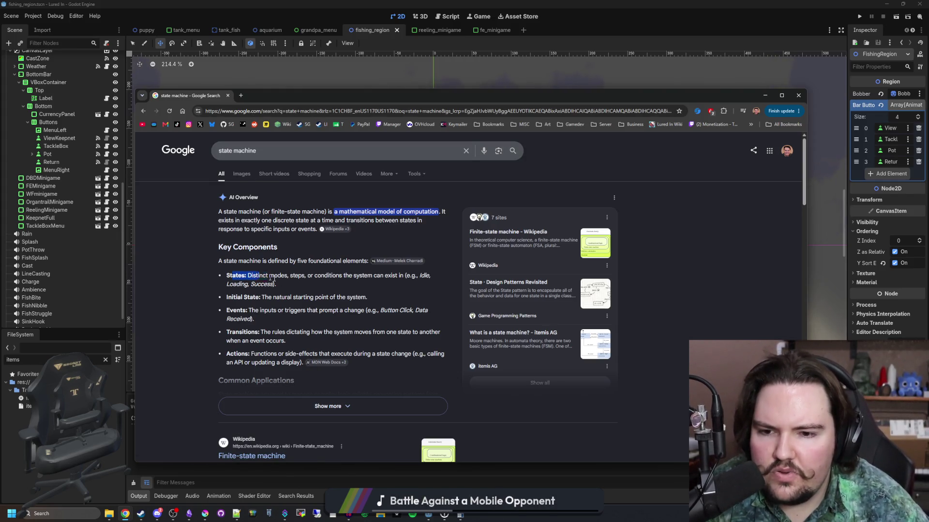
click(242, 175)
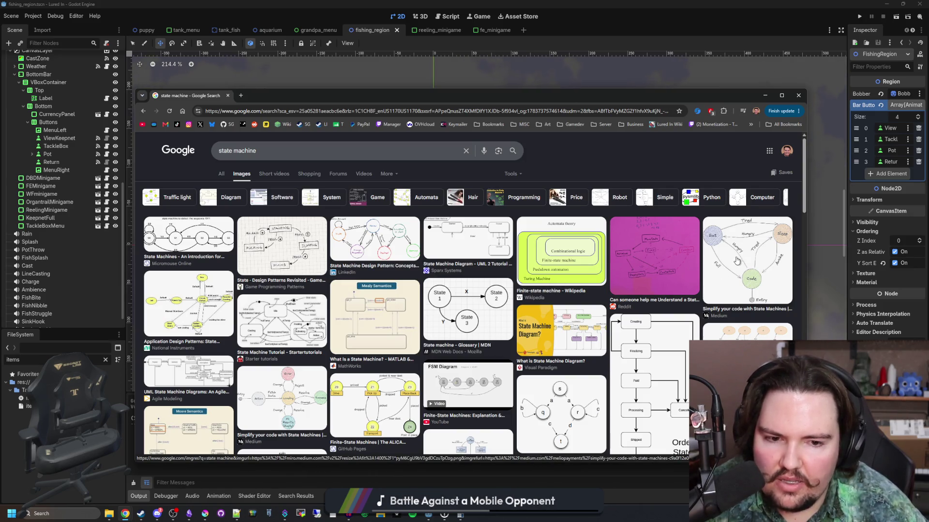
click(737, 260)
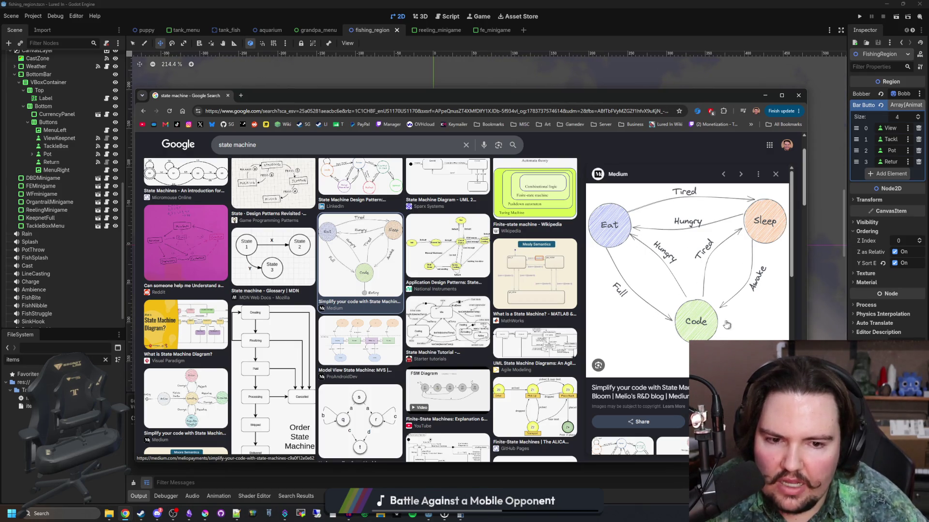
scroll(328, 312, down, 6)
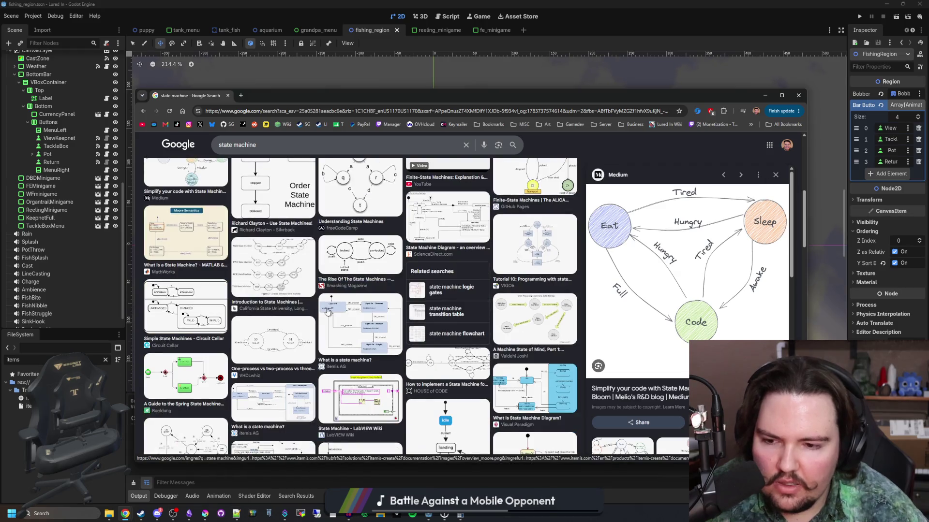
click(228, 95)
click(105, 360)
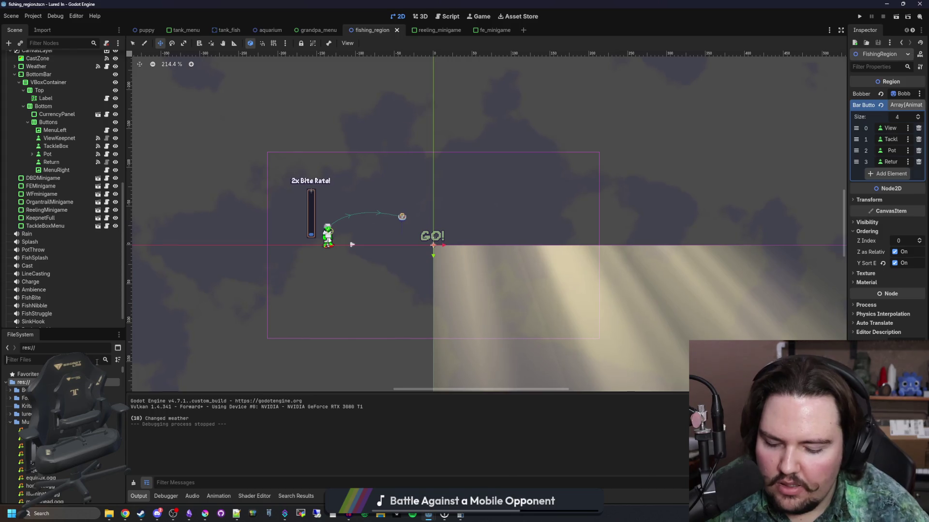
- Switch to the puppy scene and pick the plain selection tool
text(puppy)
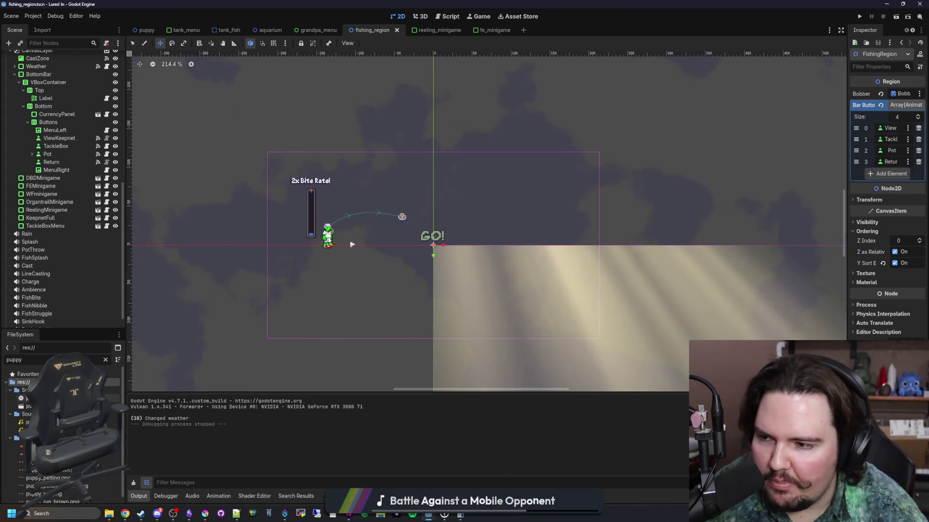
key(Return)
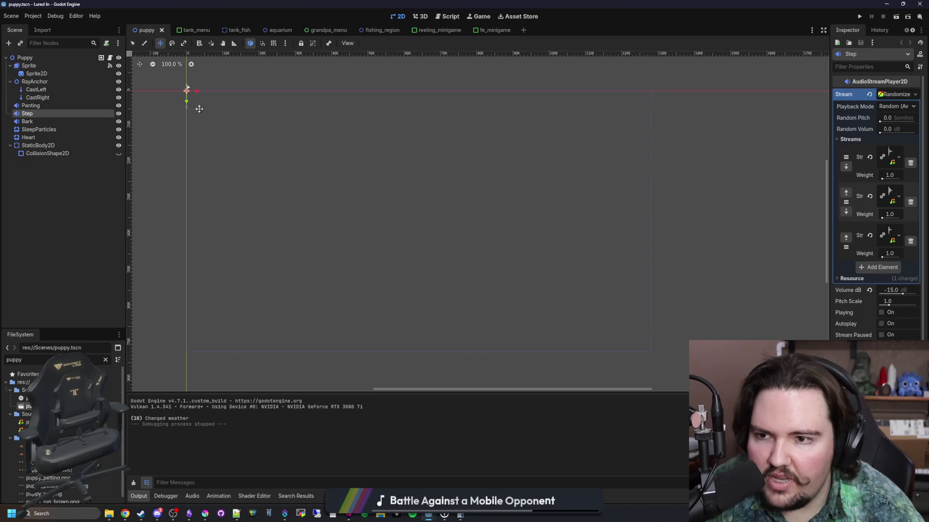
scroll(186, 85, up, 10)
key(q)
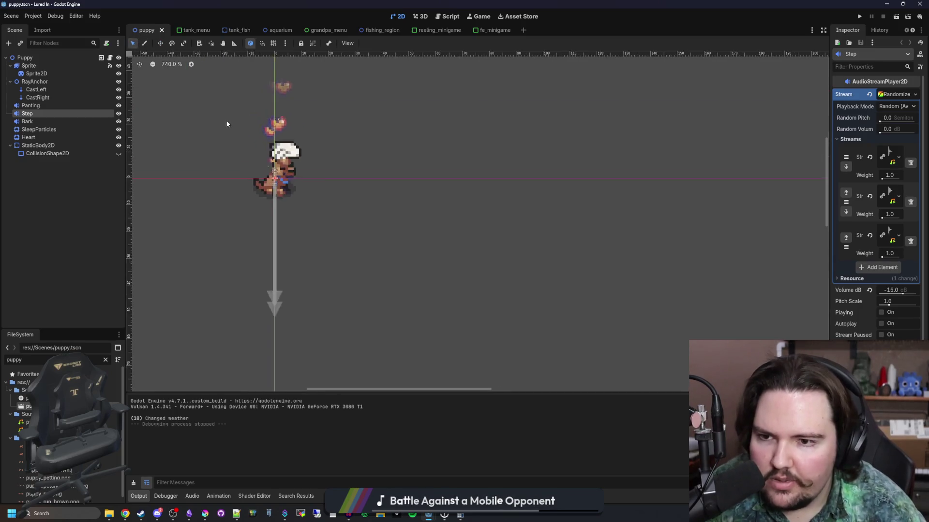
- Open puppy.gd and find the match(state) block in set_state
click(110, 58)
scroll(433, 166, up, 5)
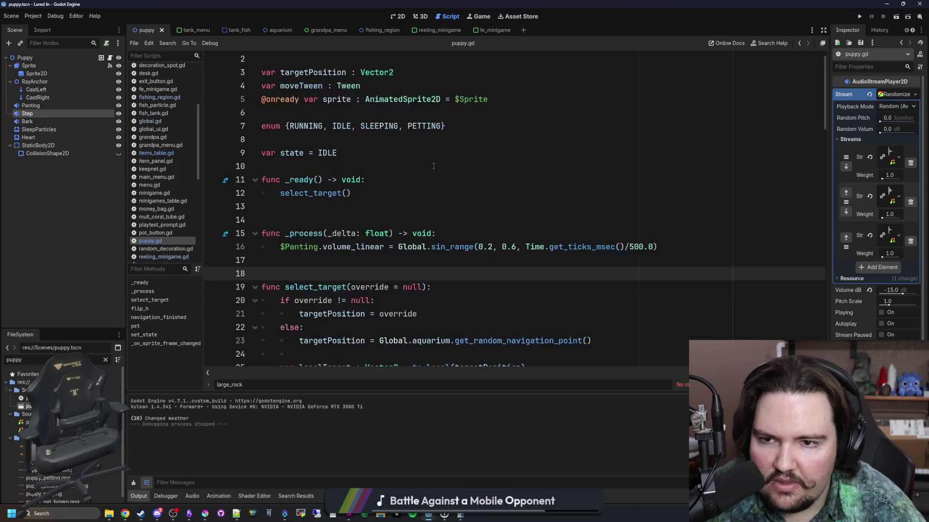
scroll(434, 166, down, 15)
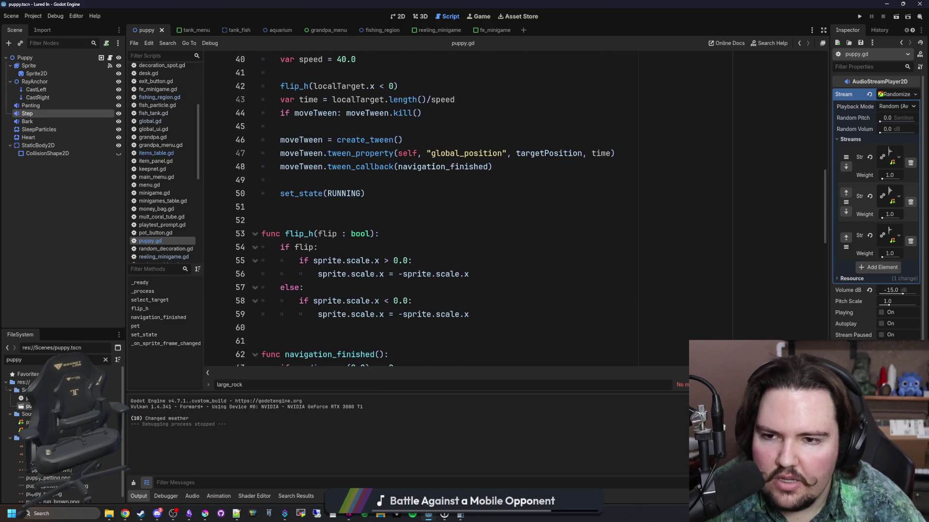
scroll(406, 189, down, 6)
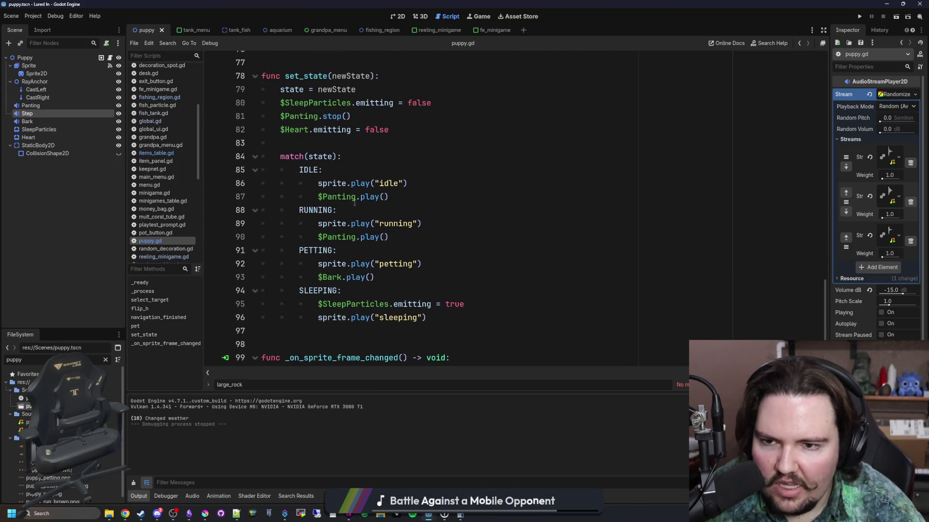
scroll(306, 166, down, 1)
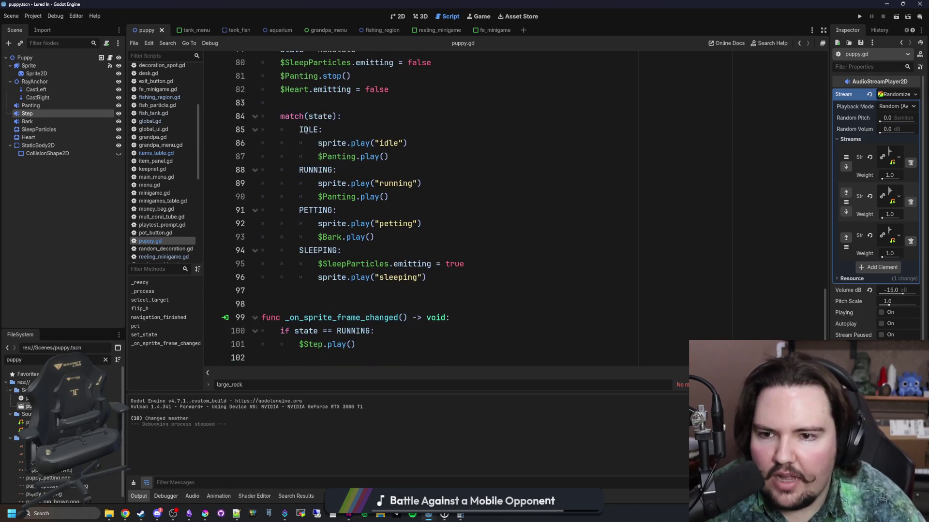
click(342, 294)
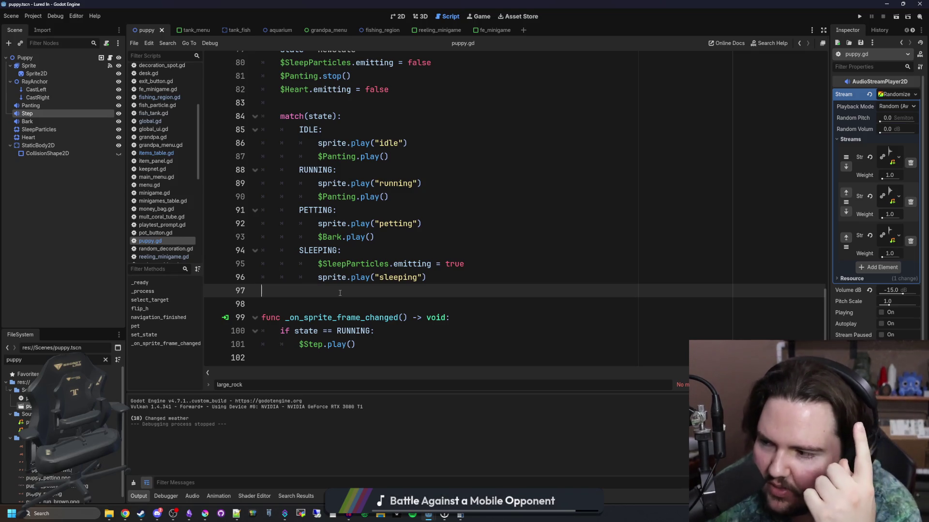
scroll(340, 293, up, 1)
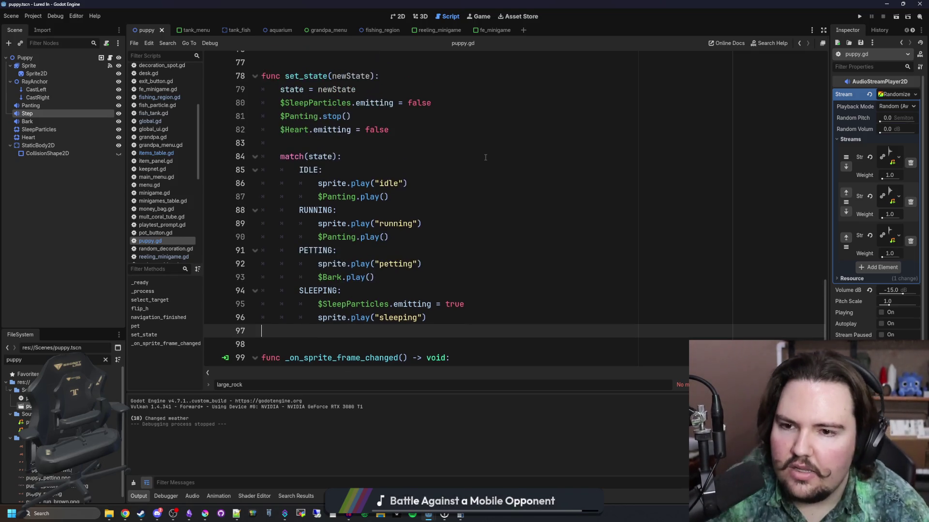
click(411, 160)
scroll(411, 160, up, 18)
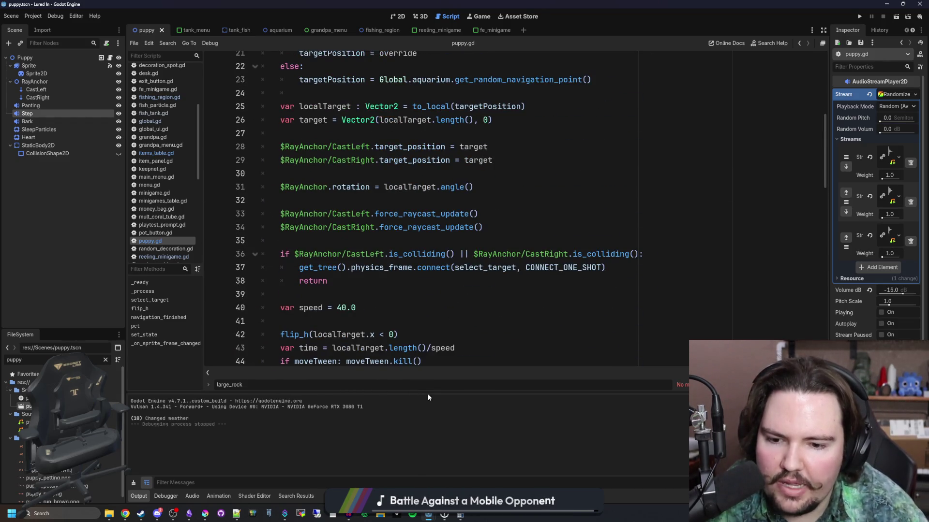
- Shrink the Output panel to enlarge the script and move to select_target
drag(429, 393, 429, 455)
scroll(406, 319, up, 7)
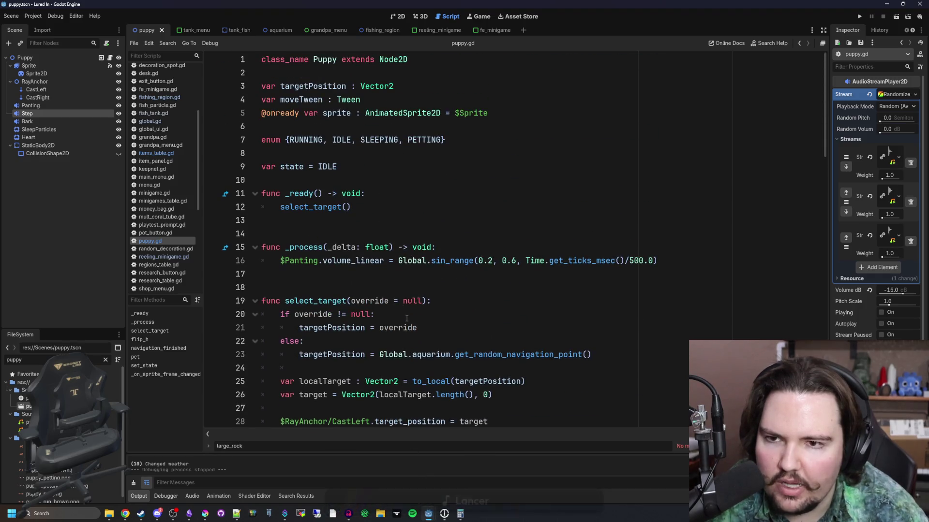
click(388, 288)
scroll(388, 289, down, 3)
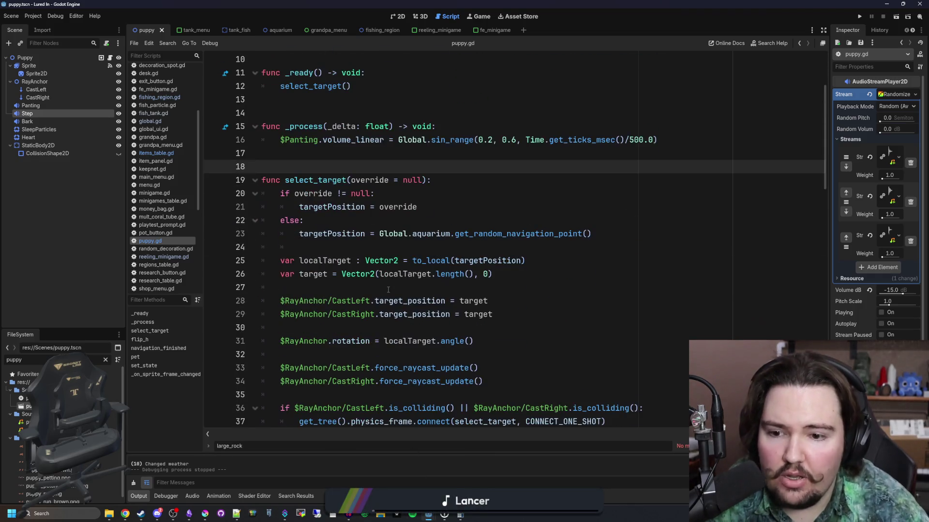
scroll(388, 289, down, 19)
scroll(381, 66, up, 13)
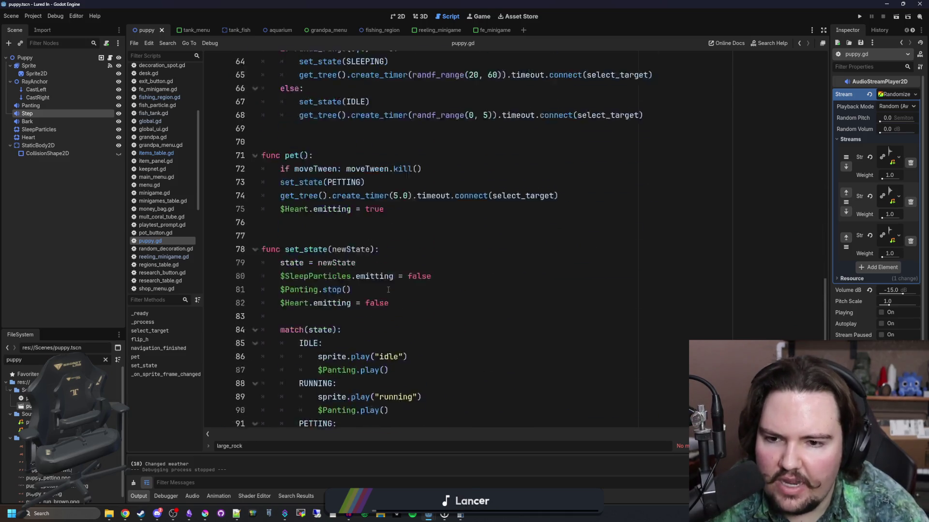
scroll(381, 66, up, 8)
- Review the _ready function and select_target's override parameter, highlighting then clearing a block of lines
click(418, 198)
key(Down)
key(Down)
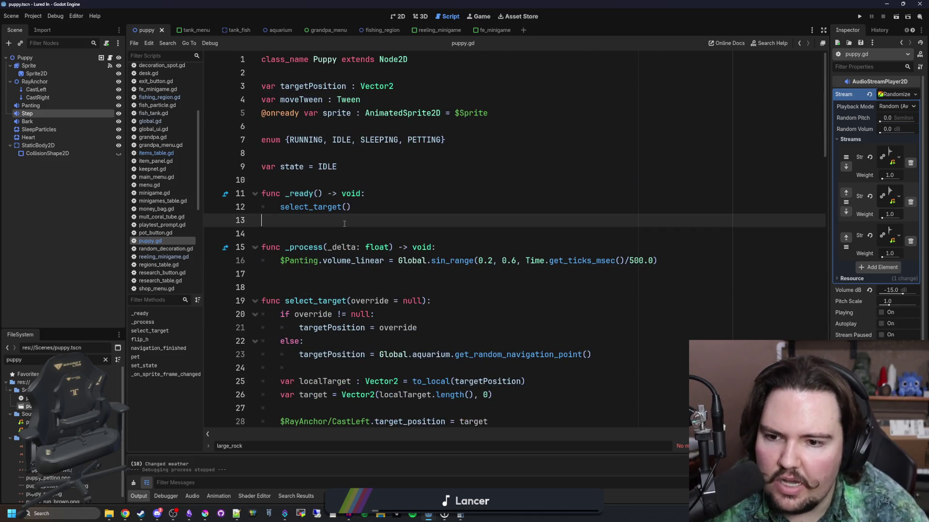
scroll(358, 175, down, 3)
click(359, 177)
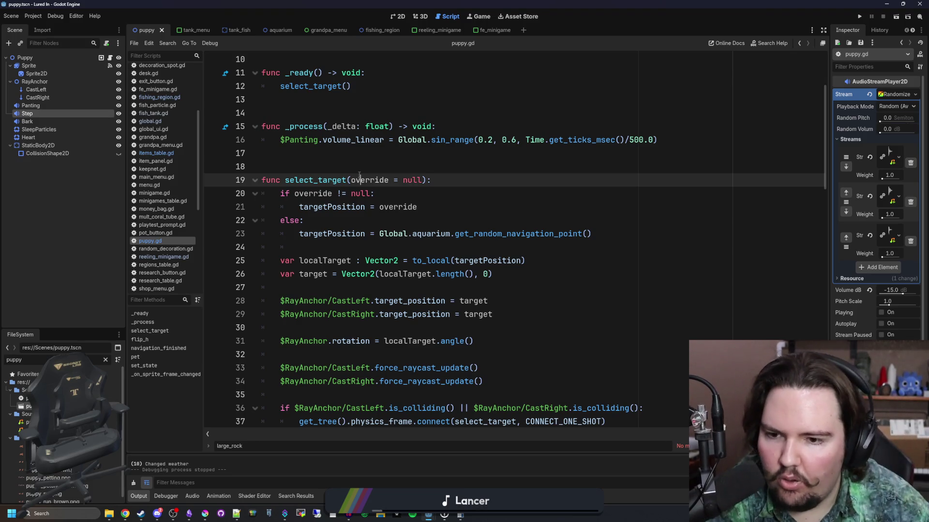
scroll(359, 175, down, 2)
scroll(358, 175, down, 3)
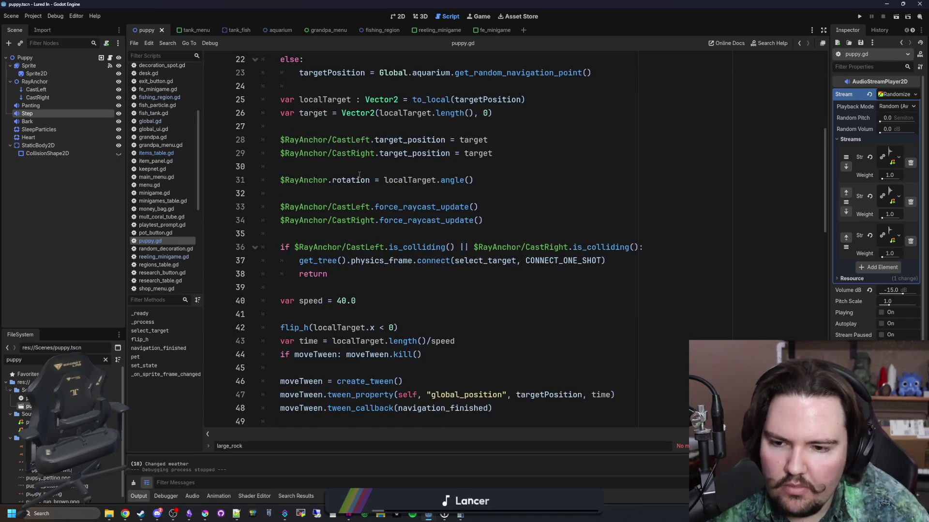
scroll(443, 290, up, 1)
drag(444, 289, 484, 87)
click(508, 153)
- Highlight the get_random_navigation_point call and the raycast setup lines 28–34
click(527, 126)
scroll(527, 135, up, 1)
click(596, 112)
double_click(522, 113)
click(506, 113)
scroll(407, 141, down, 2)
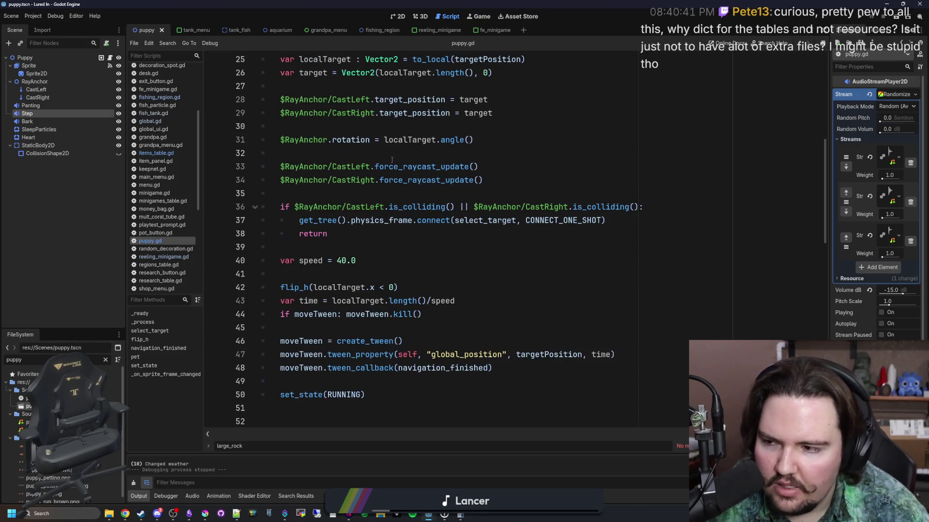
drag(577, 175, 273, 99)
click(420, 139)
- Highlight RUNNING in the set_state call and SLEEPING on line 64
scroll(421, 139, down, 3)
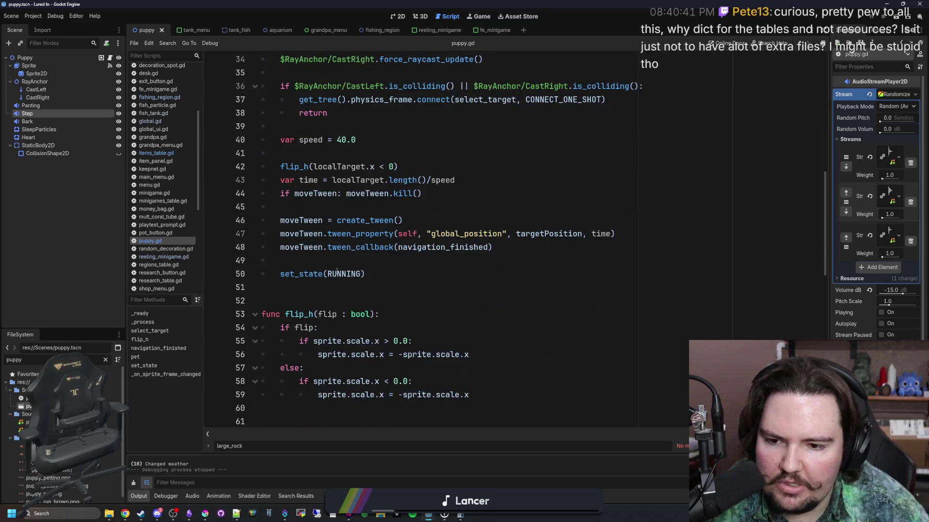
scroll(343, 270, down, 1)
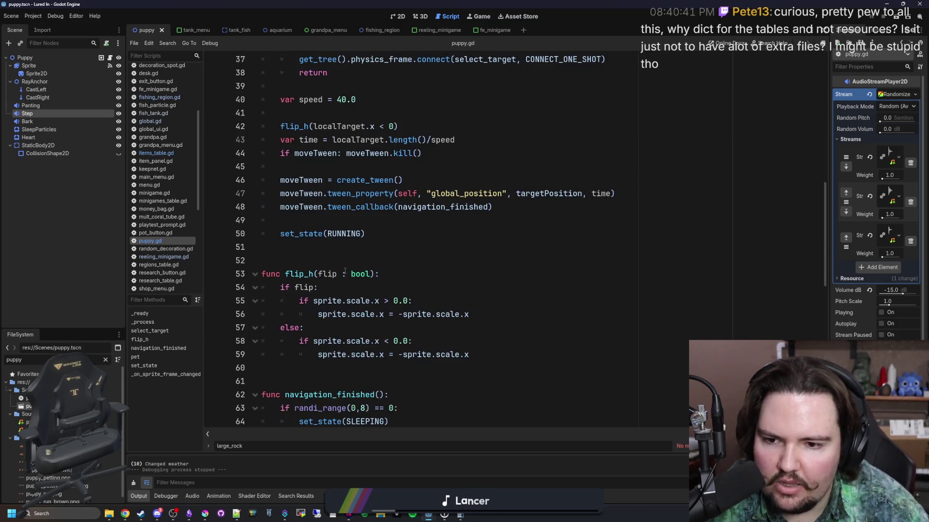
double_click(329, 234)
click(362, 223)
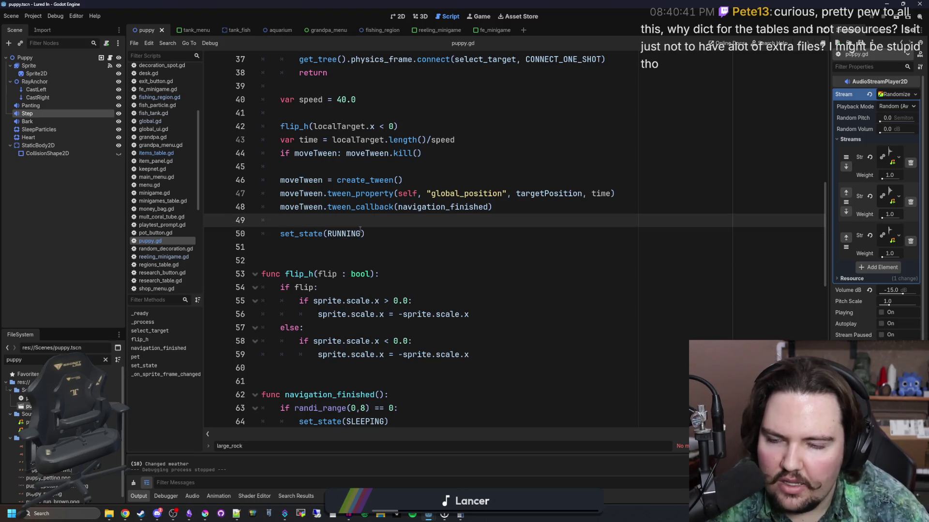
scroll(362, 237, up, 4)
scroll(362, 239, up, 3)
scroll(371, 296, down, 5)
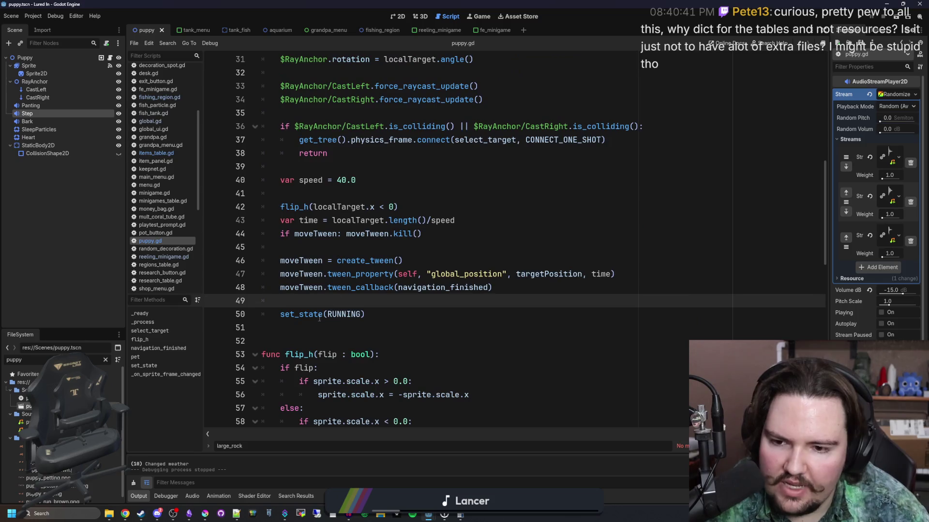
scroll(371, 296, down, 4)
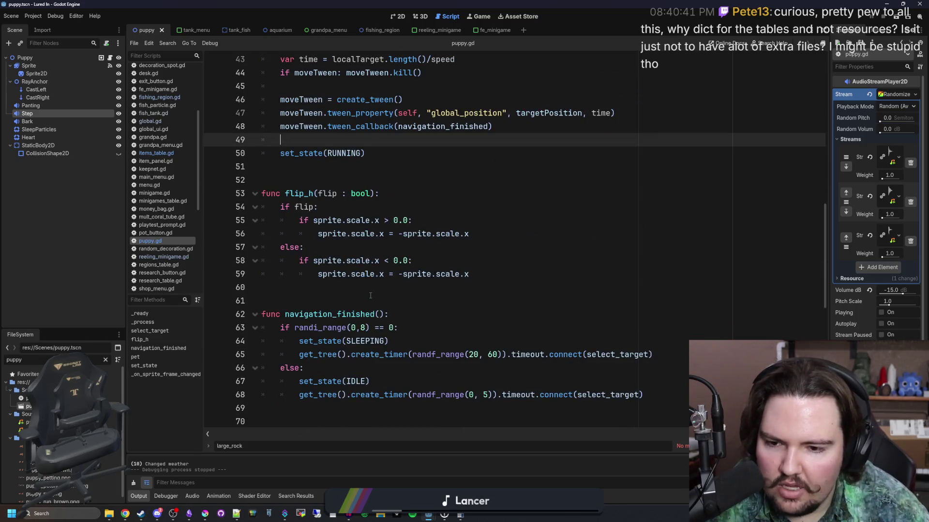
scroll(370, 296, up, 5)
scroll(370, 295, down, 6)
double_click(376, 301)
click(377, 301)
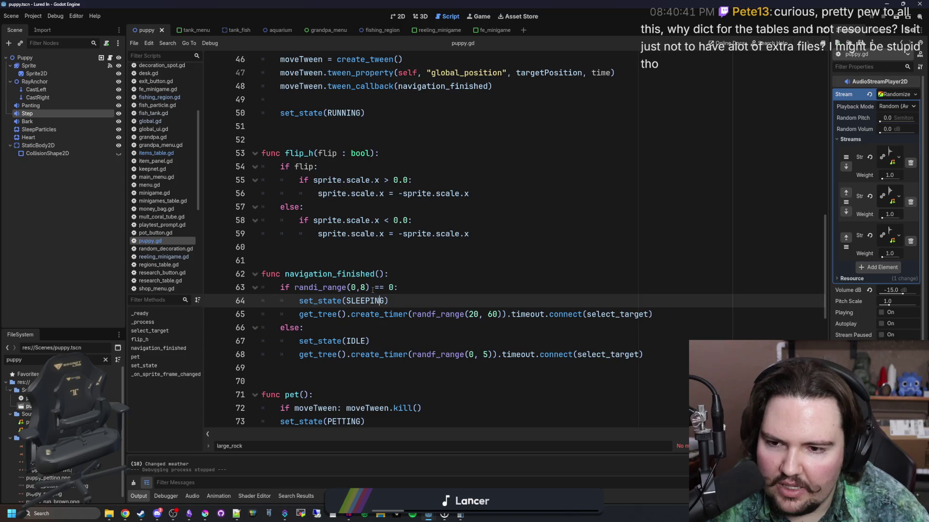
- Walk through the navigation_finished function and the code below it
click(368, 274)
scroll(356, 216, down, 4)
click(355, 215)
scroll(356, 215, down, 4)
scroll(356, 215, down, 2)
scroll(356, 300, up, 12)
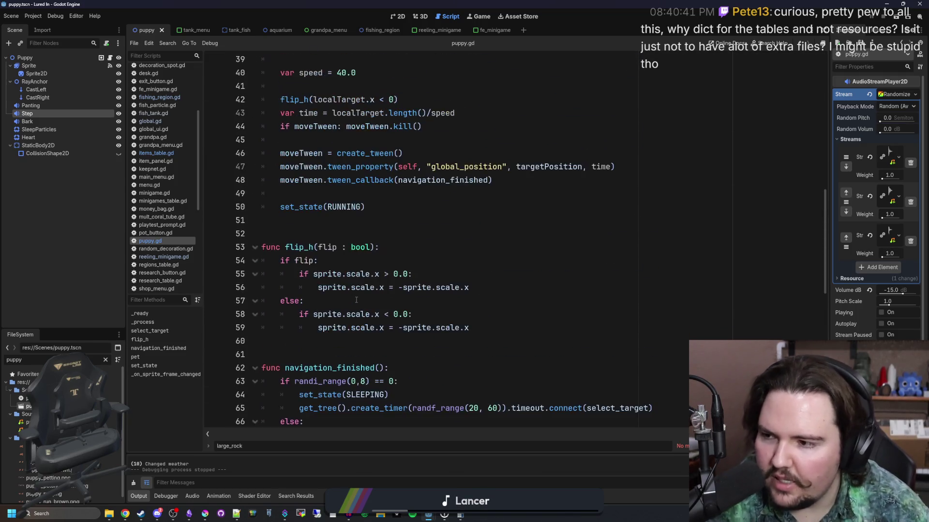
scroll(369, 296, up, 4)
scroll(354, 323, up, 4)
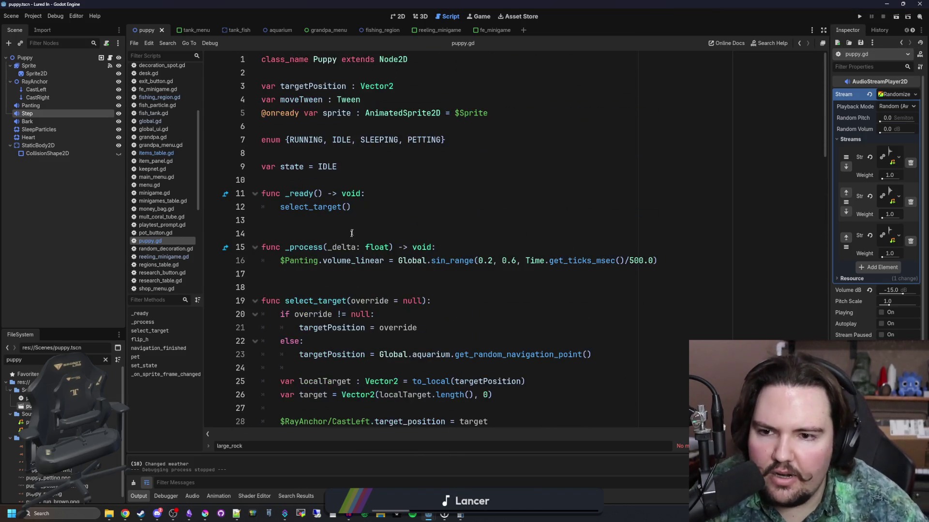
- Return to the script's top, save with Ctrl+S, and point out the state enum on line 7
click(382, 234)
key(Up)
click(311, 180)
key(ctrl+s)
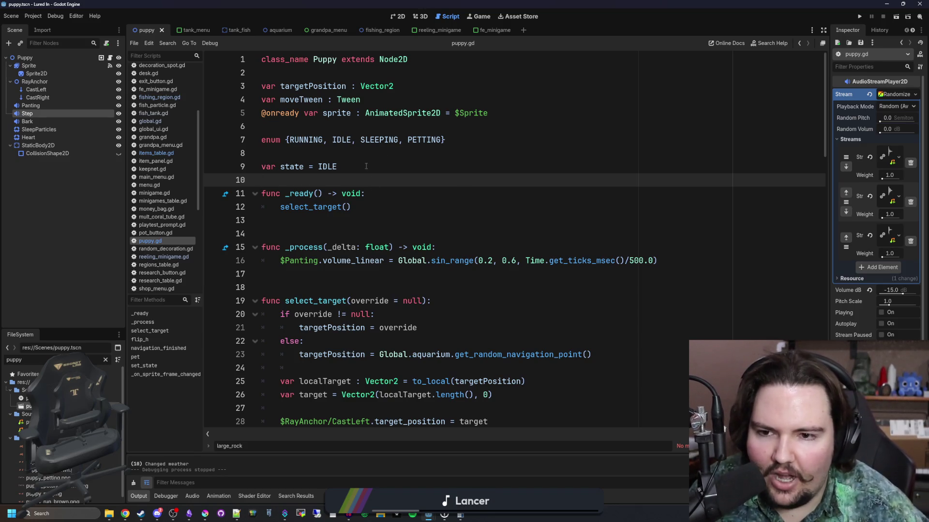
click(463, 148)
click(390, 176)
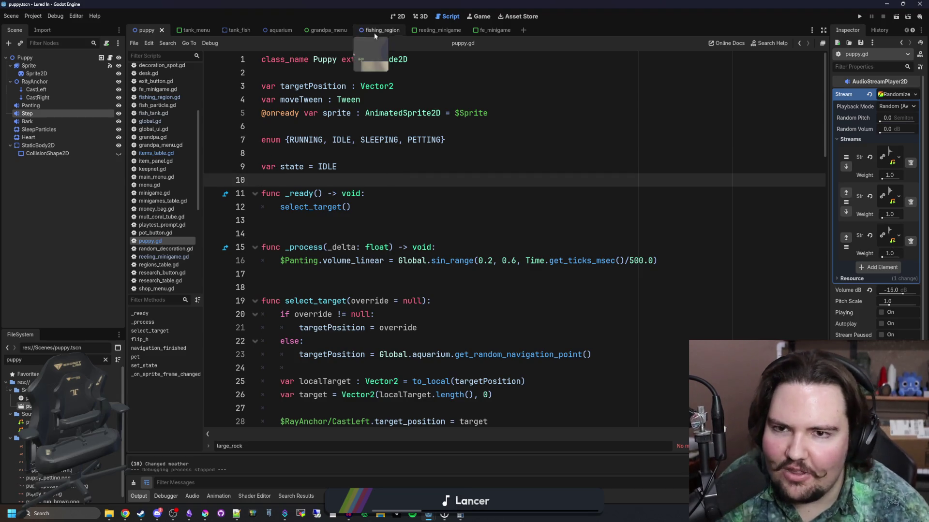
- Show the puppy sprite in the 2D view and deselect the Step node
click(397, 16)
scroll(261, 169, up, 5)
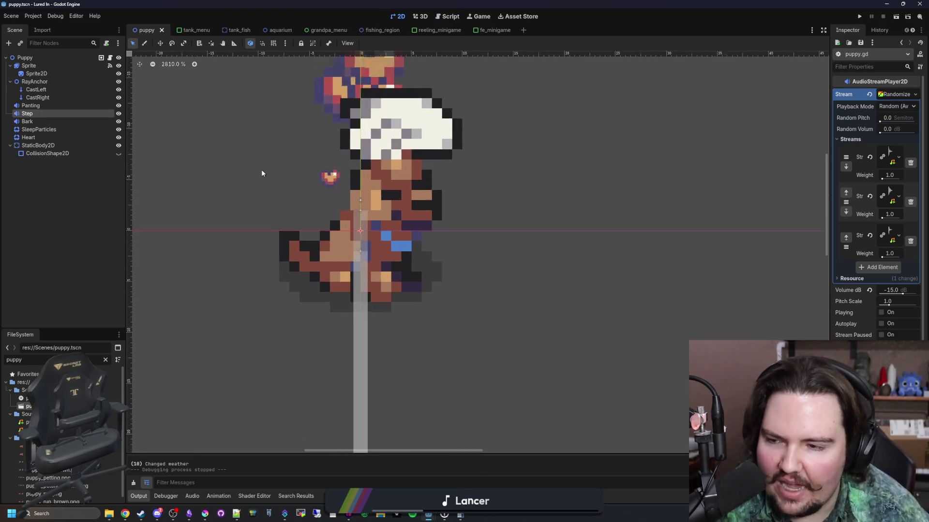
scroll(387, 275, down, 5)
click(92, 218)
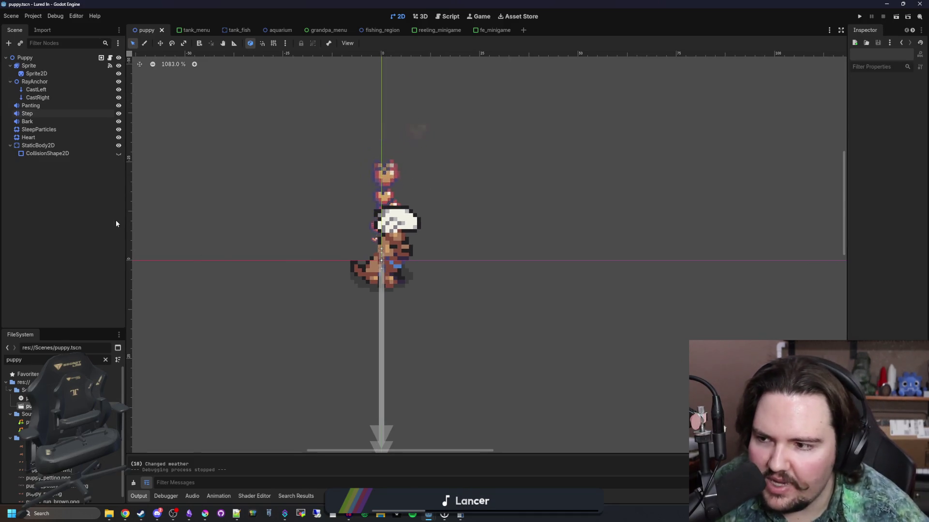
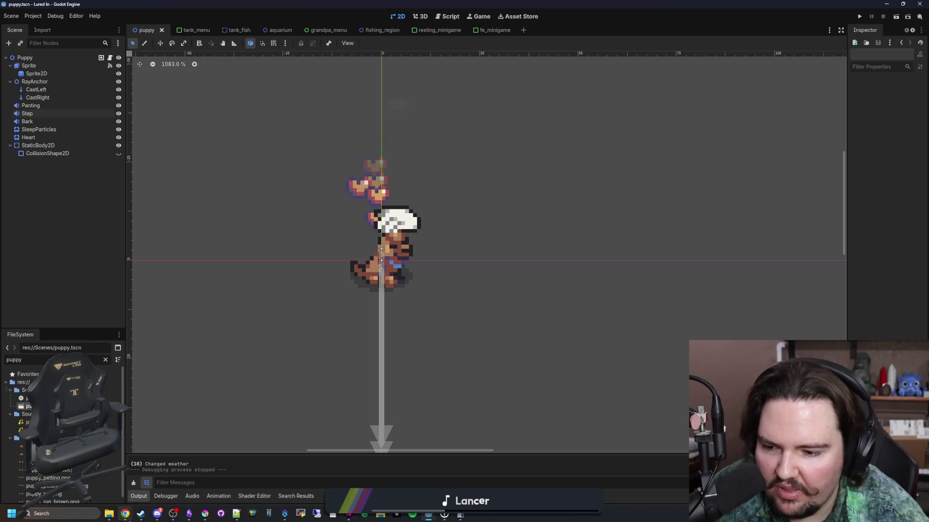
- Clear the FileSystem filter to list all files and bring up puppy.gd in the Script workspace
mouse_move(125, 514)
mouse_move(402, 477)
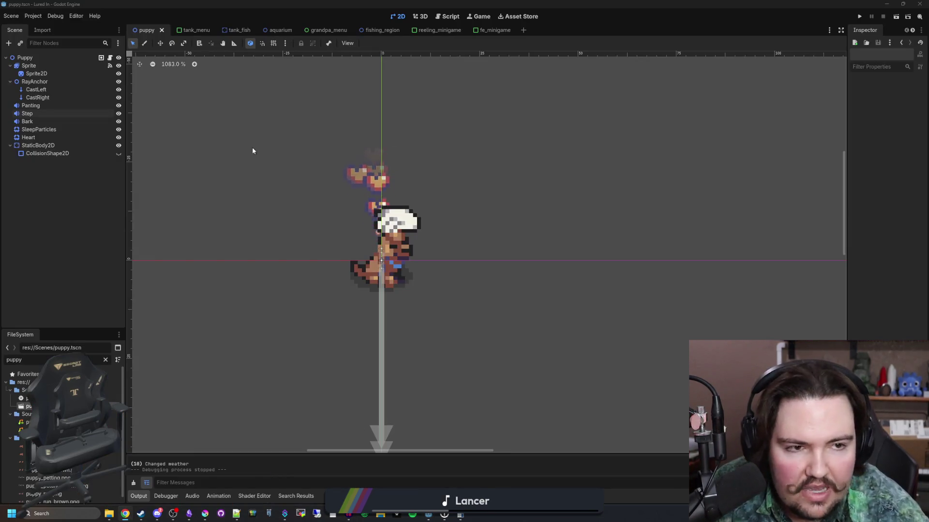
click(106, 361)
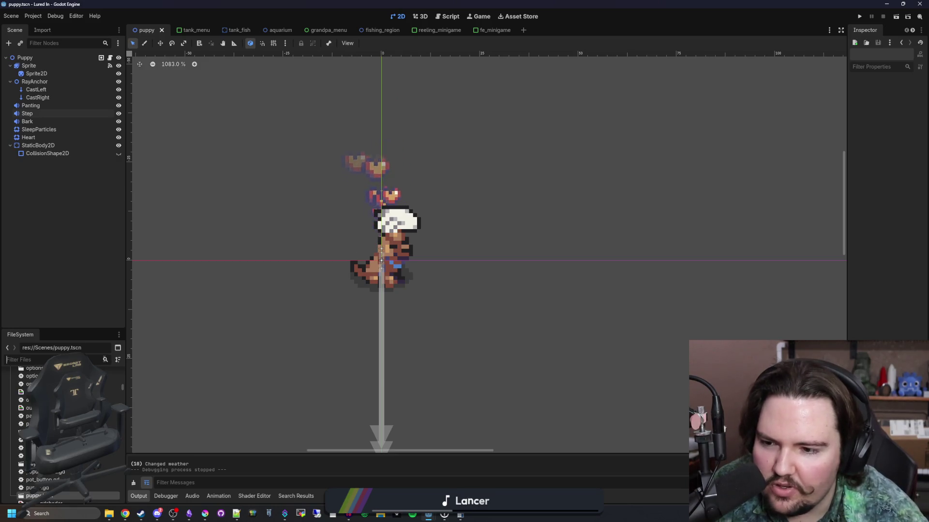
scroll(63, 430, up, 3)
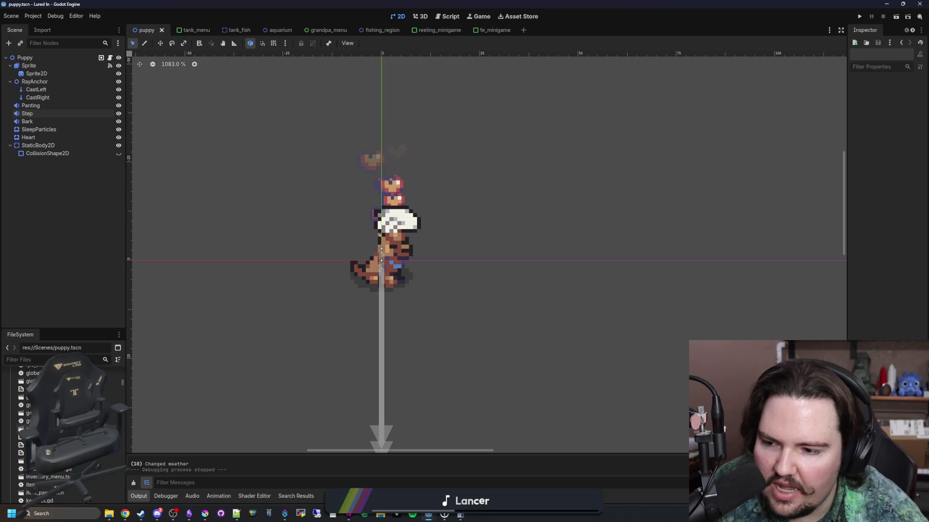
scroll(63, 435, up, 5)
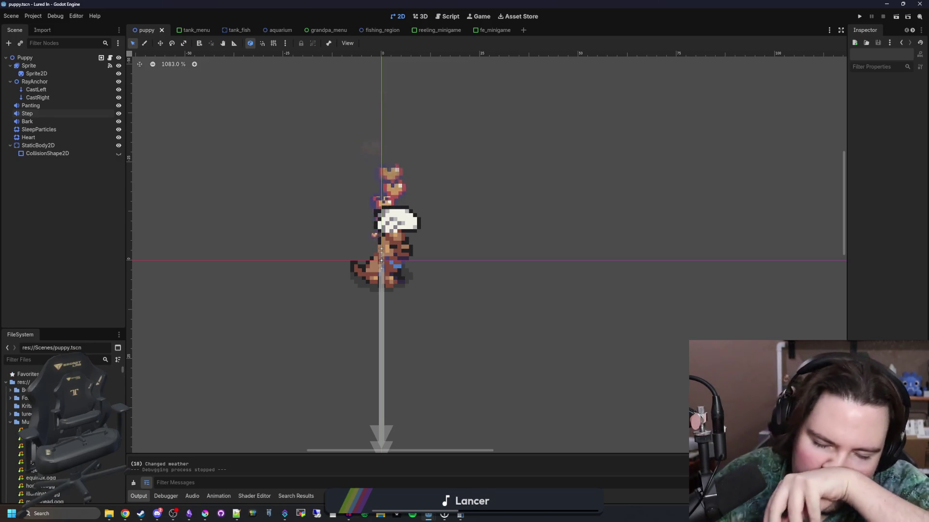
click(110, 57)
scroll(435, 242, down, 8)
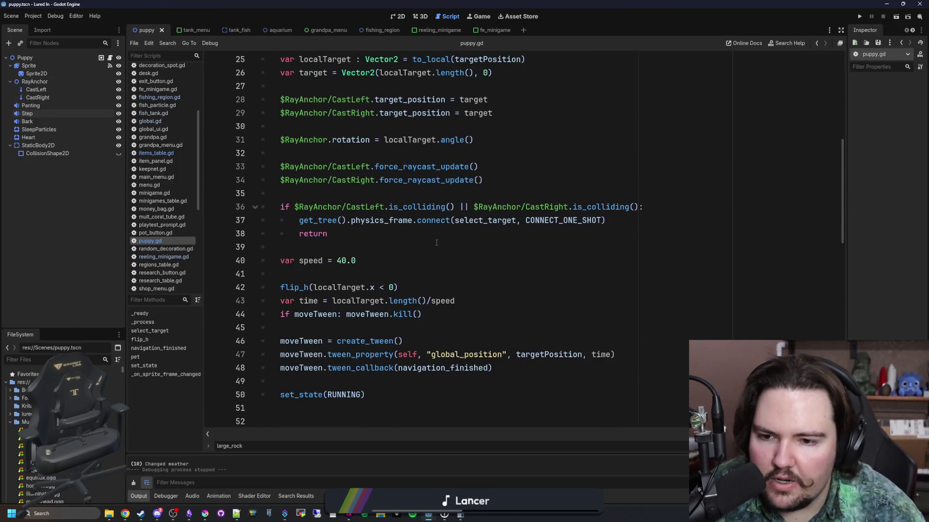
- Search all project files for 'return' with Find in Files and enlarge the results panel
click(435, 246)
key(ctrl+shift+f)
text(retu)
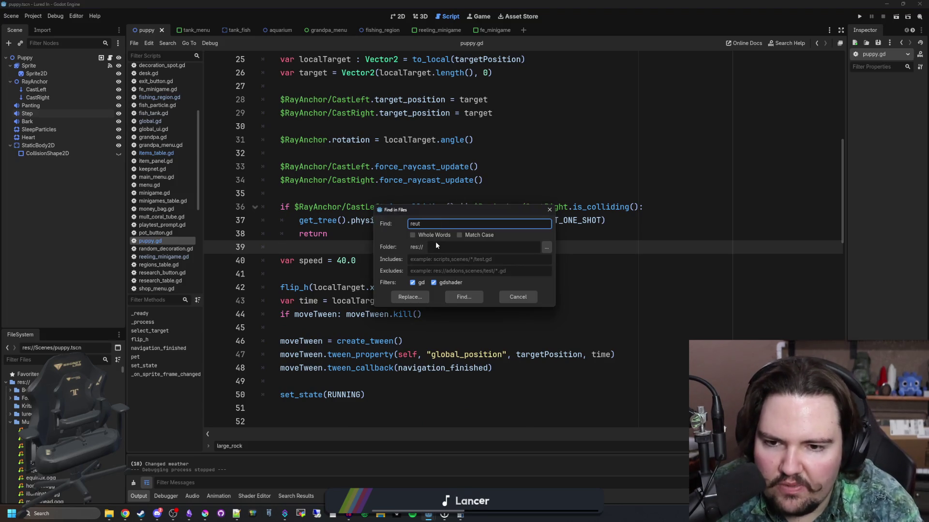
text(rn)
key(Return)
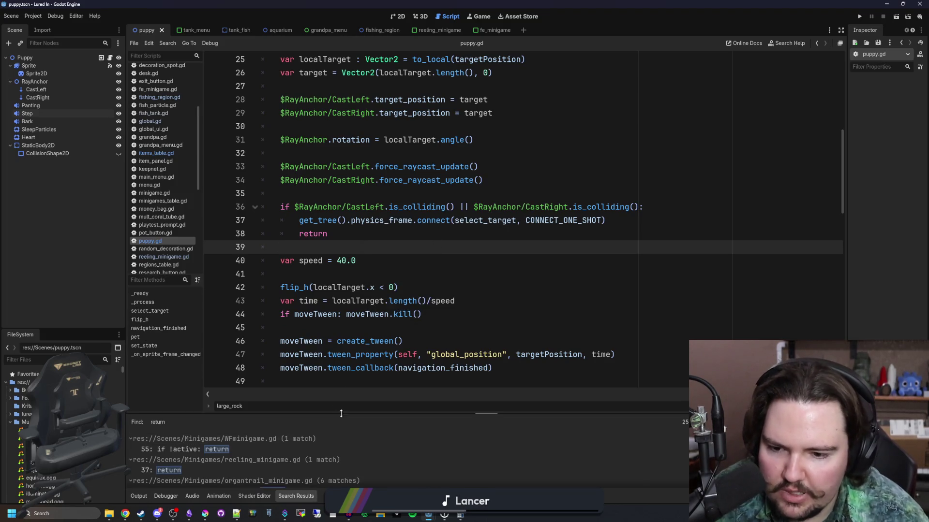
drag(377, 415, 377, 230)
- Open the minigame.gd match on line 50 and inspect its canBeSeen early return
click(231, 403)
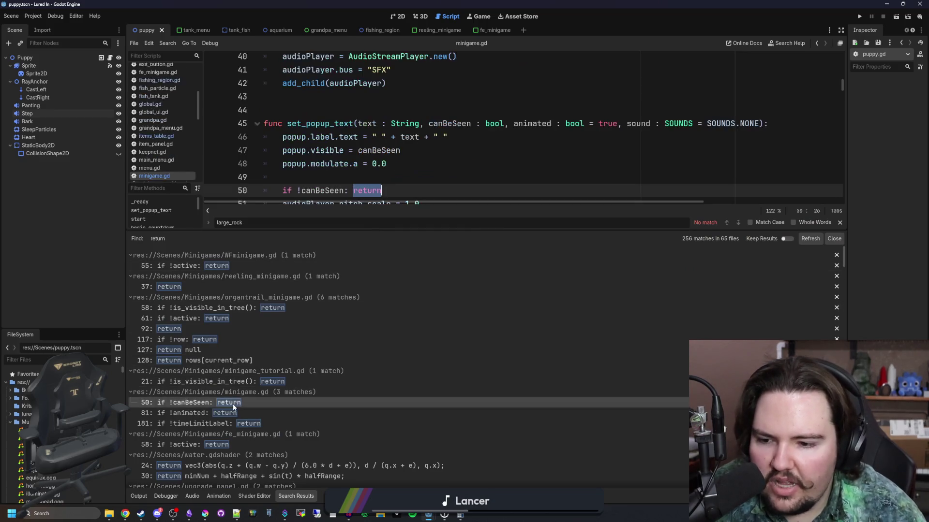
mouse_move(404, 229)
mouse_down()
mouse_move(404, 381)
mouse_move(404, 360)
mouse_up()
scroll(368, 255, down, 3)
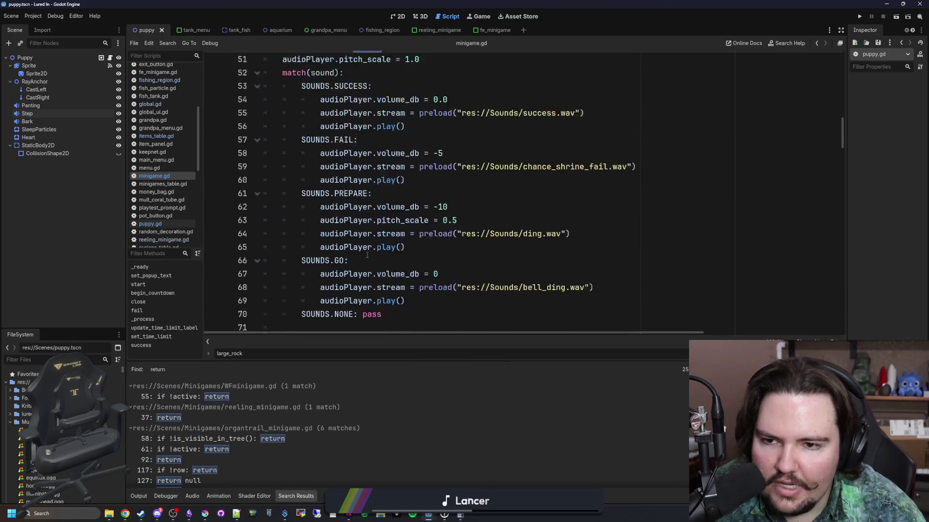
scroll(345, 194, up, 5)
drag(392, 236, 282, 234)
click(344, 217)
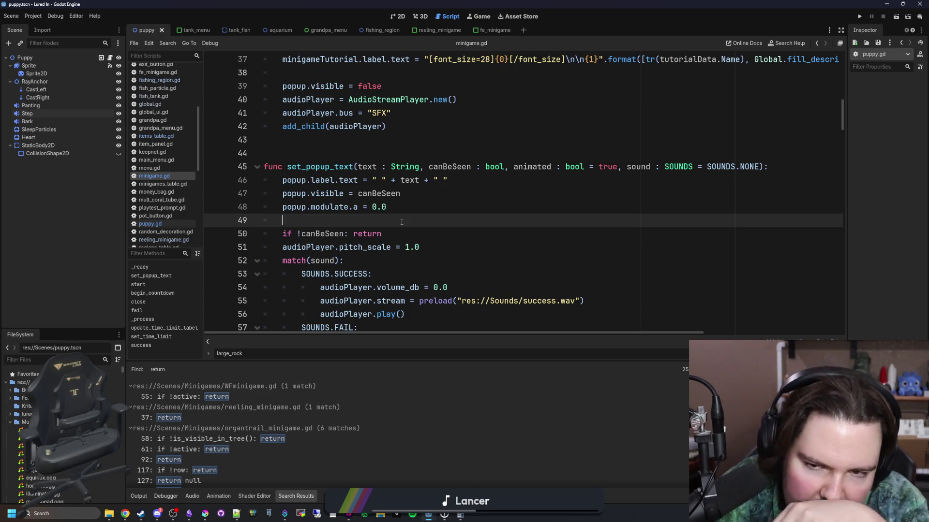
click(315, 234)
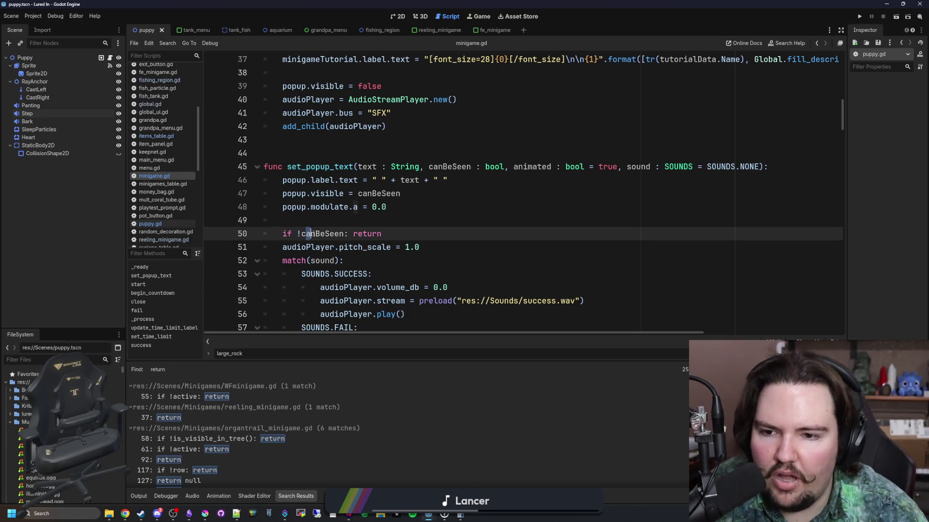
click(348, 224)
click(382, 234)
drag(382, 235, 284, 234)
click(348, 221)
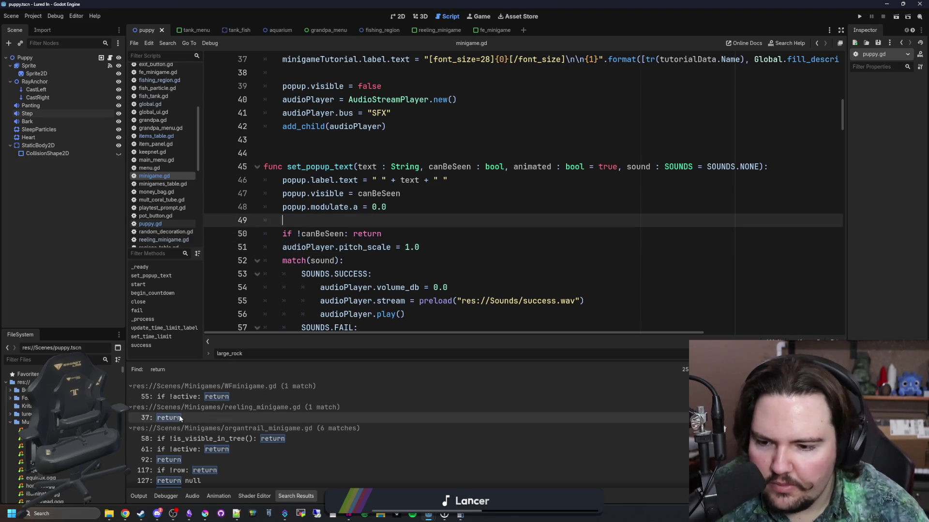
- Open the tree_node.gd match on line 66 from the search results
scroll(203, 433, down, 1)
scroll(231, 442, down, 4)
scroll(230, 442, down, 8)
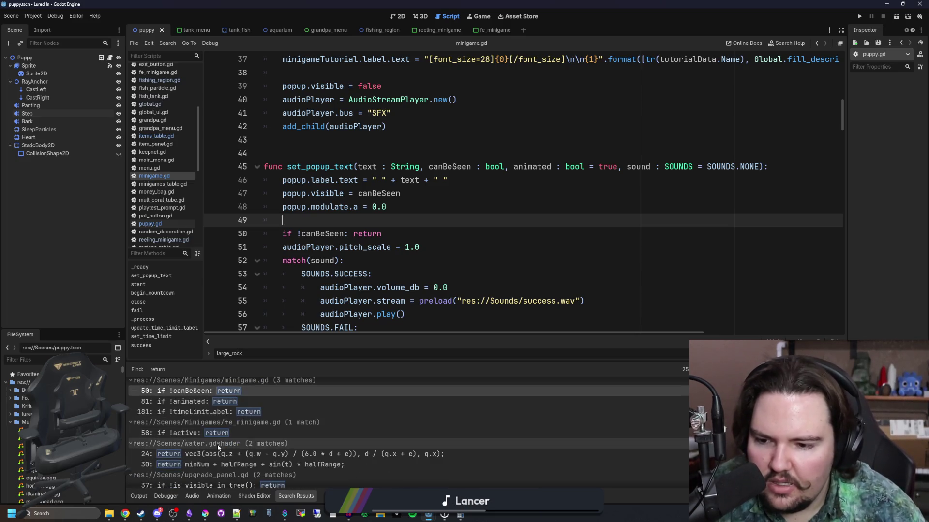
scroll(205, 445, down, 2)
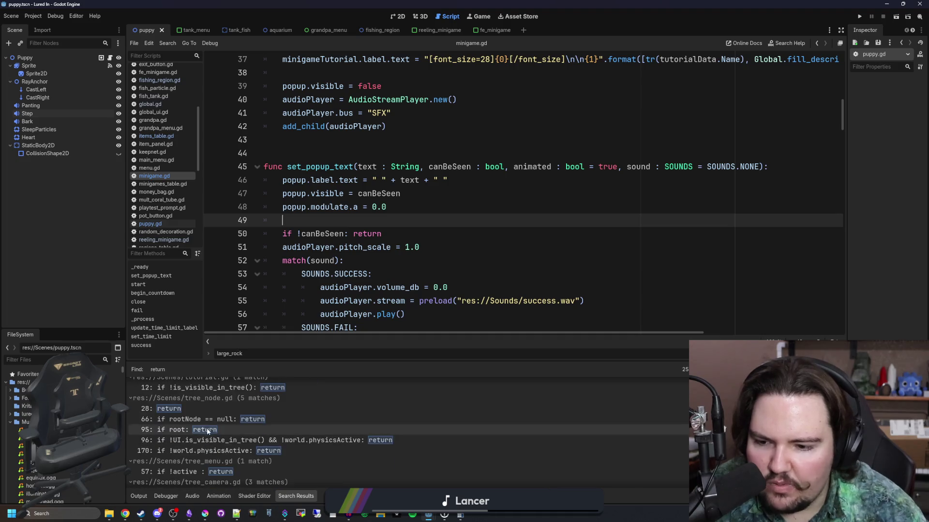
click(209, 420)
scroll(343, 263, up, 4)
scroll(358, 277, down, 3)
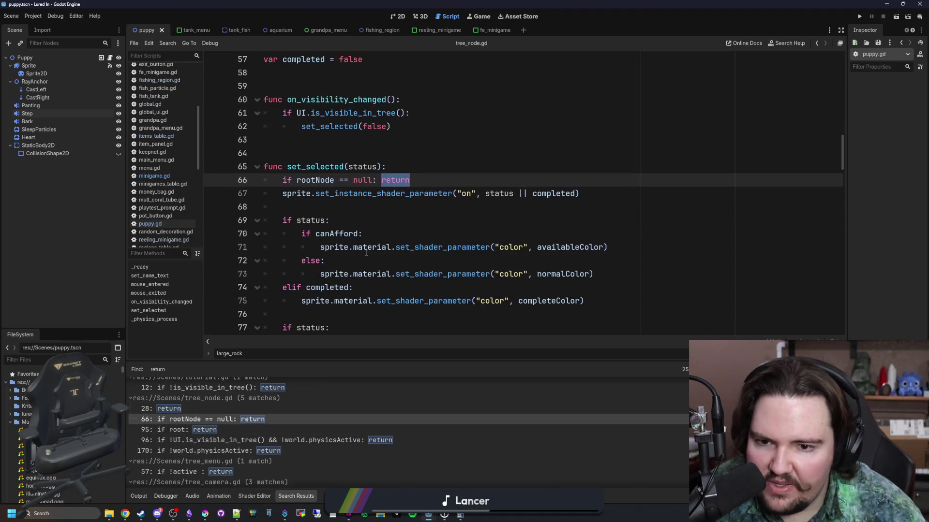
- Review the set_selected status branches on lines 70–83 of tree_node.gd
scroll(355, 288, down, 1)
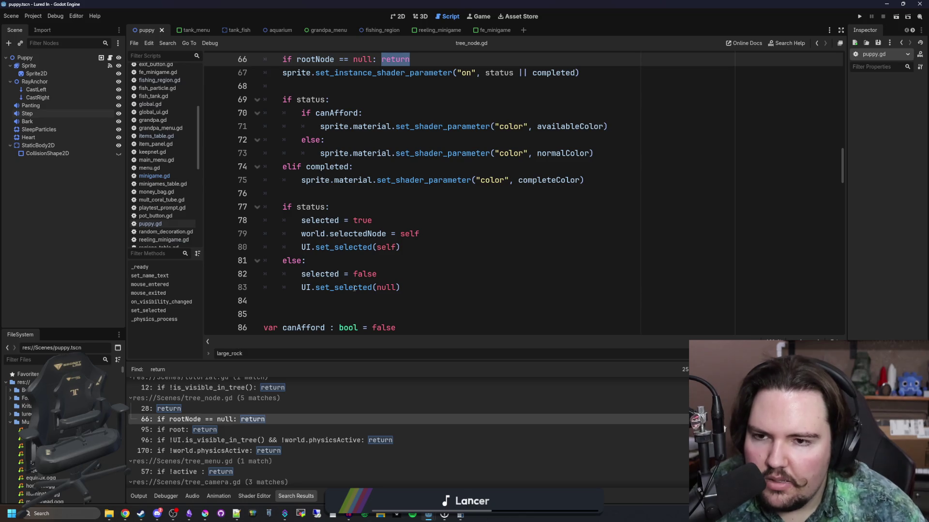
drag(401, 289, 263, 113)
click(381, 218)
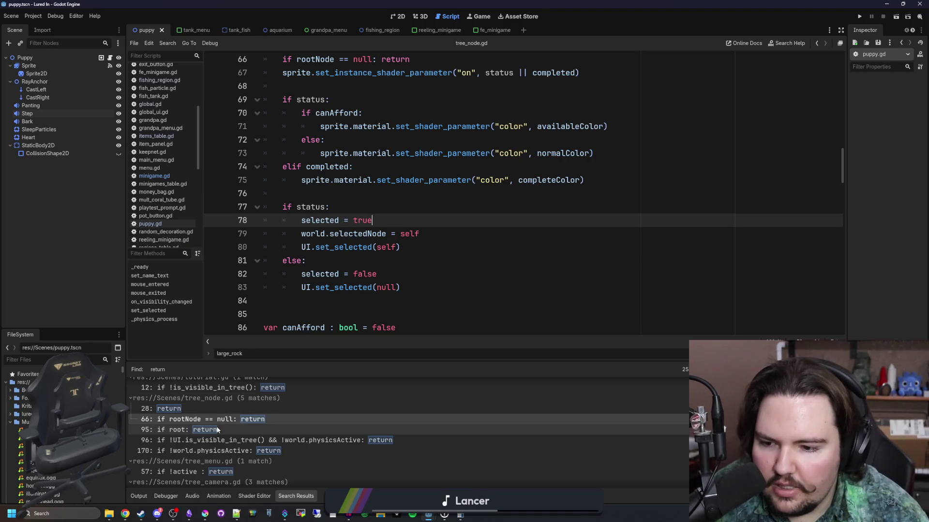
scroll(215, 435, down, 2)
- Open the tree_camera.gd match on line 13 and inspect its visibility return check
click(211, 455)
scroll(435, 194, up, 2)
drag(462, 167, 283, 167)
click(300, 180)
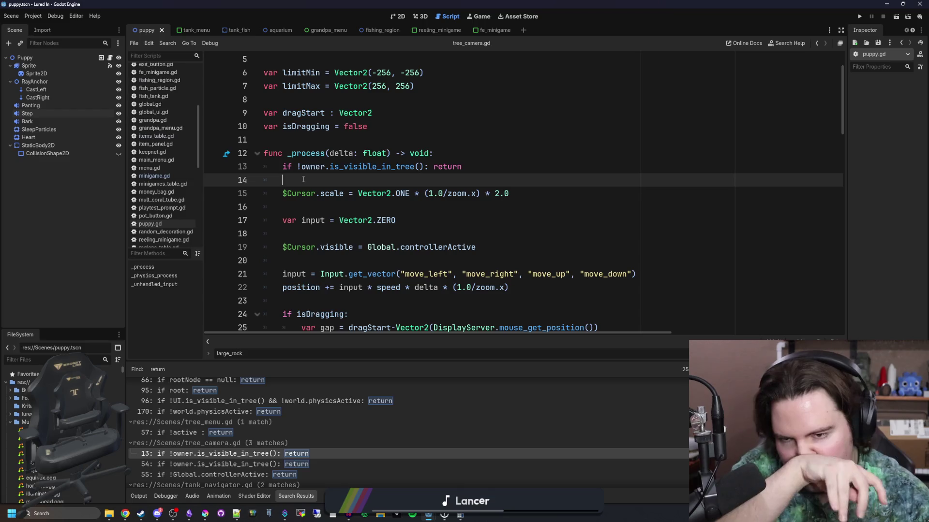
drag(462, 167, 260, 167)
click(463, 167)
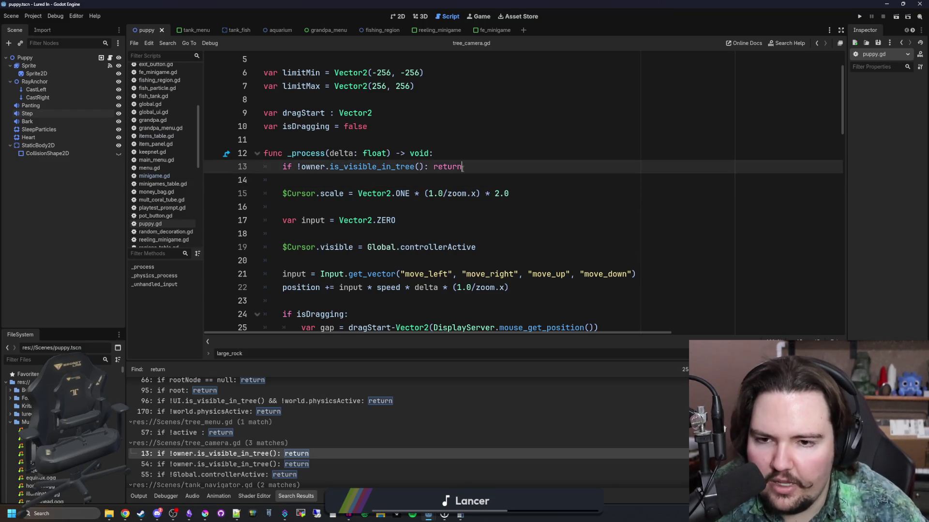
mouse_move(426, 169)
mouse_down()
mouse_move(261, 153)
mouse_move(283, 166)
mouse_up()
click(285, 180)
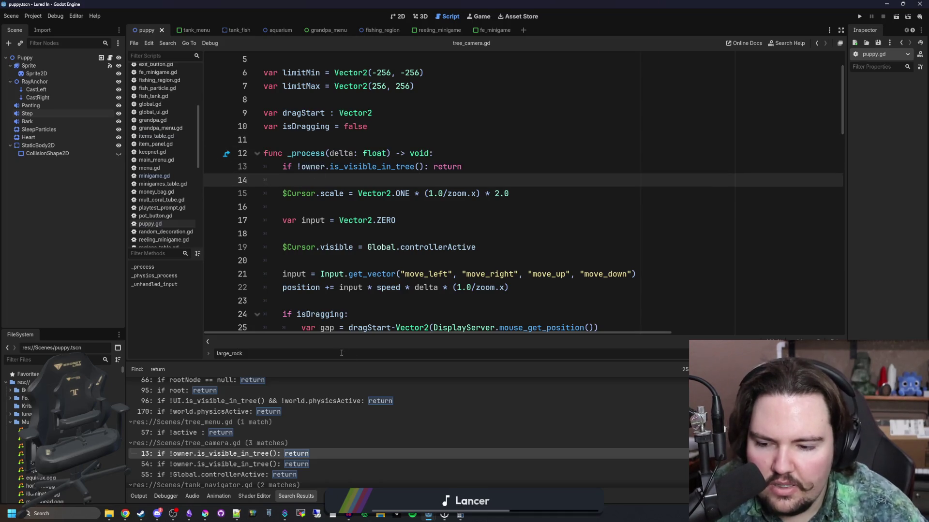
scroll(297, 393, down, 5)
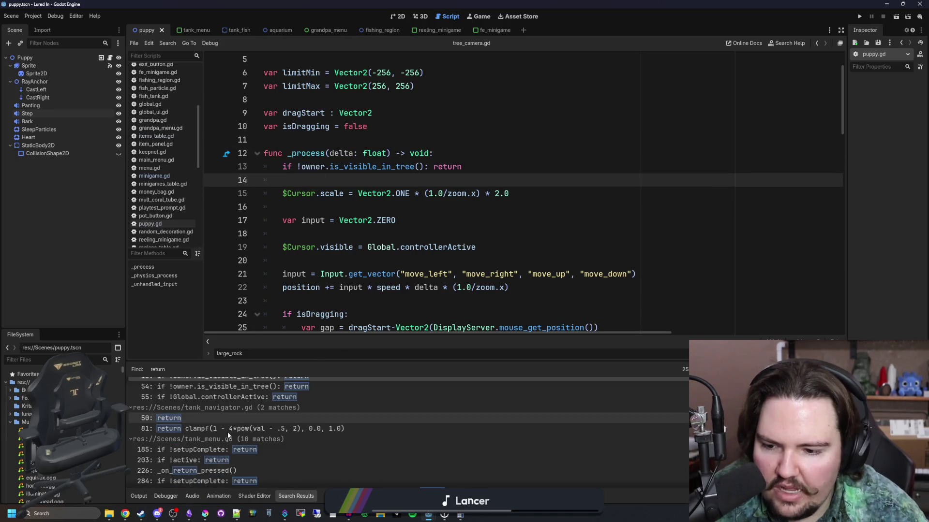
- Open the tank_menu.gd matches on lines 185 and 203 and inspect the if !active: return check
click(224, 450)
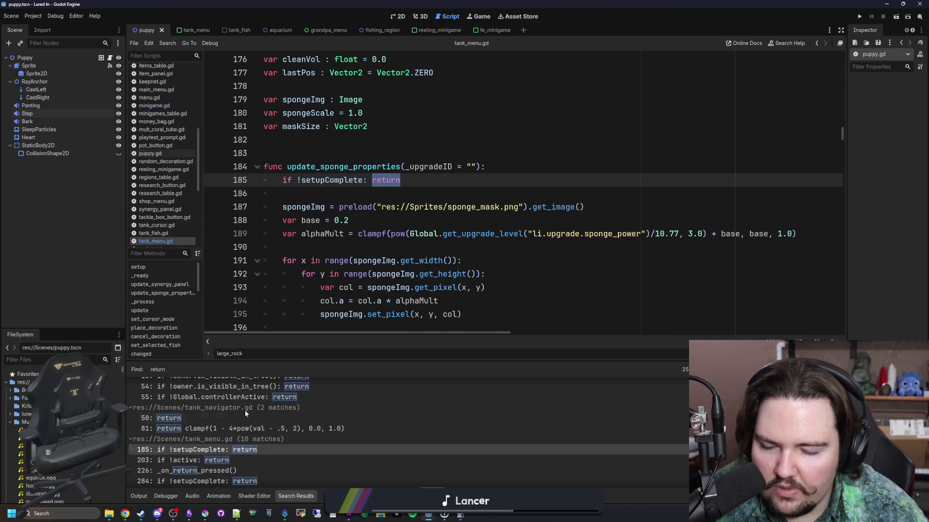
click(226, 460)
scroll(384, 214, down, 3)
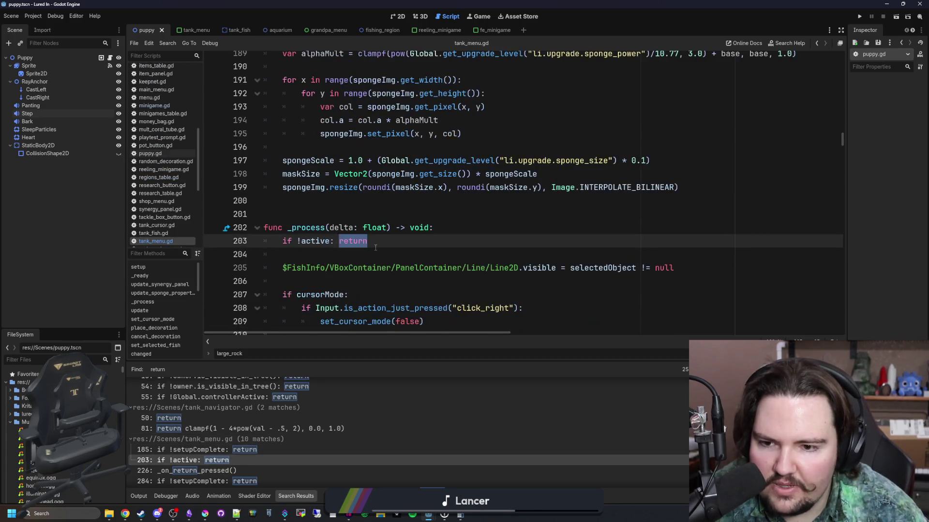
click(384, 214)
mouse_move(415, 203)
mouse_down()
mouse_move(285, 202)
mouse_move(332, 177)
mouse_move(308, 207)
mouse_move(284, 202)
mouse_move(286, 227)
mouse_move(284, 203)
mouse_up()
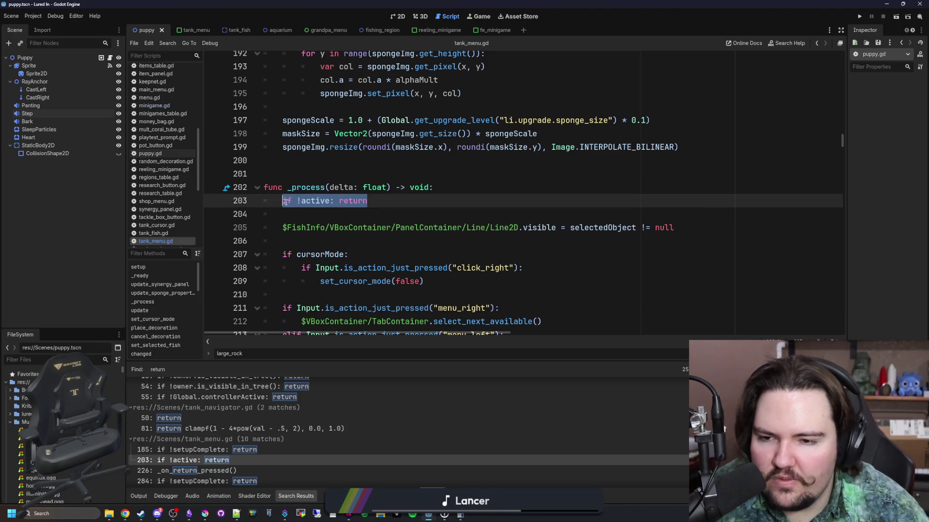
click(300, 215)
scroll(301, 194, down, 3)
drag(302, 131, 315, 334)
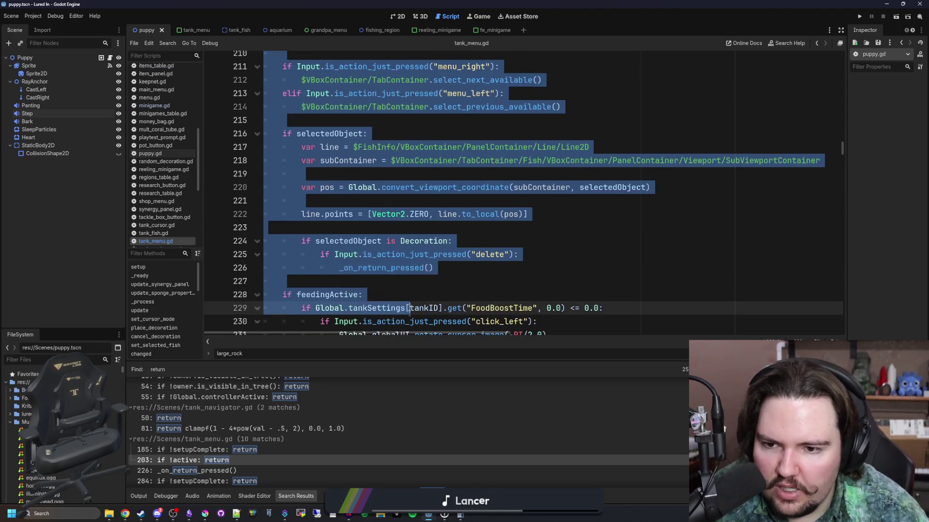
click(407, 296)
- Open menu.gd at its line 95 return match
scroll(407, 217, down, 5)
scroll(314, 382, down, 10)
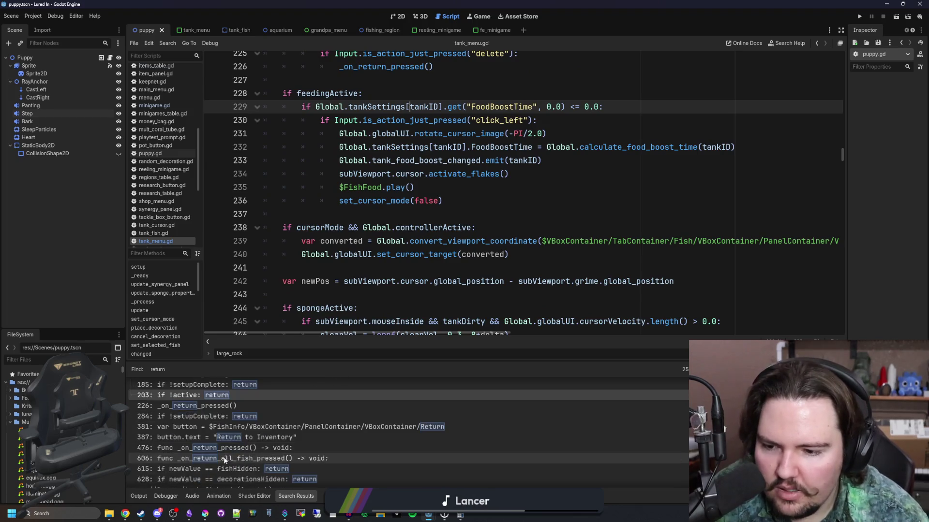
scroll(223, 458, down, 10)
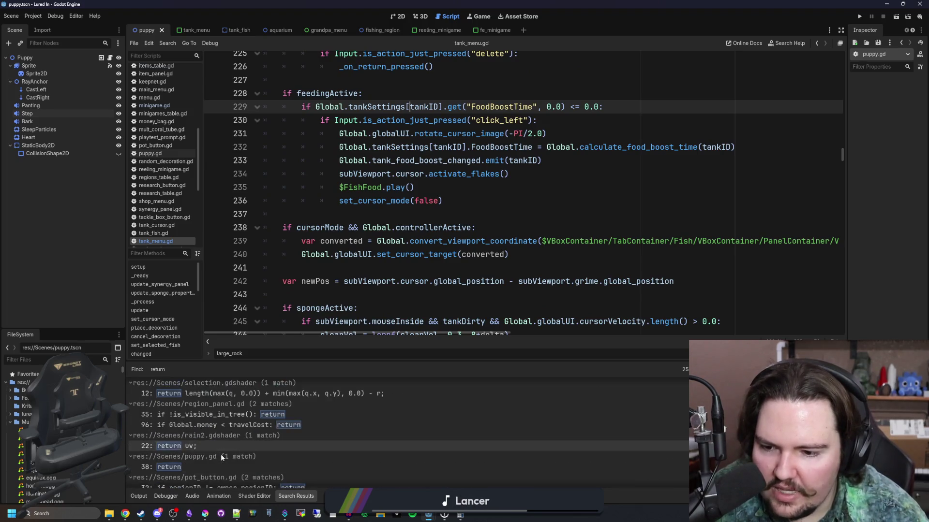
scroll(221, 455, down, 10)
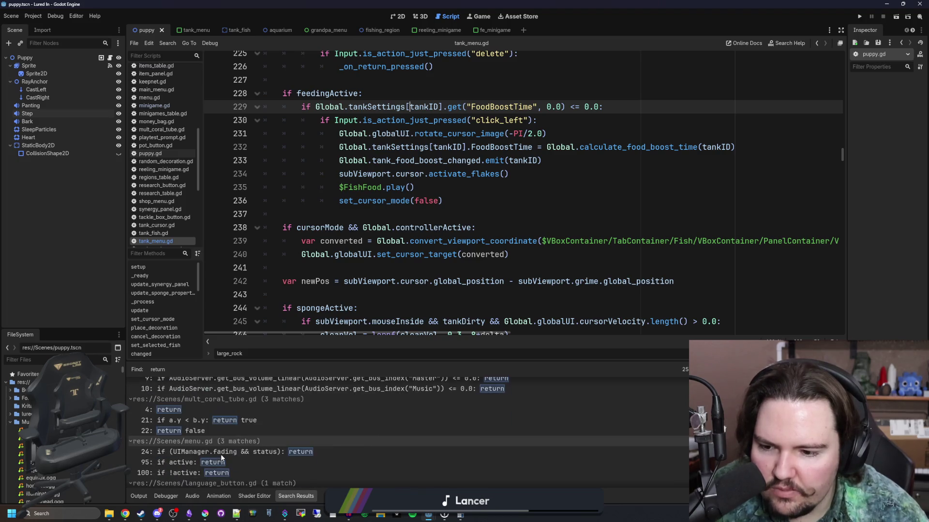
click(213, 412)
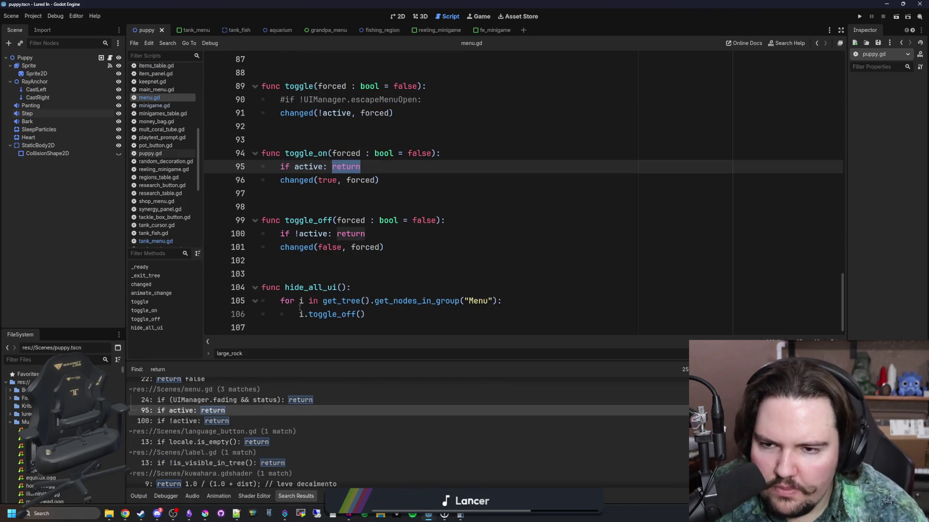
- Open fish_tank.gd at its line 139 return match
scroll(216, 423, down, 10)
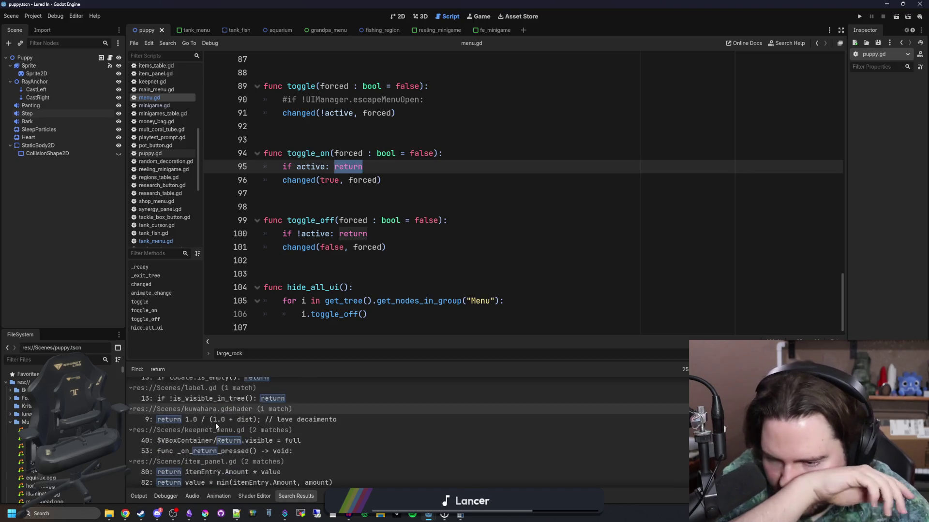
scroll(238, 404, down, 5)
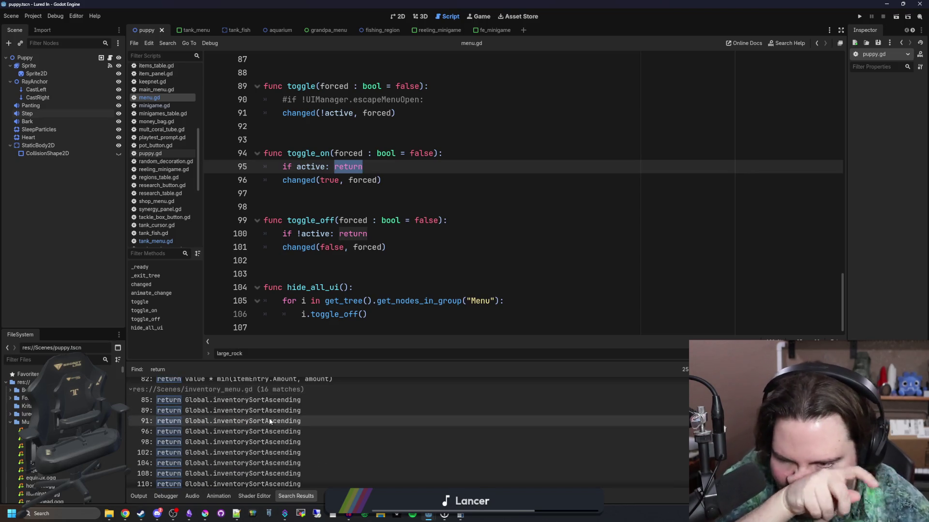
scroll(269, 418, down, 4)
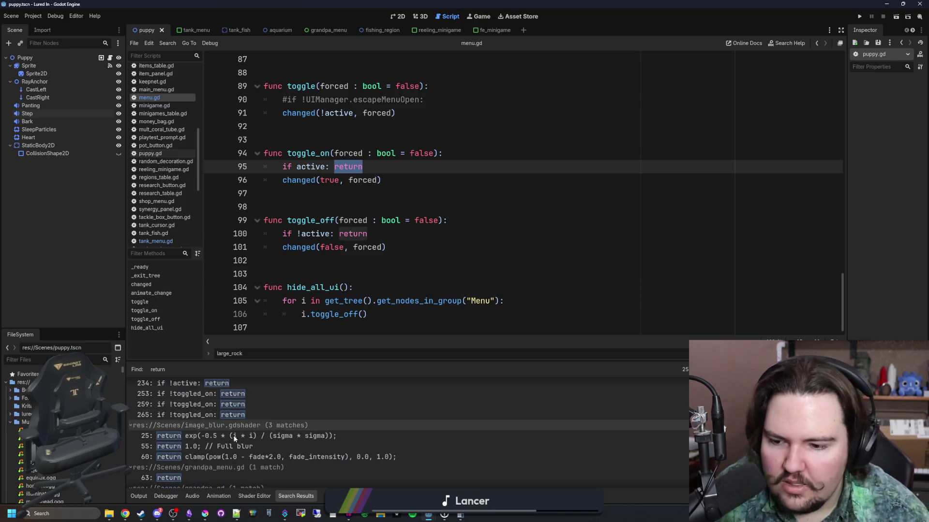
scroll(235, 438, down, 10)
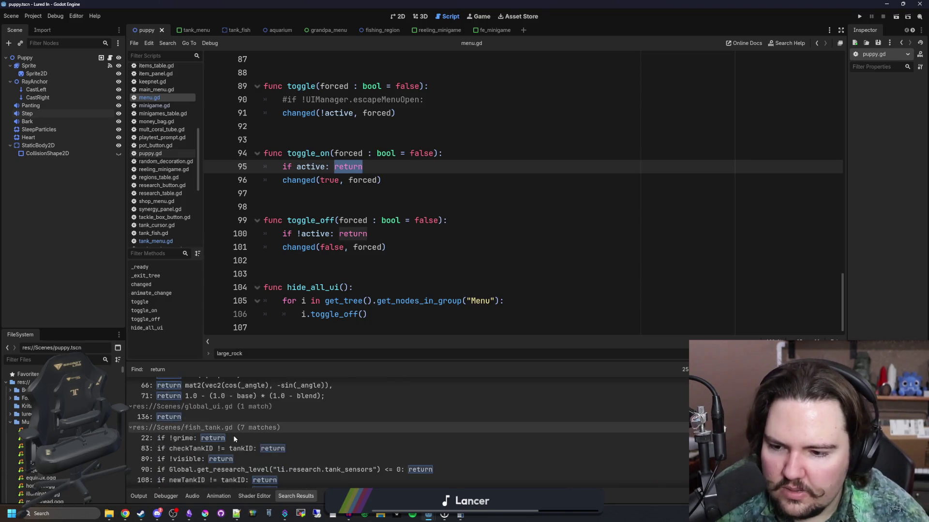
scroll(223, 441, down, 3)
click(249, 423)
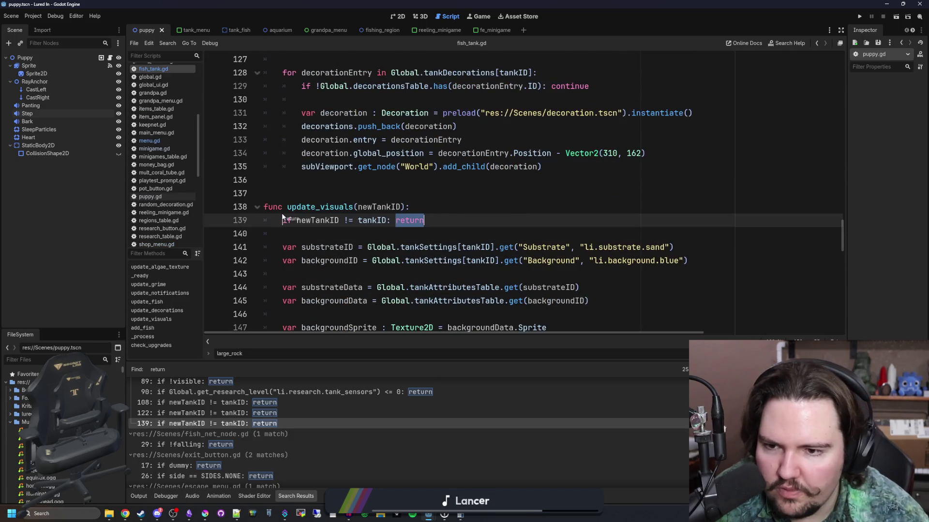
click(428, 233)
- Look over the update_visuals function, then filter the FileSystem dock for 'items'
scroll(298, 382, down, 10)
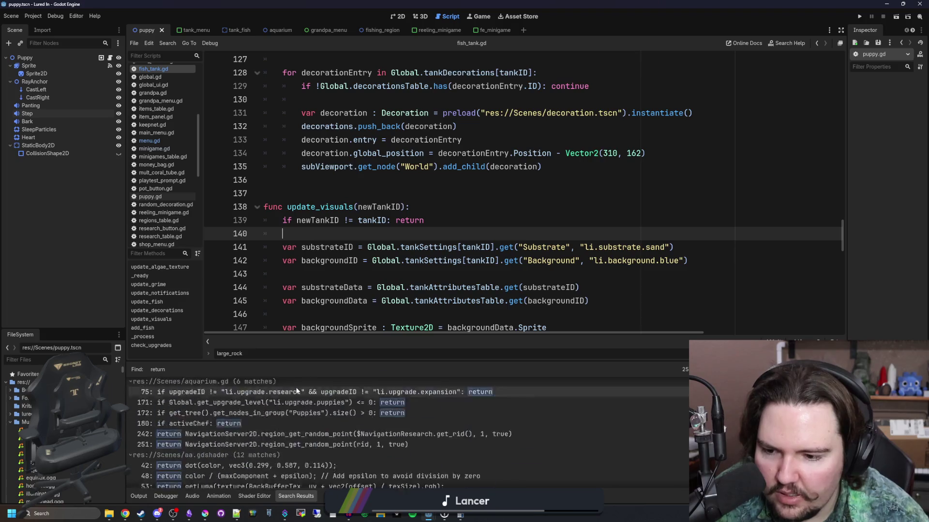
scroll(189, 416, up, 2)
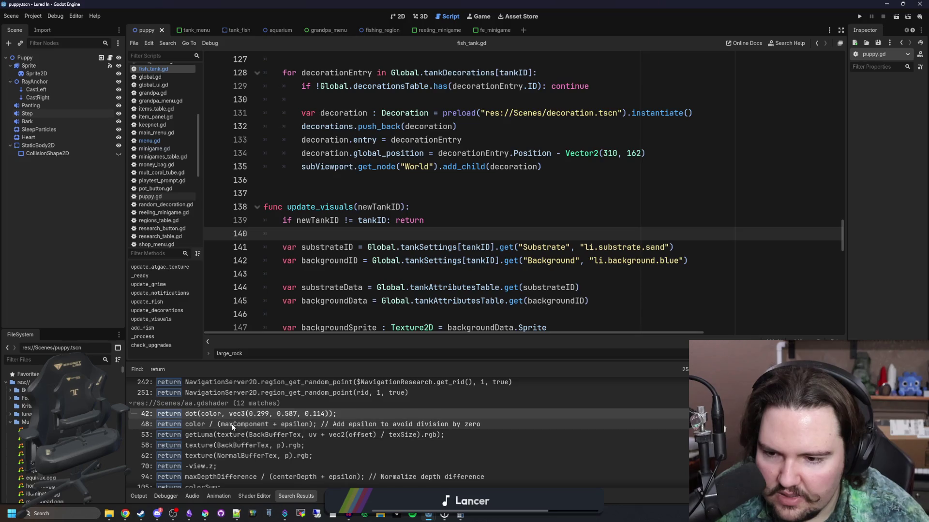
scroll(201, 453, down, 15)
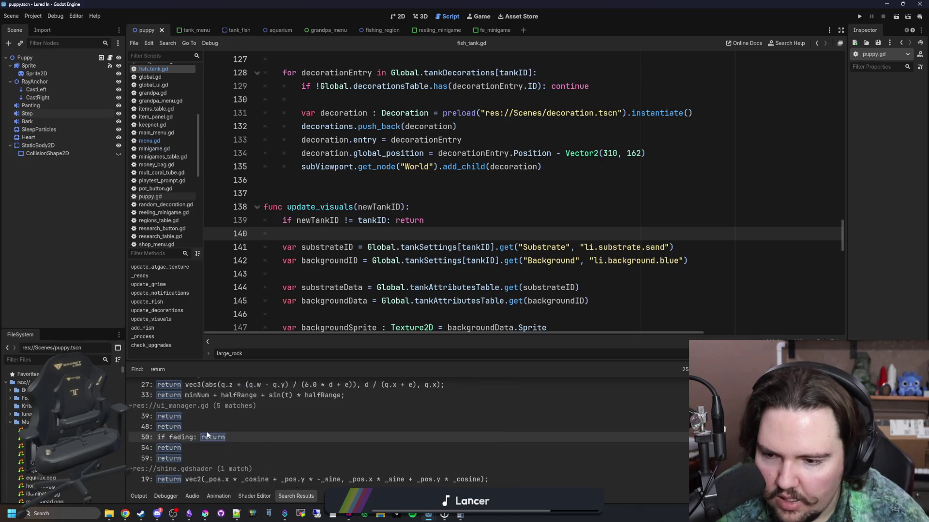
scroll(262, 448, up, 10)
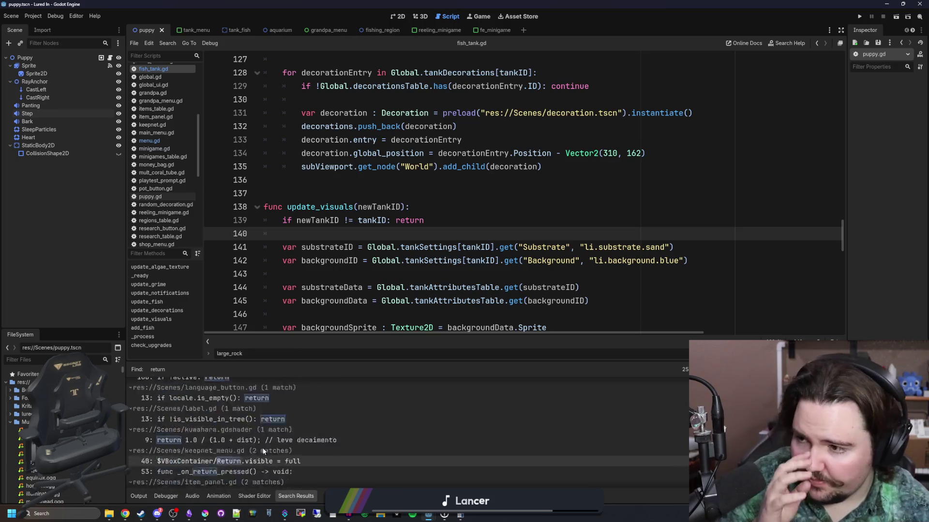
scroll(262, 448, up, 5)
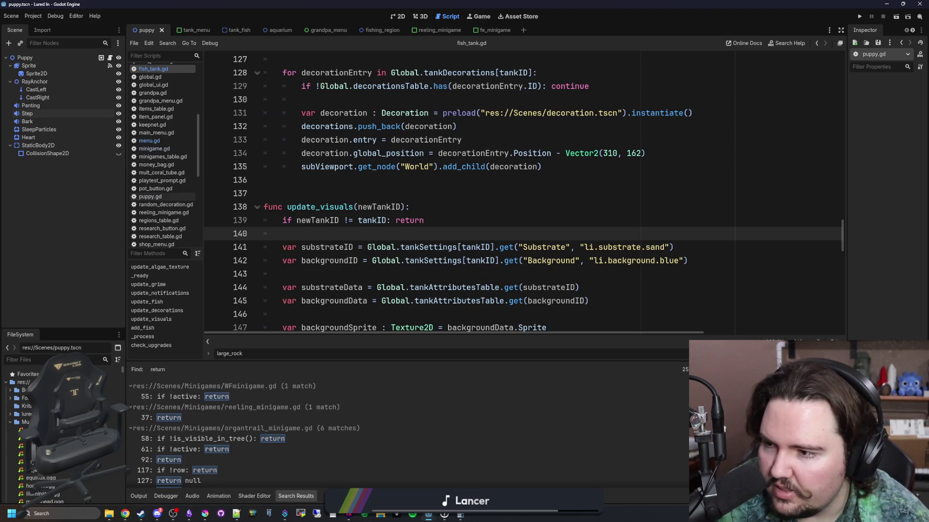
click(340, 176)
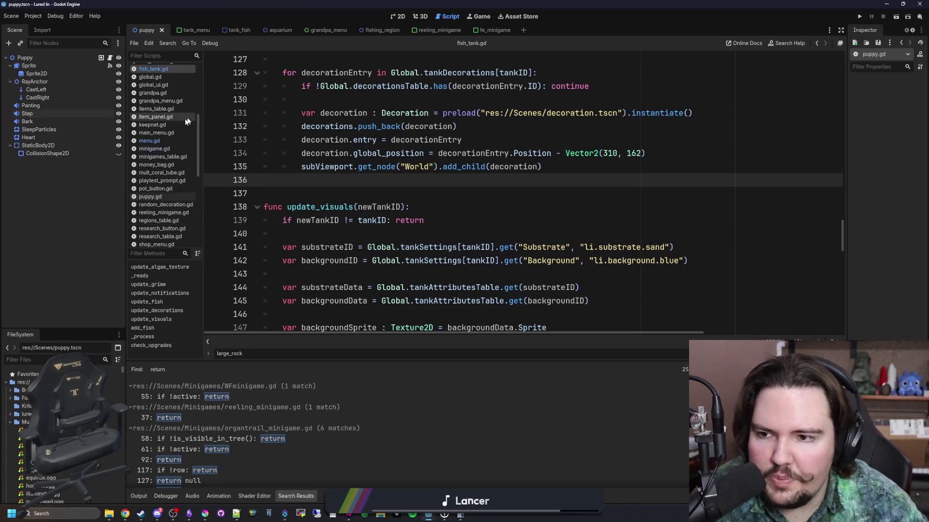
scroll(187, 117, up, 4)
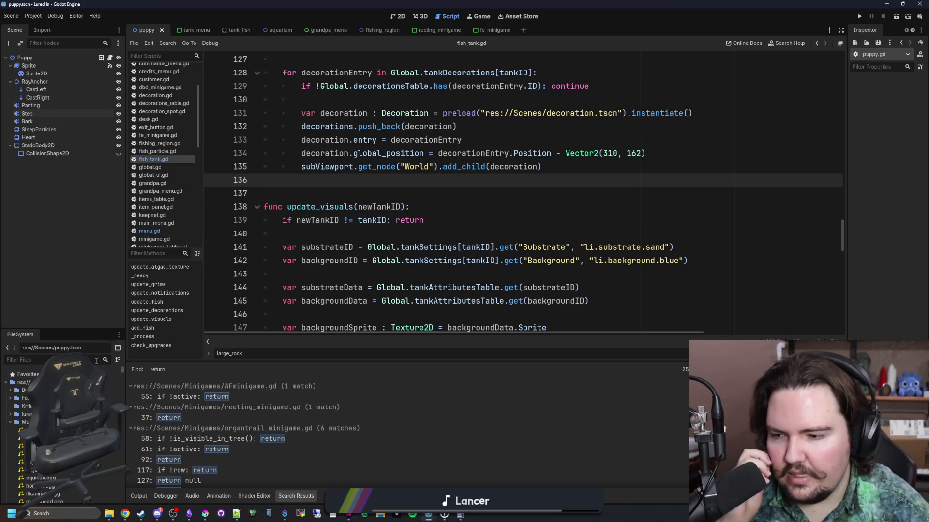
text(itrem)
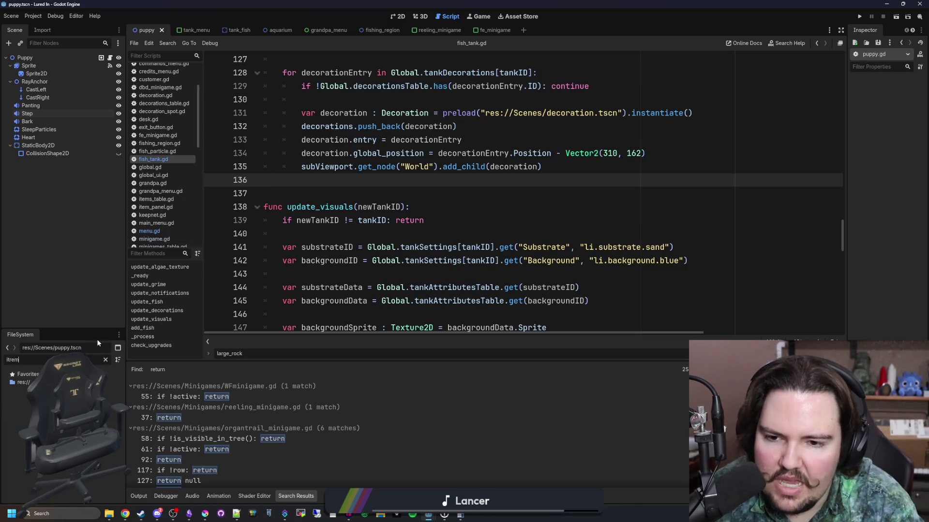
key(BackSpace)
key(BackSpace)
key(BackSpace)
key(BackSpace)
text(tems)
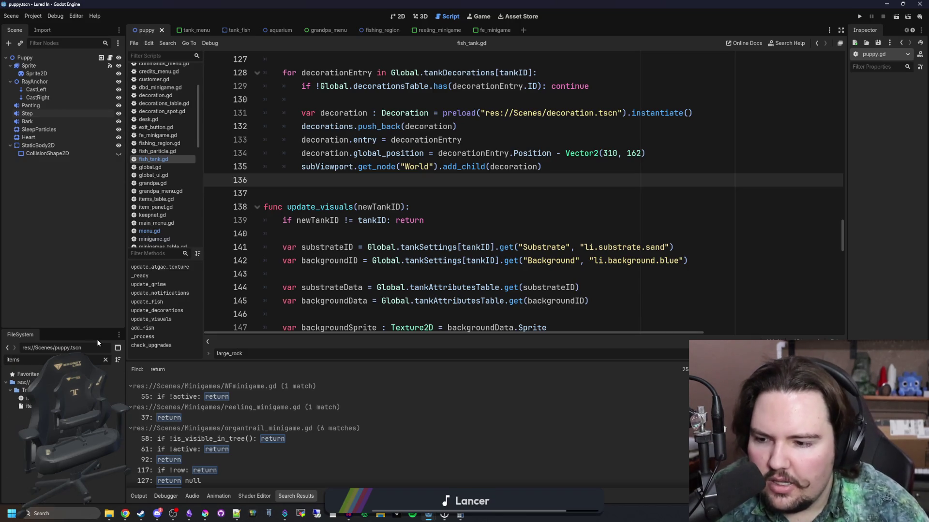
- Open items_table.gd and select the whale_shark entry on lines 507–518
double_click(29, 398)
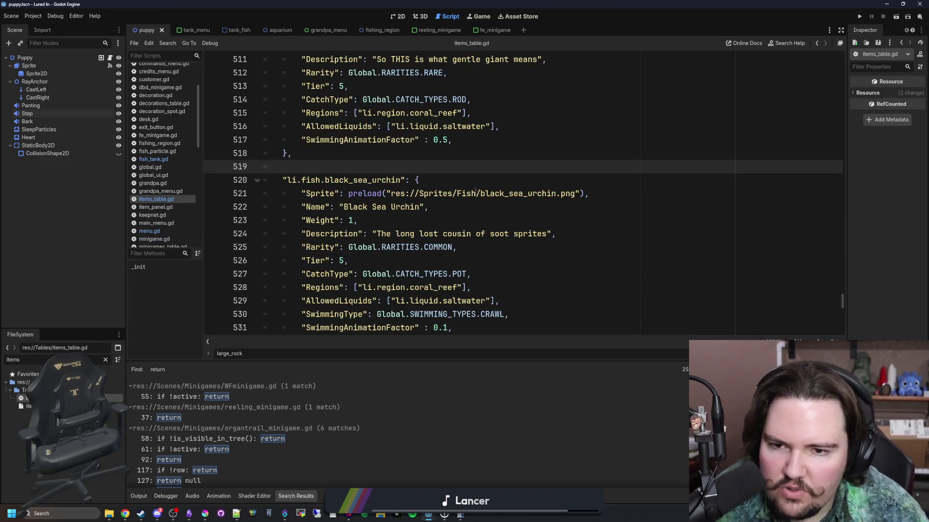
scroll(474, 192, up, 3)
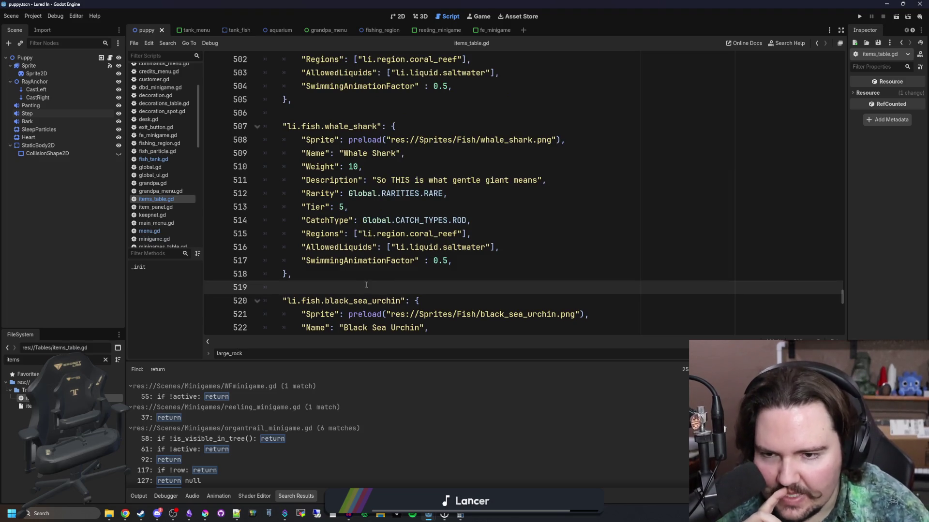
click(397, 279)
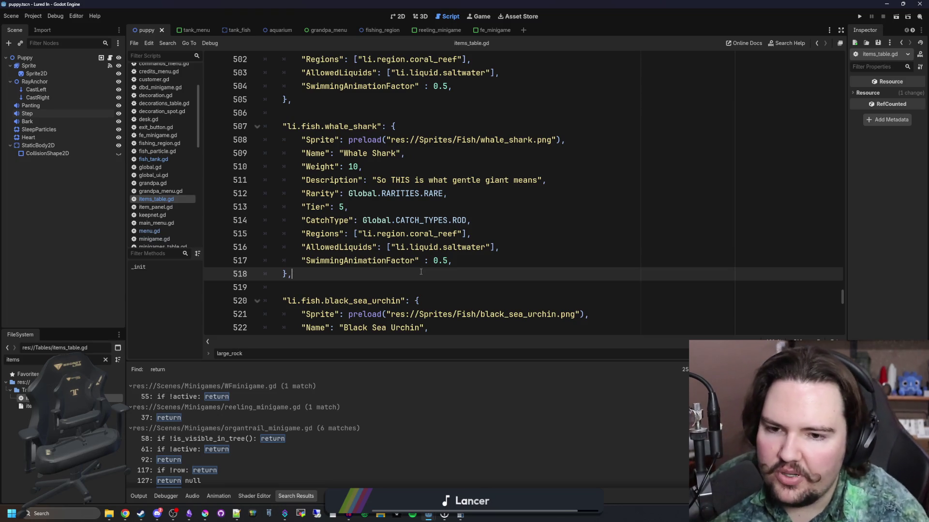
mouse_move(362, 276)
mouse_down()
mouse_move(285, 127)
mouse_move(302, 119)
mouse_up()
click(302, 119)
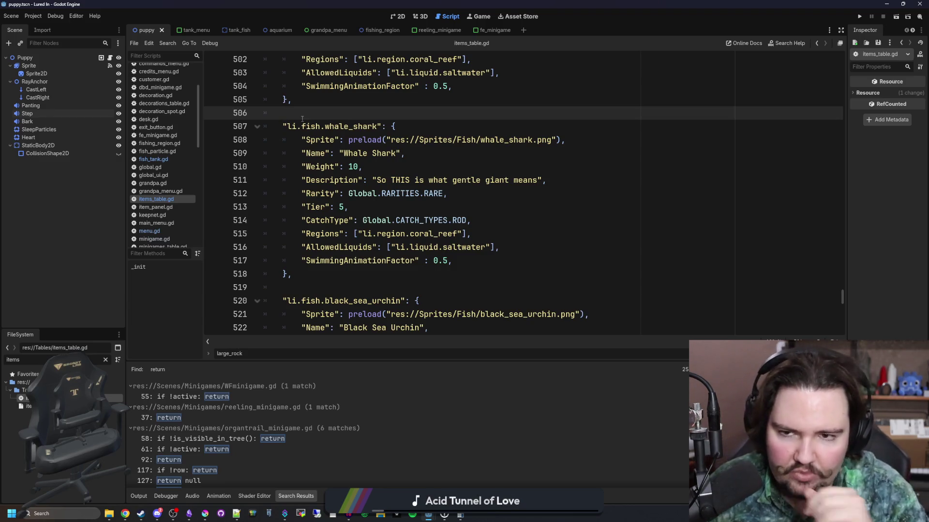
- Clear the 'items' file filter and reselect the whole whale_shark entry
click(106, 360)
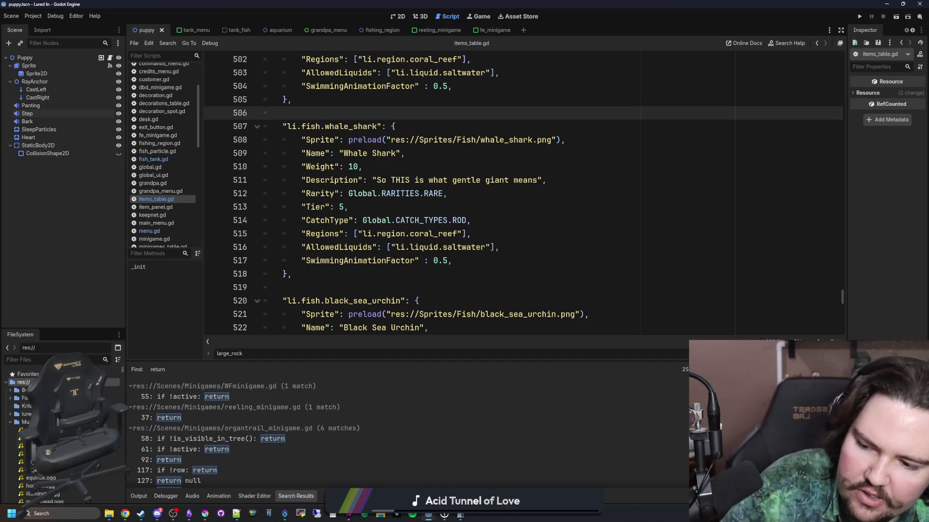
scroll(63, 426, down, 5)
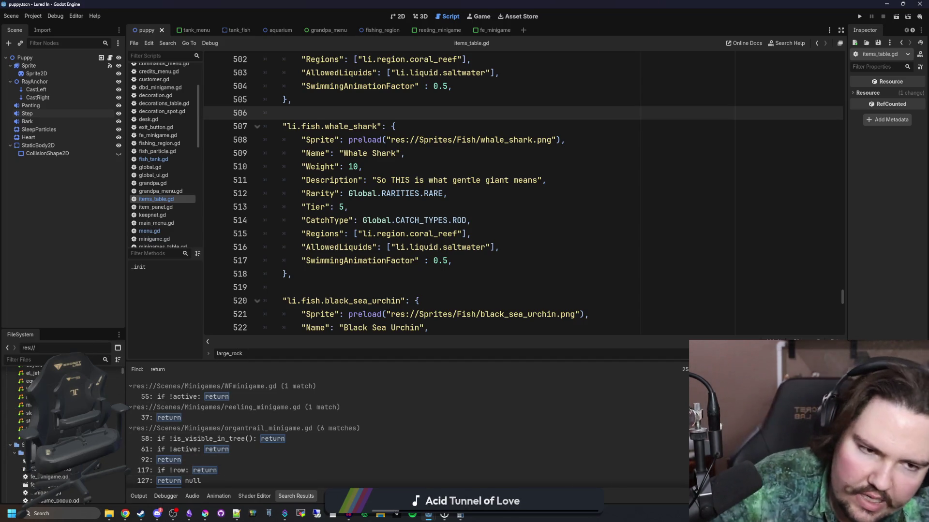
click(354, 293)
drag(327, 276, 214, 132)
key(ctrl+c)
key(Right)
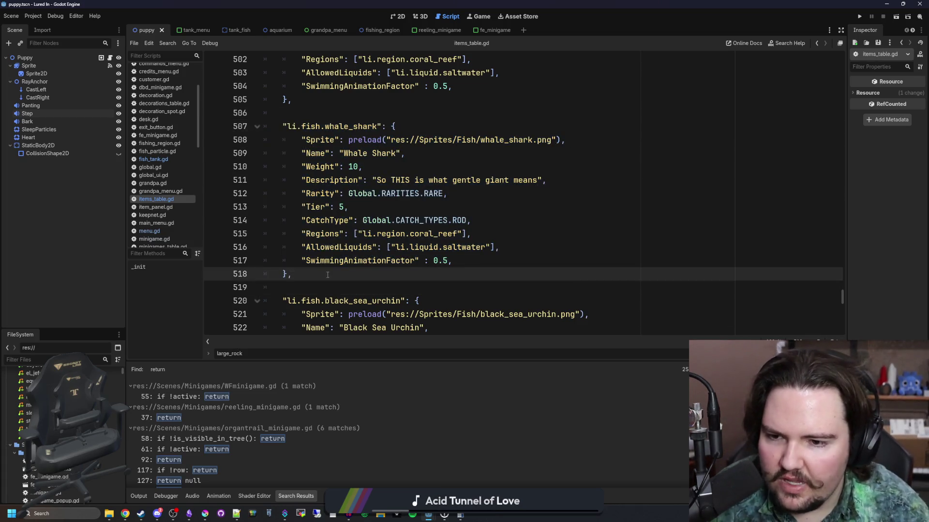
key(Return)
key(Return)
key(ctrl+v)
click(300, 178)
key(BackSpace)
double_click(355, 180)
text(new_fish)
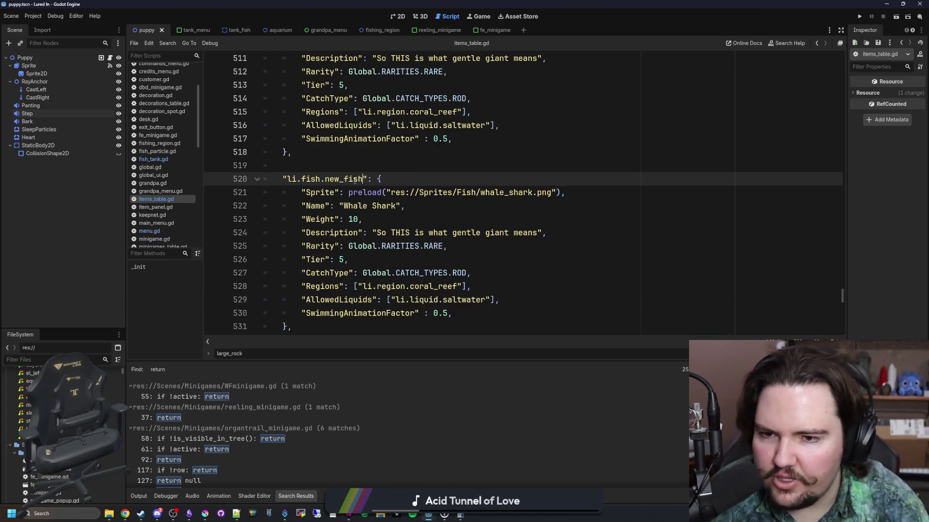
key(Up)
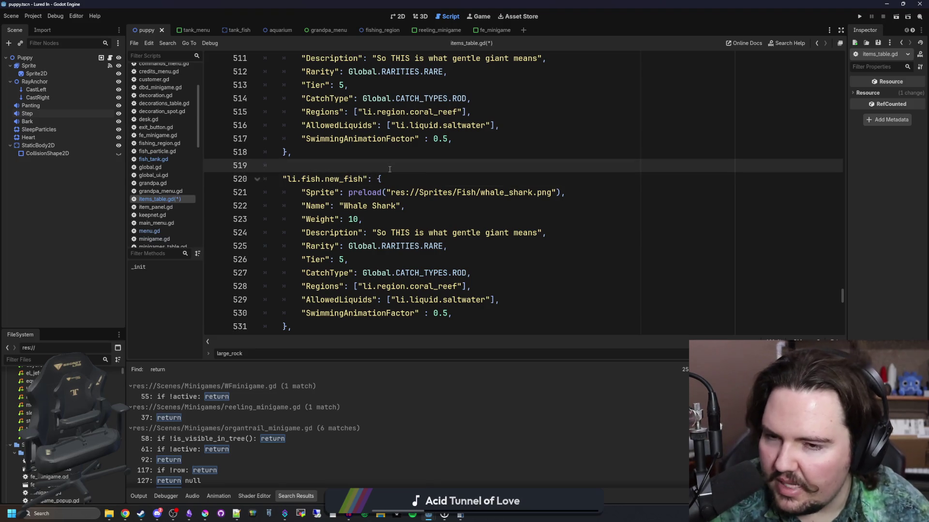
scroll(390, 168, down, 1)
click(367, 300)
click(365, 291)
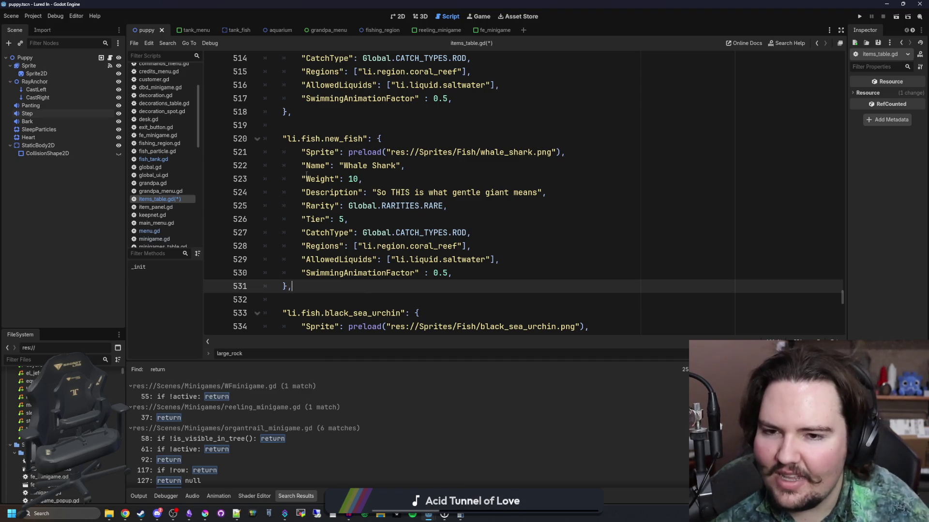
drag(295, 142, 339, 262)
click(290, 300)
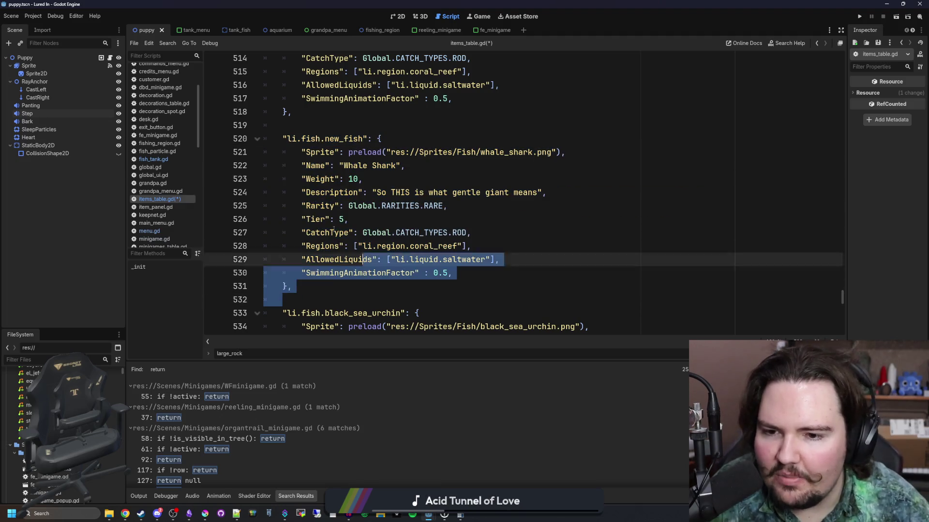
click(460, 200)
click(523, 152)
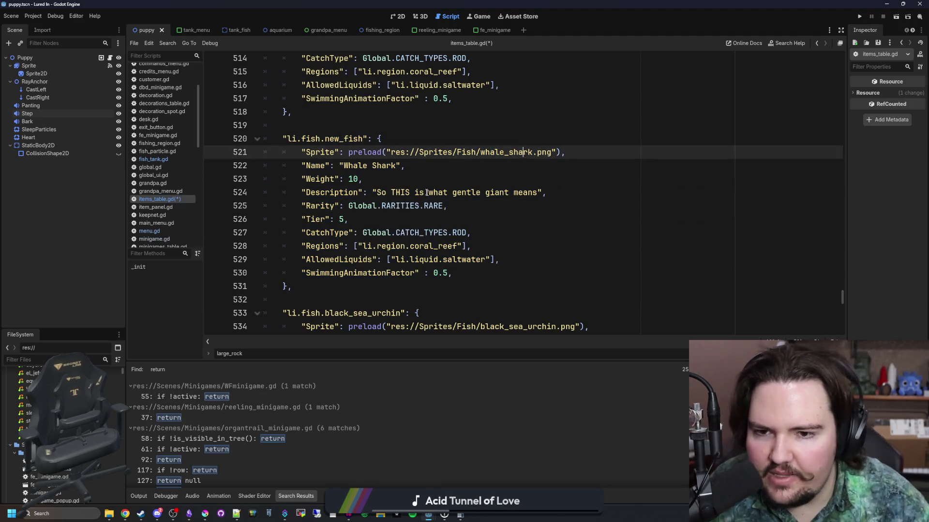
drag(385, 189, 543, 193)
click(328, 194)
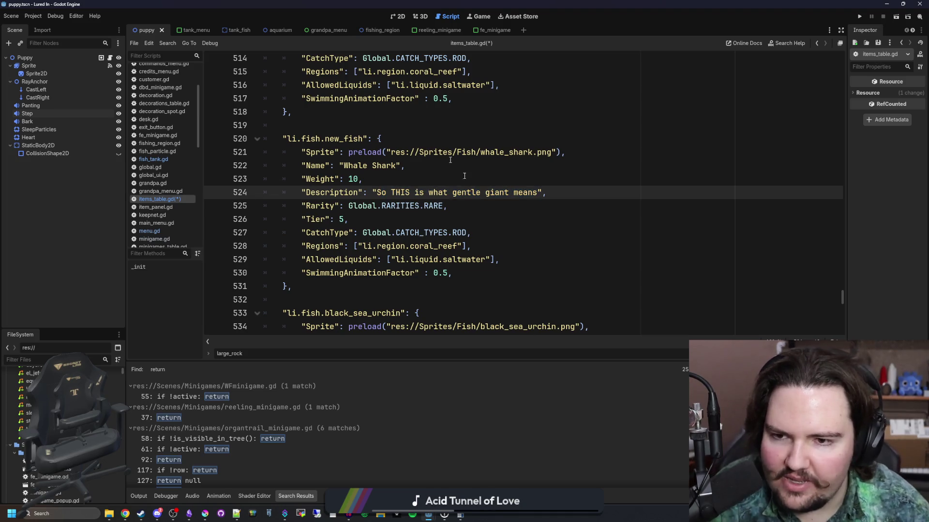
click(376, 290)
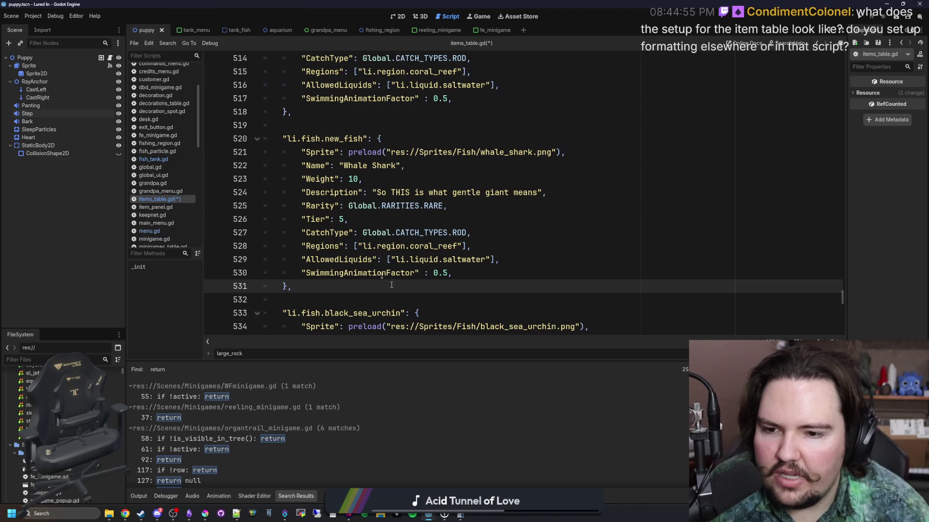
- Rename the key new_fish to ugu and add a trial Items.get lookup line above the entry
double_click(326, 140)
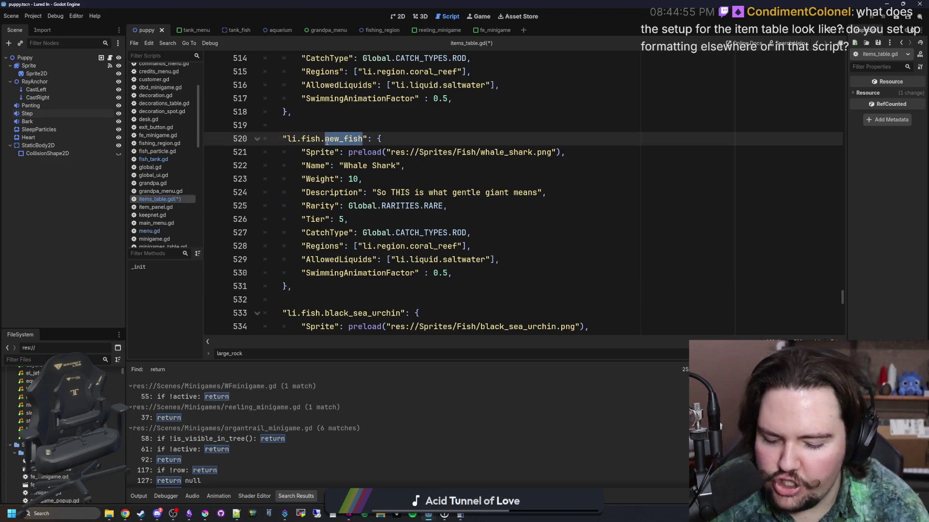
text(ygu)
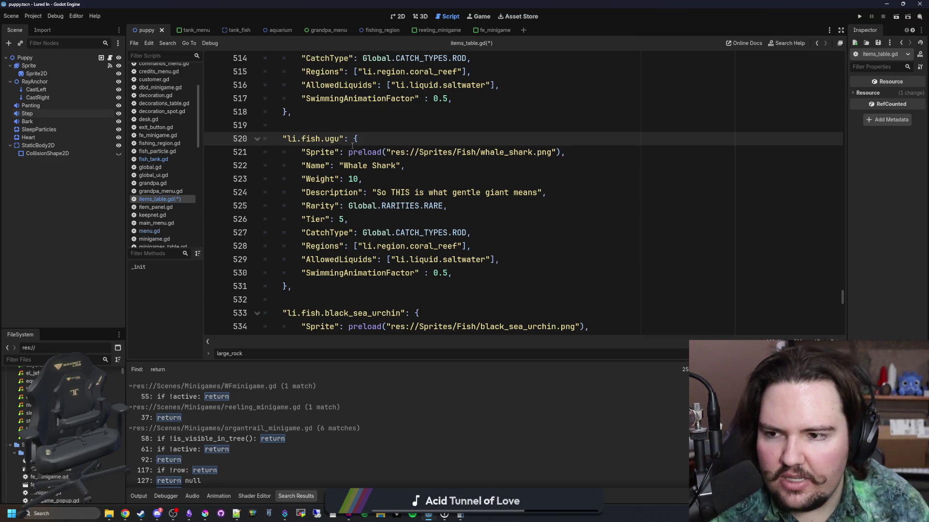
click(392, 127)
key(Return)
key(Return)
key(Up)
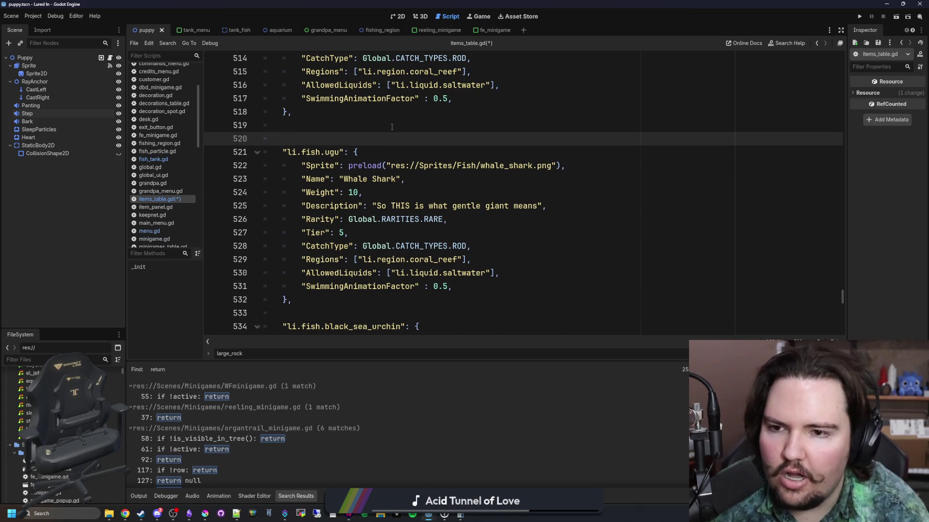
text(Items.)
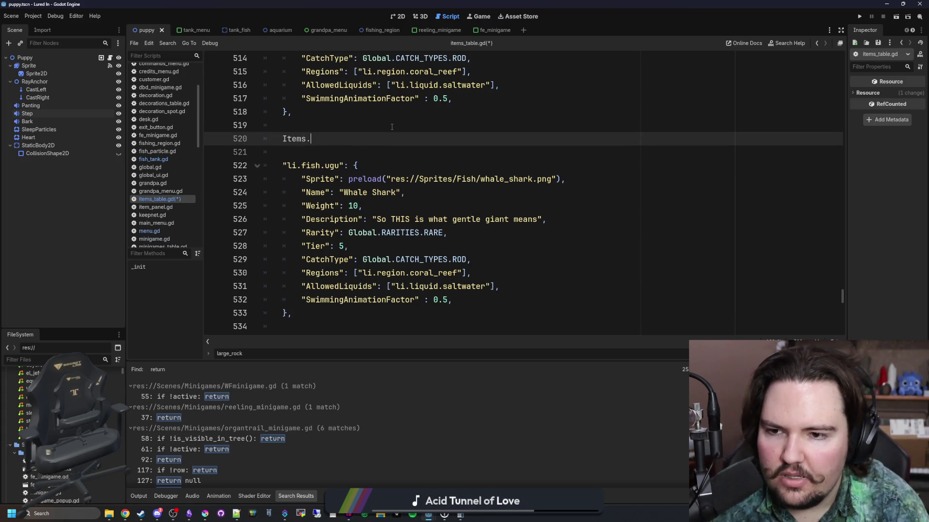
text(li.fish_)
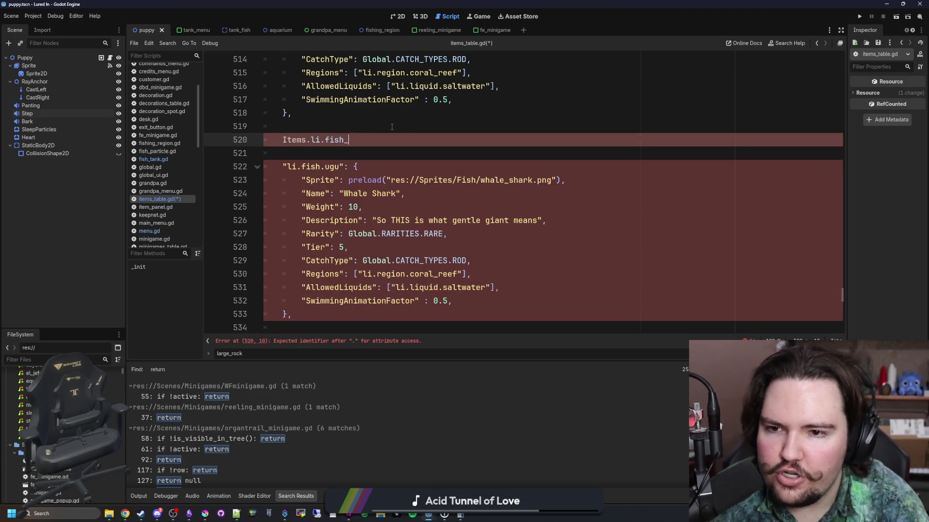
key(BackSpace)
text(.ugu)
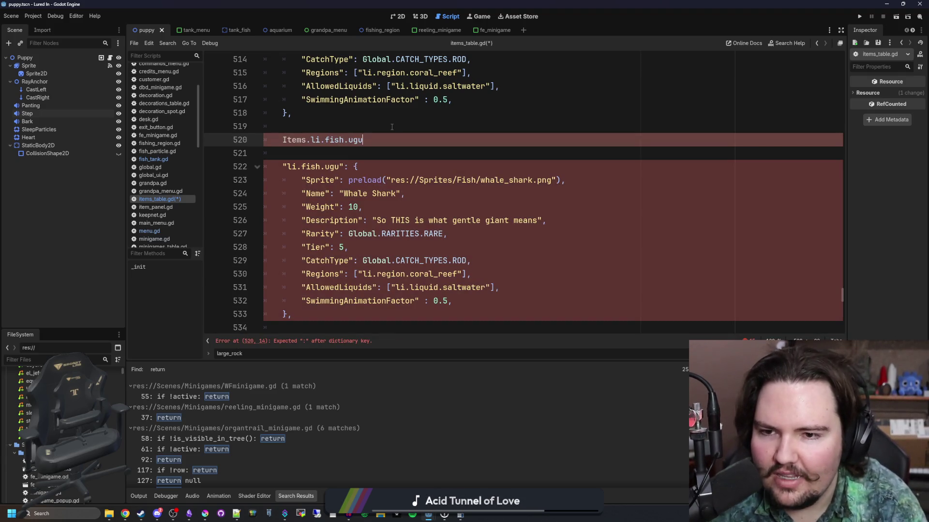
text(get(")
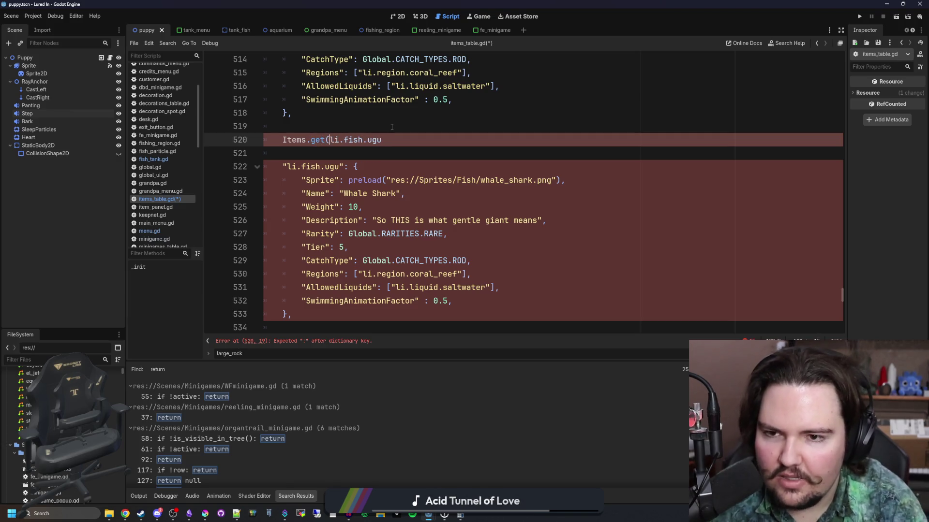
text("))
- Delete the temporary lookup line and its leftover blank line
click(420, 147)
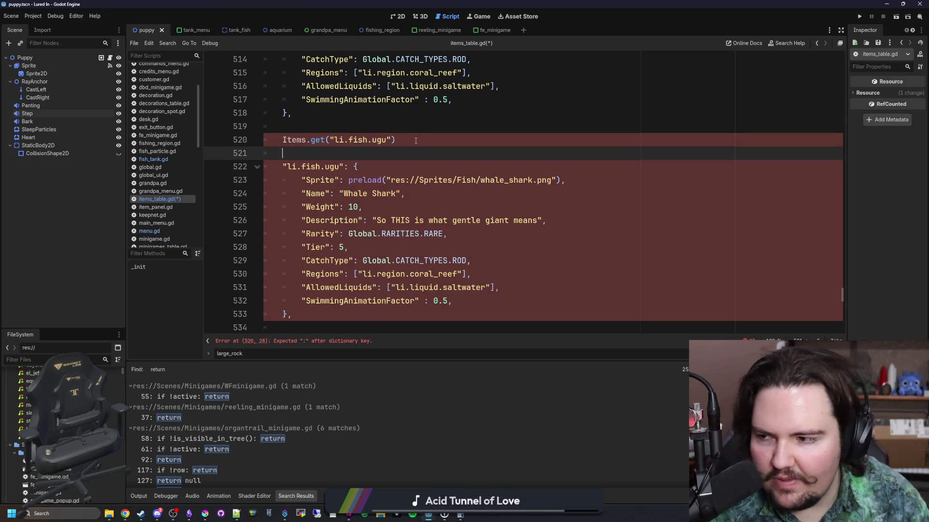
click(416, 140)
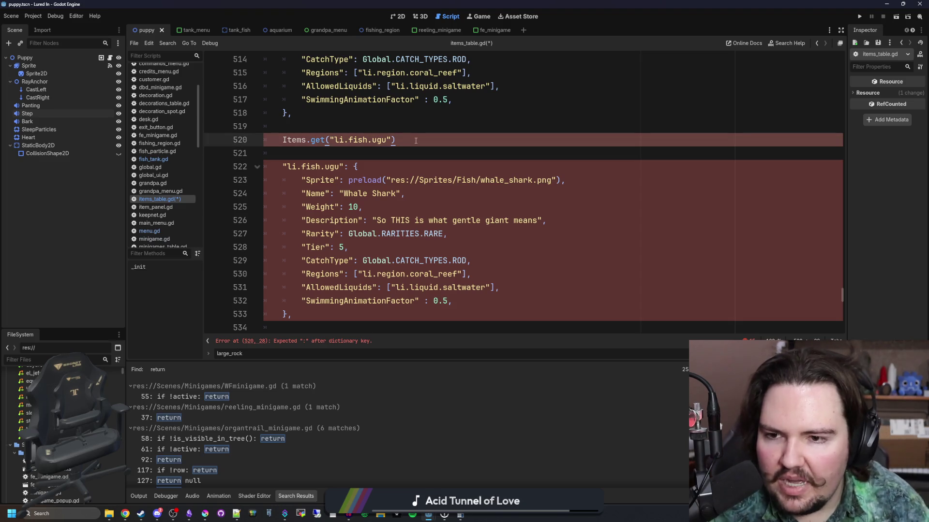
key(Down)
key(Down)
key(Down)
key(shift+Up)
key(shift+Up)
key(shift+Up)
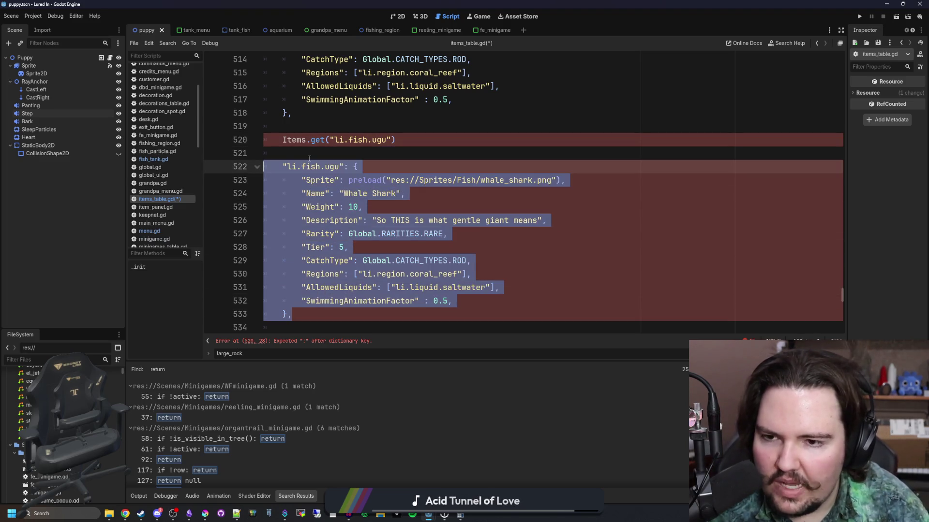
key(Up)
key(shift+Up)
key(shift+Up)
key(BackSpace)
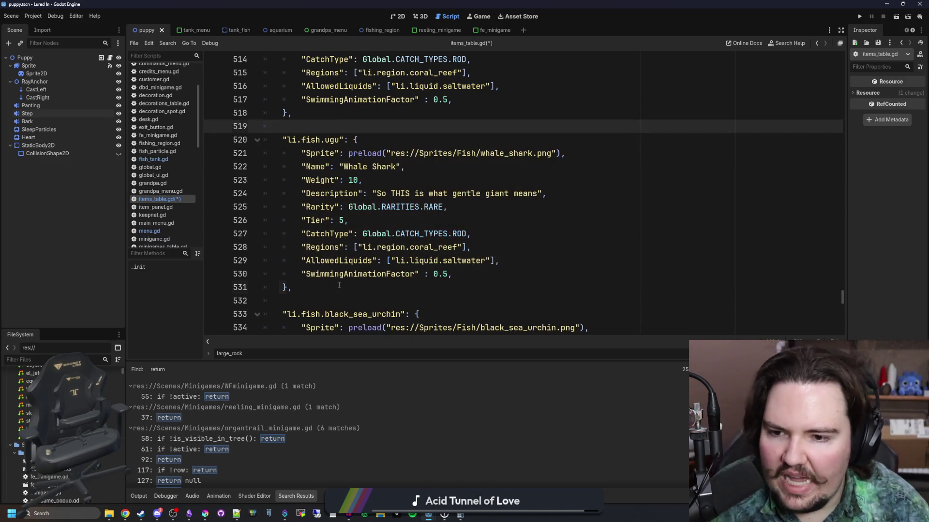
click(338, 286)
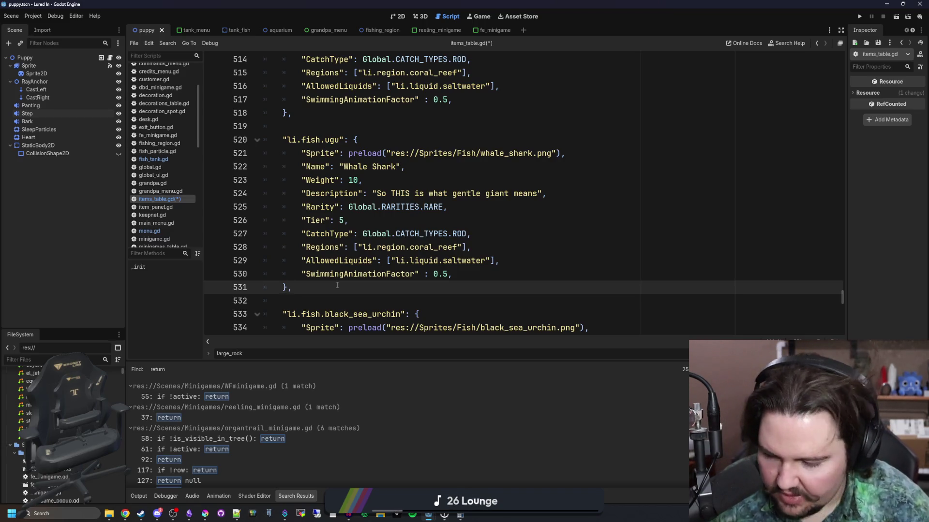
- Filter the project files by the word 'resource'
click(373, 274)
click(379, 286)
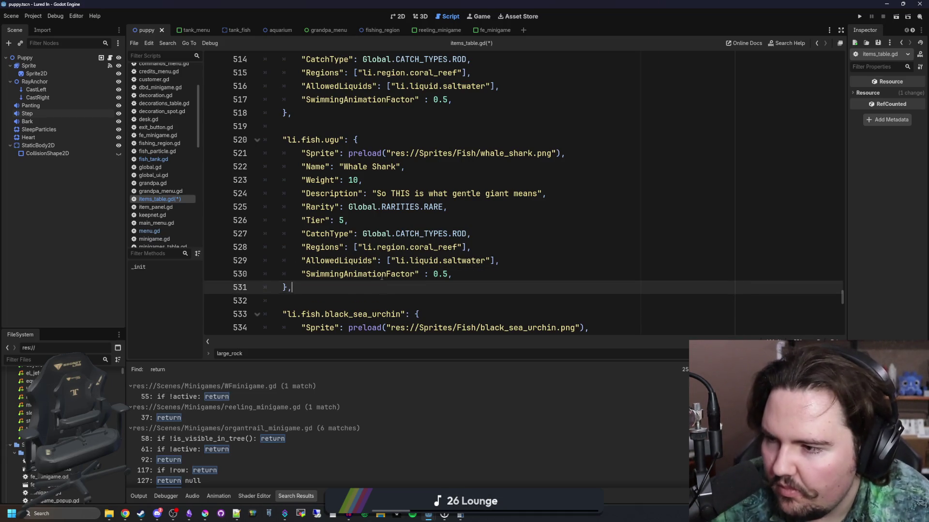
click(95, 360)
text(resource)
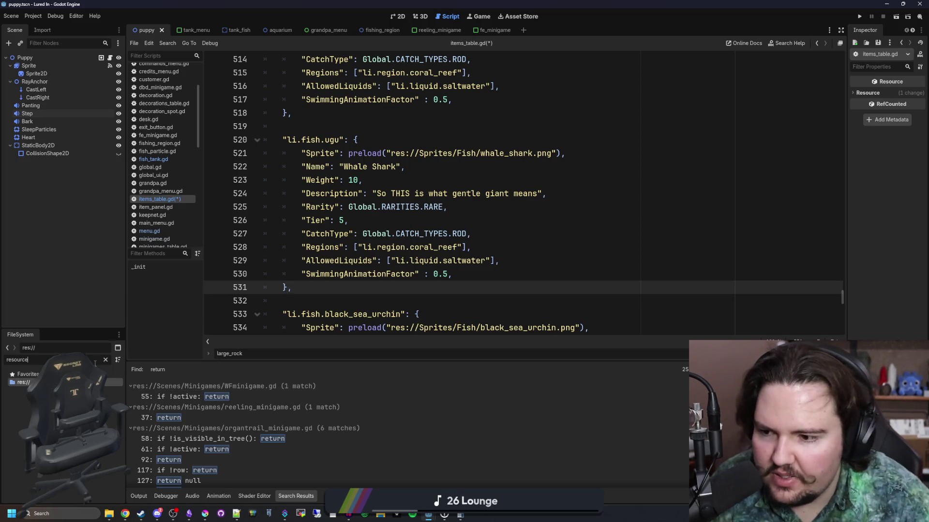
- Scroll items_table.gd to the top and look over the script from the defaults block down
drag(842, 296, 841, 61)
click(302, 154)
key(Up)
mouse_move(301, 156)
mouse_down()
mouse_move(436, 435)
mouse_move(508, 503)
mouse_move(552, 521)
mouse_up()
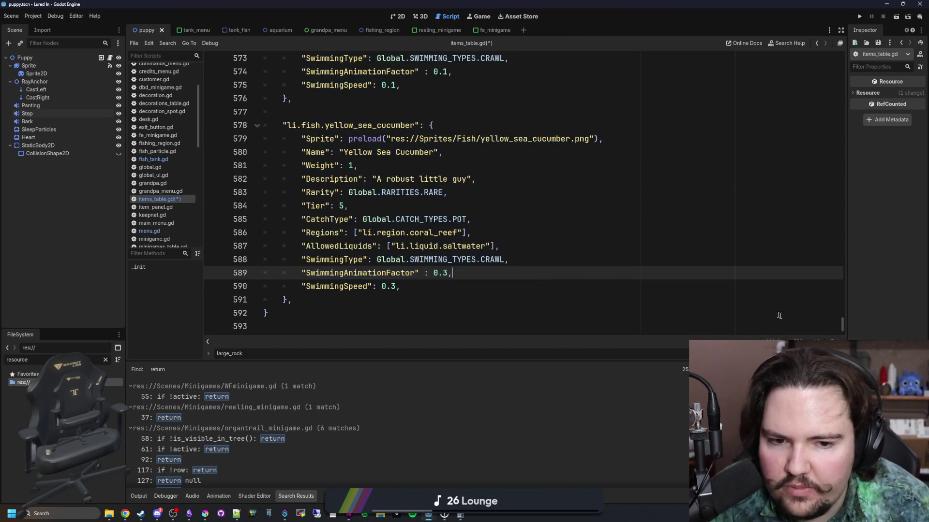
click(833, 323)
scroll(834, 323, up, 3)
drag(840, 320, 842, 61)
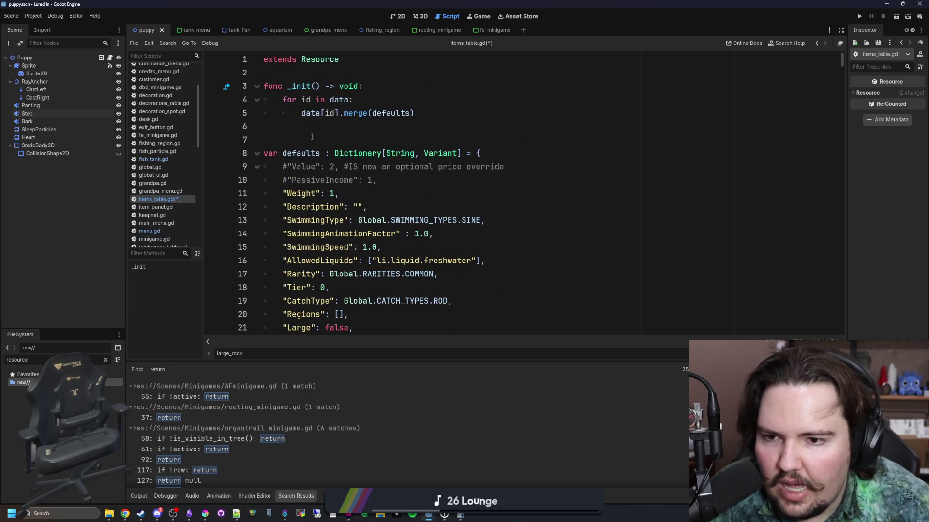
scroll(397, 185, down, 2)
drag(358, 259, 264, 67)
scroll(290, 146, up, 1)
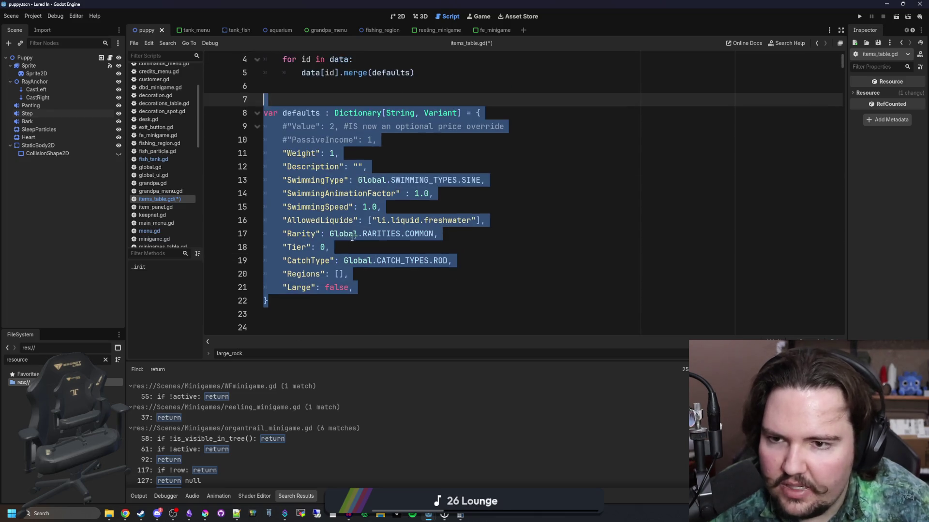
- Select the whole item defaults dictionary, lines 8–22, to review its entries
click(328, 247)
drag(325, 299, 263, 113)
click(308, 153)
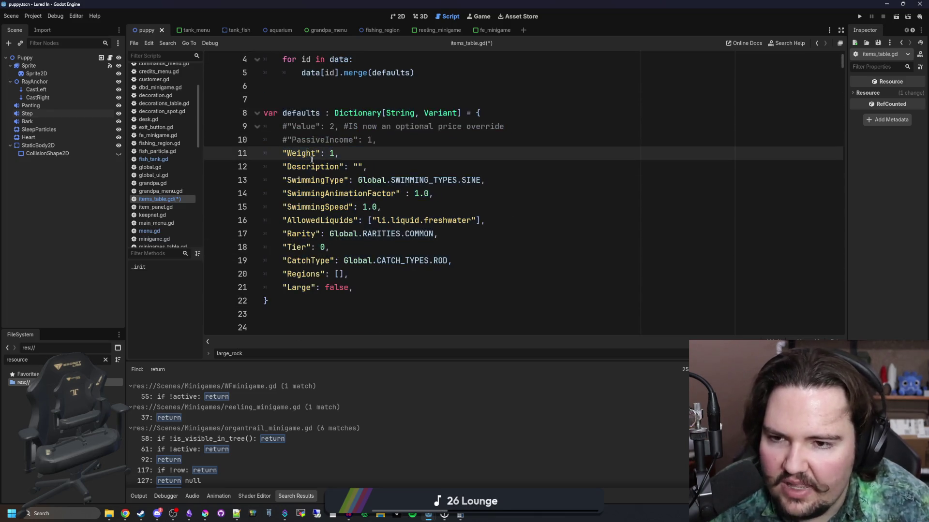
mouse_move(349, 149)
mouse_down()
mouse_move(283, 139)
mouse_move(354, 180)
mouse_move(321, 192)
mouse_move(342, 220)
mouse_move(348, 274)
mouse_up()
click(338, 206)
click(372, 274)
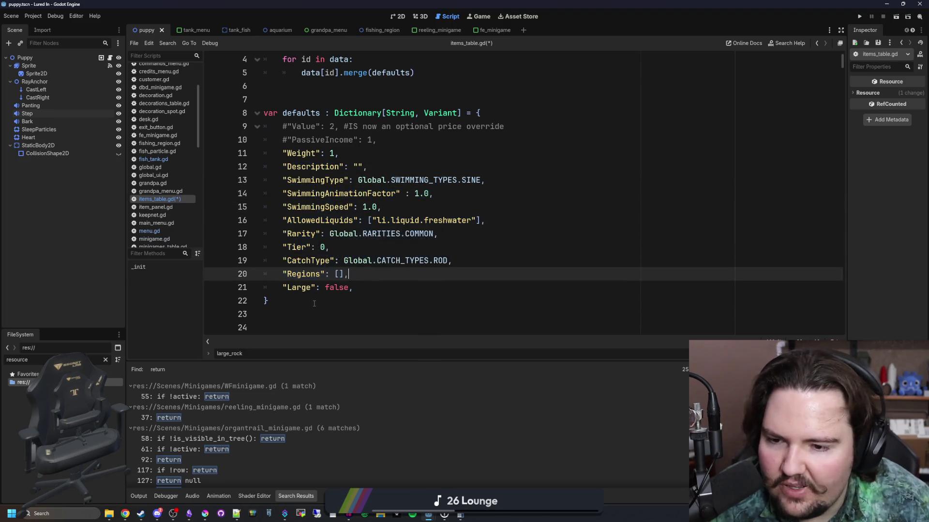
drag(268, 301, 232, 107)
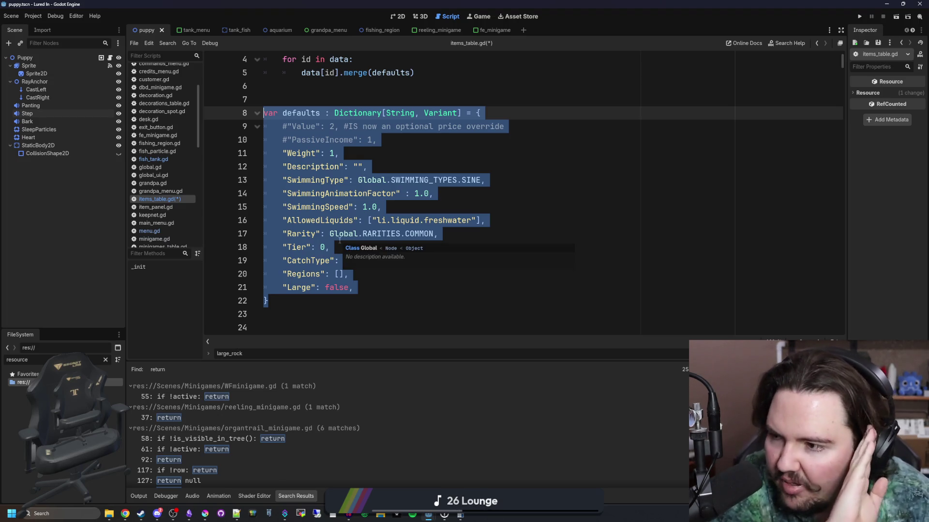
key(Right)
scroll(317, 285, down, 5)
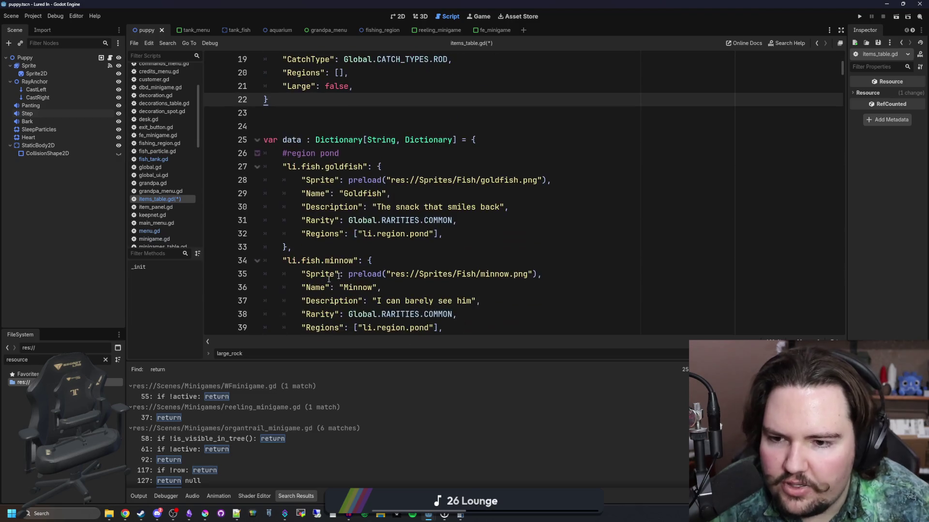
scroll(347, 218, up, 6)
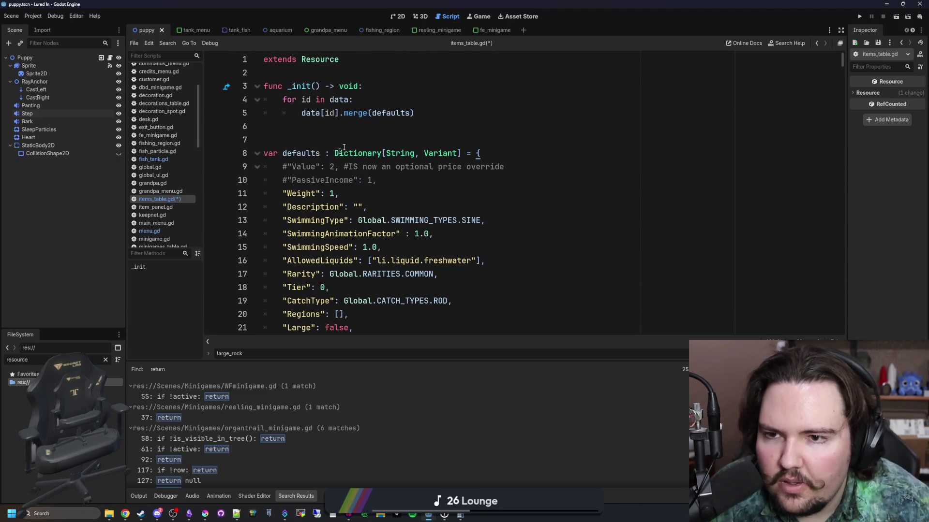
- Check the _init merge loop, then open global.gd from the script list
mouse_move(451, 108)
mouse_down()
mouse_move(271, 86)
mouse_move(290, 100)
mouse_move(421, 115)
mouse_up()
click(270, 86)
click(423, 116)
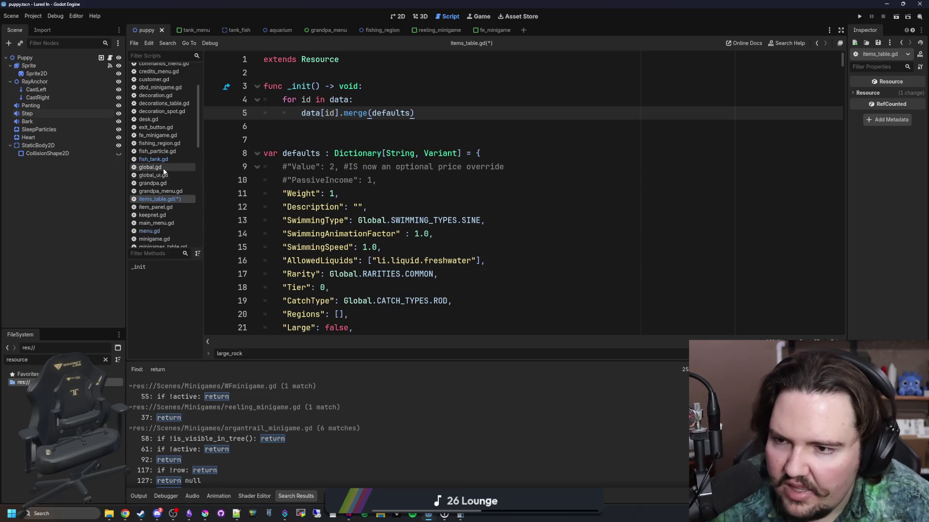
click(150, 167)
scroll(842, 128, up, 5)
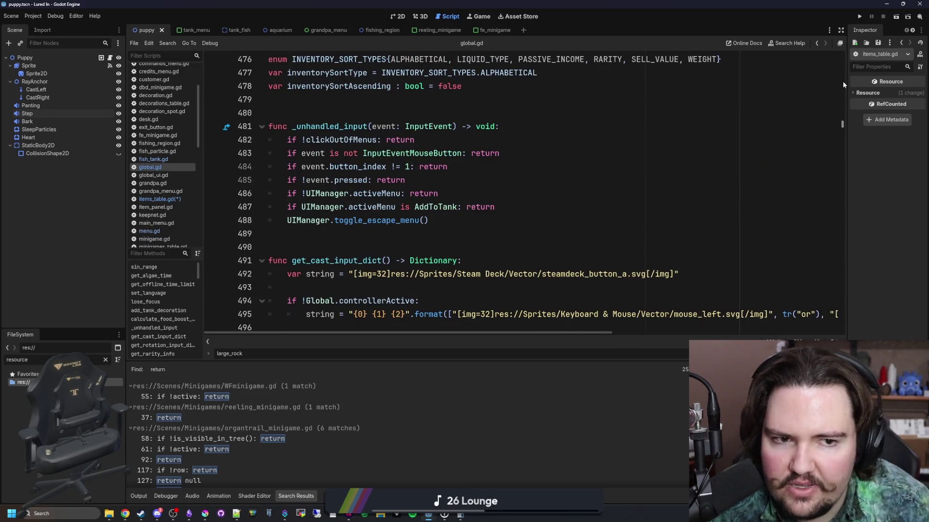
- Locate the itemsTable declaration in global.gd by searching 'itemsTable ='
drag(843, 82, 843, 47)
drag(487, 86, 269, 87)
click(297, 73)
key(ctrl+f)
text(item)
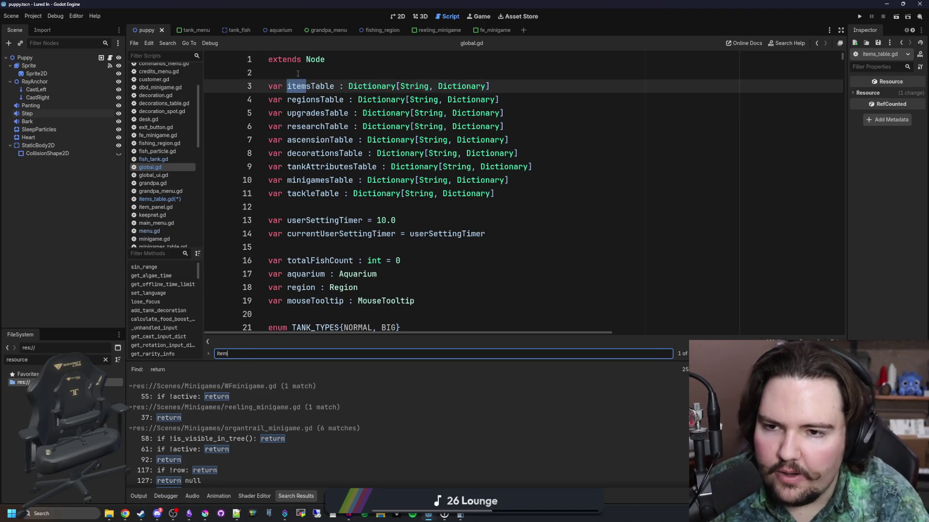
text(sTable =)
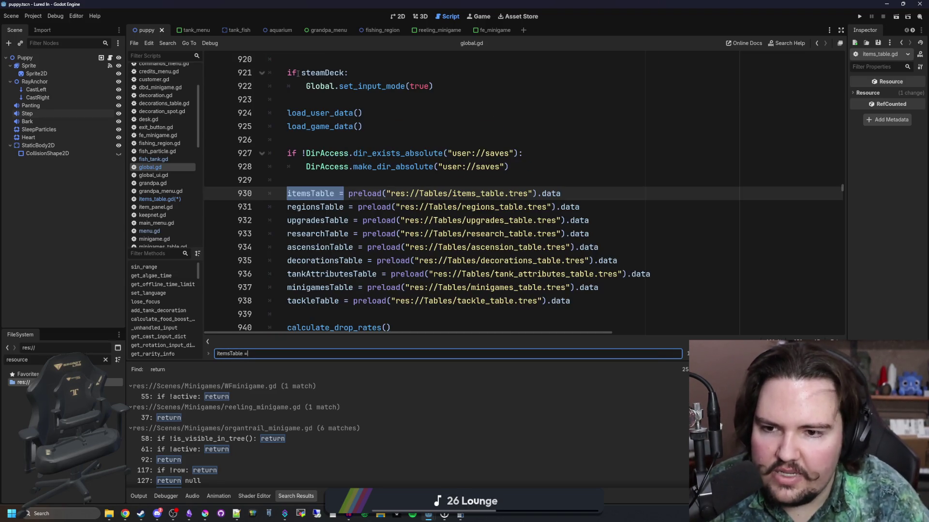
click(387, 167)
drag(392, 194, 513, 194)
click(513, 193)
scroll(523, 193, up, 5)
click(539, 192)
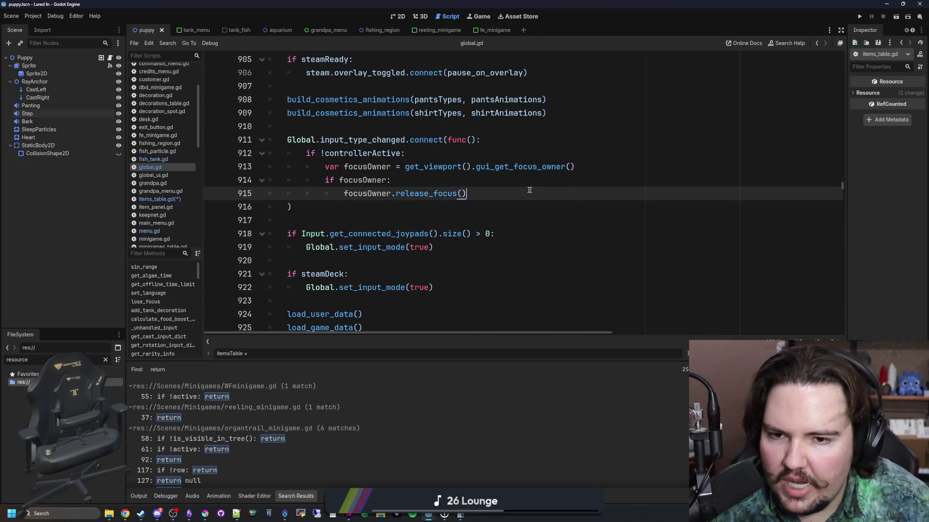
- Search all scripts for 'itemsTable.get(' and open the minigame.gd match at line 88
key(ctrl+shift+f)
text(itemsTable.get()
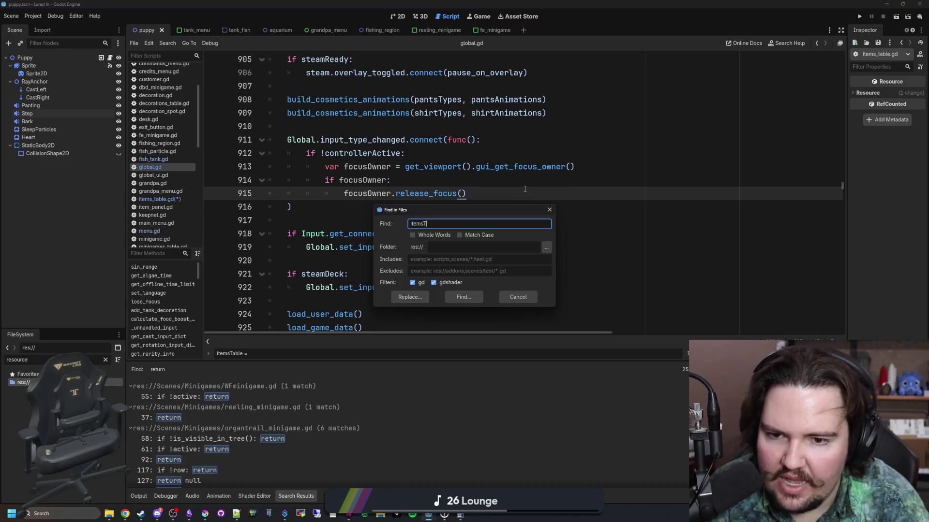
key(Return)
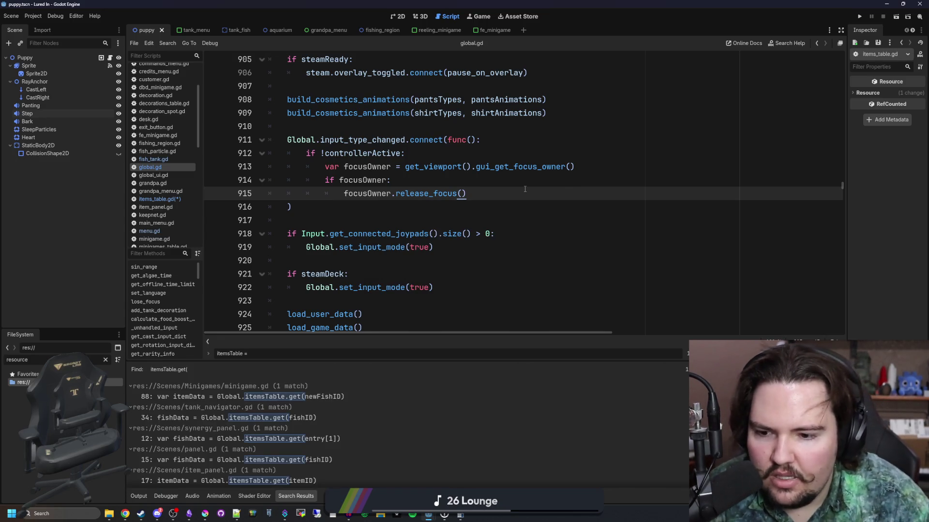
click(244, 396)
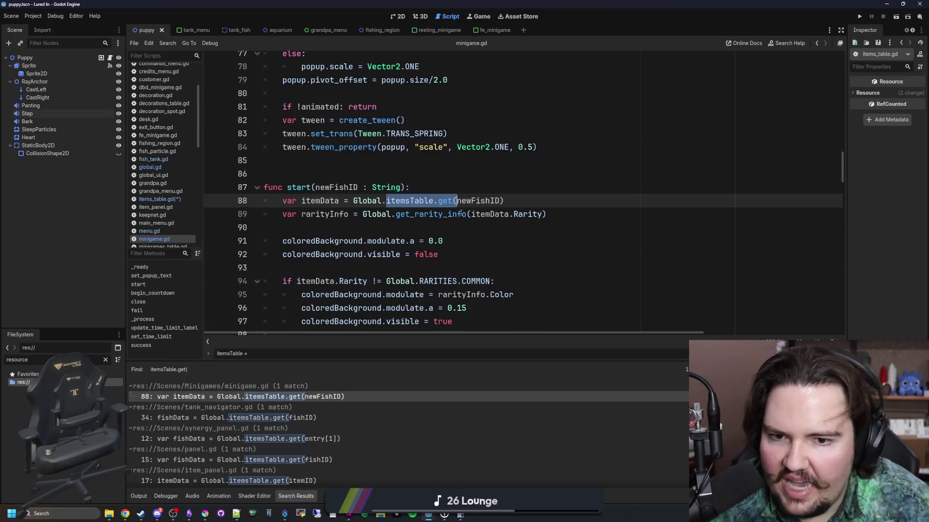
drag(301, 201, 505, 201)
click(555, 201)
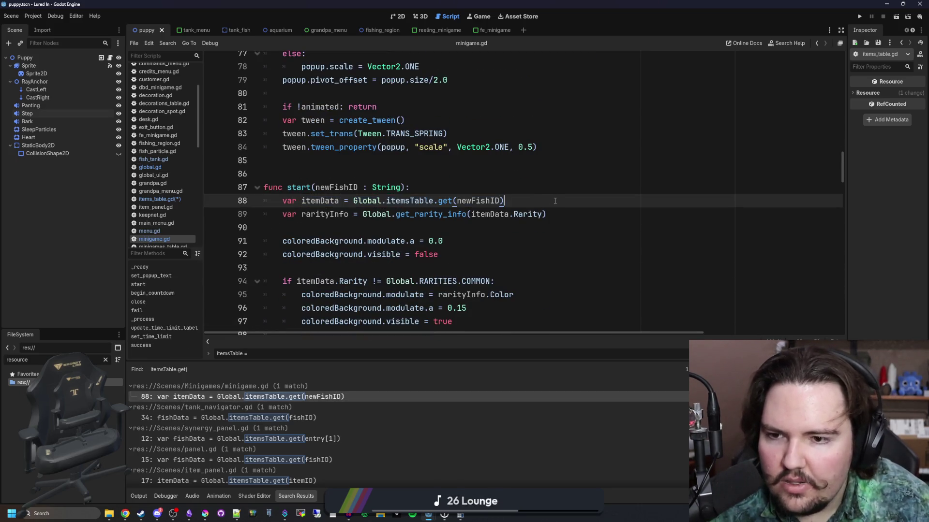
- Inspect the itemData lookup on line 88 and its newFishID argument and Rarity use on line 89
scroll(321, 193, down, 1)
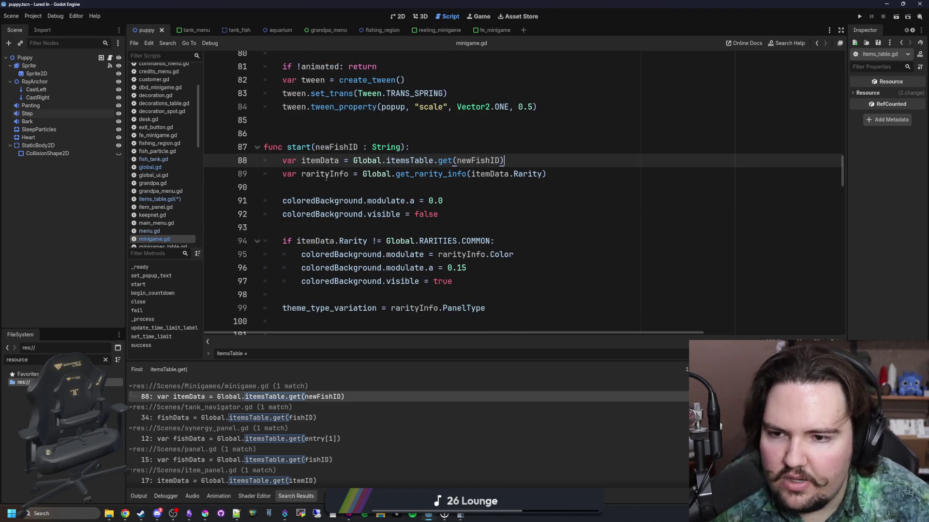
scroll(326, 178, down, 1)
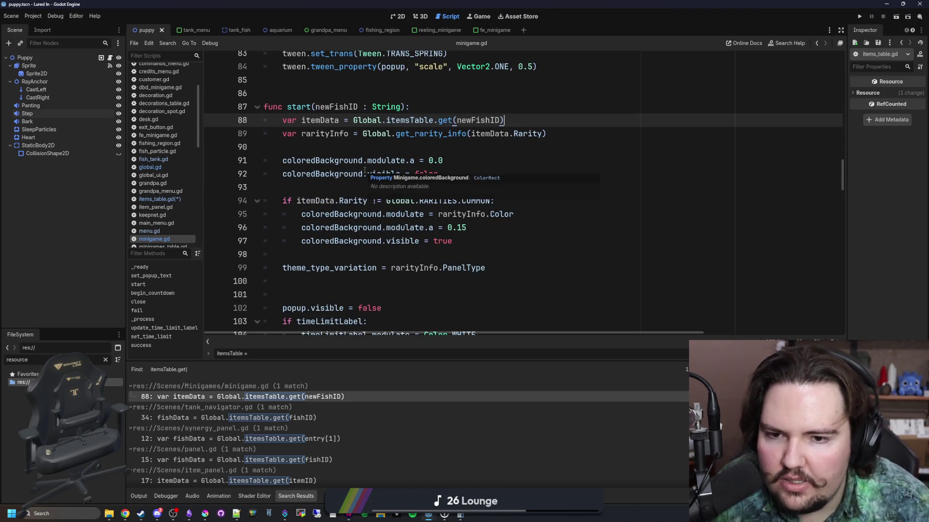
scroll(365, 169, down, 1)
scroll(302, 182, up, 3)
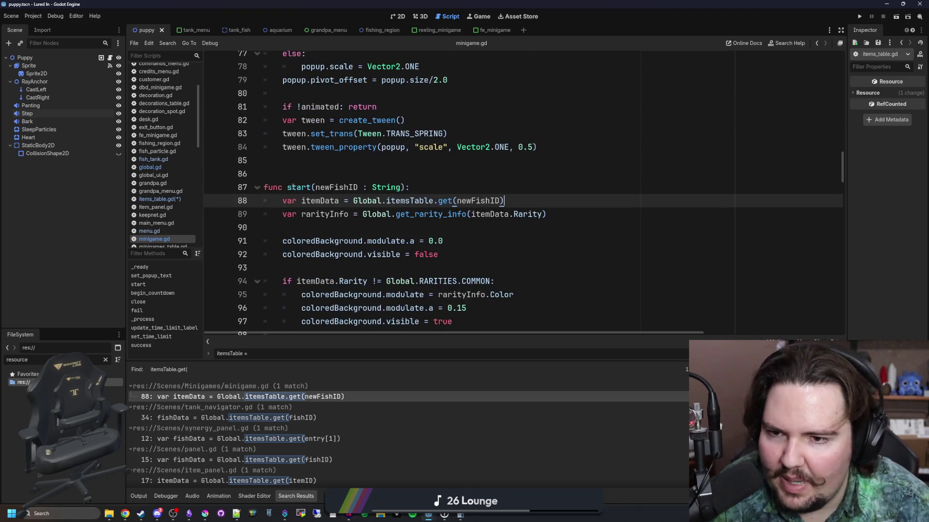
double_click(481, 201)
mouse_move(504, 201)
mouse_down()
mouse_move(287, 187)
mouse_move(282, 200)
mouse_up()
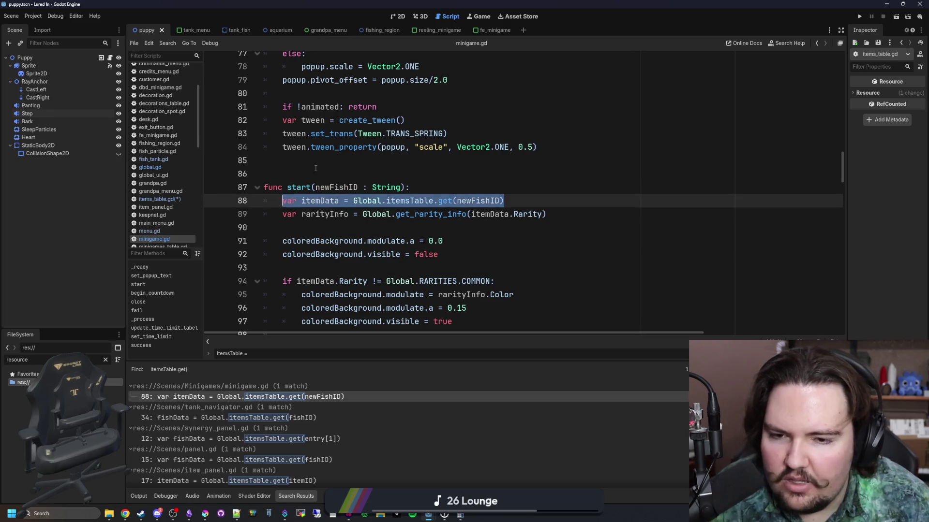
click(315, 168)
scroll(316, 168, down, 3)
mouse_move(396, 174)
mouse_down()
mouse_move(548, 174)
mouse_move(403, 175)
mouse_up()
click(490, 174)
click(513, 174)
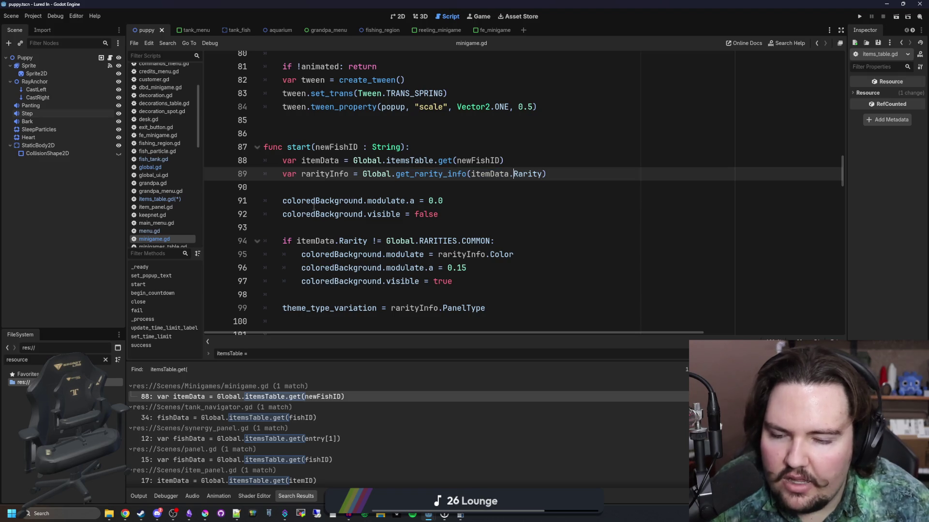
- Review the rarity check and coloredBackground lines 94–97 in minigame.gd
drag(314, 206, 454, 282)
scroll(455, 281, down, 3)
click(330, 200)
mouse_move(330, 201)
mouse_down()
mouse_move(494, 214)
mouse_move(507, 242)
mouse_move(300, 214)
mouse_up()
click(508, 242)
click(509, 245)
drag(509, 245, 264, 228)
click(326, 187)
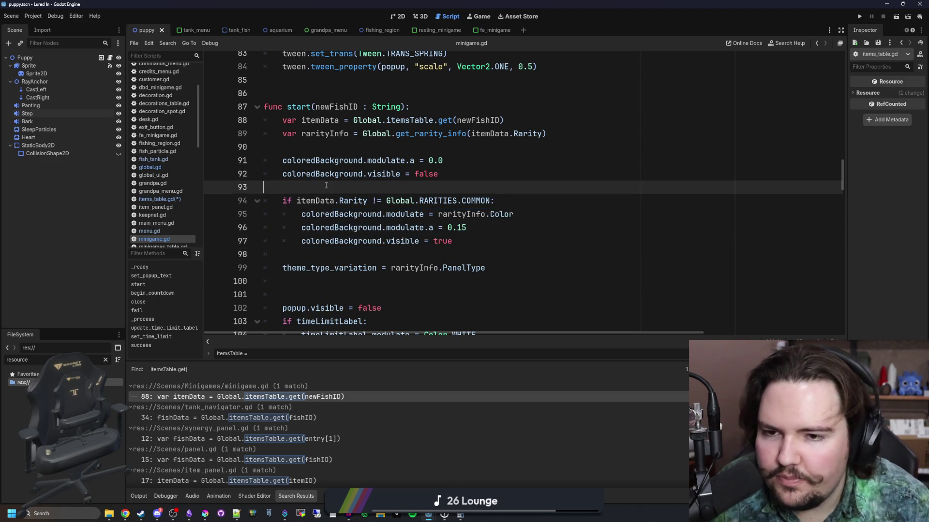
- Glance at the browser, then return to minigame.gd around lines 98–100
key(alt+Tab)
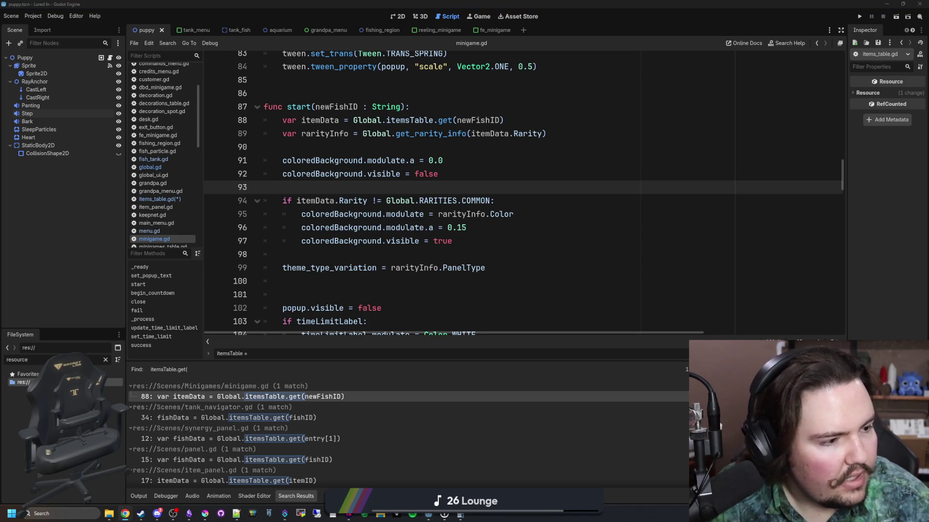
click(617, 232)
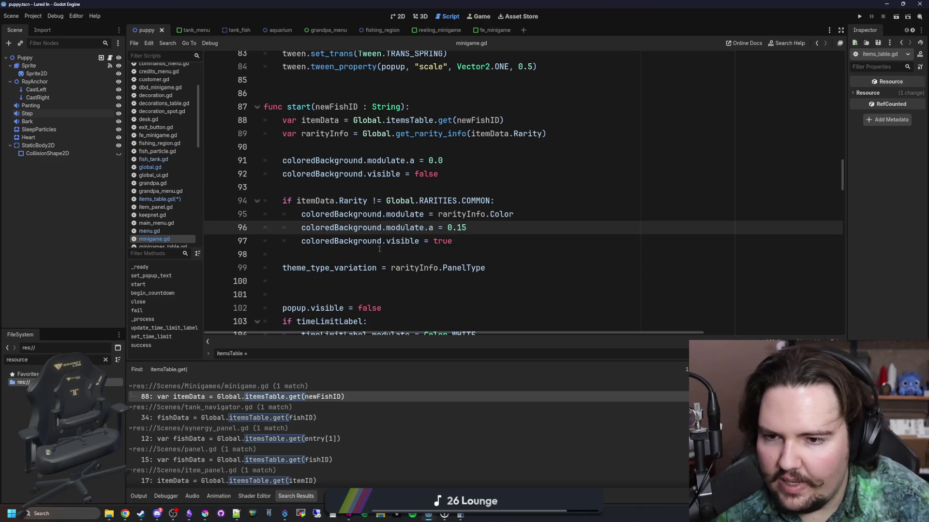
click(360, 250)
click(310, 276)
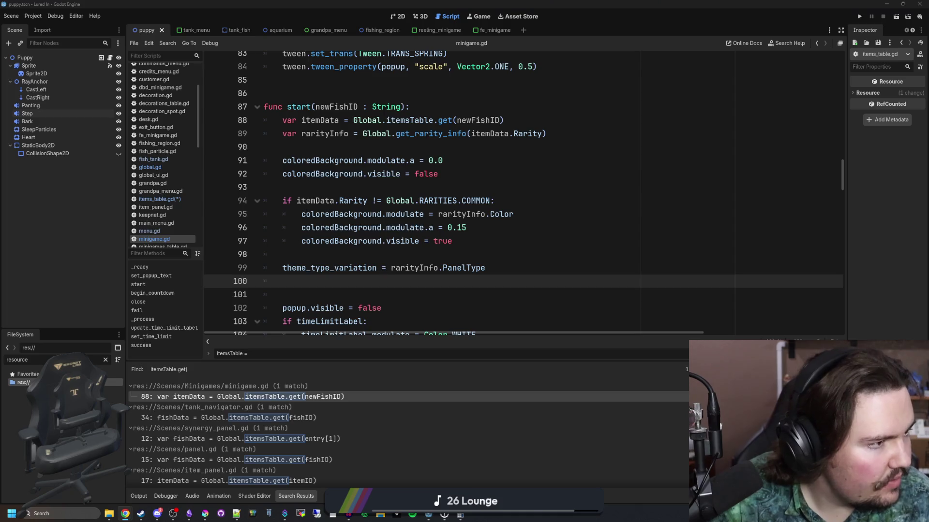
- Load the Twitch channel page with 'twitch' and pause the stream video
text(twitch)
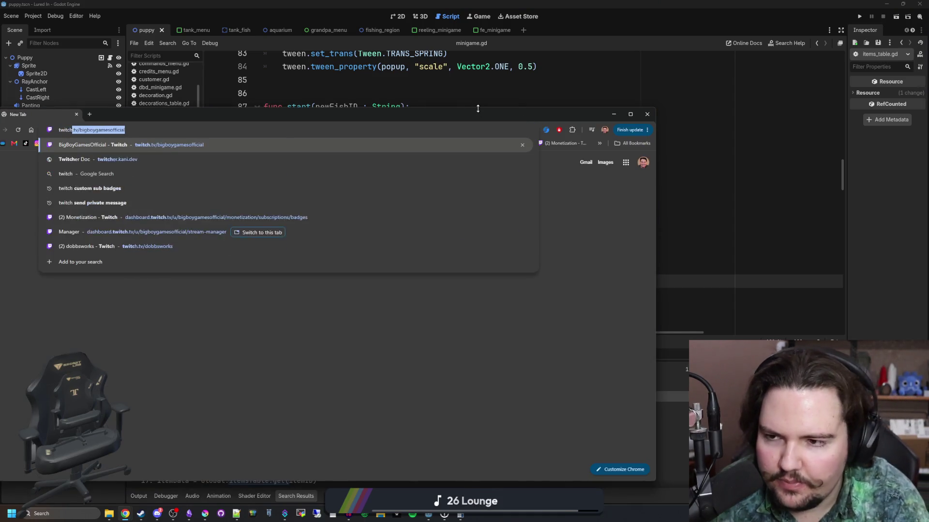
key(Return)
drag(382, 114, 451, 99)
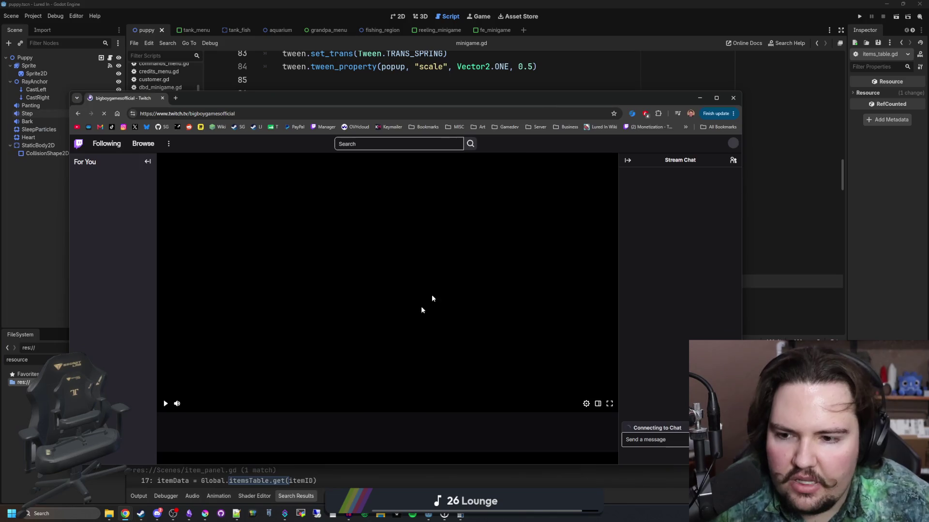
click(165, 404)
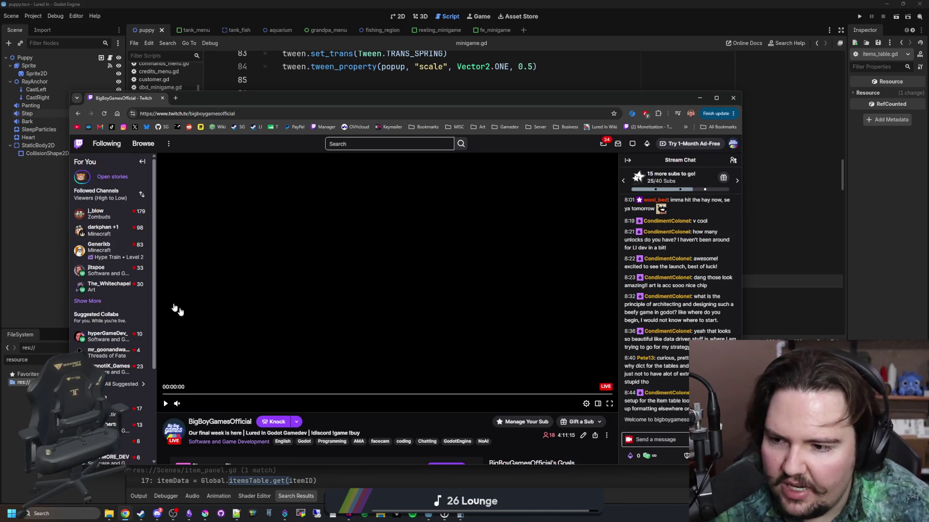
mouse_move(121, 352)
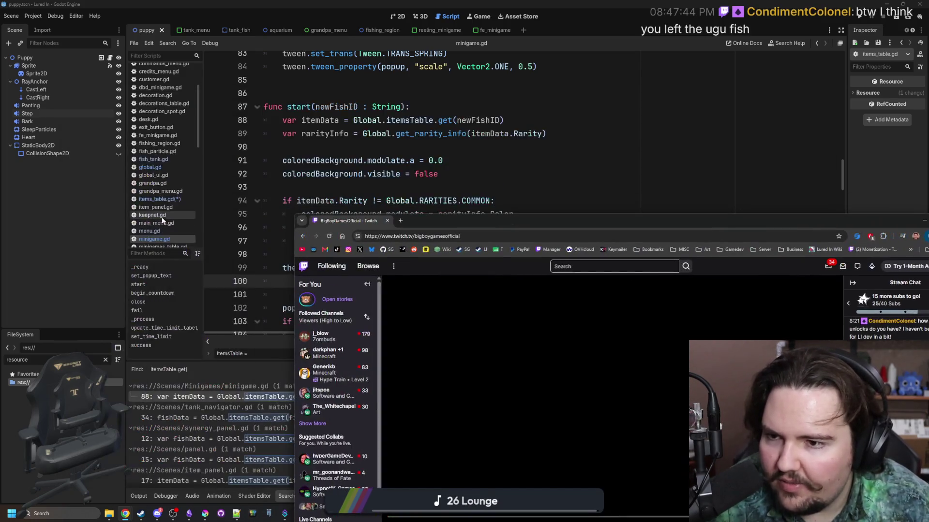
- Return to Godot, open the Variant help page and start a text search
click(394, 205)
ctrl+click(438, 153)
key(ctrl+f)
- Find 'ugu' in items_table.gd and delete the whole li.fish.ugu block
text(ugu)
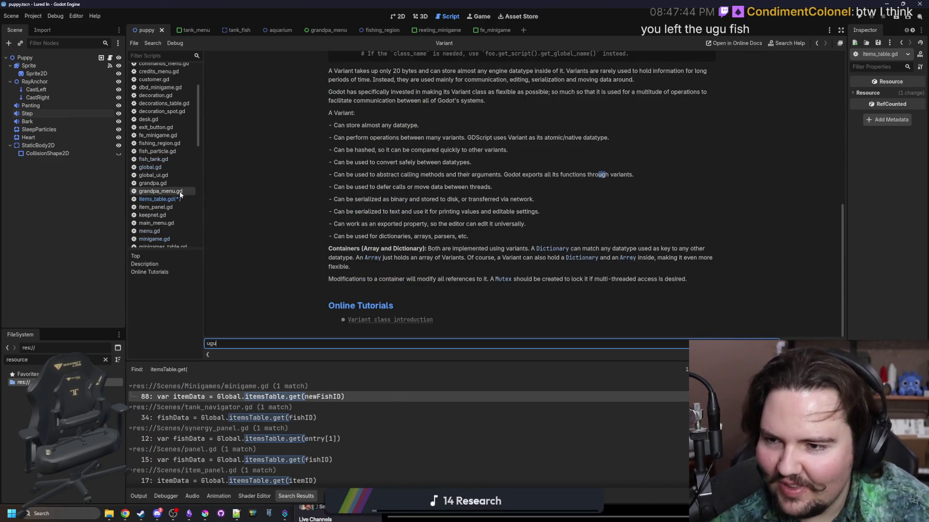
click(160, 198)
click(413, 192)
key(ctrl+f)
text(ugu)
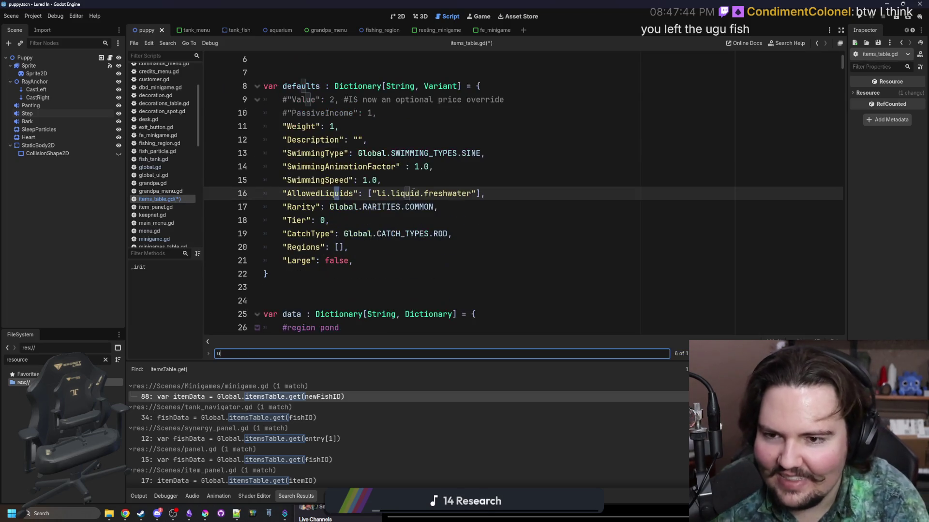
scroll(320, 228, down, 3)
click(319, 229)
drag(319, 228, 282, 60)
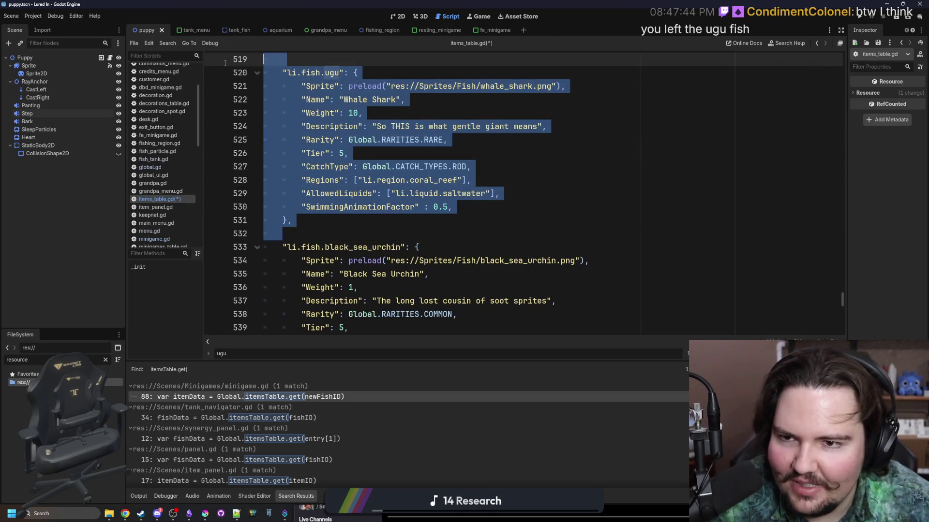
key(BackSpace)
- Save items_table.gd and bring the Twitch browser window forward
scroll(415, 180, up, 5)
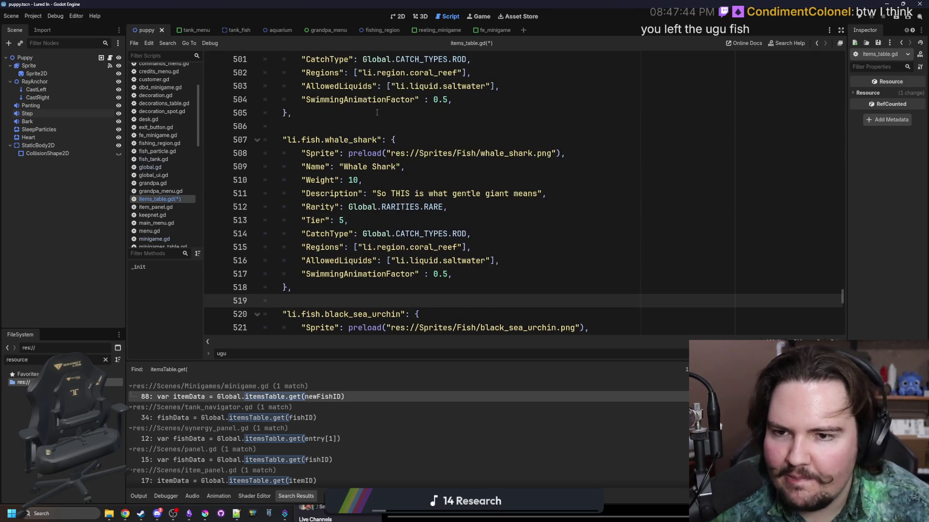
click(377, 113)
key(ctrl+s)
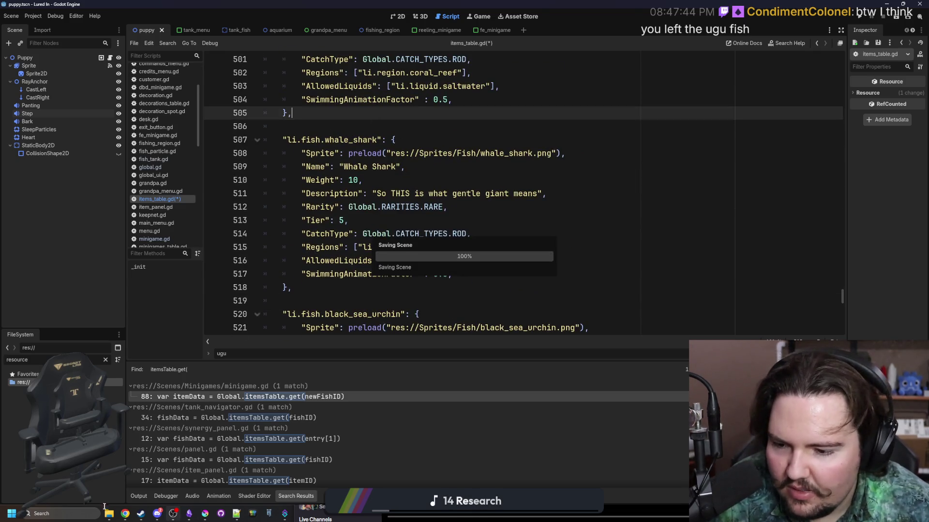
mouse_move(124, 514)
click(585, 480)
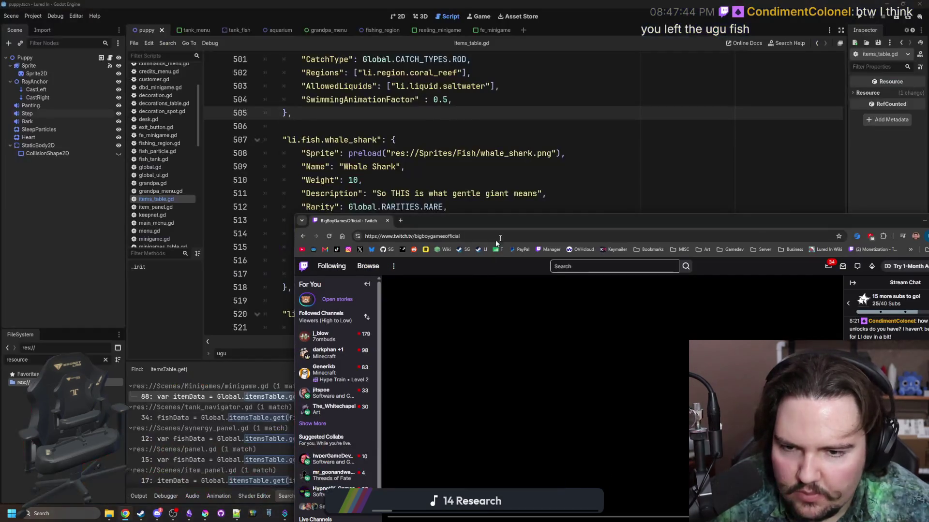
- Maximize Chrome and open the Twitch Stream Manager from the 'Manager' bookmark in a new tab
key(super+Up)
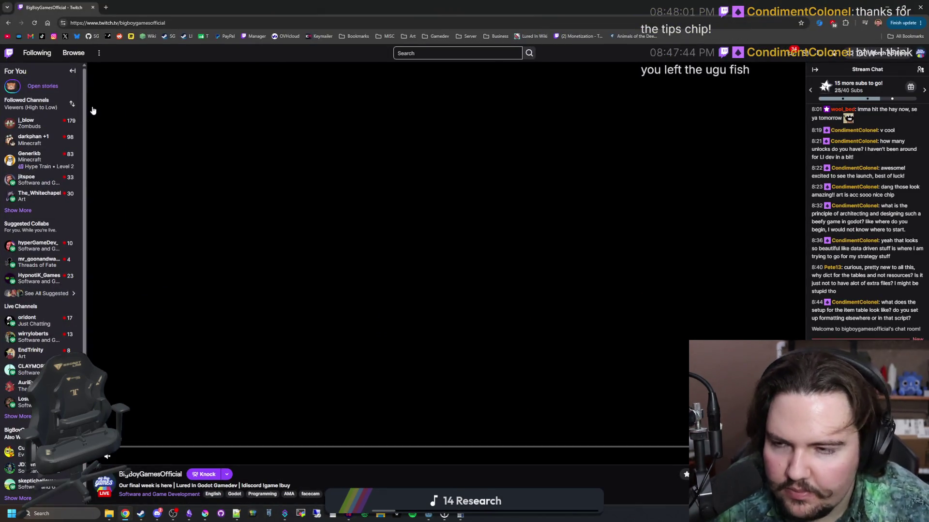
click(105, 7)
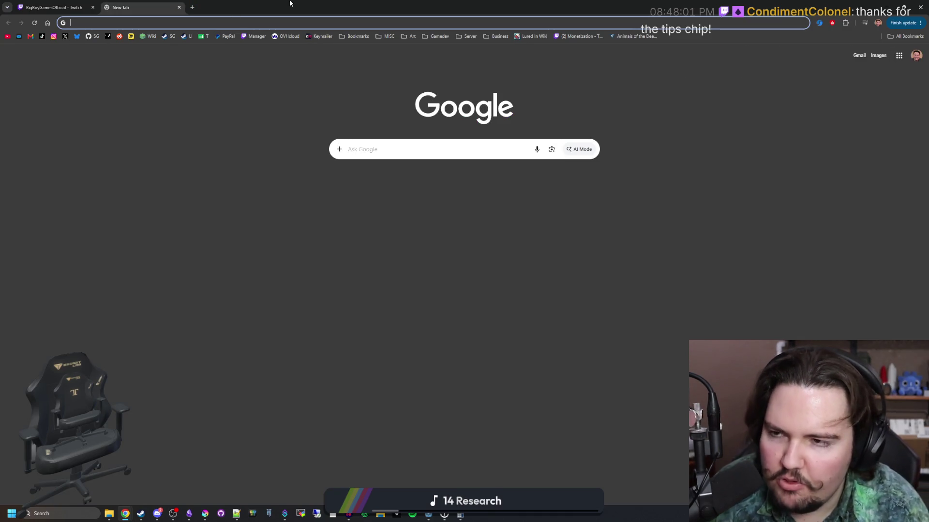
click(255, 36)
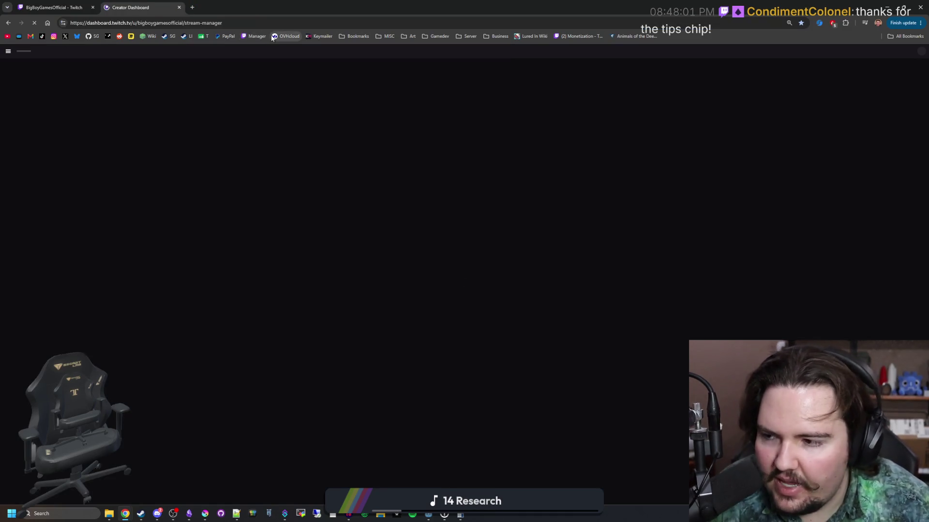